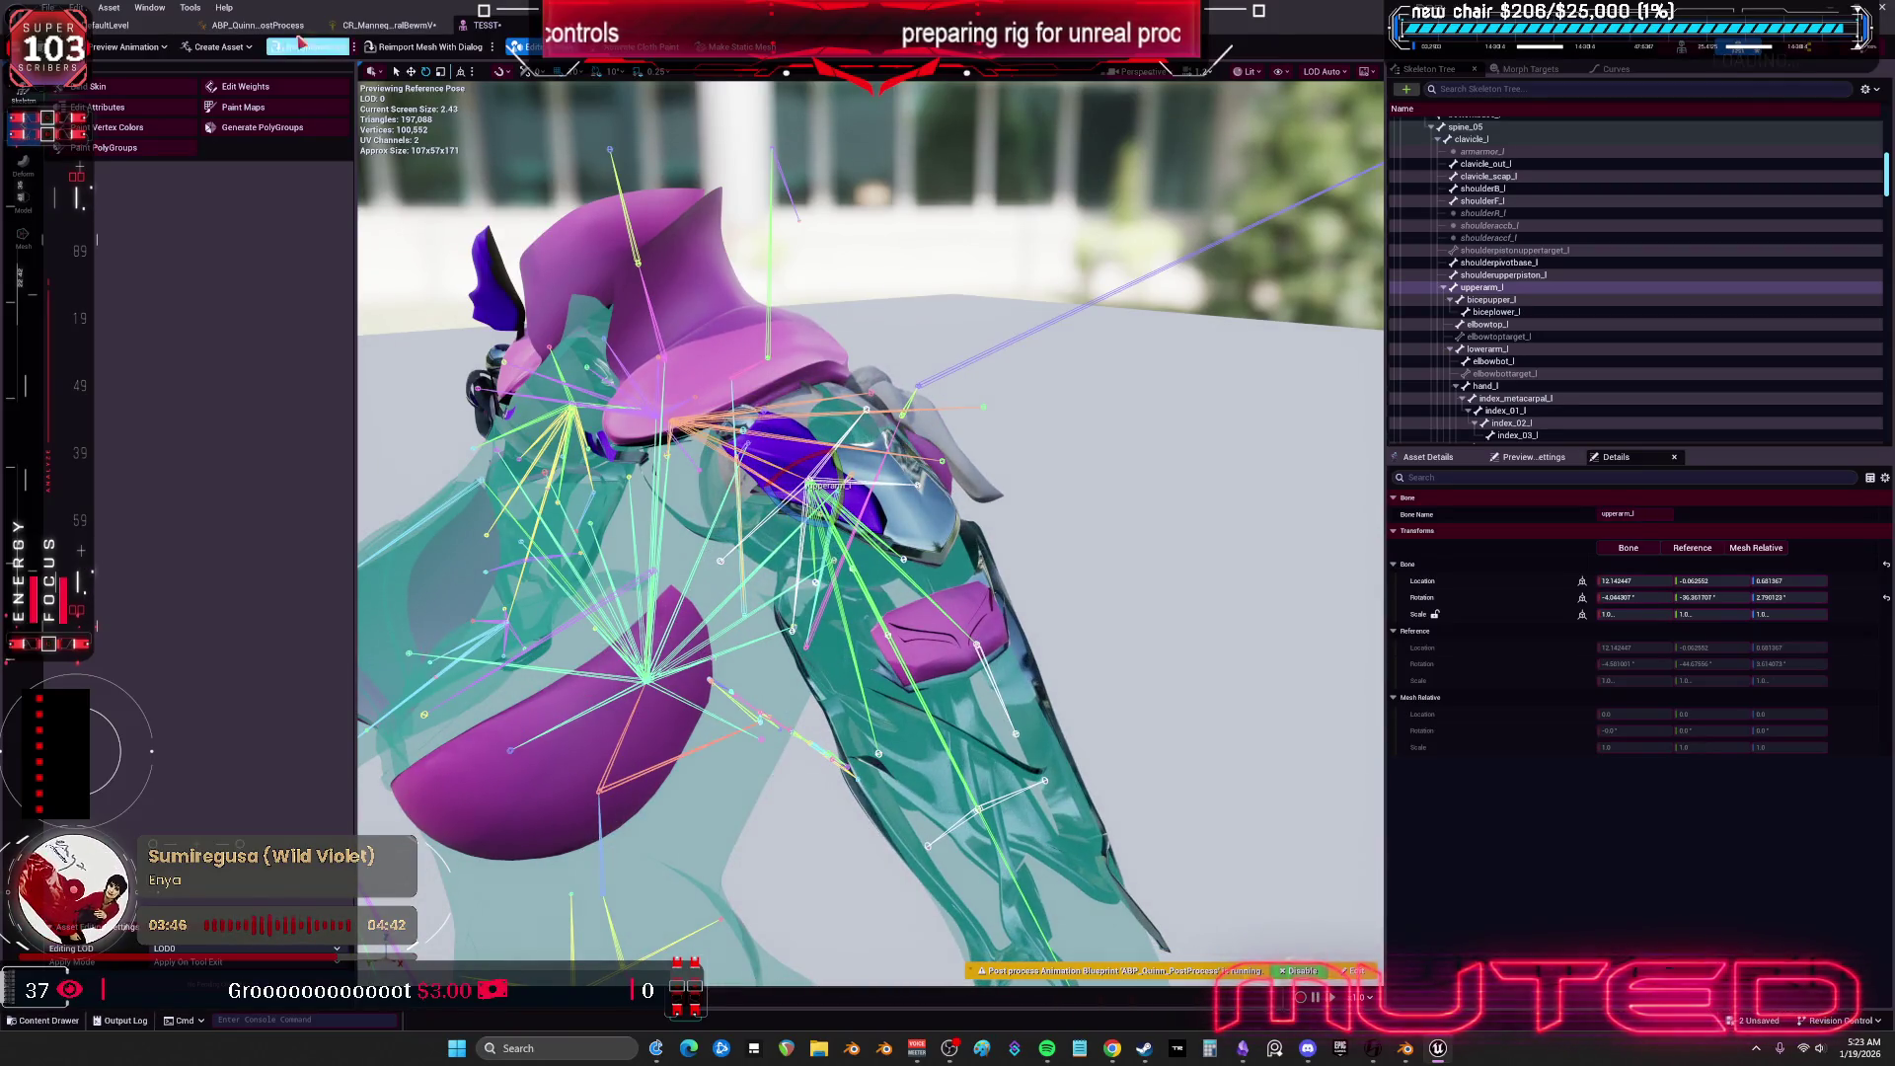
Open the Control Rig's Forwards Solve graph and pan across its rotation nodes.
{"action": "left_click", "coordinate": [390, 24]}
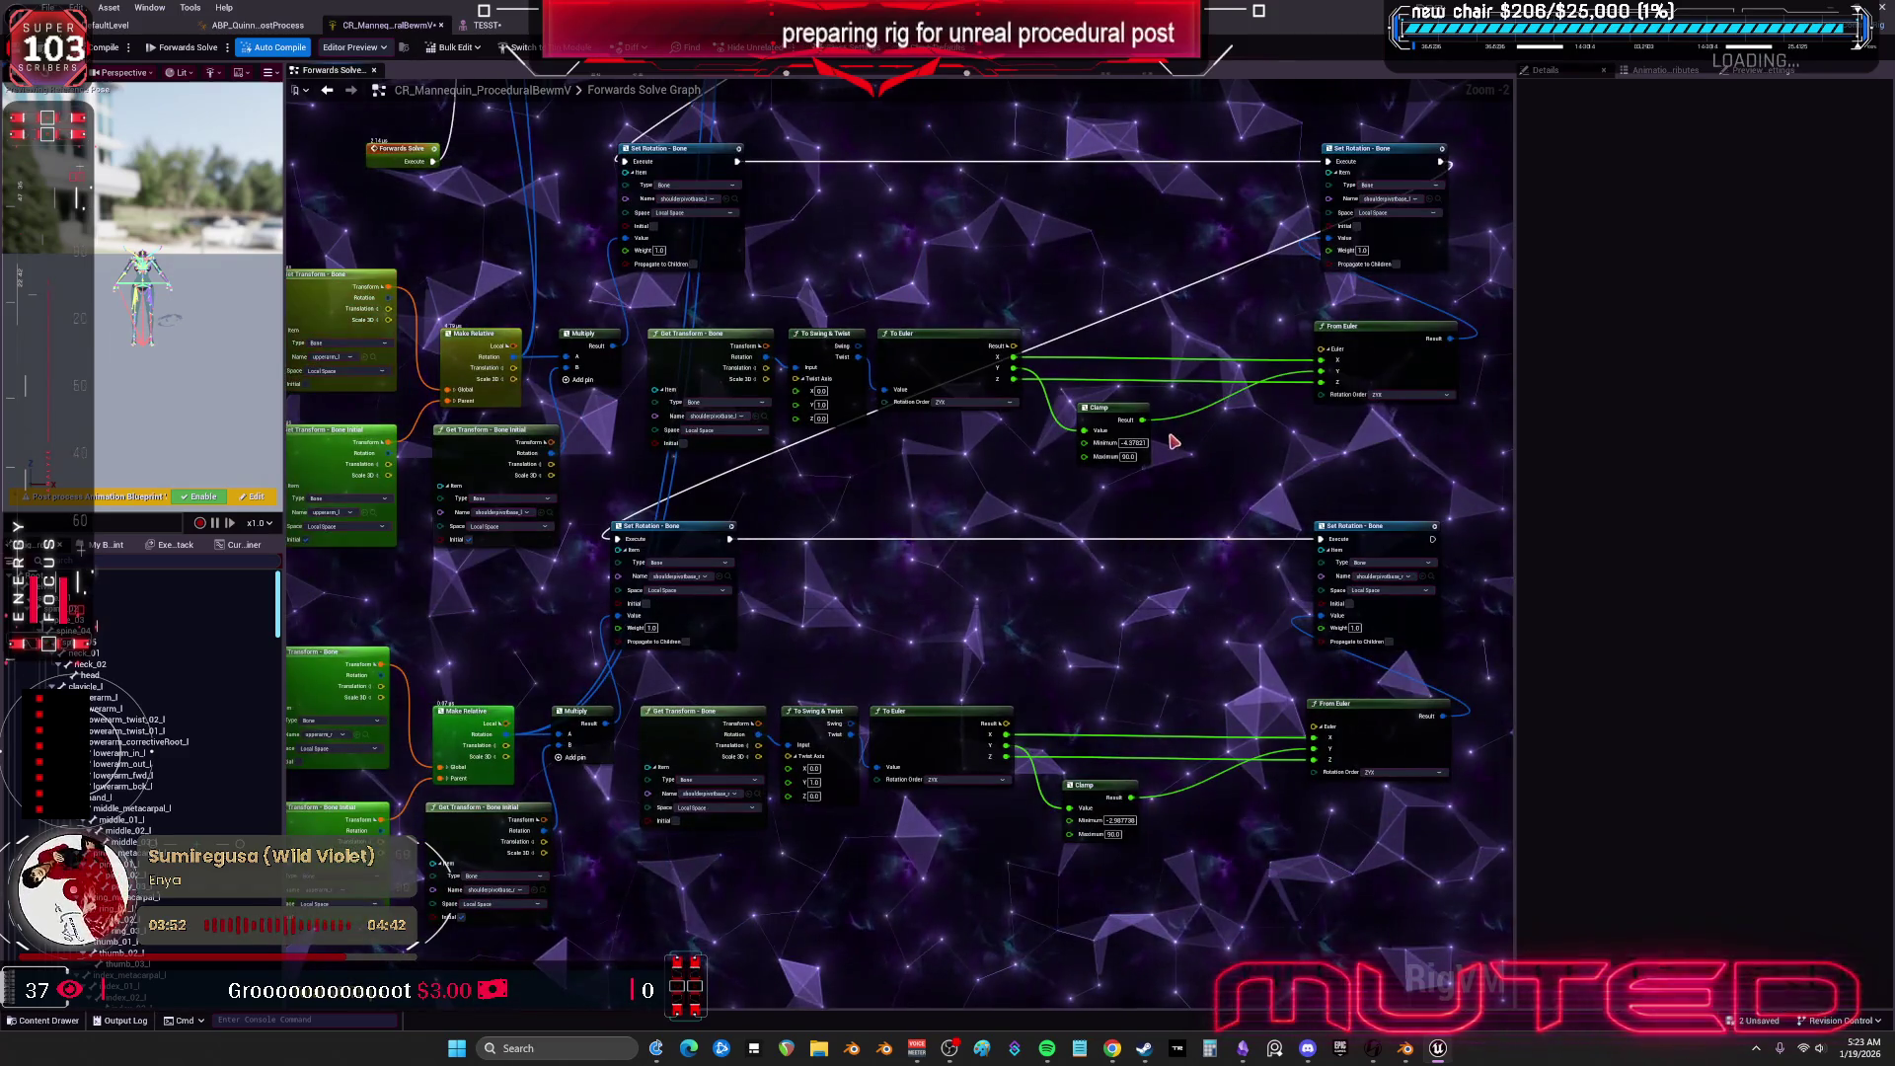
{"action": "left_click_drag", "start_coordinate": [1109, 604], "coordinate": [1314, 646]}
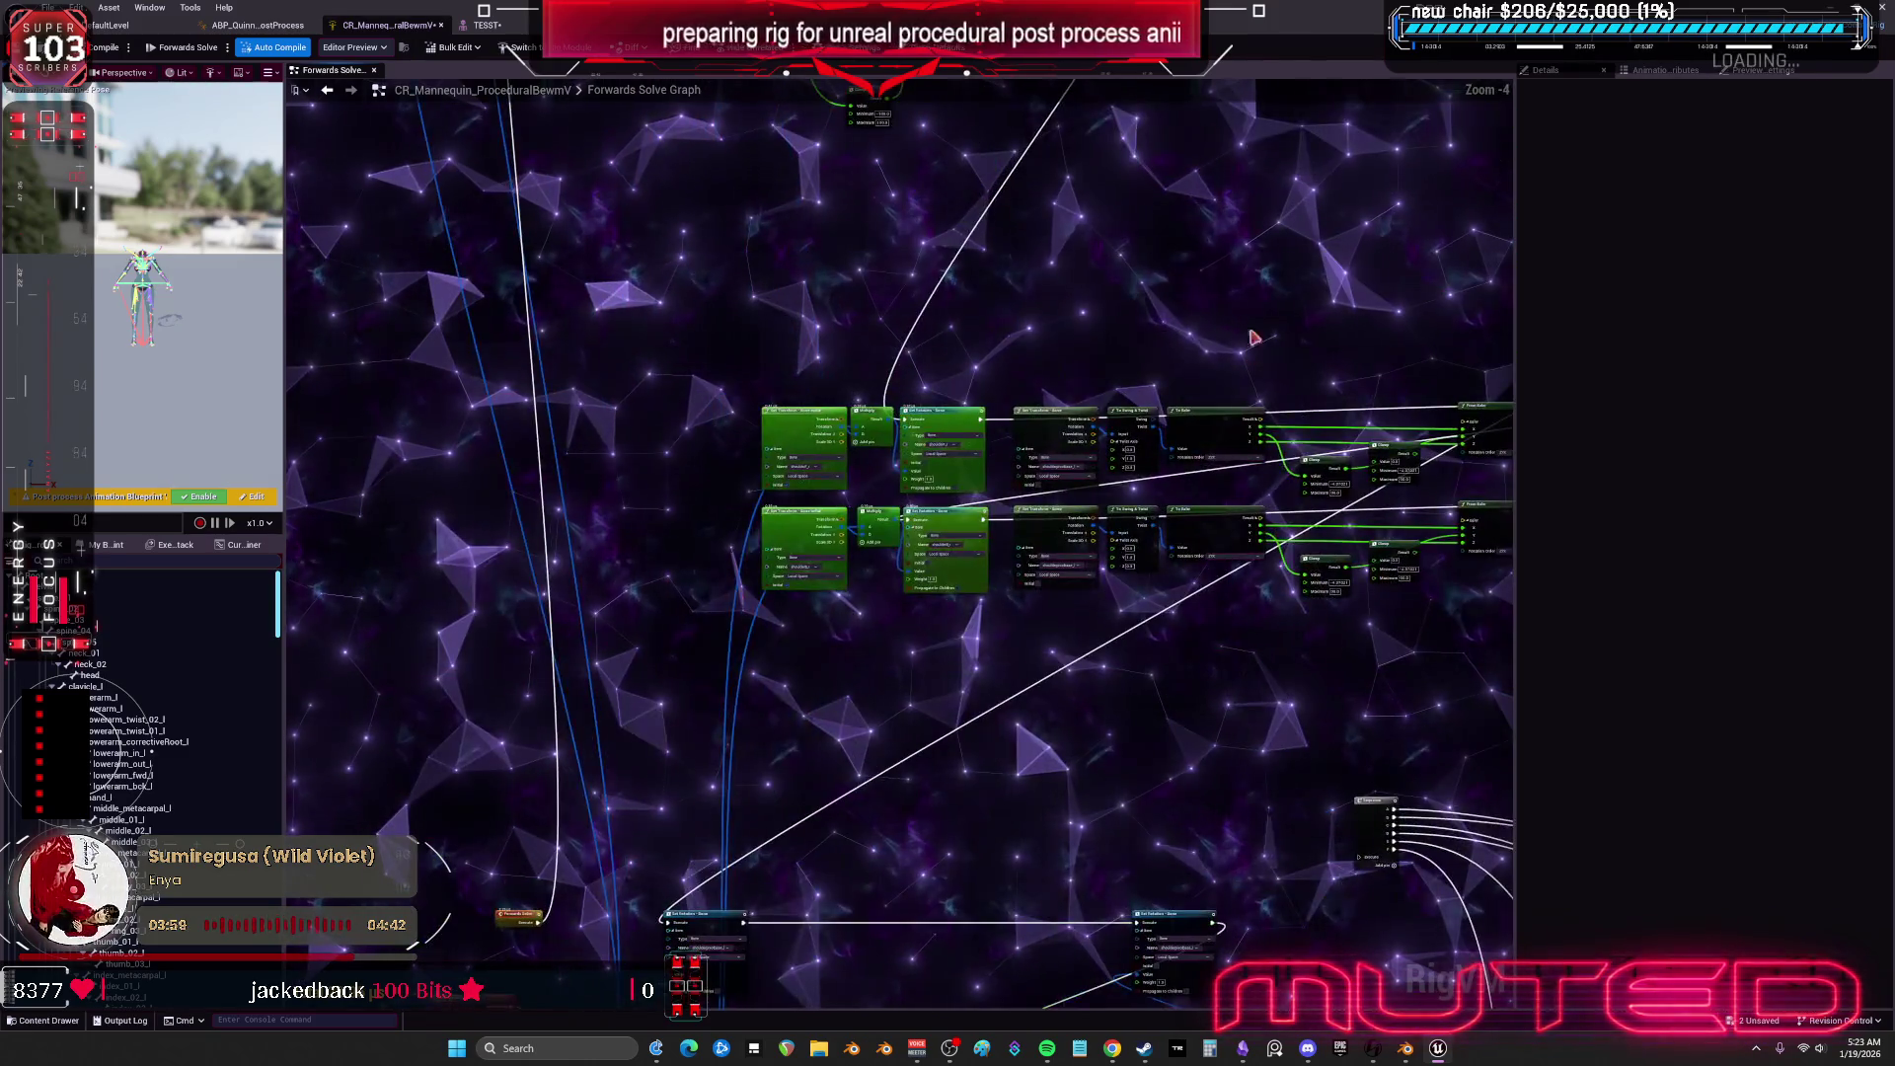
{"action": "mouse_move", "coordinate": [1123, 558]}
{"action": "left_mouse_down"}
{"action": "mouse_move", "coordinate": [1375, 677]}
{"action": "mouse_move", "coordinate": [1203, 648]}
{"action": "left_mouse_up"}
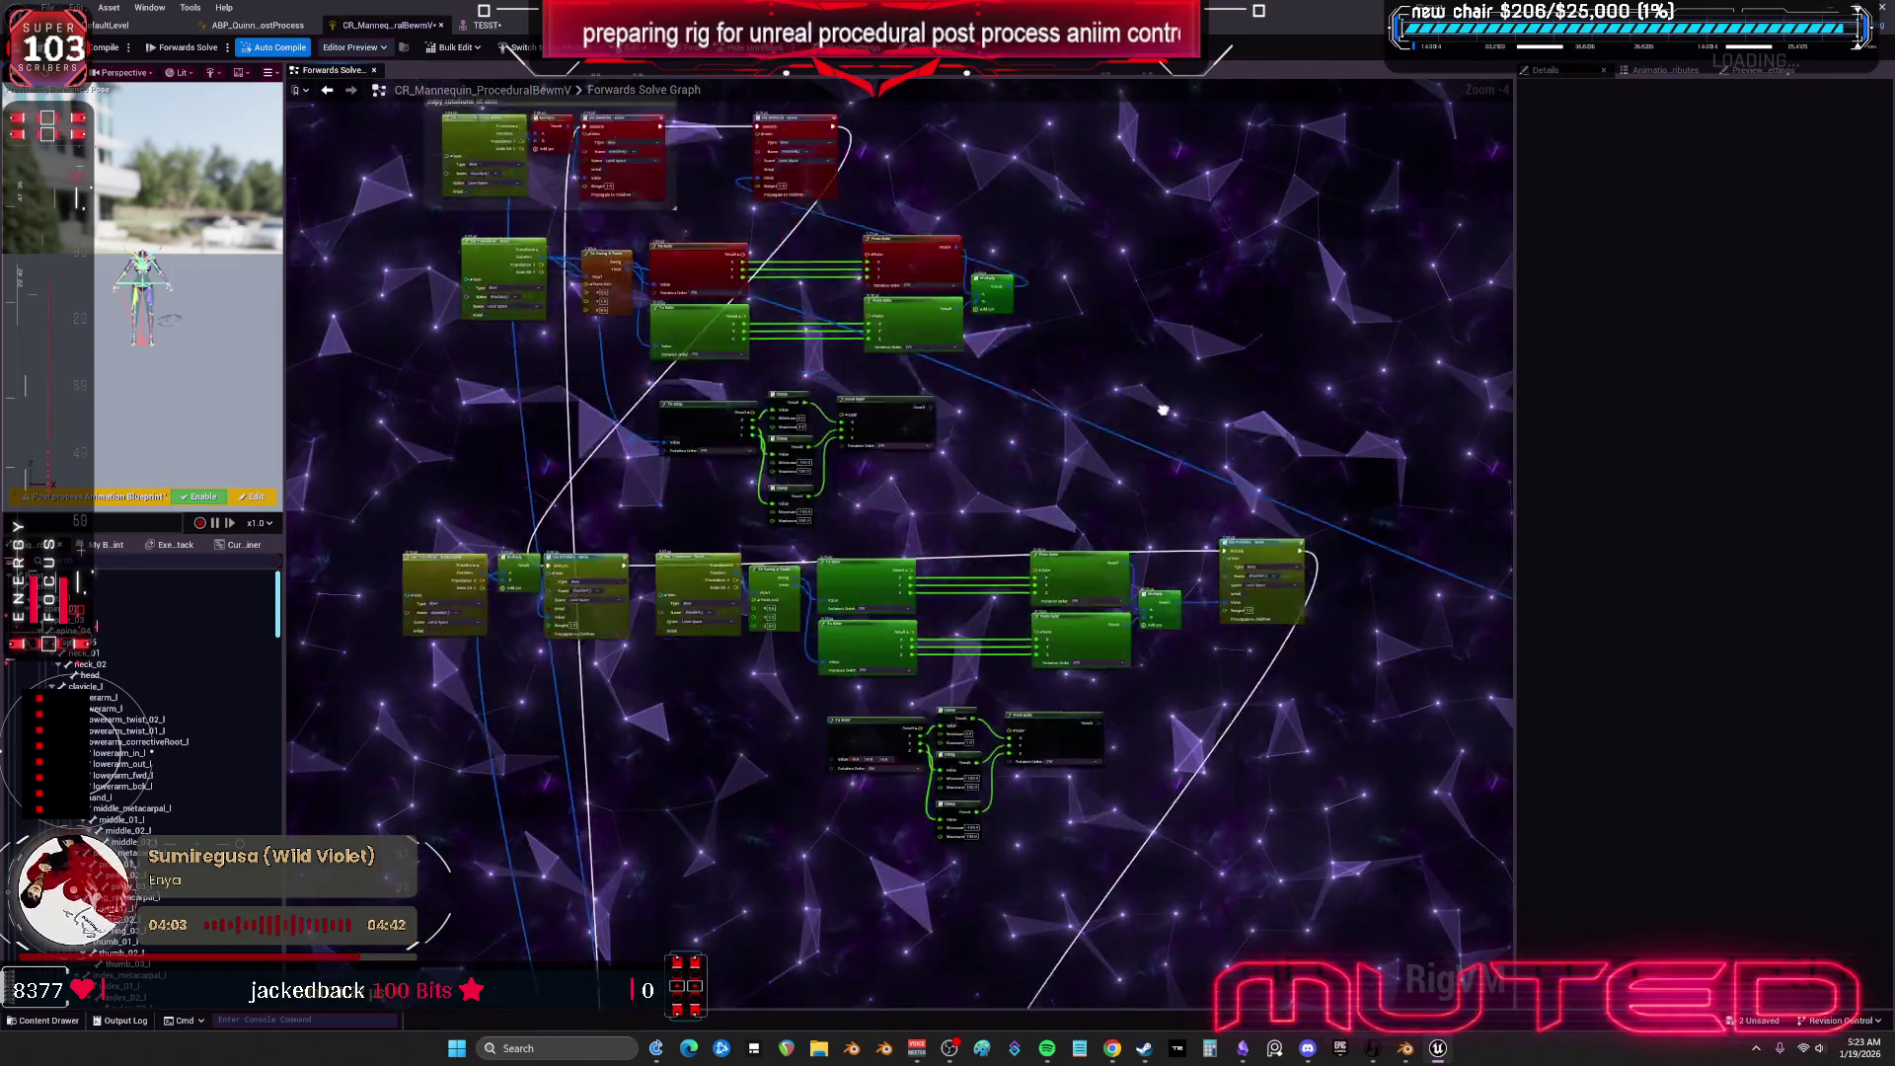
{"action": "mouse_move", "coordinate": [1154, 559]}
{"action": "left_mouse_down"}
{"action": "mouse_move", "coordinate": [1158, 1036]}
{"action": "mouse_move", "coordinate": [1158, 493]}
{"action": "mouse_move", "coordinate": [1145, 991]}
{"action": "mouse_move", "coordinate": [1195, 887]}
{"action": "left_mouse_up"}
{"action": "left_click_drag", "start_coordinate": [99, 649], "coordinate": [694, 576]}
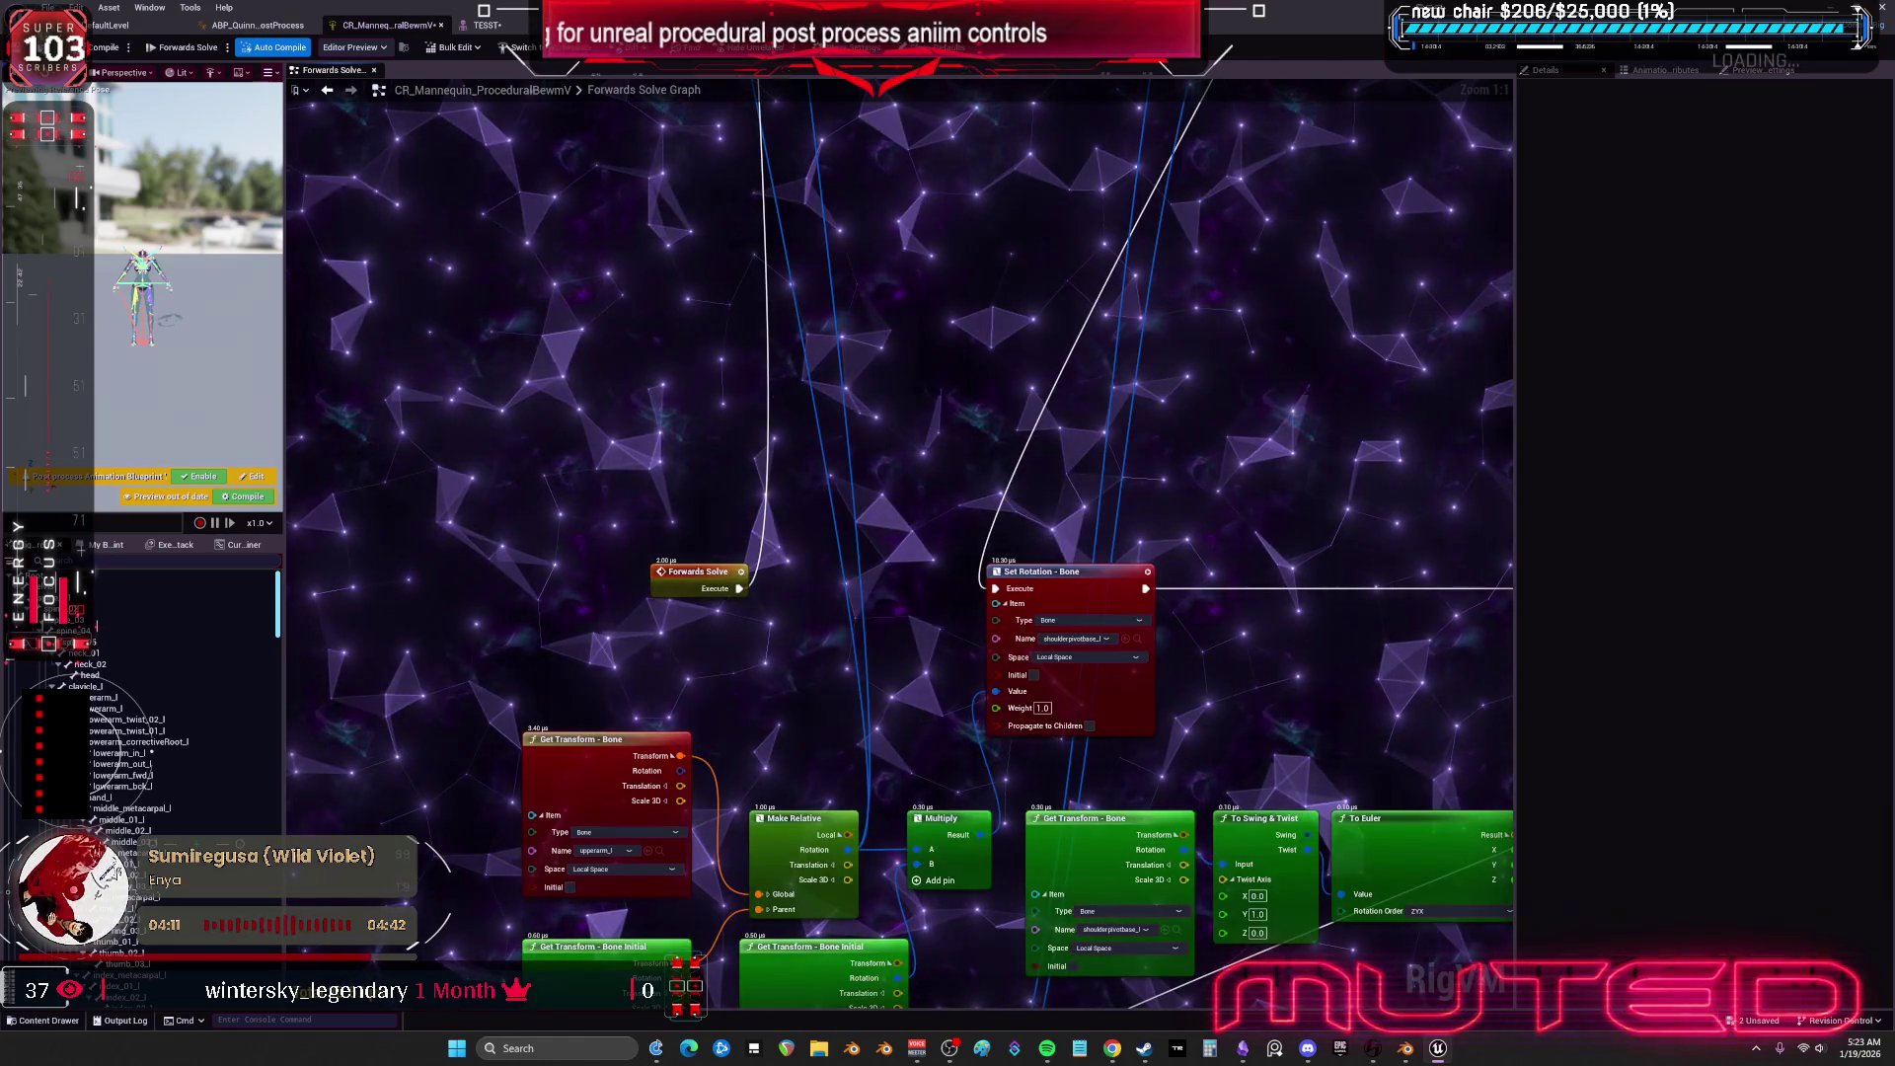
Swing upperarm_l up, then into a second pose, in the skeletal mesh preview.
{"action": "left_click", "coordinate": [473, 26]}
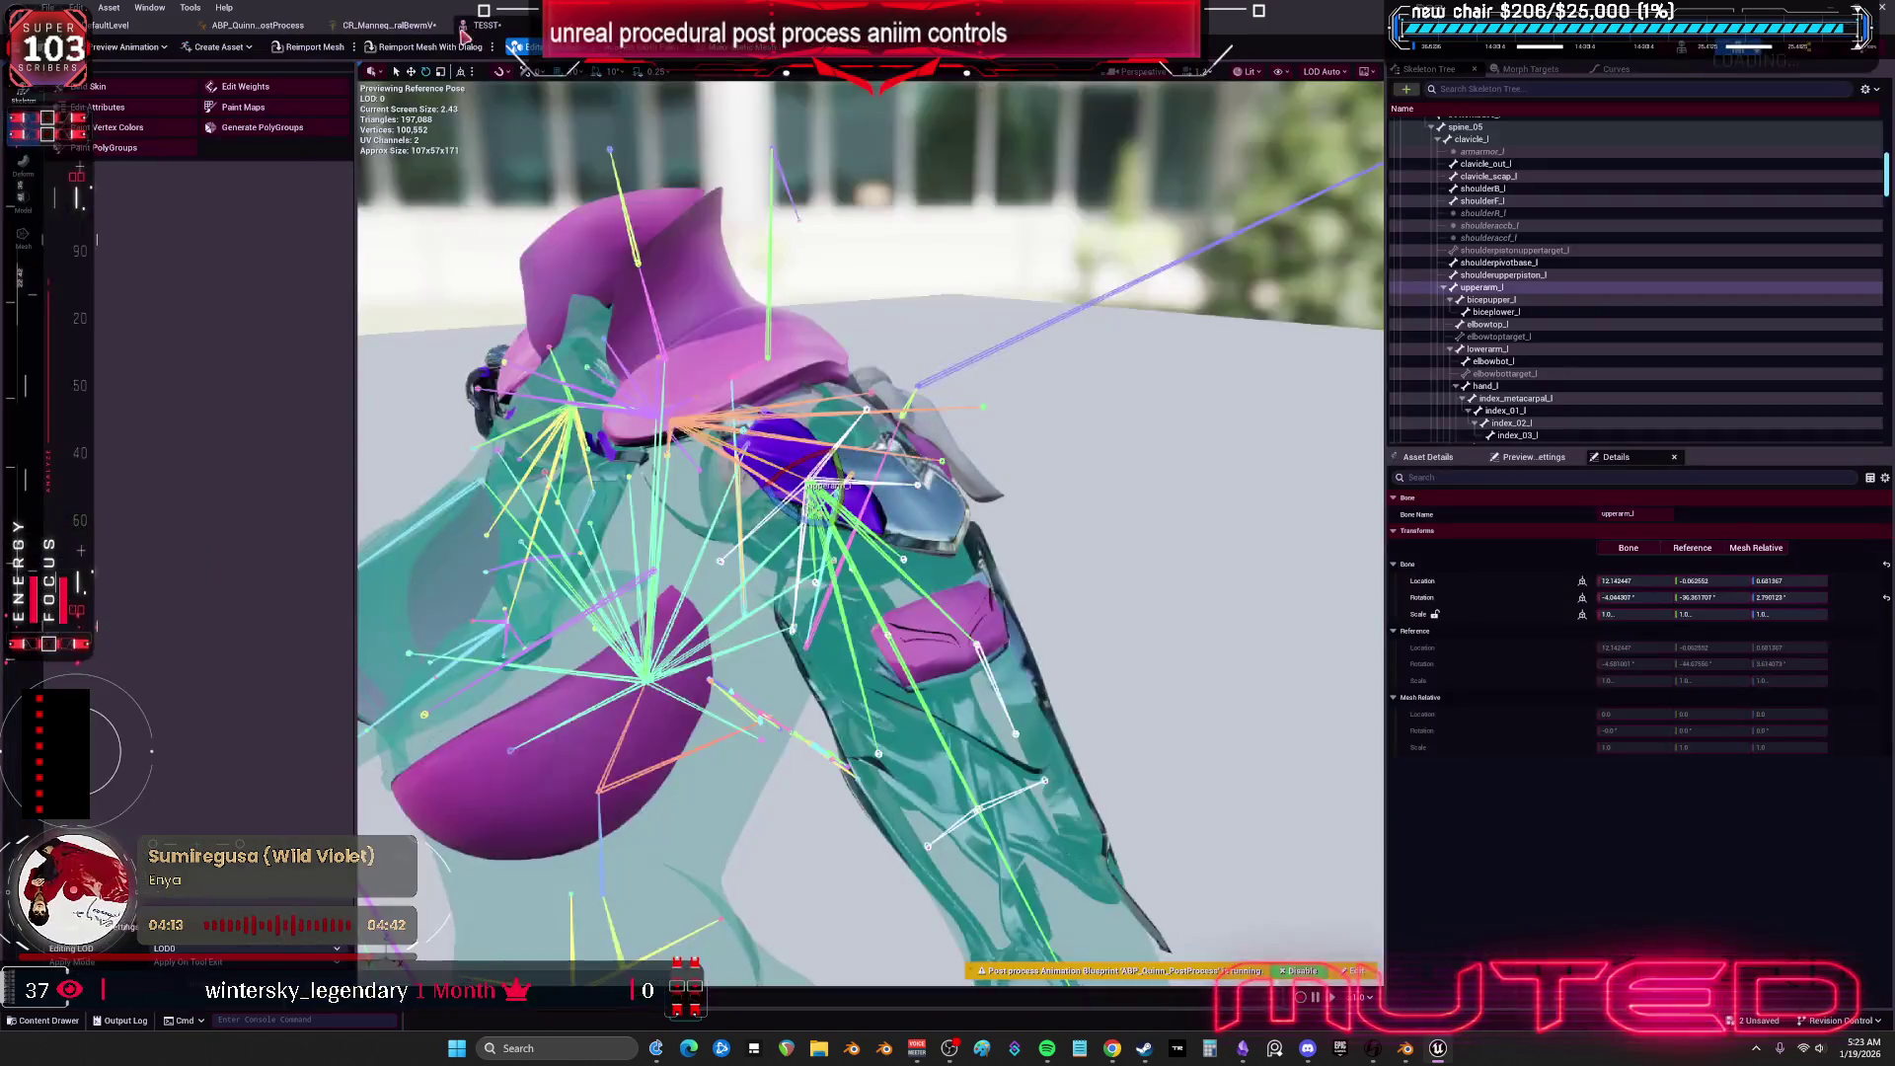
{"action": "left_click_drag", "start_coordinate": [1009, 681], "coordinate": [1009, 296]}
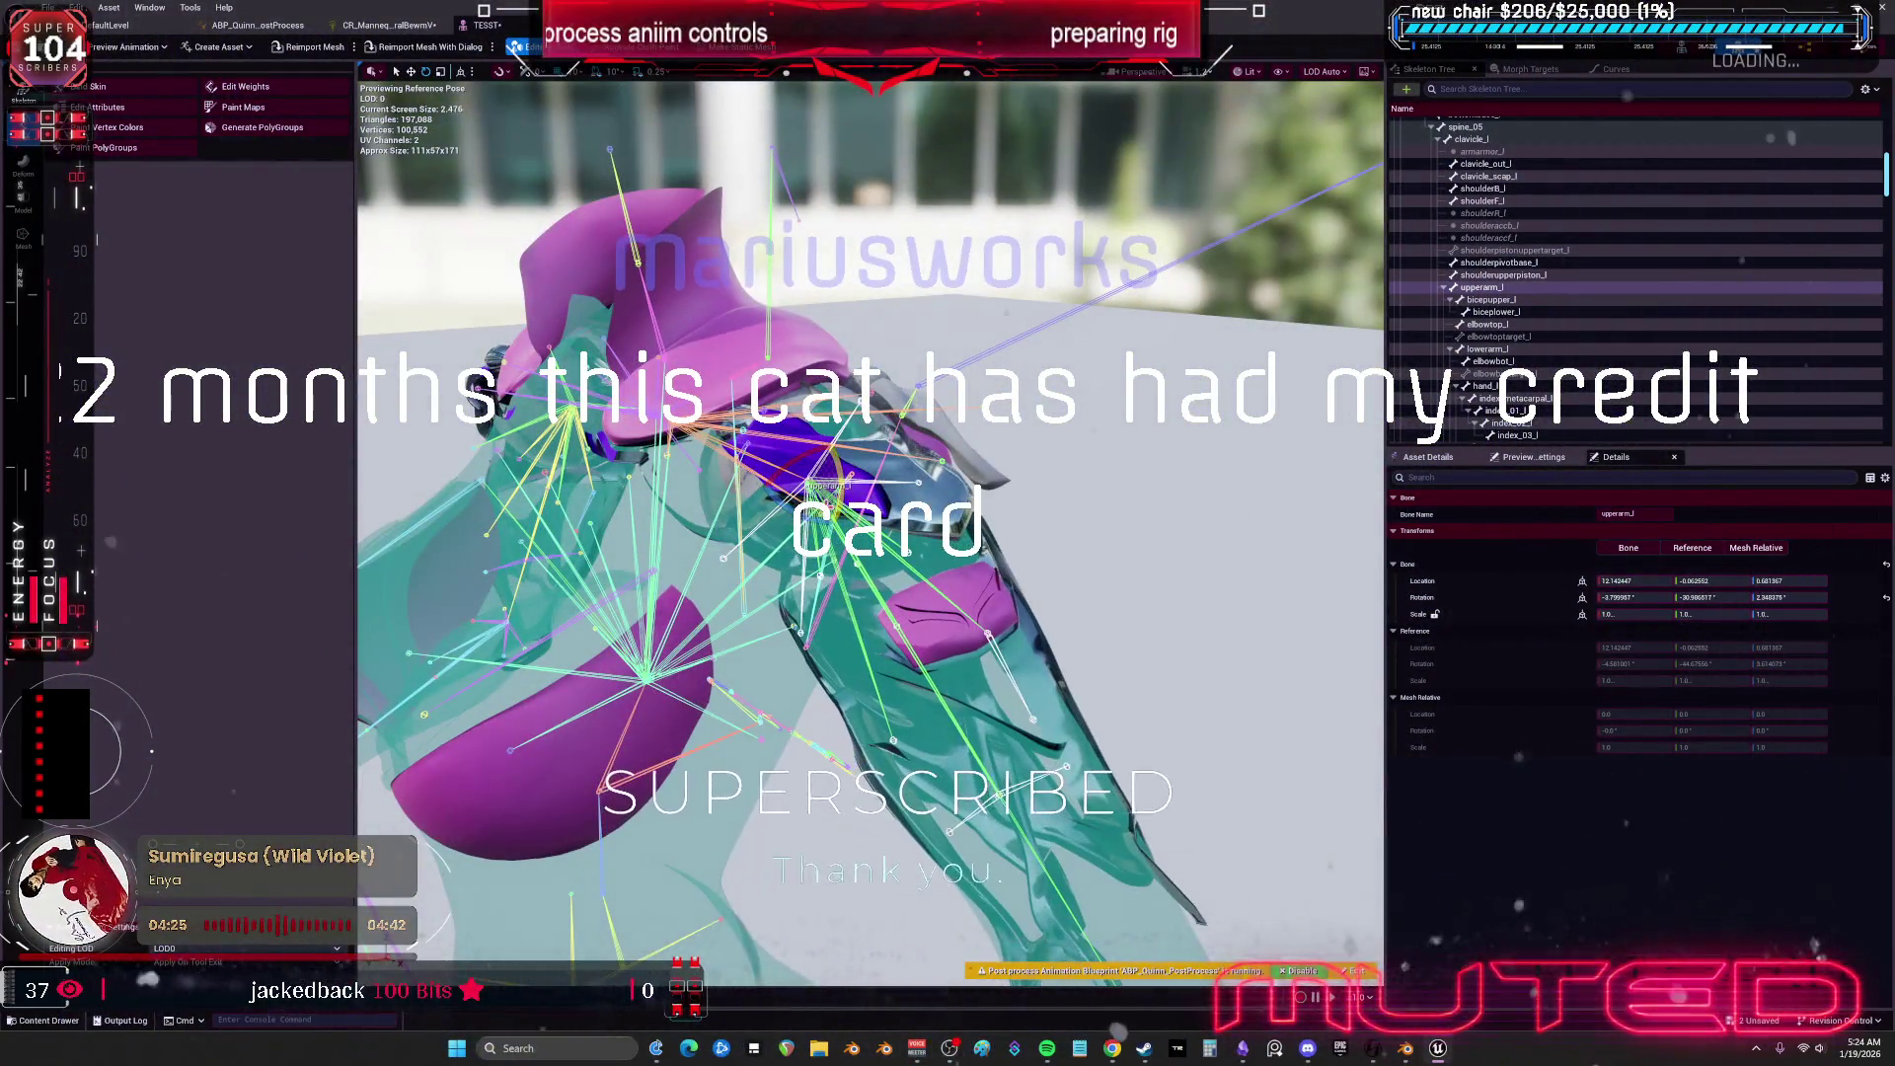
{"action": "mouse_move", "coordinate": [1009, 296]}
{"action": "left_mouse_down"}
{"action": "mouse_move", "coordinate": [1009, 257]}
{"action": "mouse_move", "coordinate": [1165, 415]}
{"action": "mouse_move", "coordinate": [1106, 553]}
{"action": "mouse_move", "coordinate": [1007, 652]}
{"action": "mouse_move", "coordinate": [1047, 750]}
{"action": "mouse_move", "coordinate": [1185, 691]}
{"action": "mouse_move", "coordinate": [1224, 632]}
{"action": "mouse_move", "coordinate": [1136, 839]}
{"action": "mouse_move", "coordinate": [1165, 889]}
{"action": "mouse_move", "coordinate": [1264, 750]}
{"action": "mouse_move", "coordinate": [1106, 927]}
{"action": "mouse_move", "coordinate": [1126, 878]}
{"action": "left_mouse_up"}
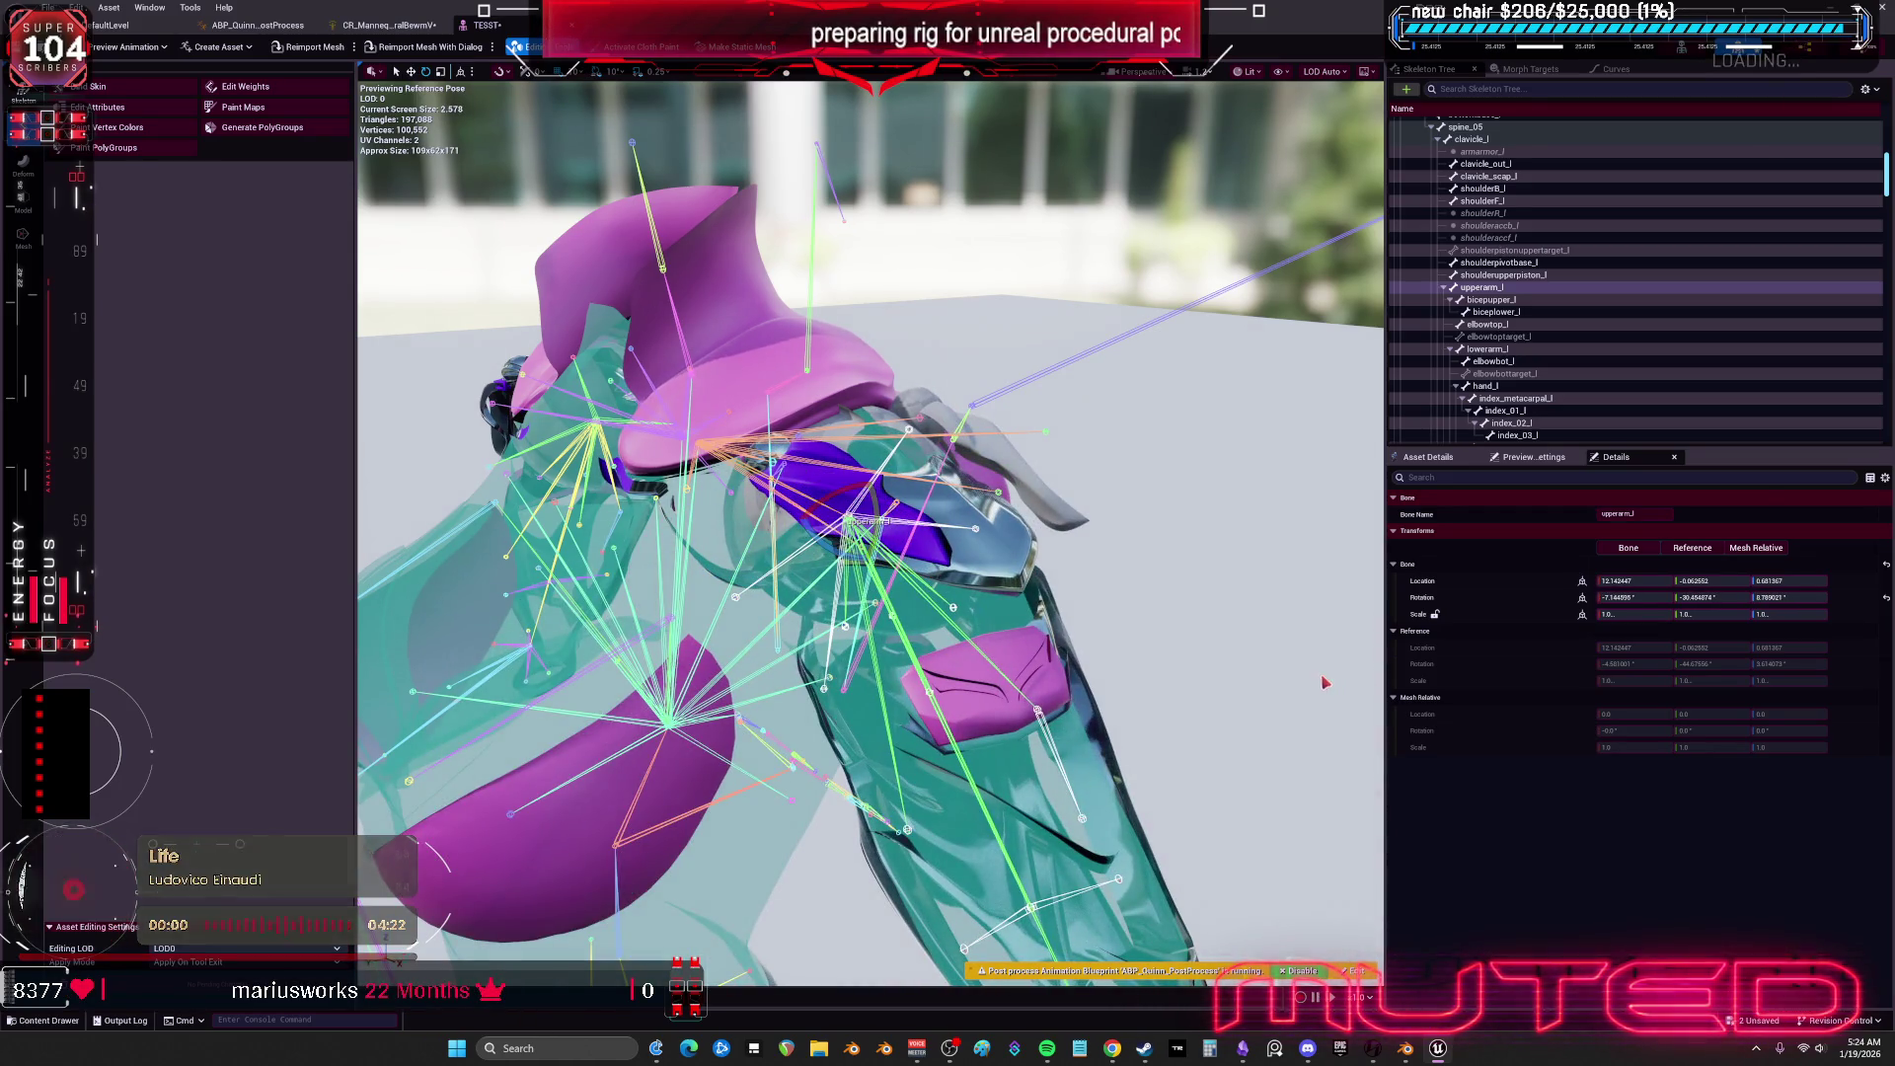
Switch to Blender, orbit around the rig and select the Root armature.
{"action": "left_click", "coordinate": [1406, 1048]}
{"action": "left_click_drag", "start_coordinate": [1283, 619], "coordinate": [1199, 623]}
{"action": "left_click", "coordinate": [1159, 633]}
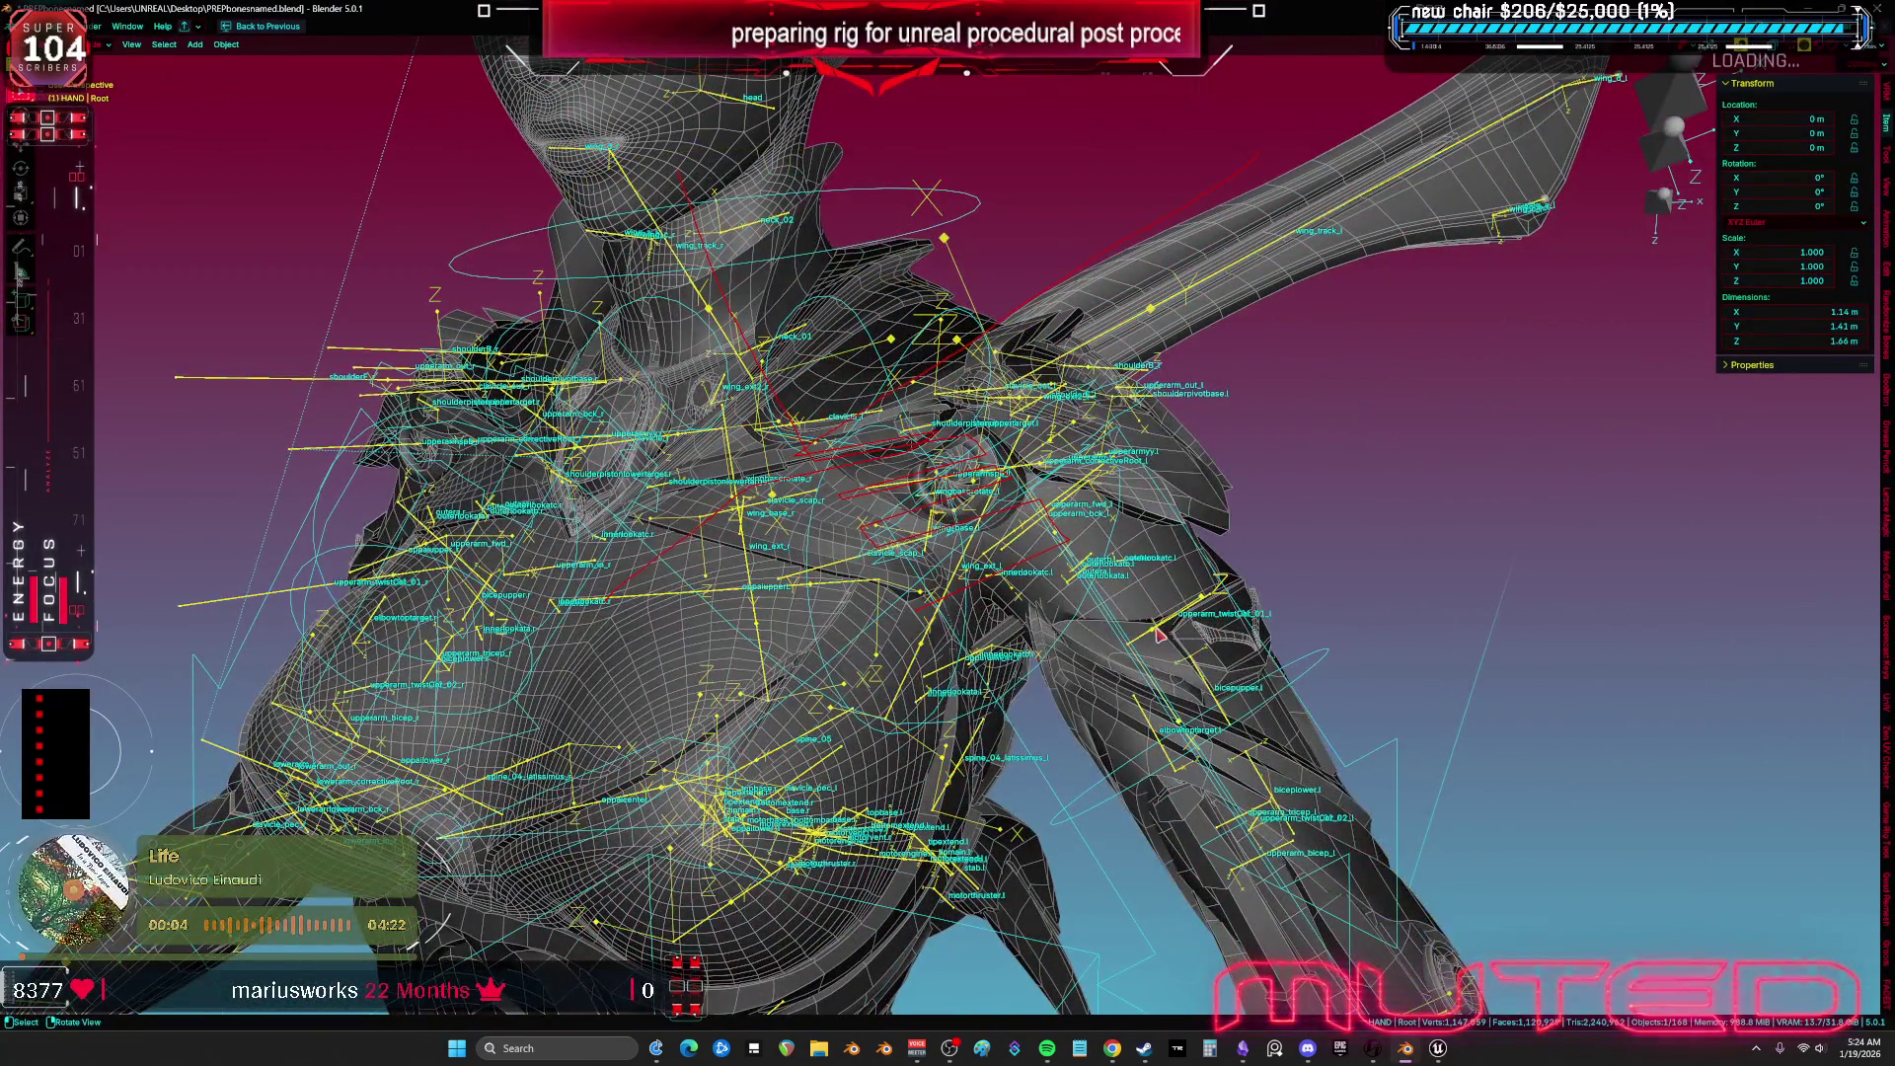
Isolate the armature in Edit Mode and frame the left shoulder bones.
{"action": "key", "text": "KP_Divide"}
{"action": "key", "text": "Tab"}
{"action": "mouse_move", "coordinate": [1031, 156]}
{"action": "left_mouse_down"}
{"action": "mouse_move", "coordinate": [972, 440]}
{"action": "mouse_move", "coordinate": [1016, 444]}
{"action": "left_mouse_up"}
{"action": "key", "text": "KP_Decimal"}
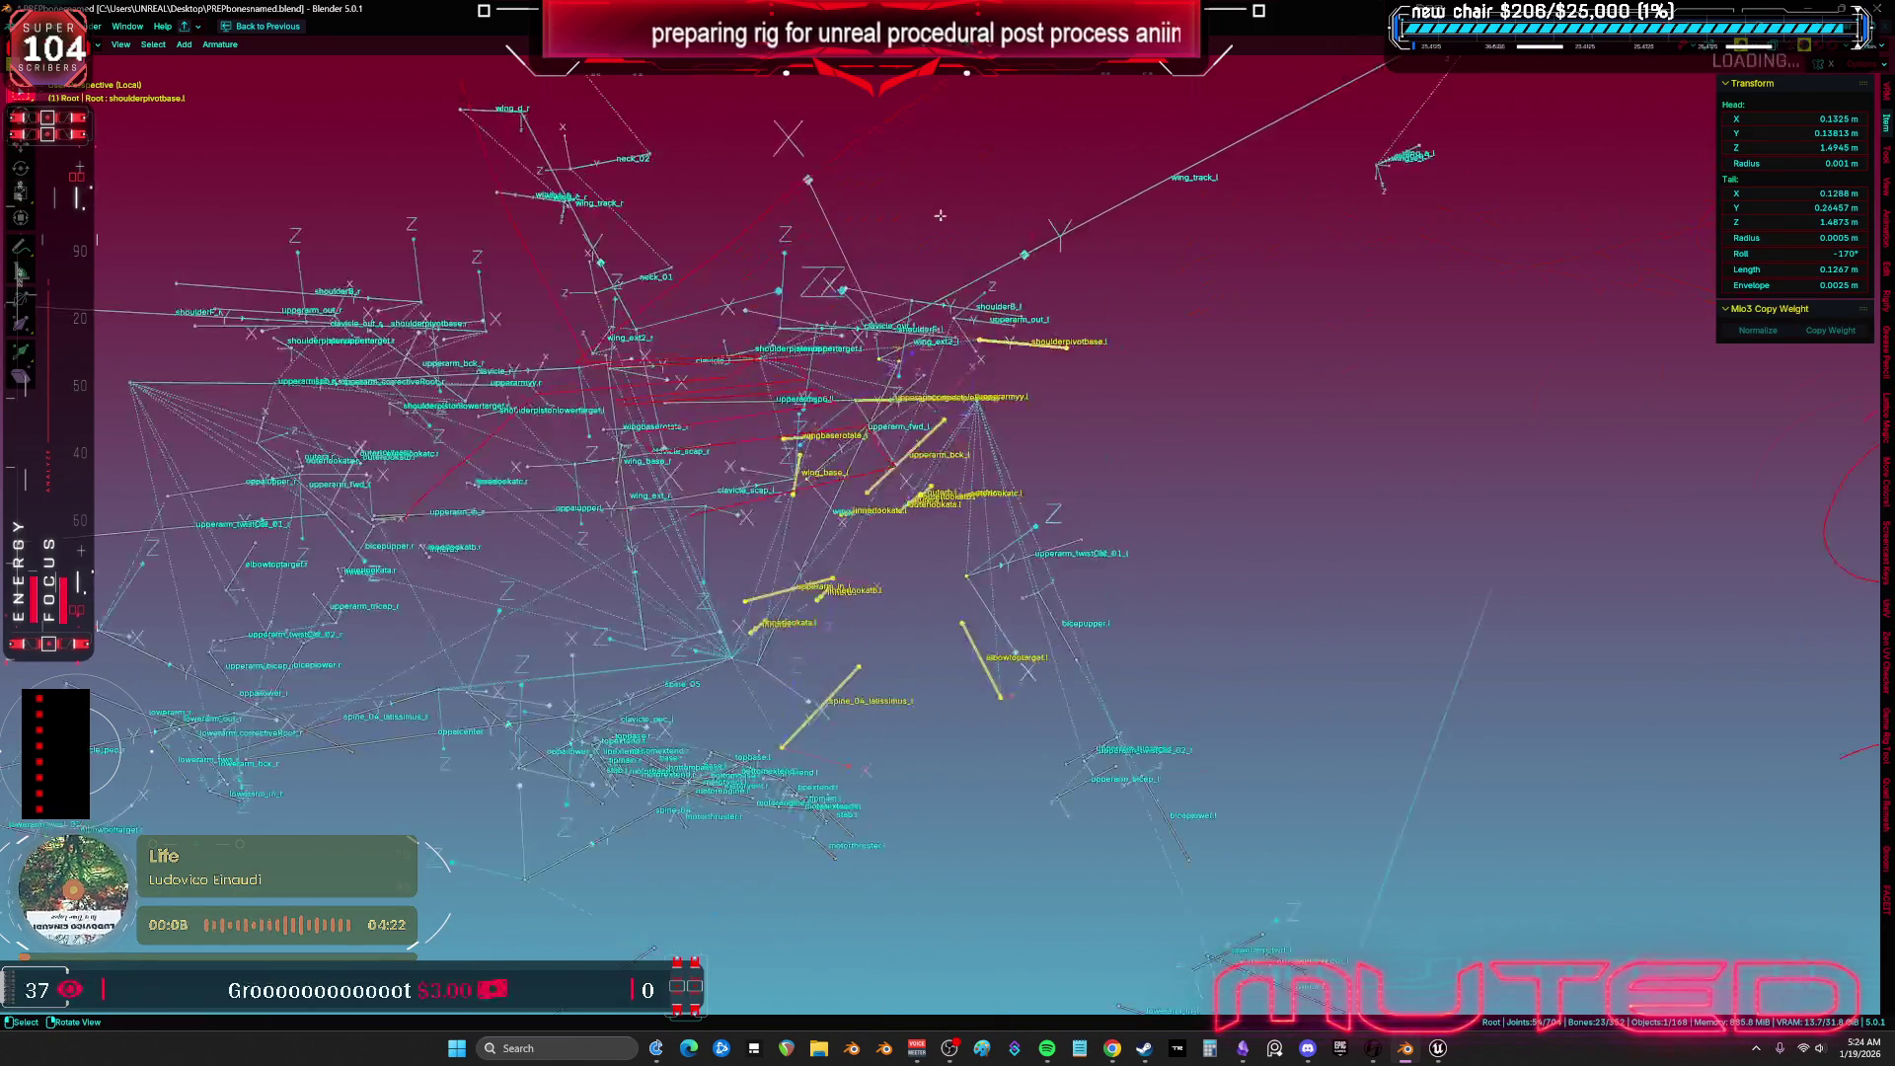
{"action": "key", "text": "a"}
{"action": "mouse_move", "coordinate": [1156, 445]}
{"action": "left_mouse_down"}
{"action": "mouse_move", "coordinate": [1136, 501]}
{"action": "mouse_move", "coordinate": [1152, 459]}
{"action": "mouse_move", "coordinate": [1042, 547]}
{"action": "mouse_move", "coordinate": [978, 514]}
{"action": "mouse_move", "coordinate": [1021, 415]}
{"action": "mouse_move", "coordinate": [1115, 365]}
{"action": "mouse_move", "coordinate": [1164, 403]}
{"action": "mouse_move", "coordinate": [1207, 502]}
{"action": "mouse_move", "coordinate": [903, 423]}
{"action": "mouse_move", "coordinate": [918, 378]}
{"action": "mouse_move", "coordinate": [1106, 306]}
{"action": "left_mouse_up"}
Rotate the left upper arm bone to a new orientation.
{"action": "left_click", "coordinate": [1027, 571]}
{"action": "key", "text": "r"}
{"action": "left_click", "coordinate": [1145, 354]}
Select shoulderF_l, shoulderpivotbase.l and shoulderB_l, then frame them.
{"action": "left_click", "coordinate": [964, 365], "text": "shift"}
{"action": "left_click", "coordinate": [1152, 293], "text": "shift"}
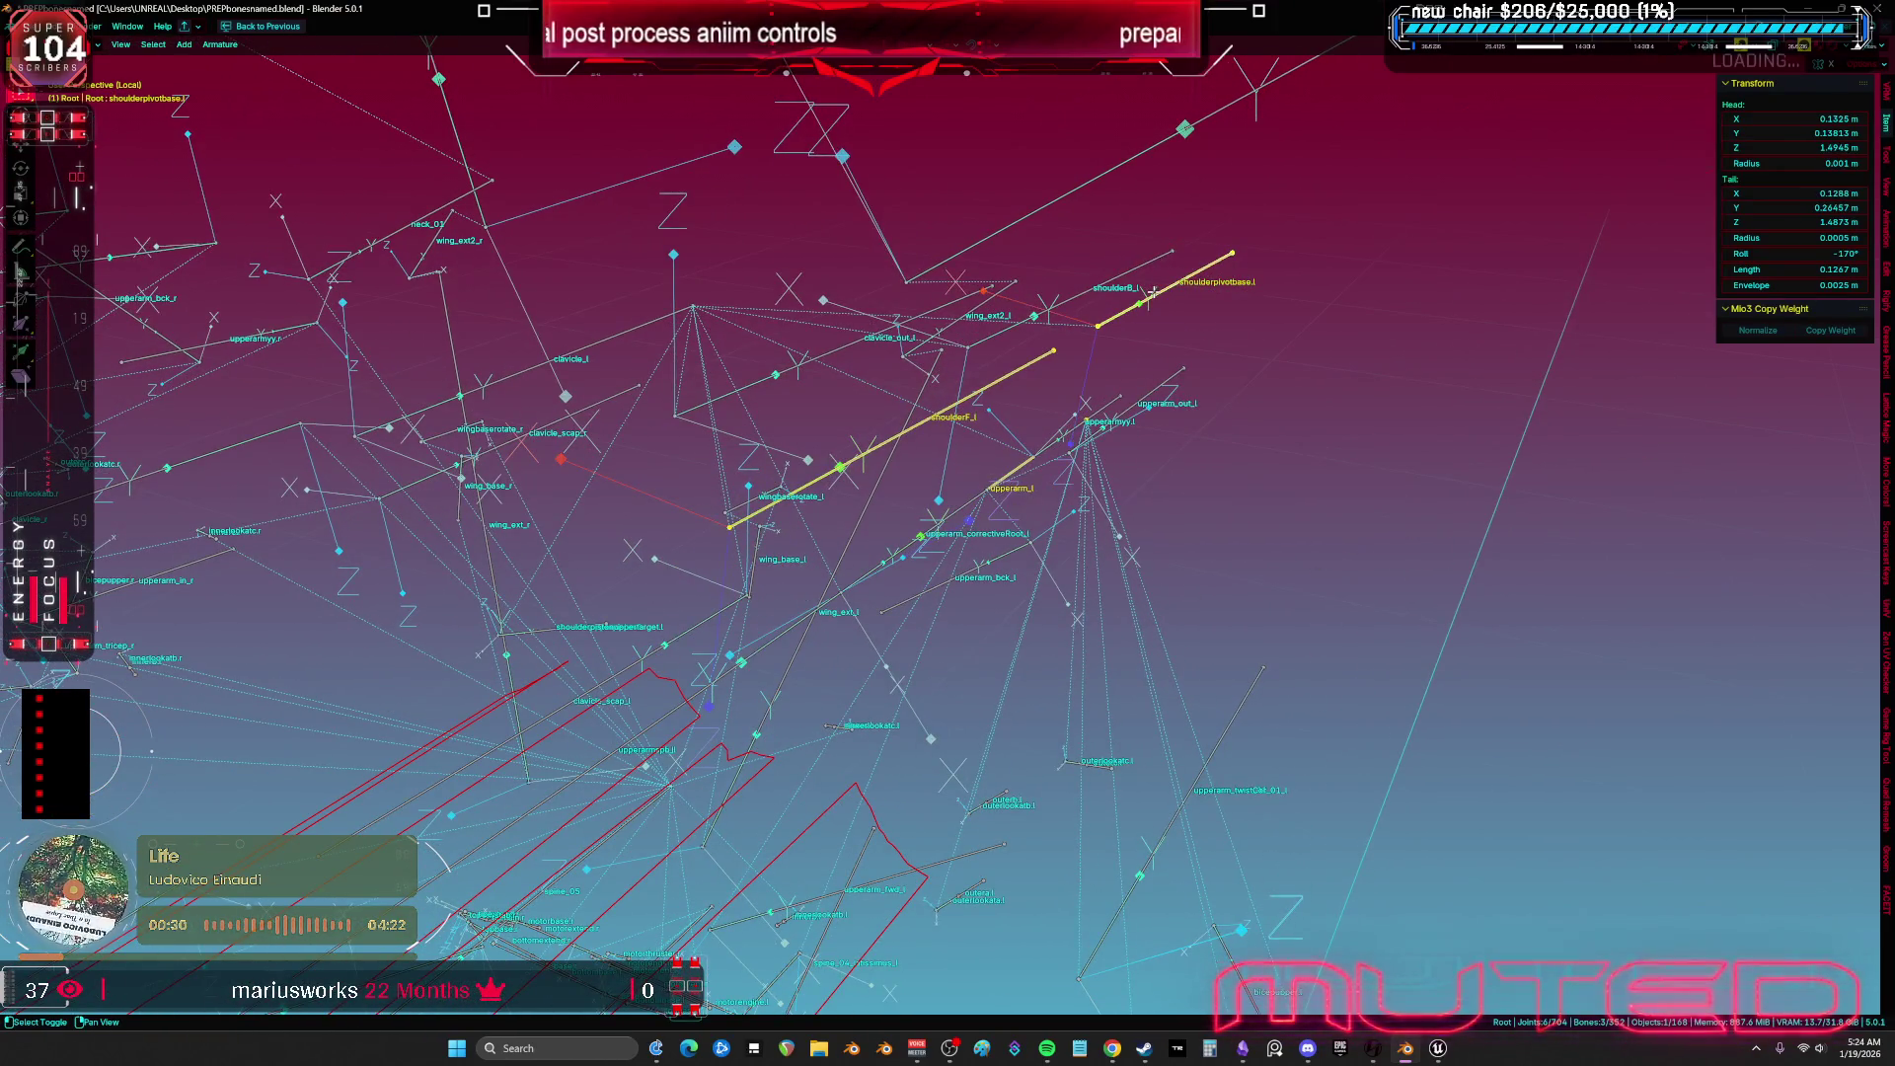
{"action": "left_click", "coordinate": [1108, 277], "text": "shift"}
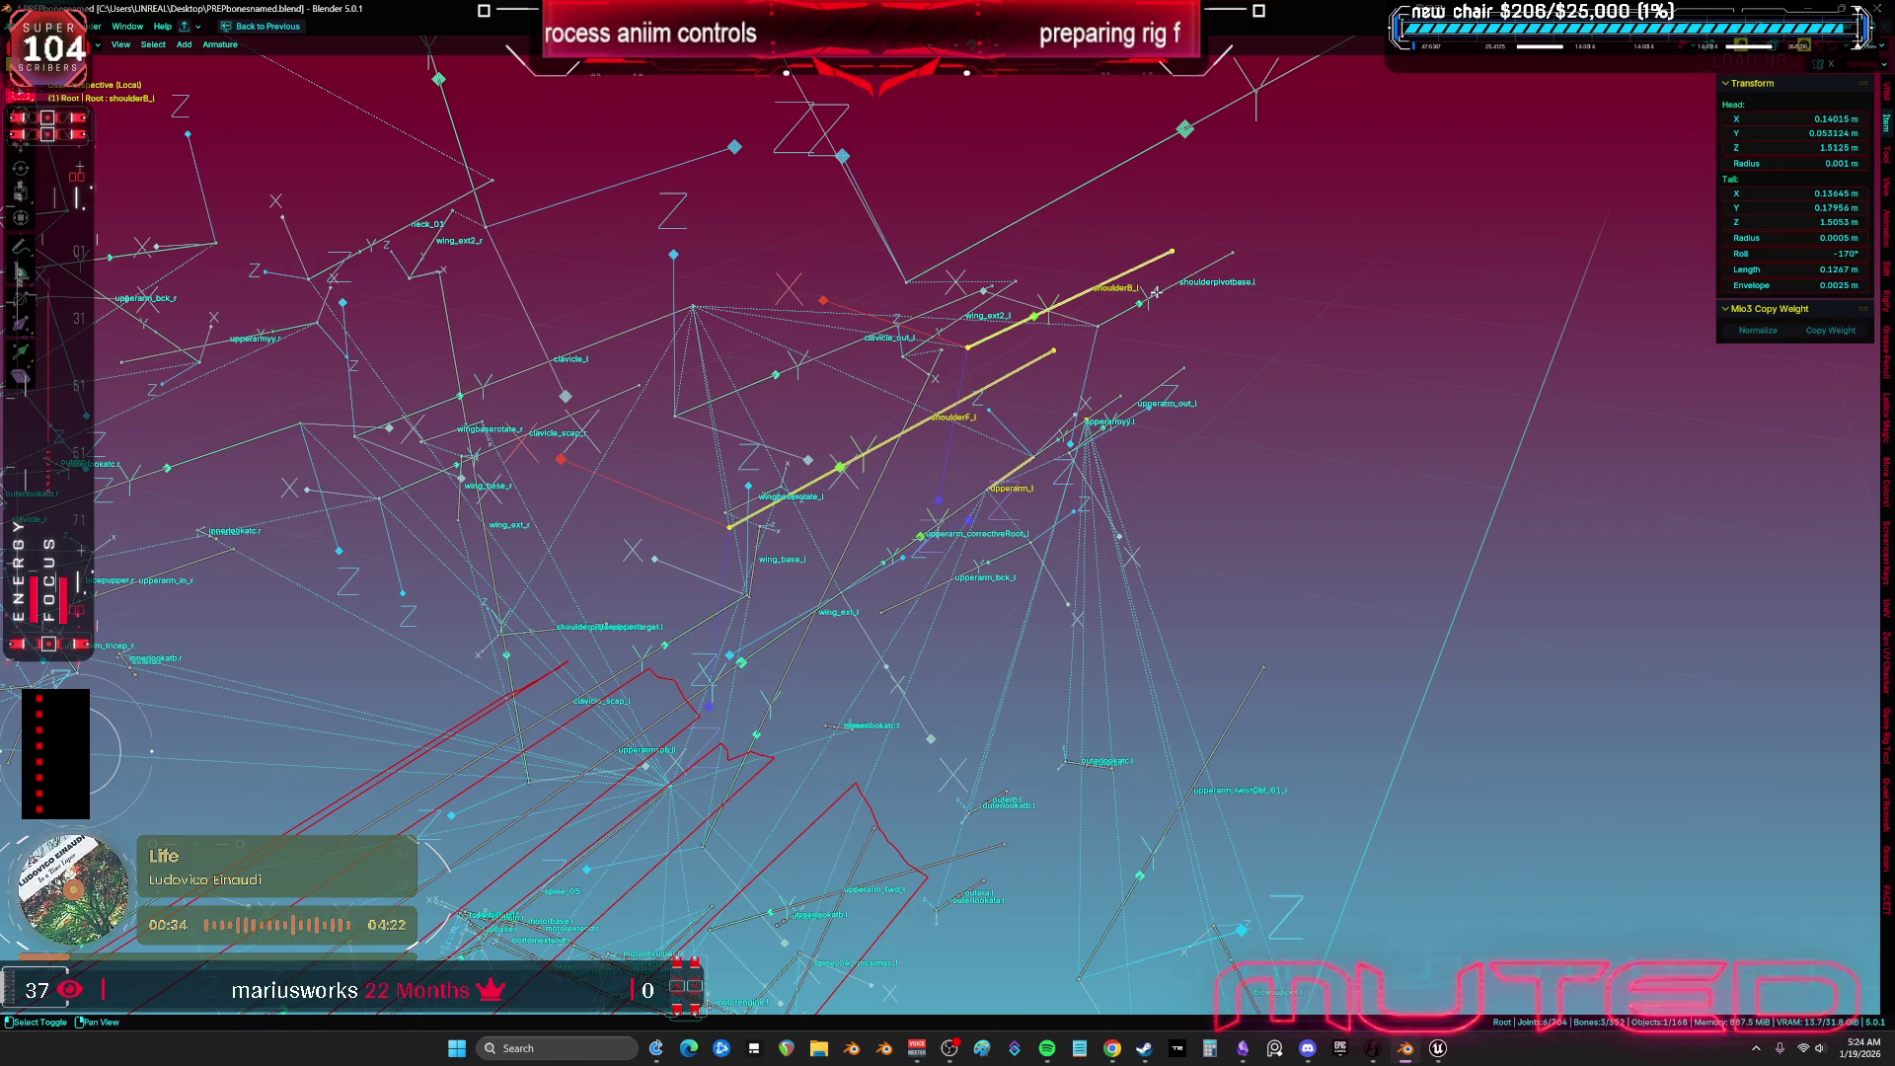
{"action": "left_click", "coordinate": [1156, 292], "text": "ctrl"}
{"action": "mouse_move", "coordinate": [1156, 292]}
{"action": "left_mouse_down"}
{"action": "mouse_move", "coordinate": [1231, 295]}
{"action": "mouse_move", "coordinate": [936, 383]}
{"action": "mouse_move", "coordinate": [879, 501]}
{"action": "left_mouse_up"}
{"action": "key", "text": "KP_Decimal"}
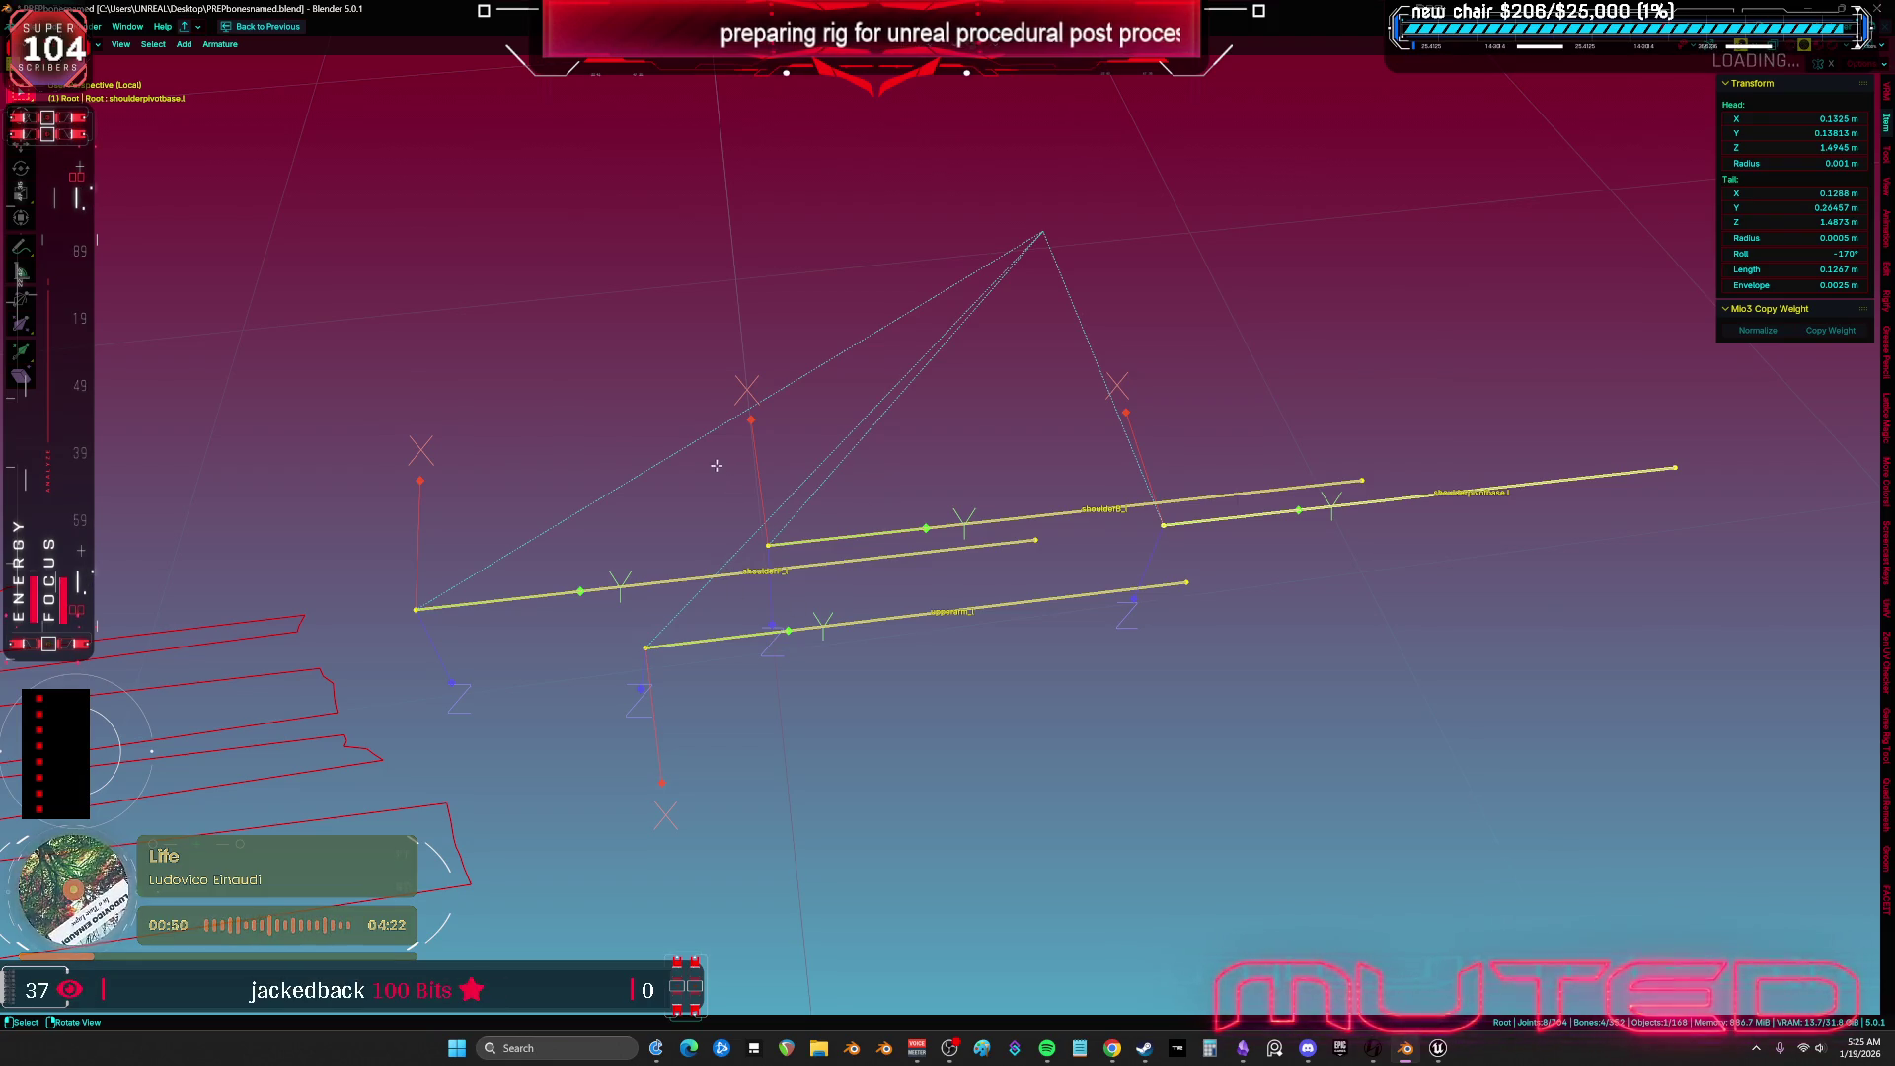
Select shoulderF_l and shoulderpivotbase.l, then add linked shoulderB_l and upperarm_l with Ctrl+L.
{"action": "left_click_drag", "start_coordinate": [714, 481], "coordinate": [779, 451]}
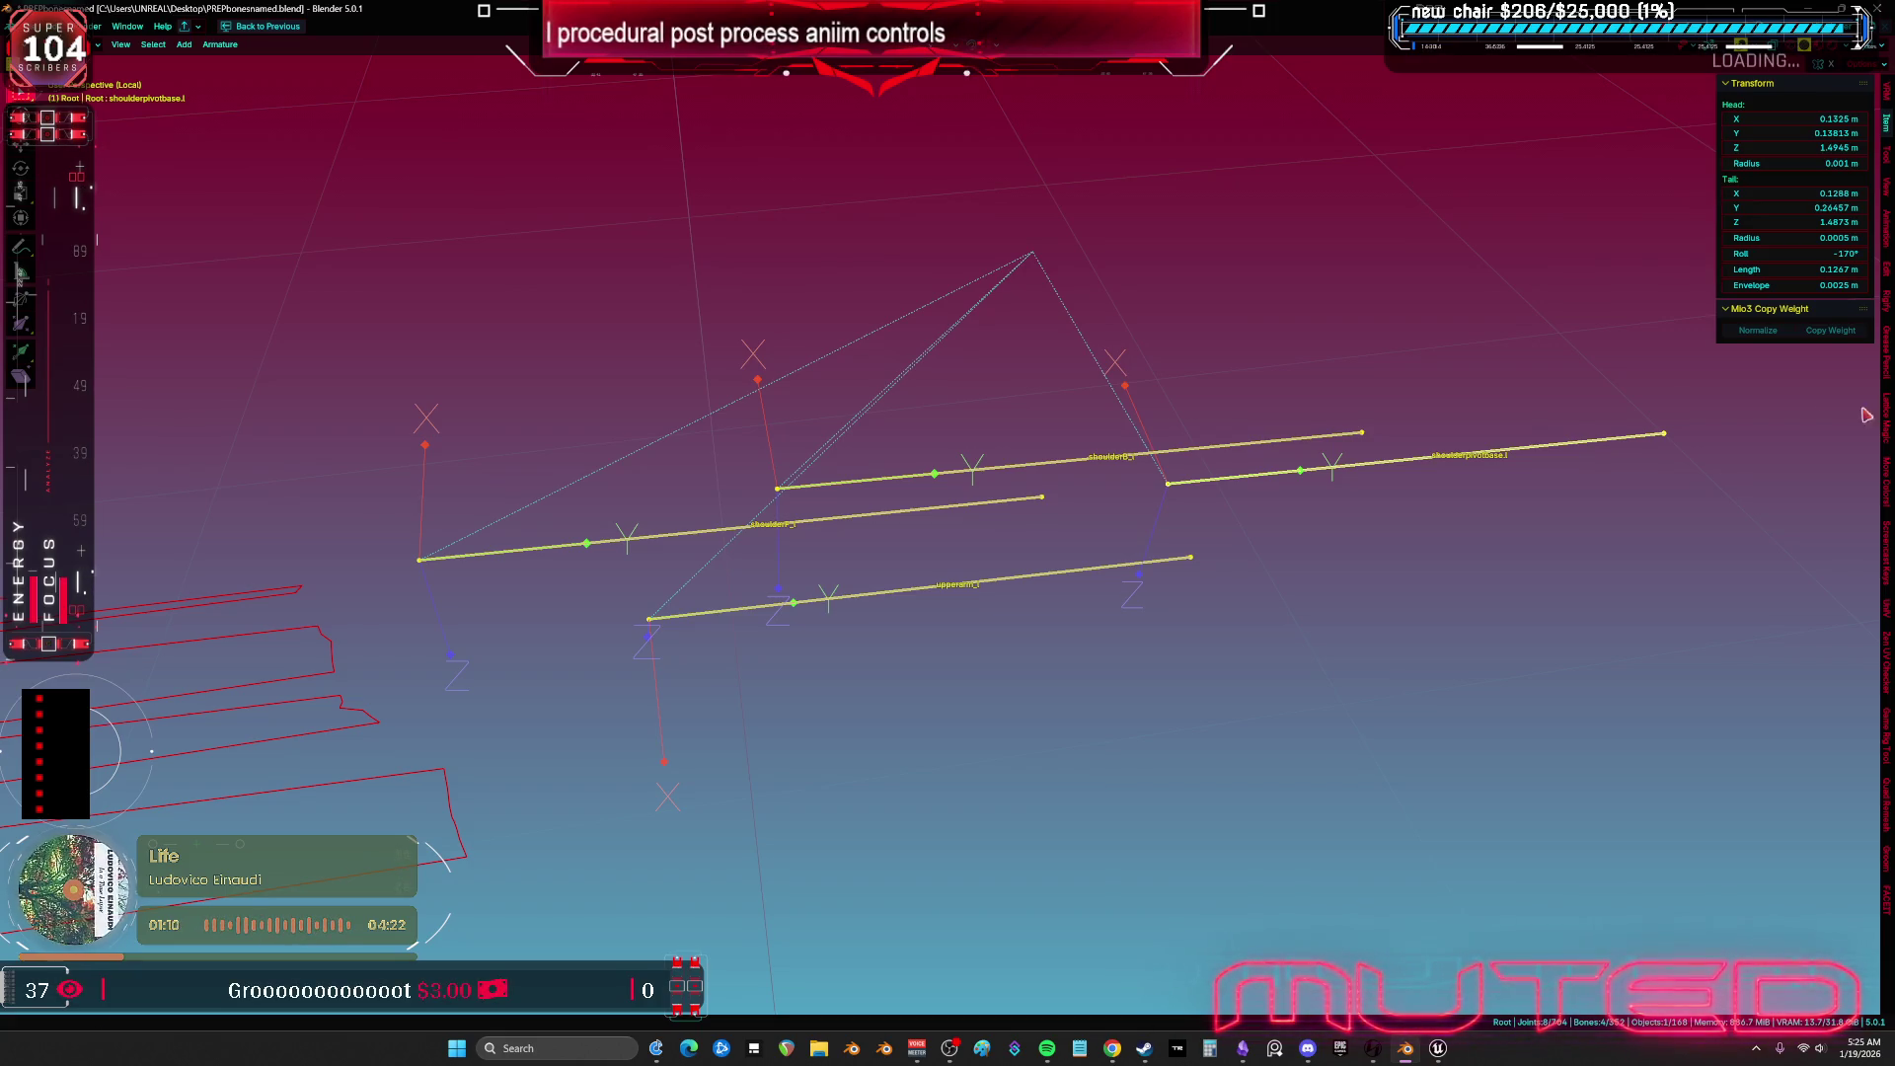
{"action": "left_click_drag", "start_coordinate": [1086, 414], "coordinate": [1151, 359]}
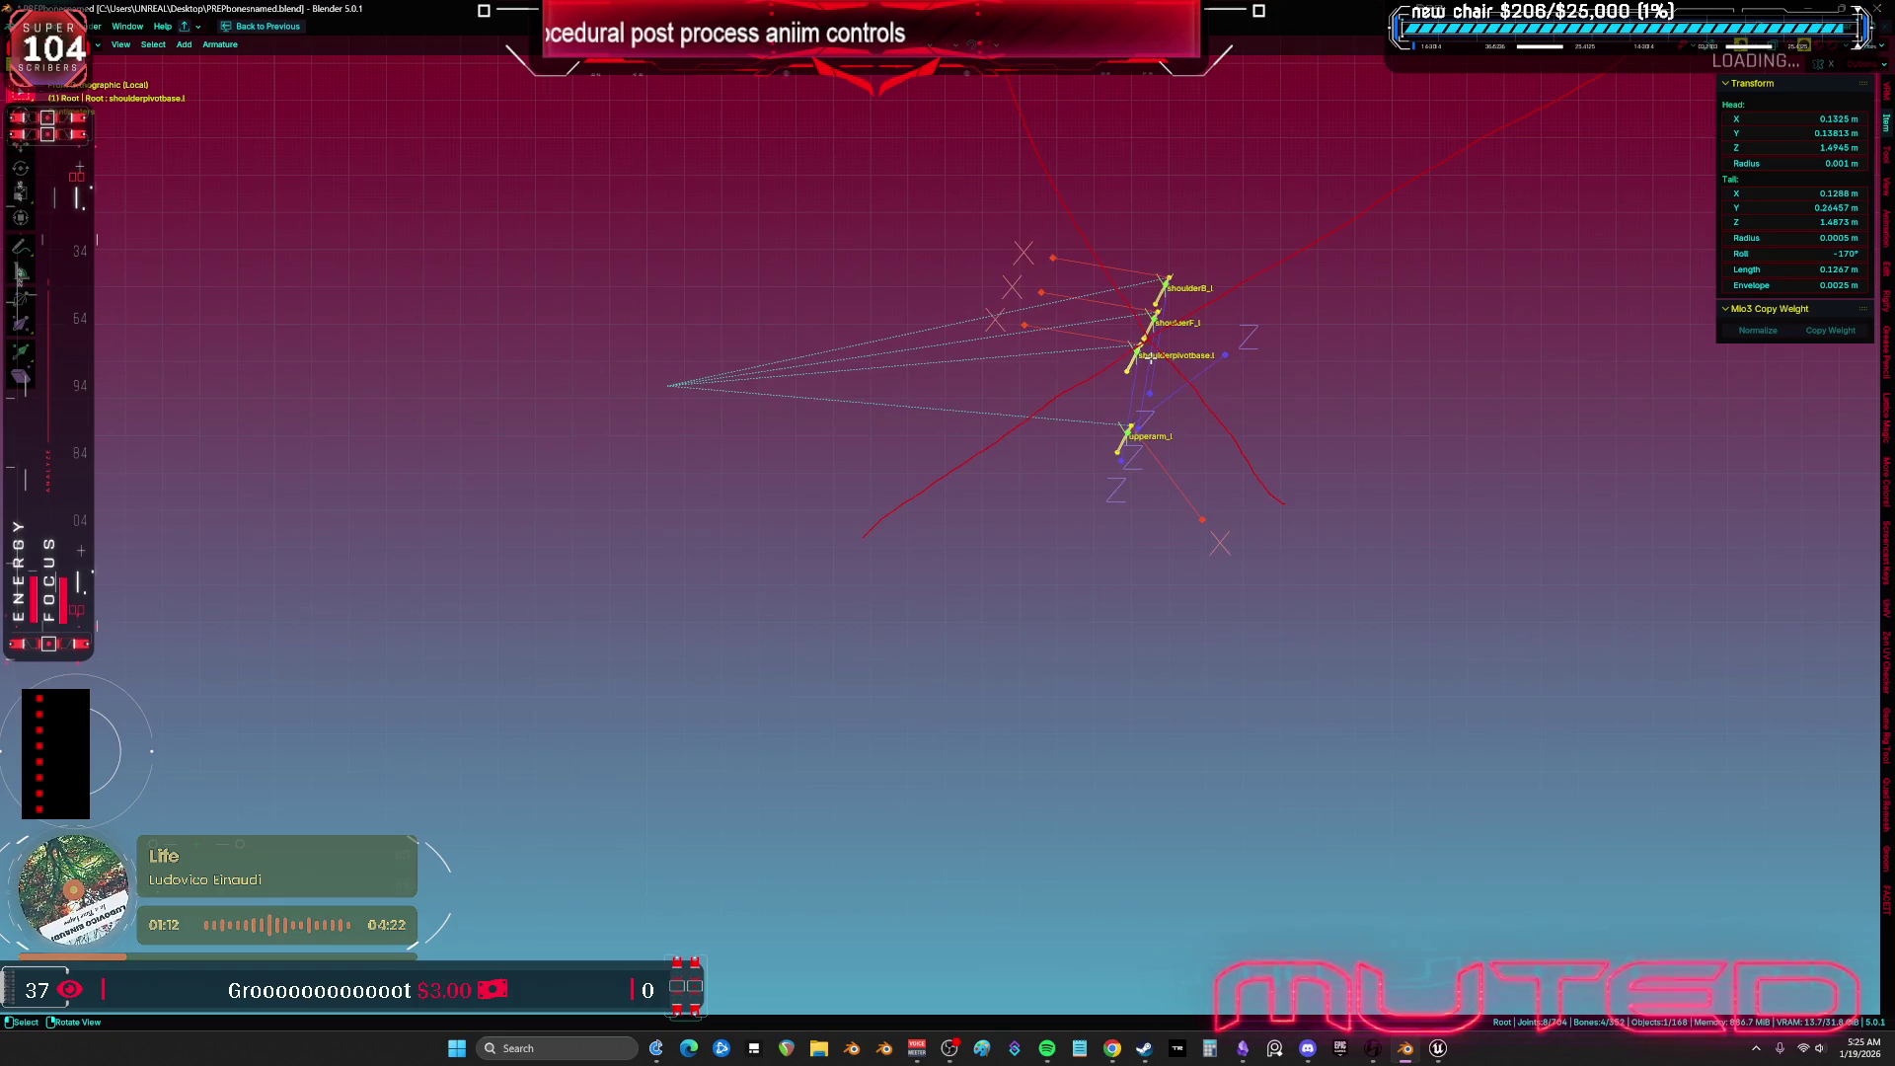
{"action": "mouse_move", "coordinate": [1279, 303]}
{"action": "left_mouse_down"}
{"action": "mouse_move", "coordinate": [1127, 364]}
{"action": "mouse_move", "coordinate": [1200, 405]}
{"action": "mouse_move", "coordinate": [1303, 380]}
{"action": "left_mouse_up"}
{"action": "left_click", "coordinate": [1076, 442]}
{"action": "left_click", "coordinate": [1283, 381], "text": "shift"}
{"action": "key", "text": "ctrl+l"}
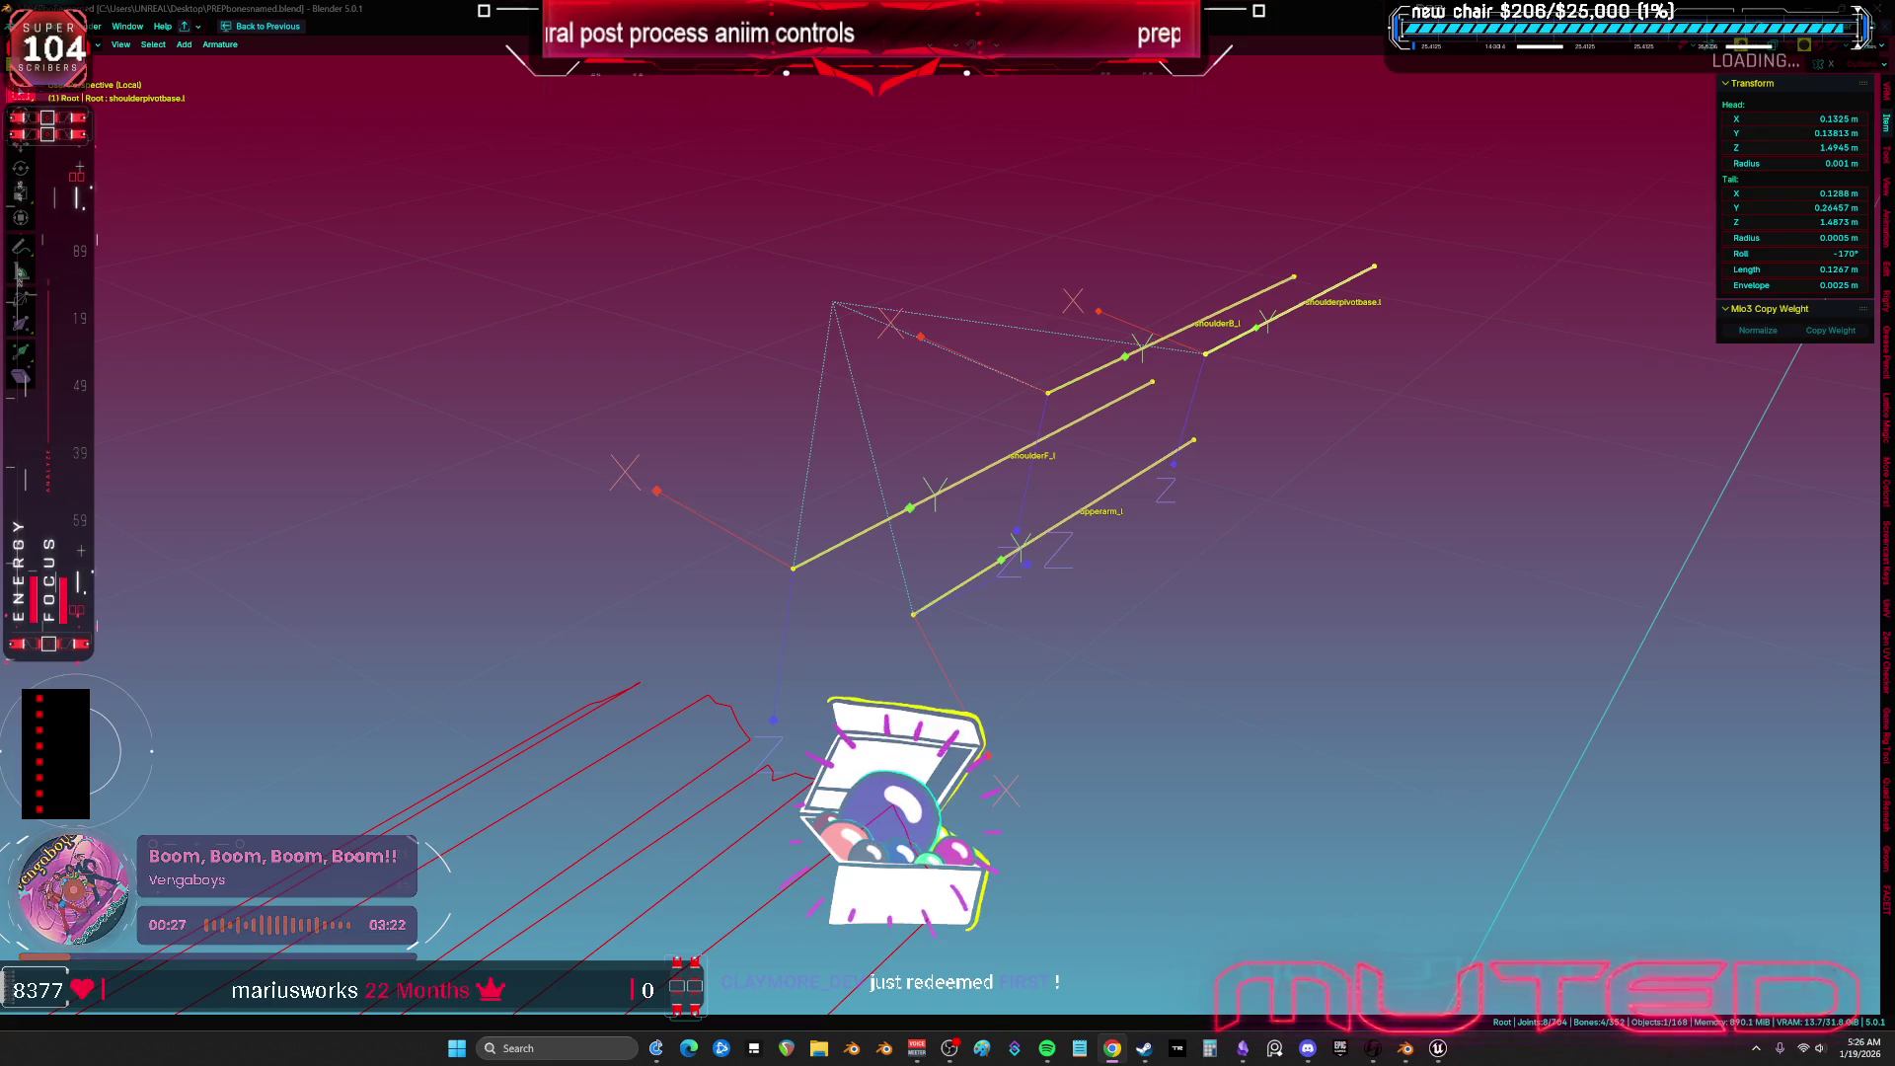
{"action": "mouse_move", "coordinate": [1368, 483]}
{"action": "left_mouse_down"}
{"action": "mouse_move", "coordinate": [1268, 589]}
{"action": "mouse_move", "coordinate": [1278, 490]}
{"action": "mouse_move", "coordinate": [1275, 573]}
{"action": "mouse_move", "coordinate": [1231, 529]}
{"action": "mouse_move", "coordinate": [1261, 550]}
{"action": "mouse_move", "coordinate": [1244, 584]}
{"action": "mouse_move", "coordinate": [977, 505]}
{"action": "mouse_move", "coordinate": [808, 524]}
{"action": "mouse_move", "coordinate": [720, 592]}
{"action": "mouse_move", "coordinate": [799, 543]}
{"action": "mouse_move", "coordinate": [938, 550]}
{"action": "mouse_move", "coordinate": [747, 637]}
{"action": "mouse_move", "coordinate": [744, 609]}
{"action": "mouse_move", "coordinate": [791, 563]}
{"action": "mouse_move", "coordinate": [774, 636]}
{"action": "mouse_move", "coordinate": [1168, 529]}
{"action": "mouse_move", "coordinate": [1496, 590]}
{"action": "mouse_move", "coordinate": [1414, 492]}
{"action": "left_mouse_up"}
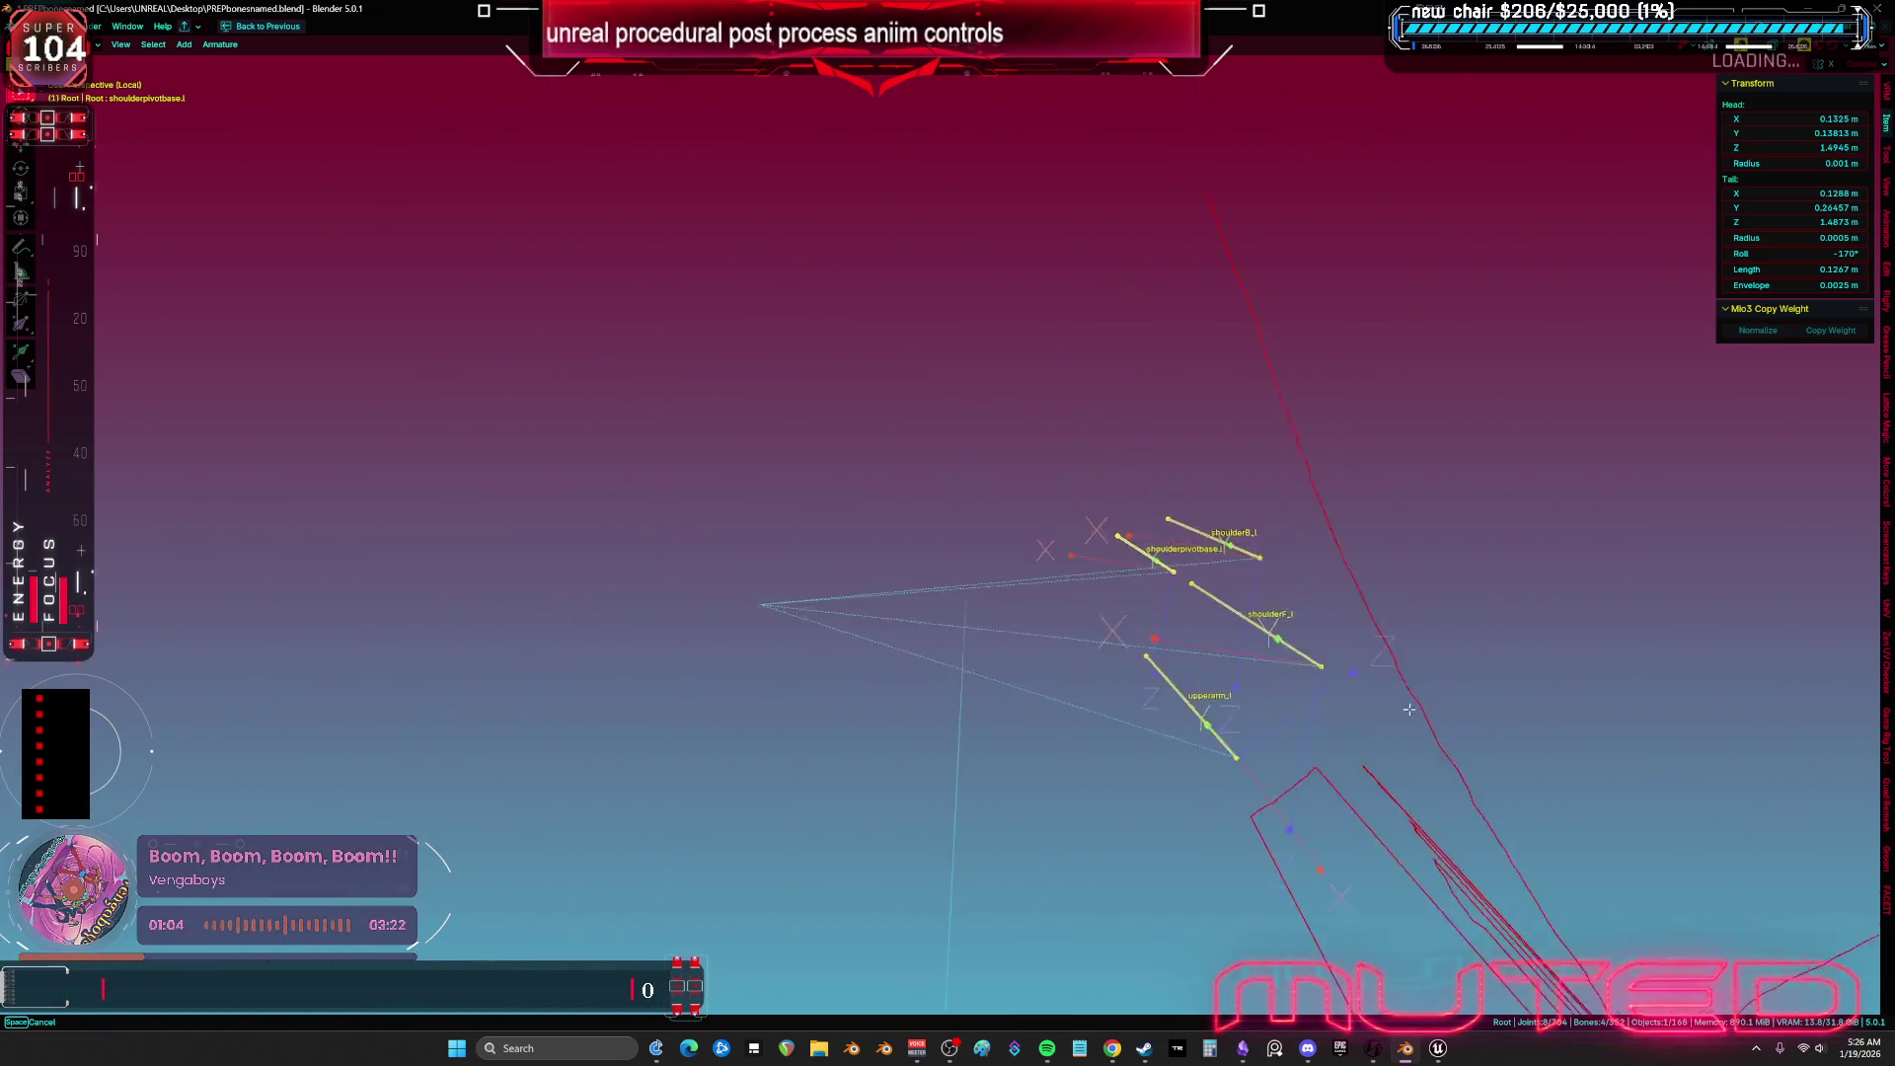
{"action": "left_click", "coordinate": [1191, 645]}
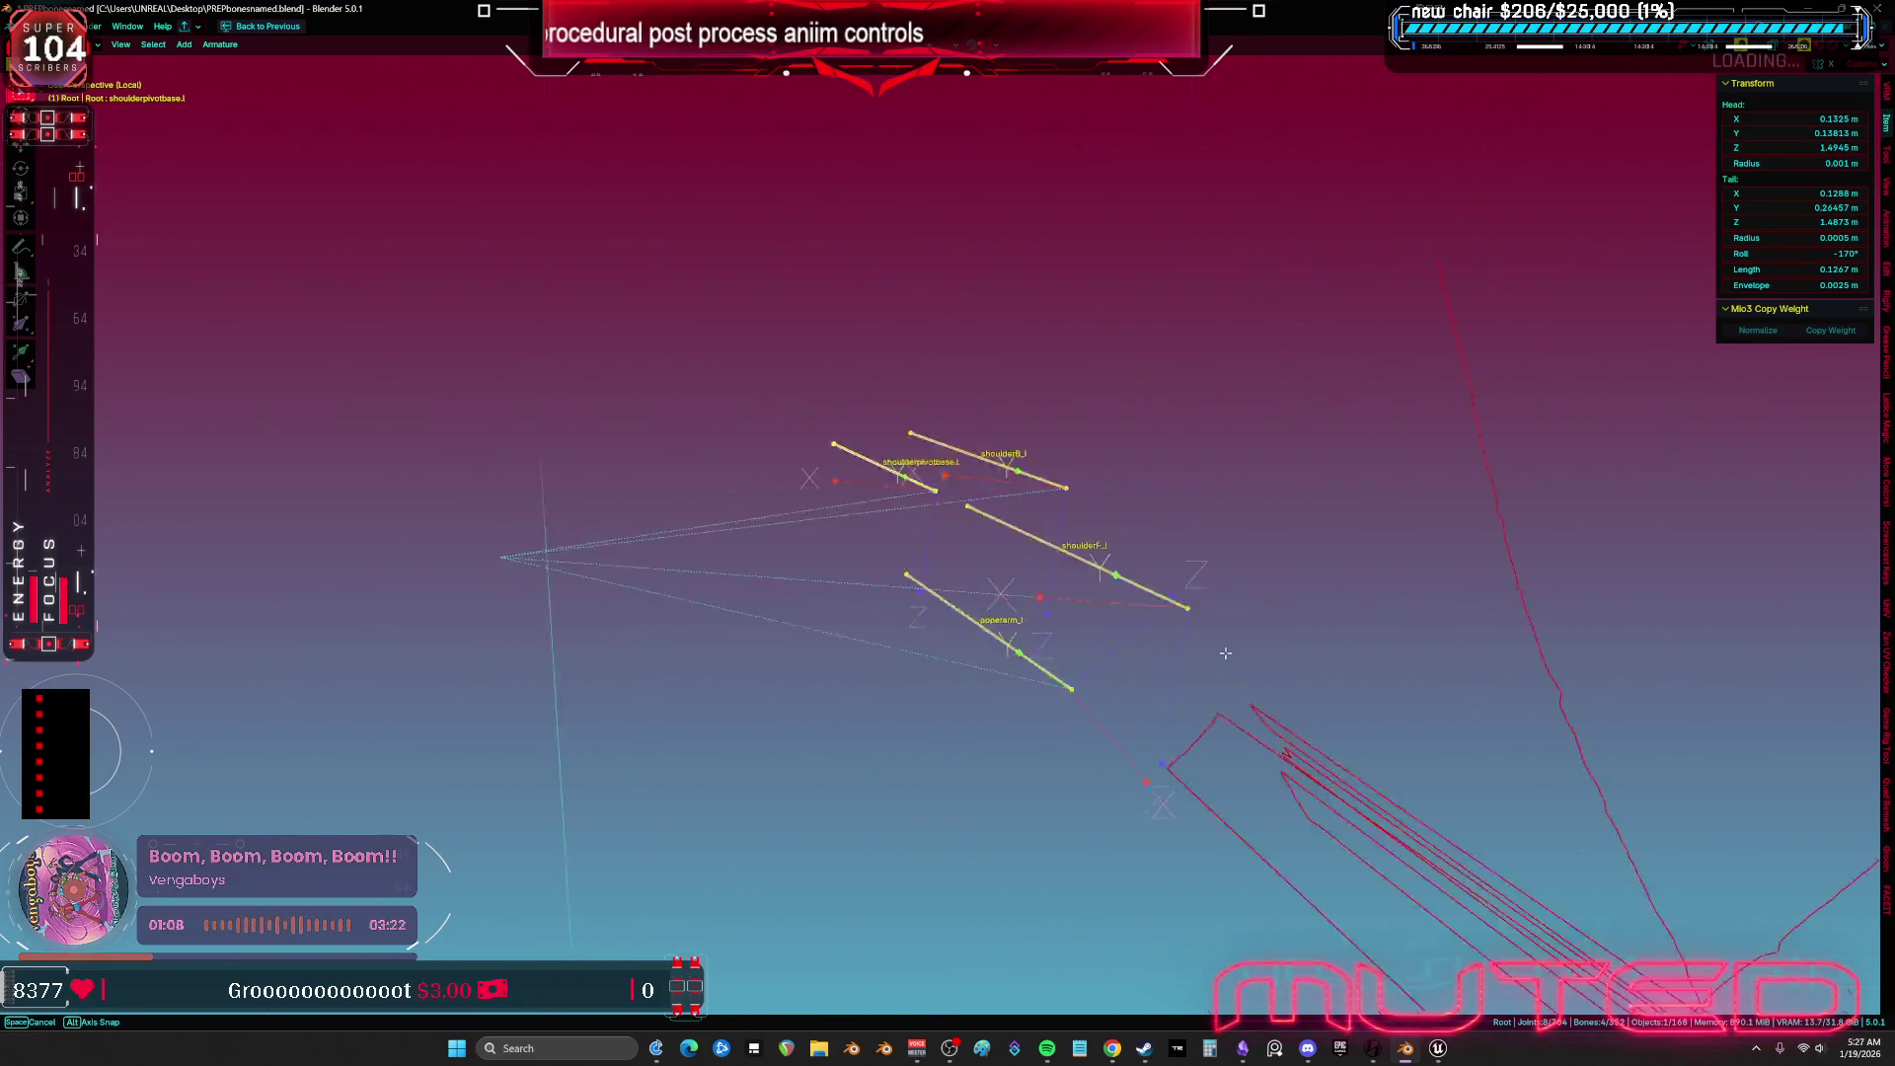
{"action": "mouse_move", "coordinate": [1185, 585]}
{"action": "left_mouse_down"}
{"action": "mouse_move", "coordinate": [1286, 611]}
{"action": "mouse_move", "coordinate": [1195, 718]}
{"action": "mouse_move", "coordinate": [1218, 655]}
{"action": "mouse_move", "coordinate": [1188, 582]}
{"action": "mouse_move", "coordinate": [1274, 660]}
{"action": "mouse_move", "coordinate": [1141, 708]}
{"action": "mouse_move", "coordinate": [1218, 698]}
{"action": "mouse_move", "coordinate": [1298, 641]}
{"action": "mouse_move", "coordinate": [1197, 653]}
{"action": "mouse_move", "coordinate": [1032, 613]}
{"action": "mouse_move", "coordinate": [1097, 710]}
{"action": "mouse_move", "coordinate": [1159, 629]}
{"action": "mouse_move", "coordinate": [994, 649]}
{"action": "mouse_move", "coordinate": [1099, 726]}
{"action": "mouse_move", "coordinate": [1491, 688]}
{"action": "mouse_move", "coordinate": [1517, 739]}
{"action": "mouse_move", "coordinate": [957, 664]}
{"action": "mouse_move", "coordinate": [1471, 704]}
{"action": "mouse_move", "coordinate": [473, 602]}
{"action": "mouse_move", "coordinate": [1648, 720]}
{"action": "mouse_move", "coordinate": [216, 783]}
{"action": "left_mouse_up"}
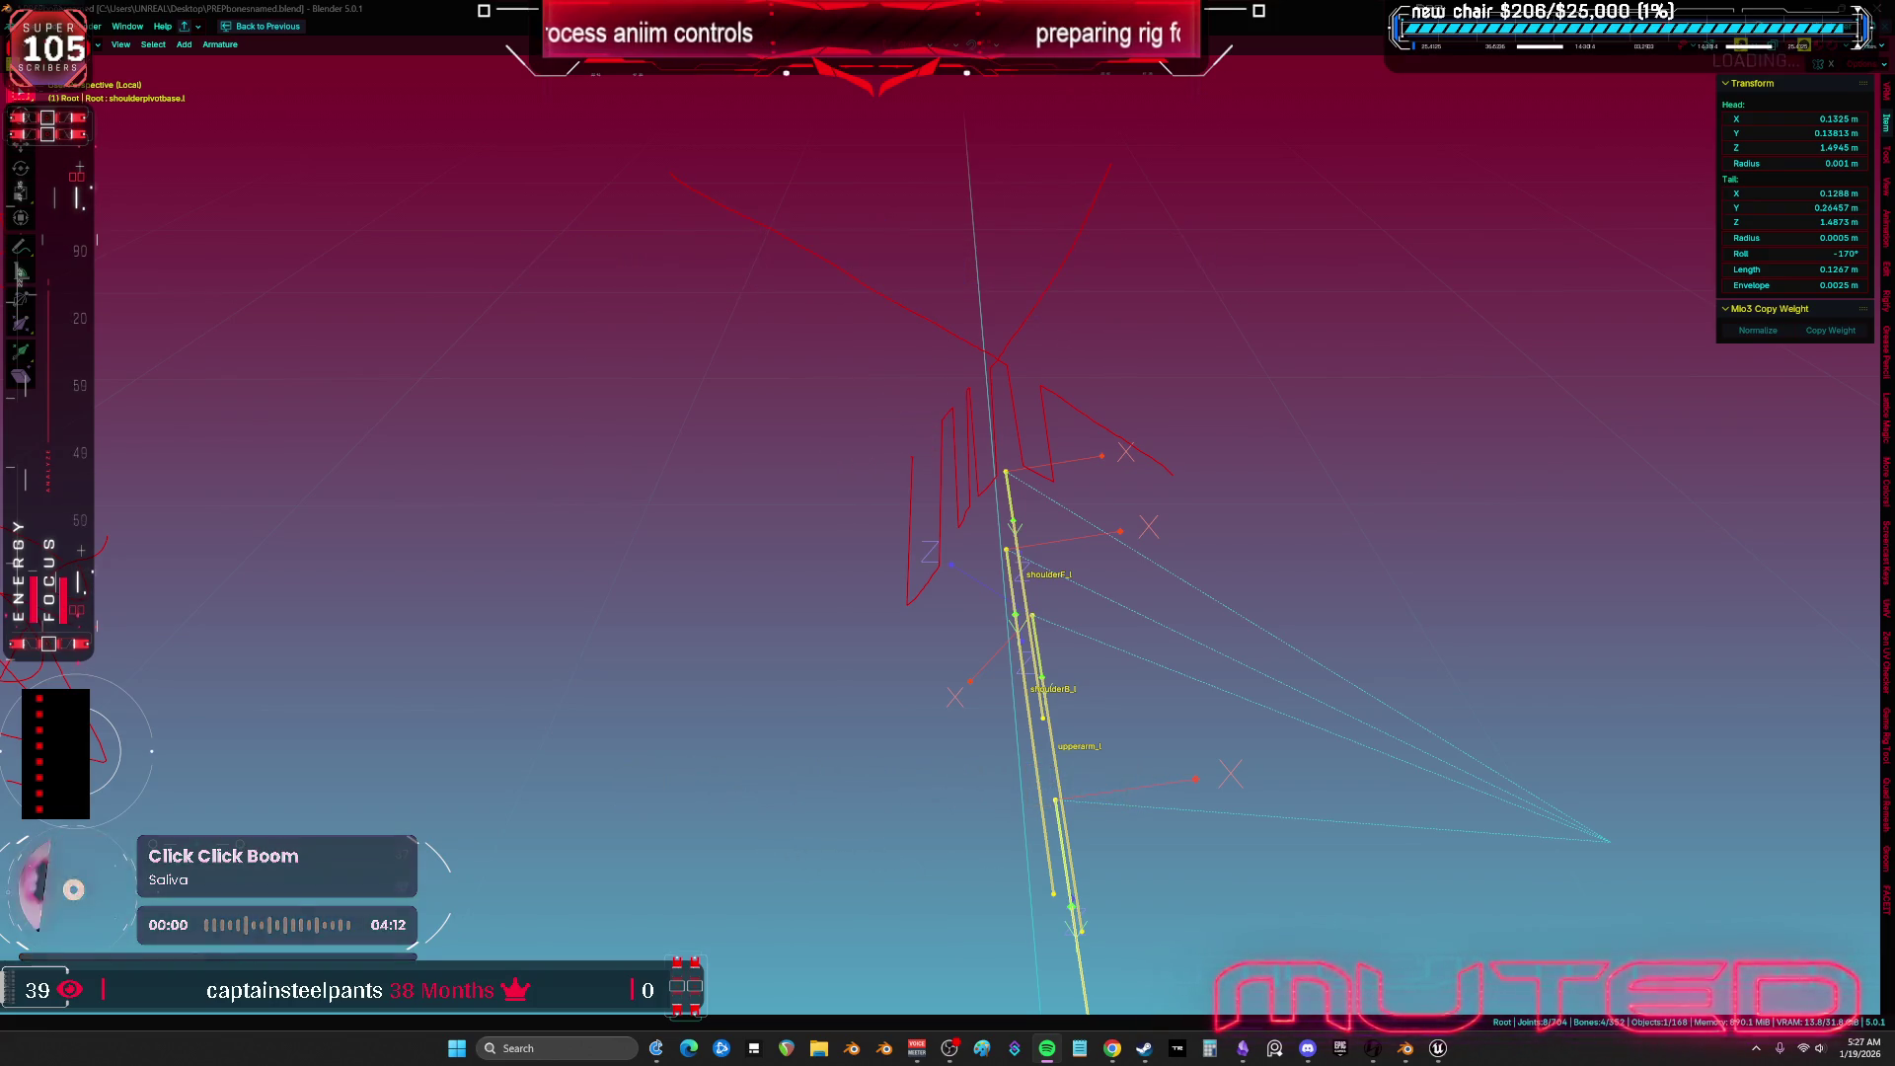
{"action": "key", "text": "KP_Divide"}
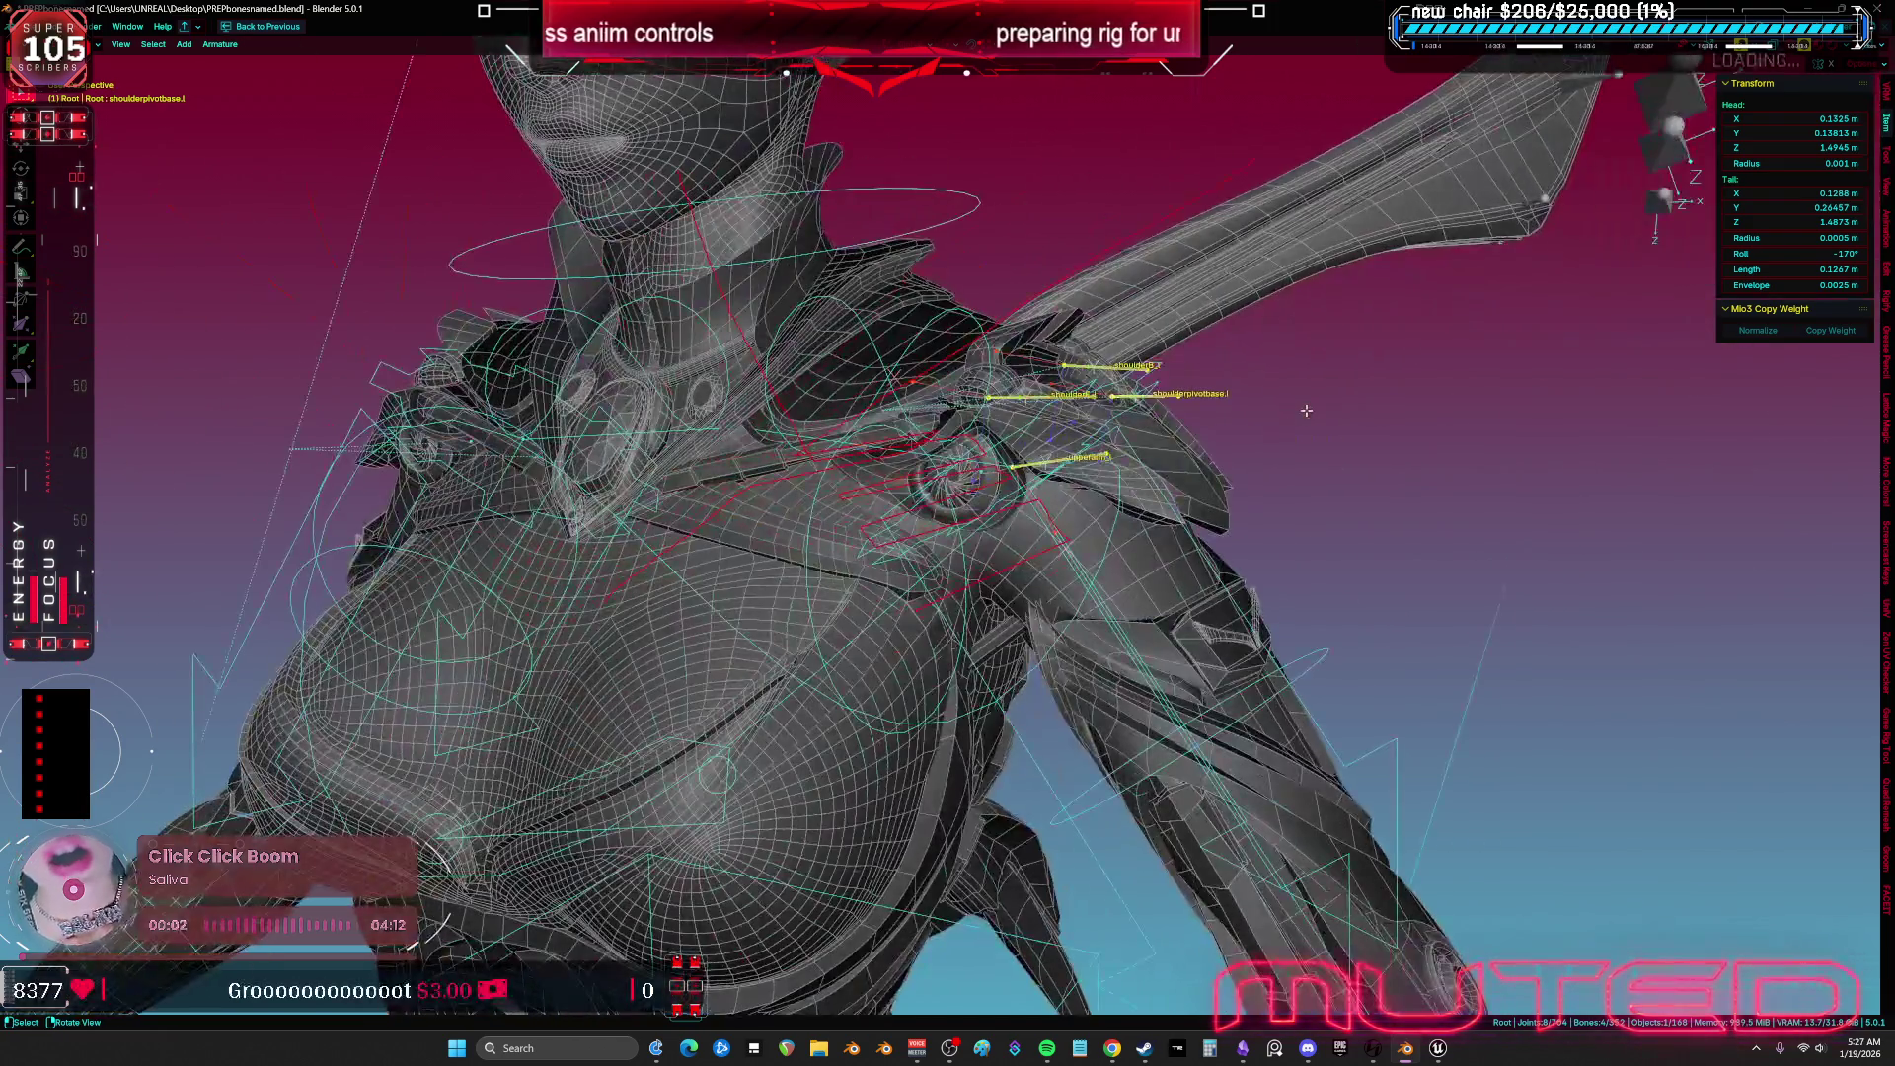
{"action": "mouse_move", "coordinate": [903, 306]}
{"action": "left_mouse_down"}
{"action": "mouse_move", "coordinate": [1067, 442]}
{"action": "mouse_move", "coordinate": [1085, 558]}
{"action": "mouse_move", "coordinate": [1078, 446]}
{"action": "mouse_move", "coordinate": [1096, 473]}
{"action": "mouse_move", "coordinate": [1036, 545]}
{"action": "mouse_move", "coordinate": [1209, 462]}
{"action": "left_mouse_up"}
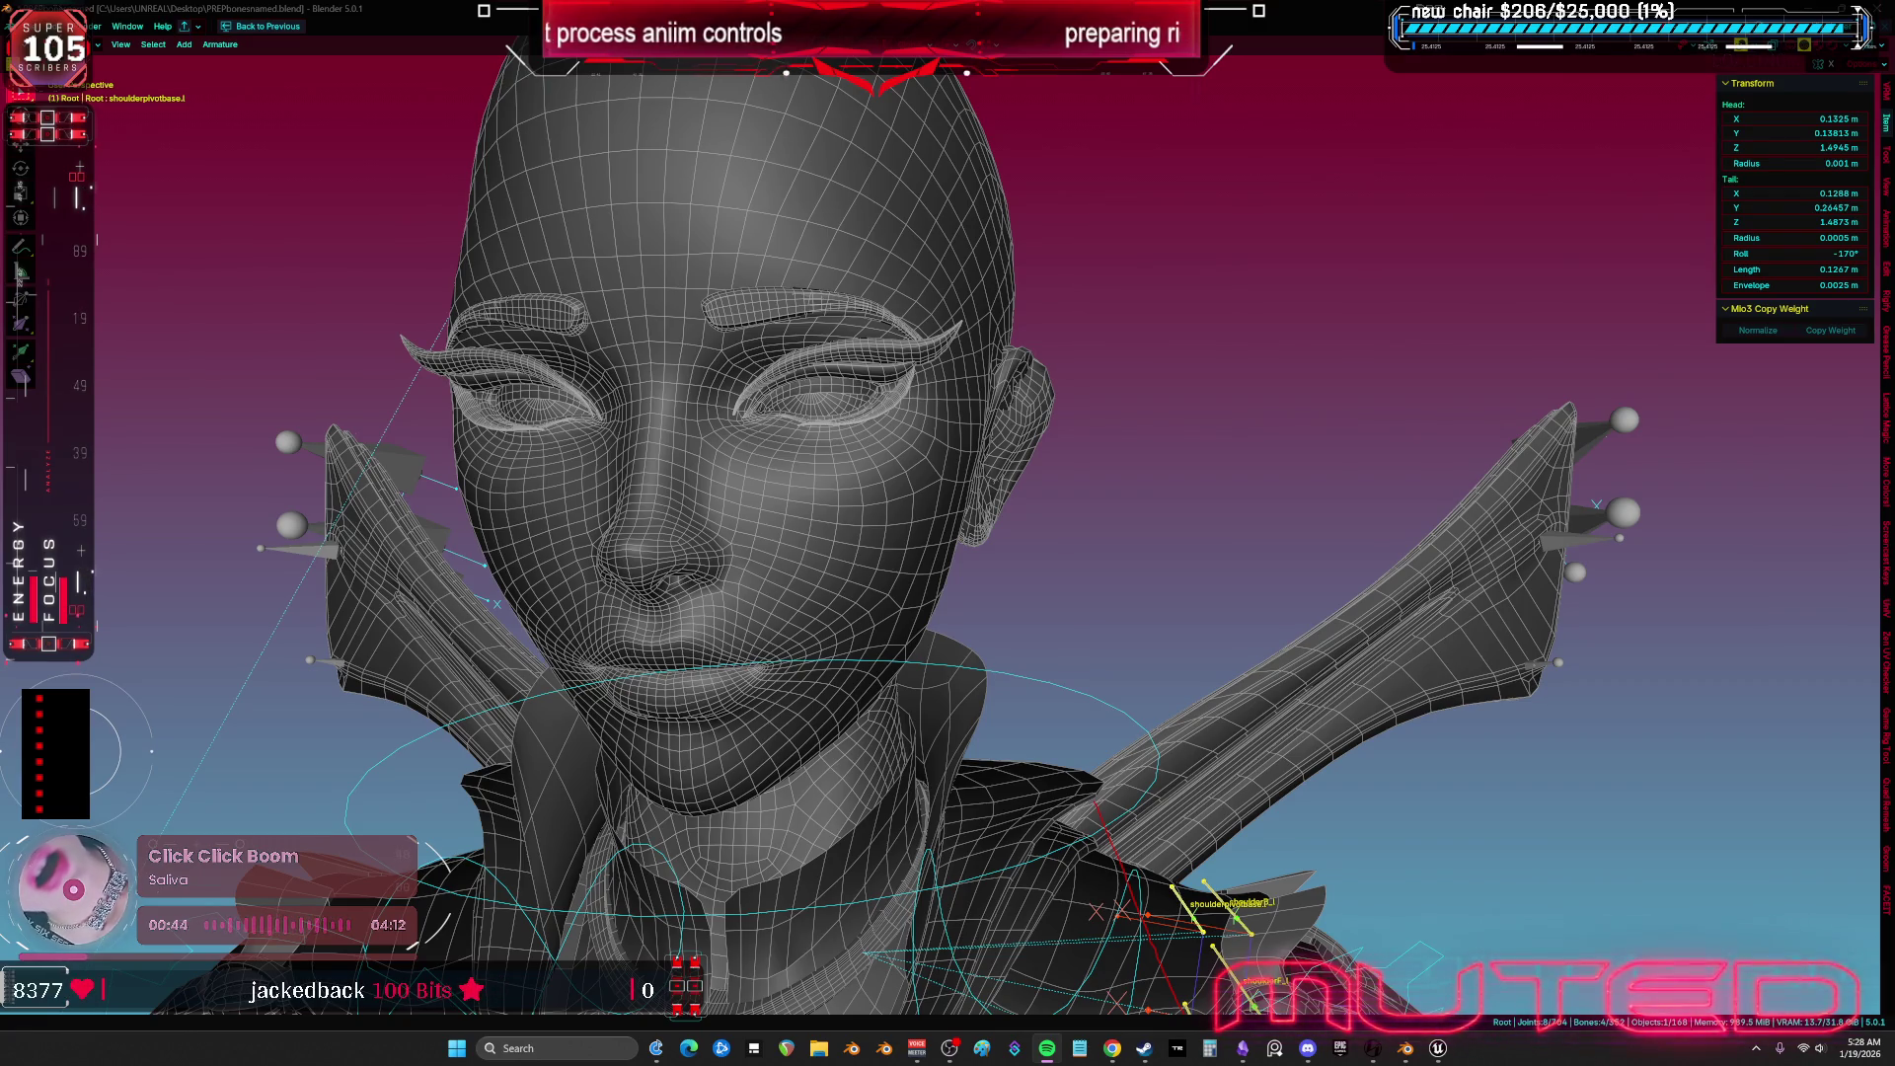
{"action": "left_click_drag", "start_coordinate": [1311, 466], "coordinate": [1185, 464]}
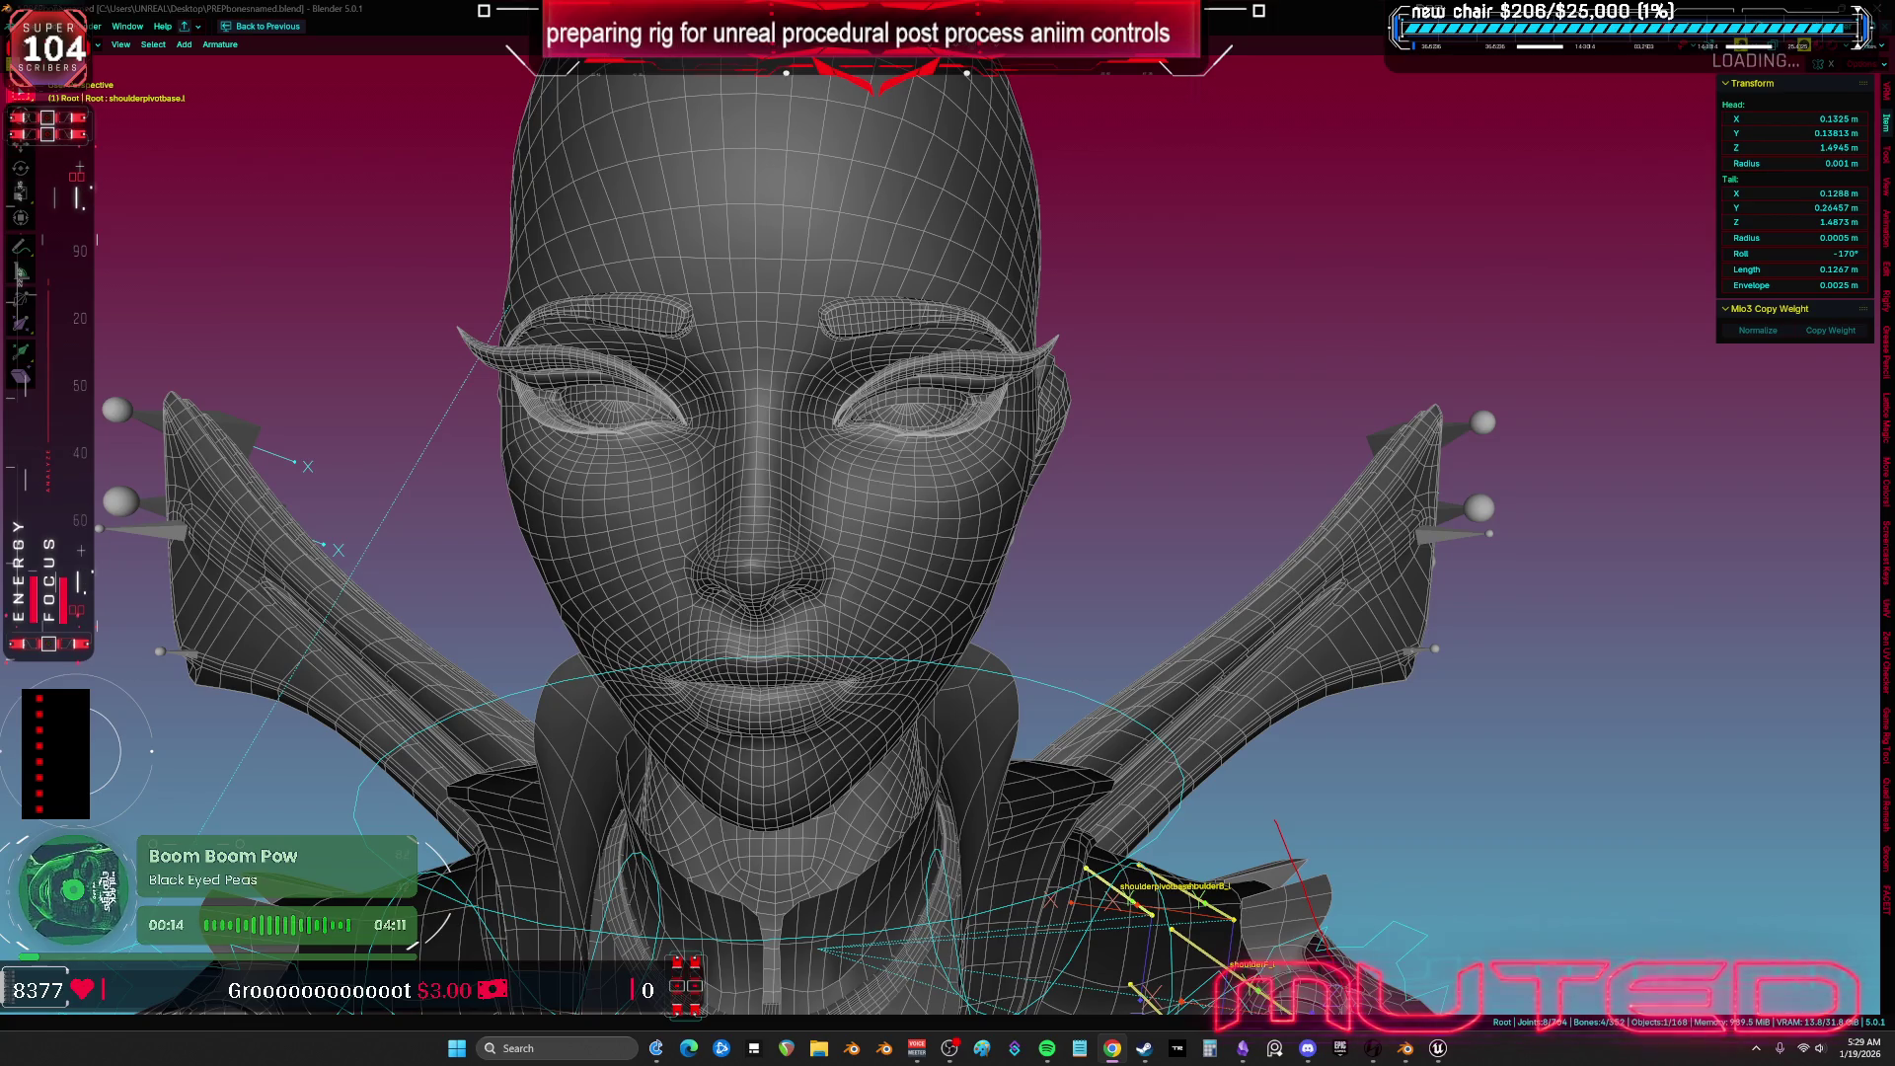
{"action": "key", "text": "shift+grave"}
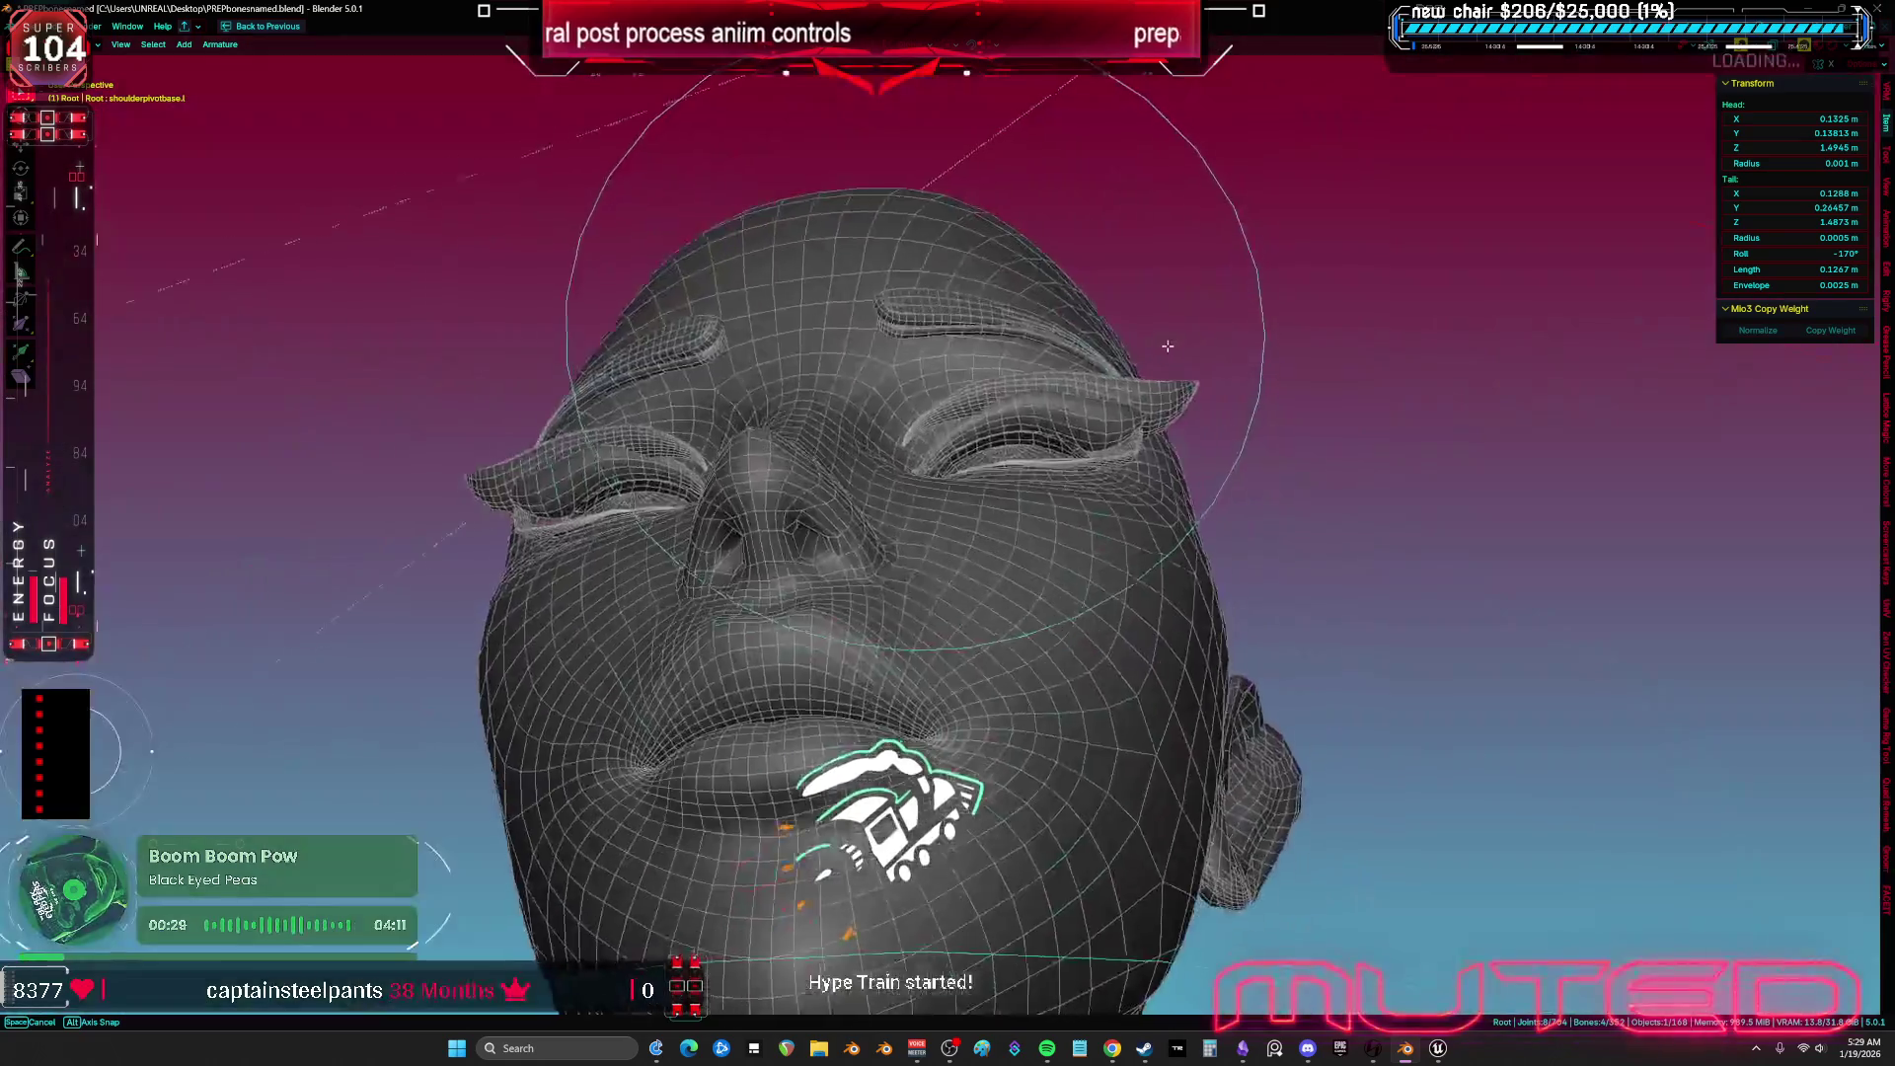
{"action": "left_click", "coordinate": [1245, 365]}
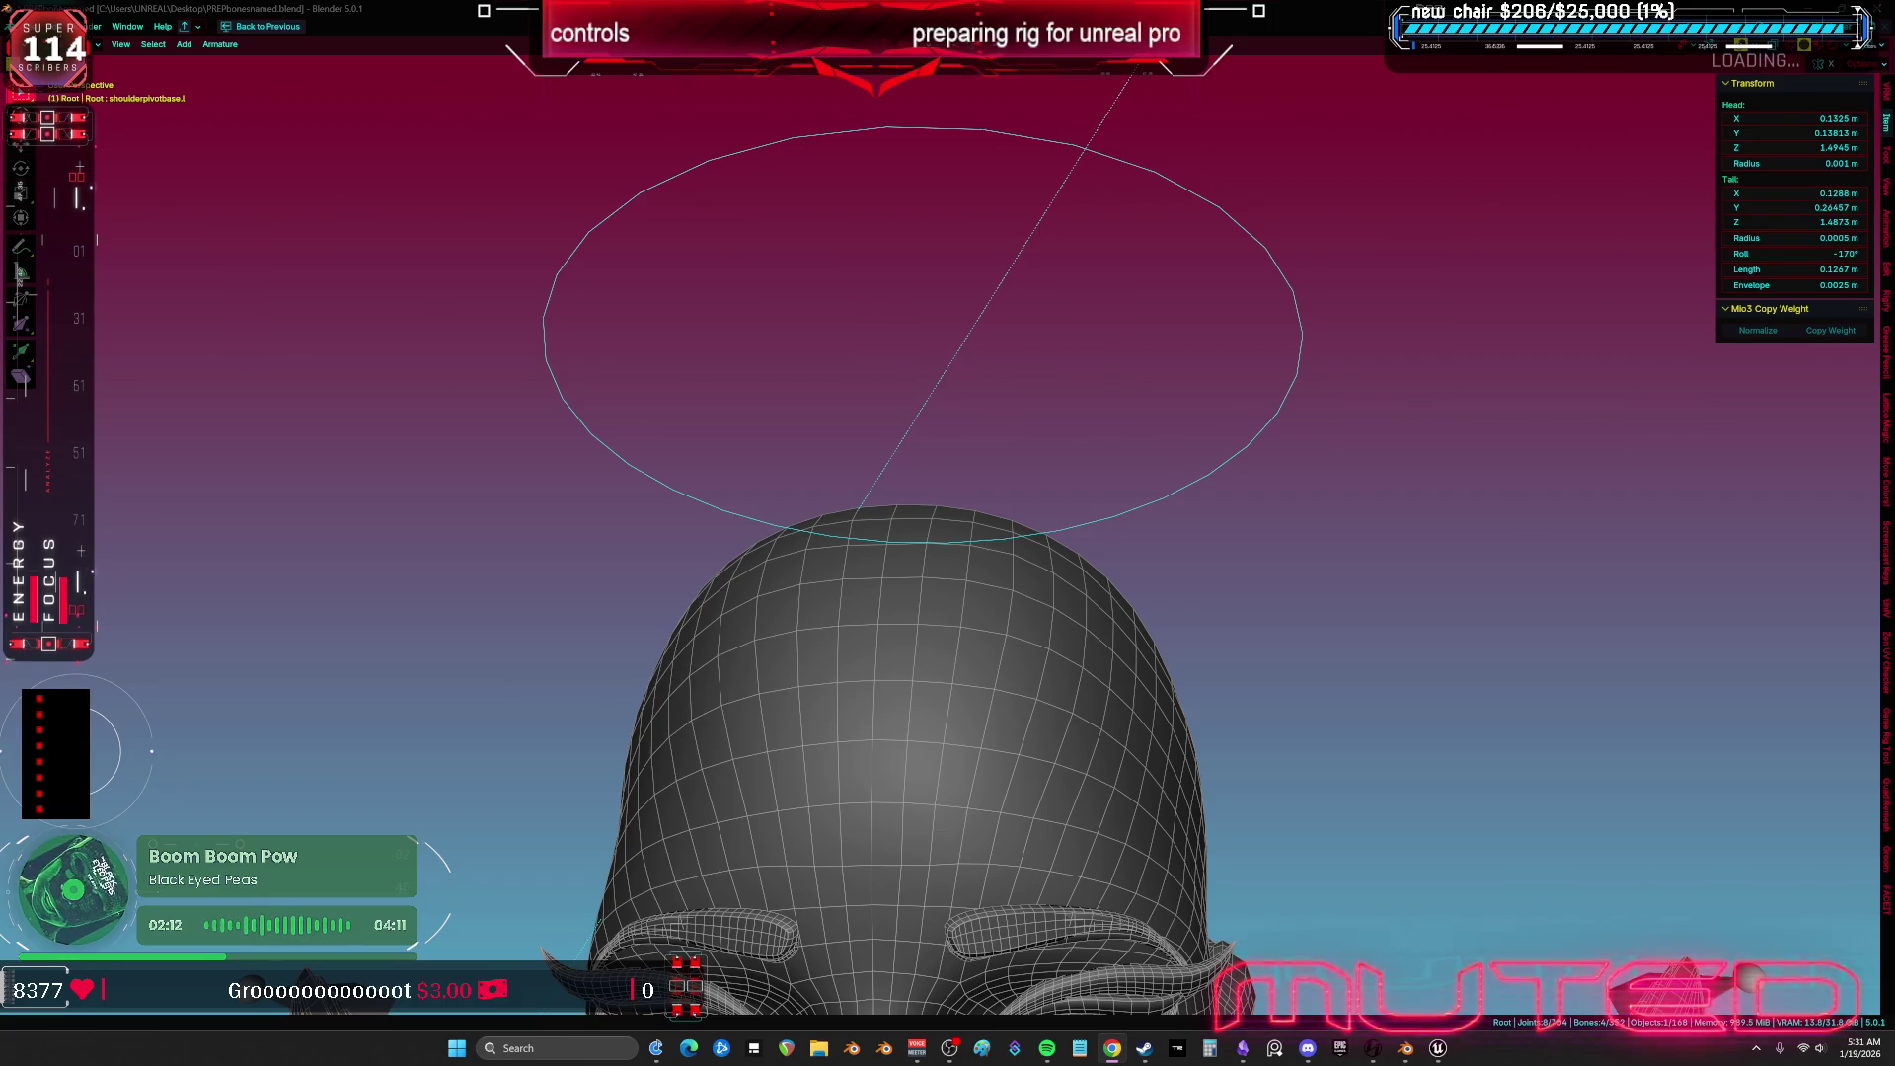
{"action": "scroll", "coordinate": [1471, 652], "scroll_direction": "down", "scroll_amount": 5}
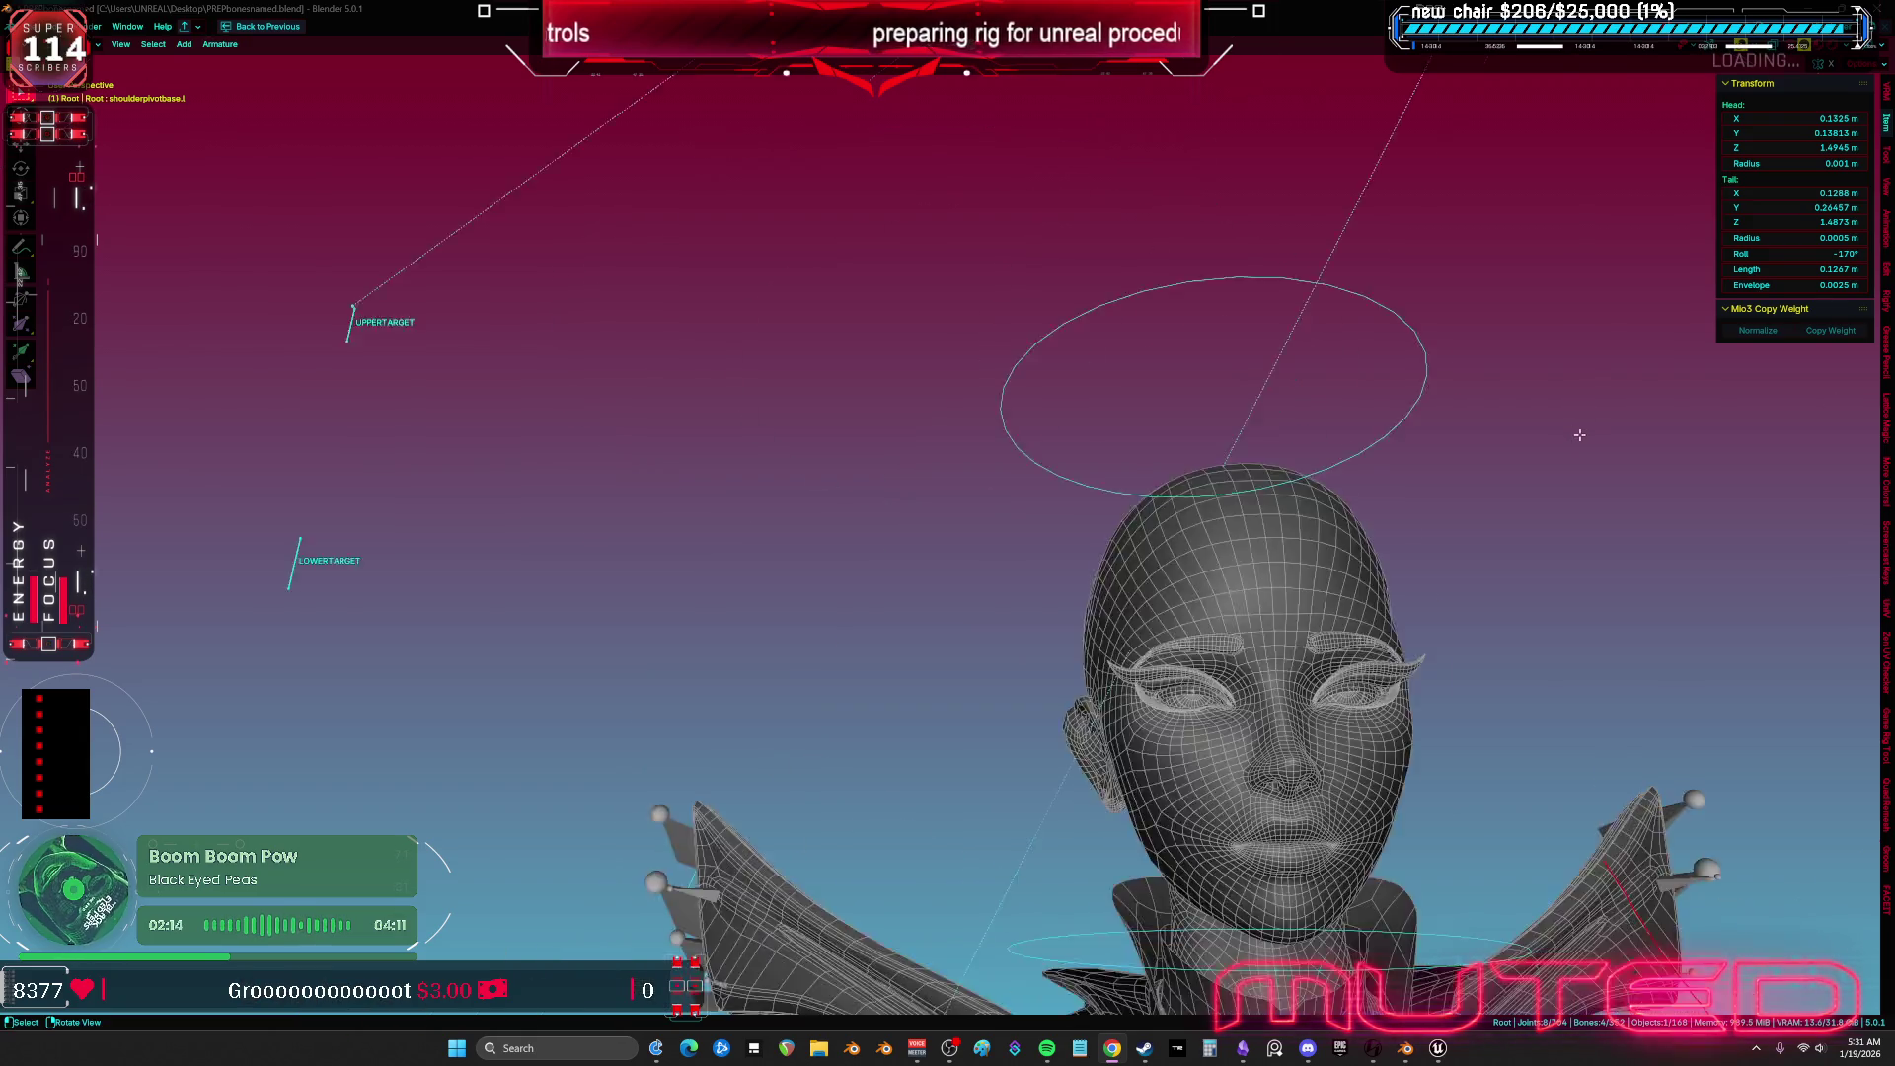
{"action": "scroll", "coordinate": [1470, 651], "scroll_direction": "up", "scroll_amount": 3}
{"action": "scroll", "coordinate": [1469, 667], "scroll_direction": "down", "scroll_amount": 2}
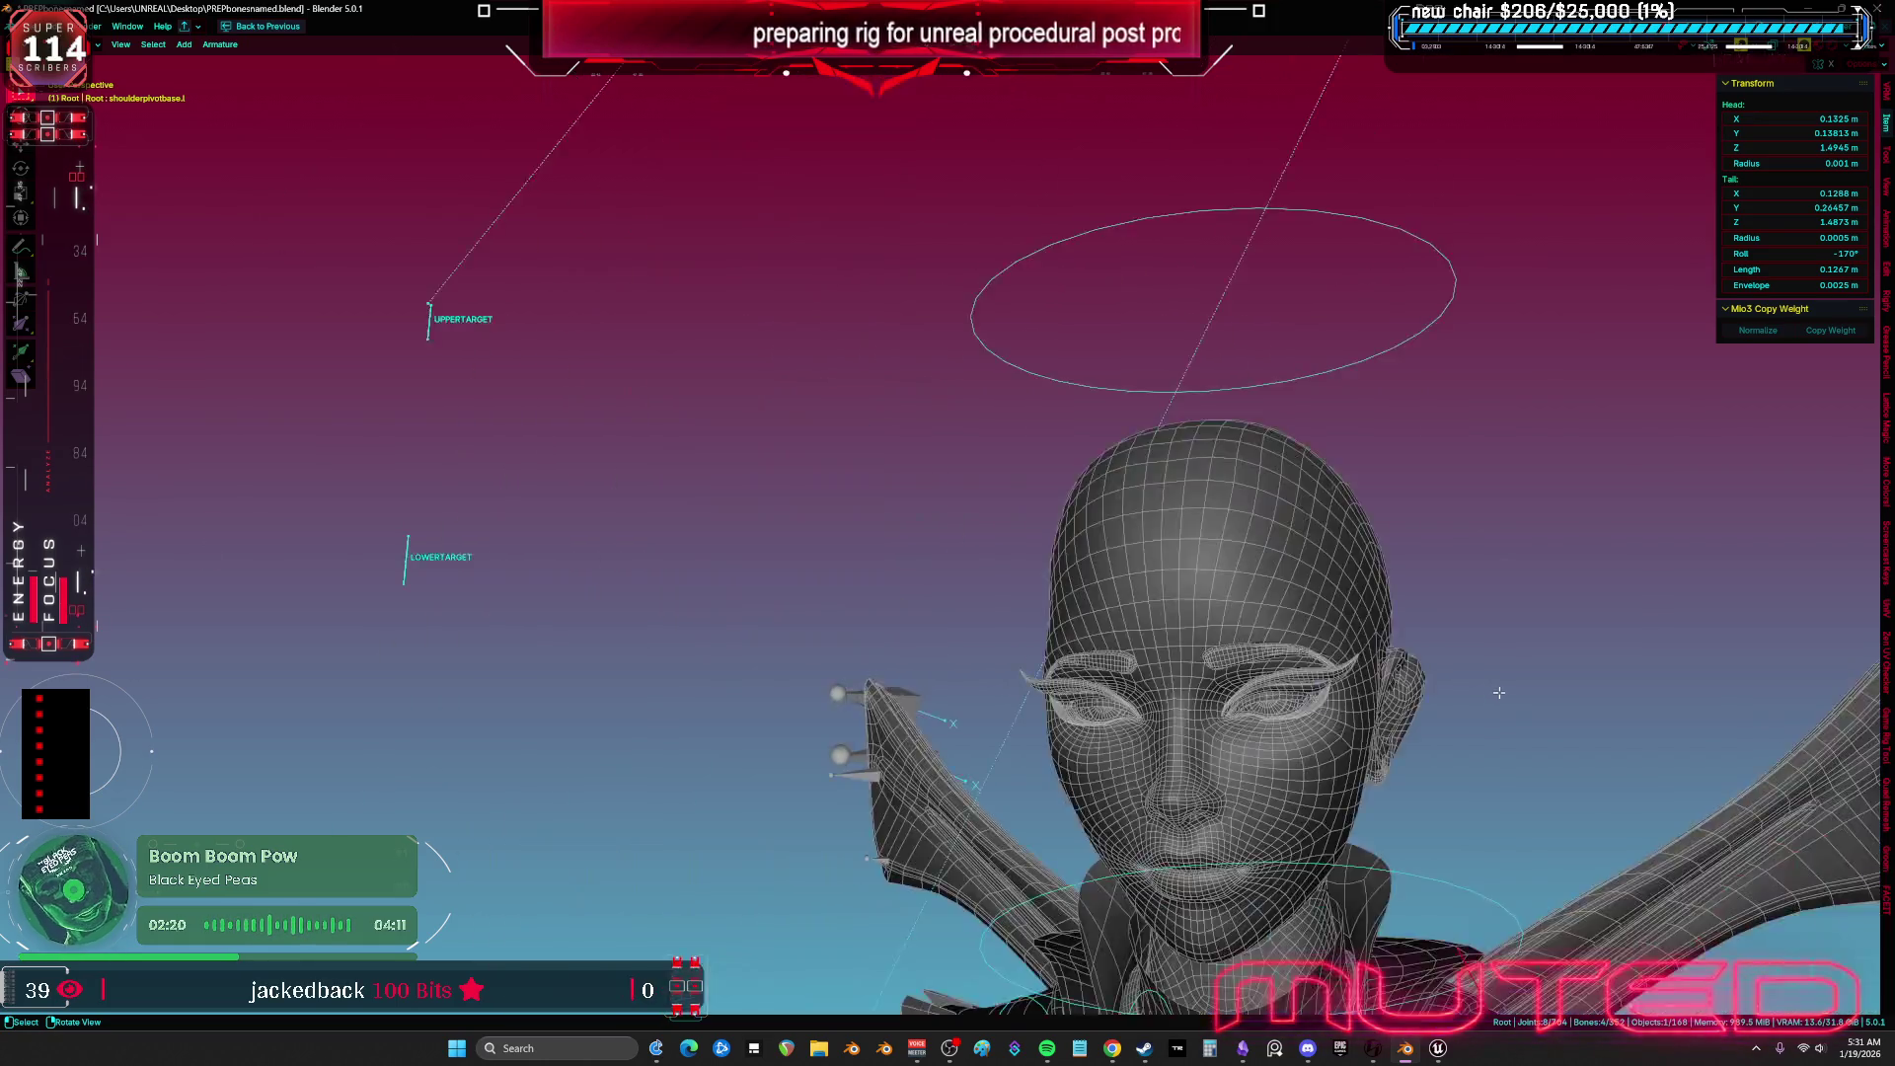
{"action": "scroll", "coordinate": [1495, 694], "scroll_direction": "up", "scroll_amount": 4}
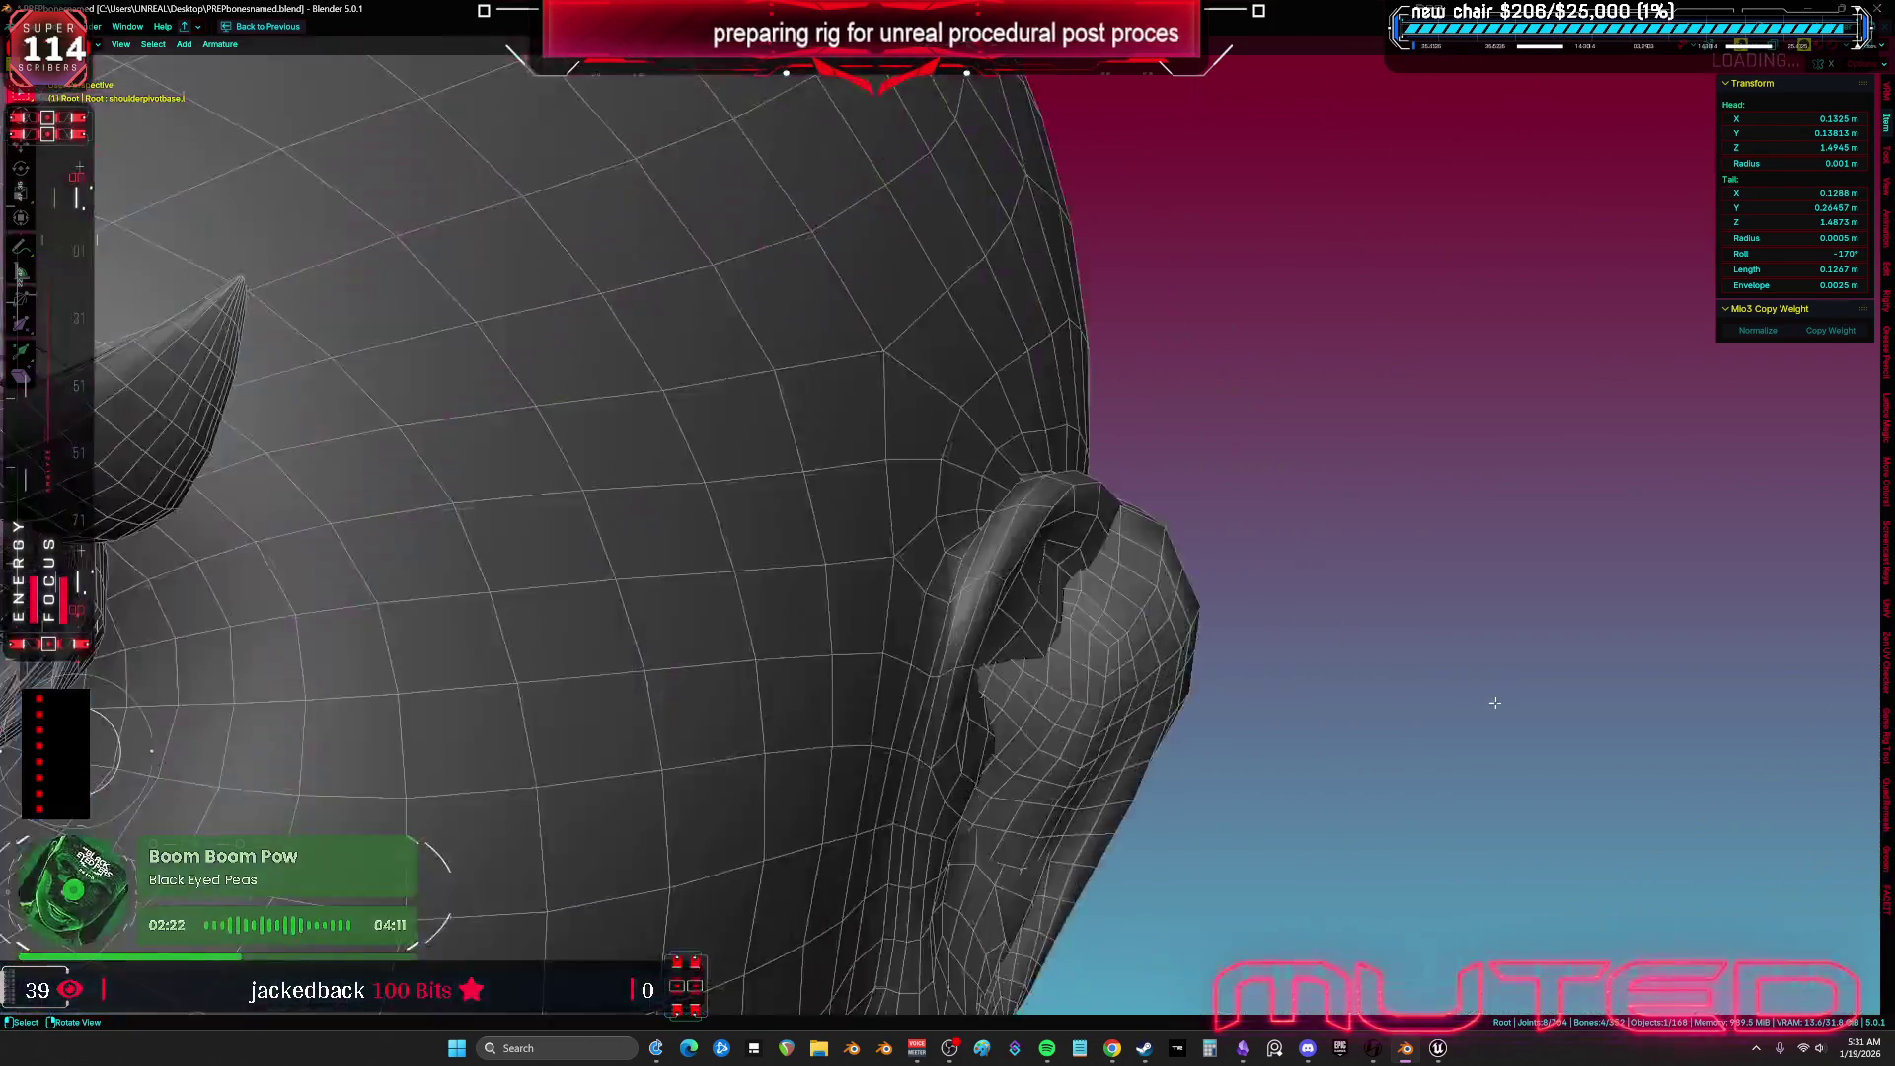
{"action": "scroll", "coordinate": [1495, 705], "scroll_direction": "down", "scroll_amount": 5}
{"action": "scroll", "coordinate": [1494, 714], "scroll_direction": "up", "scroll_amount": 1}
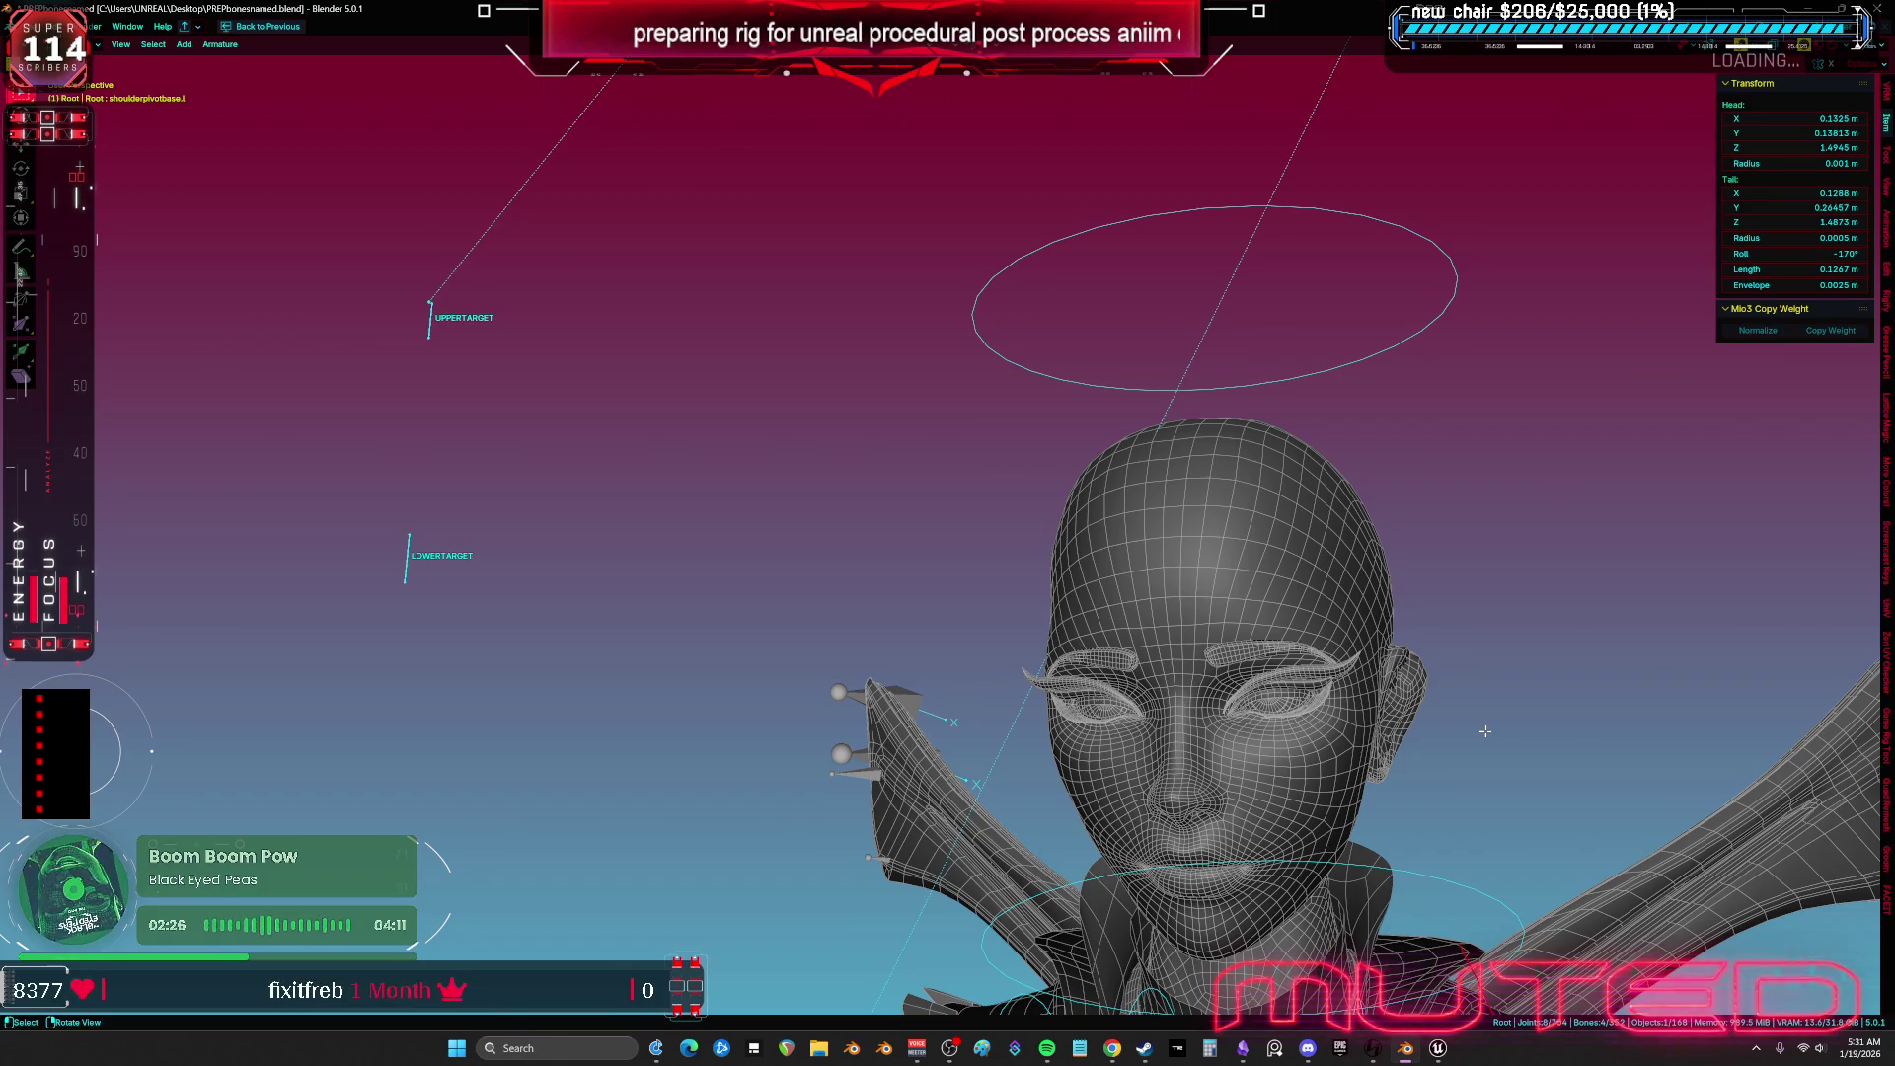
{"action": "mouse_move", "coordinate": [1485, 731]}
{"action": "left_mouse_down"}
{"action": "mouse_move", "coordinate": [1352, 652]}
{"action": "mouse_move", "coordinate": [1392, 691]}
{"action": "mouse_move", "coordinate": [1368, 681]}
{"action": "mouse_move", "coordinate": [1464, 642]}
{"action": "mouse_move", "coordinate": [1361, 604]}
{"action": "mouse_move", "coordinate": [1397, 705]}
{"action": "mouse_move", "coordinate": [1360, 656]}
{"action": "mouse_move", "coordinate": [1443, 639]}
{"action": "mouse_move", "coordinate": [1415, 720]}
{"action": "mouse_move", "coordinate": [1409, 675]}
{"action": "mouse_move", "coordinate": [1179, 679]}
{"action": "mouse_move", "coordinate": [1205, 536]}
{"action": "mouse_move", "coordinate": [1095, 648]}
{"action": "mouse_move", "coordinate": [1191, 581]}
{"action": "mouse_move", "coordinate": [1219, 697]}
{"action": "mouse_move", "coordinate": [1078, 742]}
{"action": "mouse_move", "coordinate": [1109, 598]}
{"action": "mouse_move", "coordinate": [1306, 504]}
{"action": "mouse_move", "coordinate": [1223, 540]}
{"action": "mouse_move", "coordinate": [1011, 441]}
{"action": "left_mouse_up"}
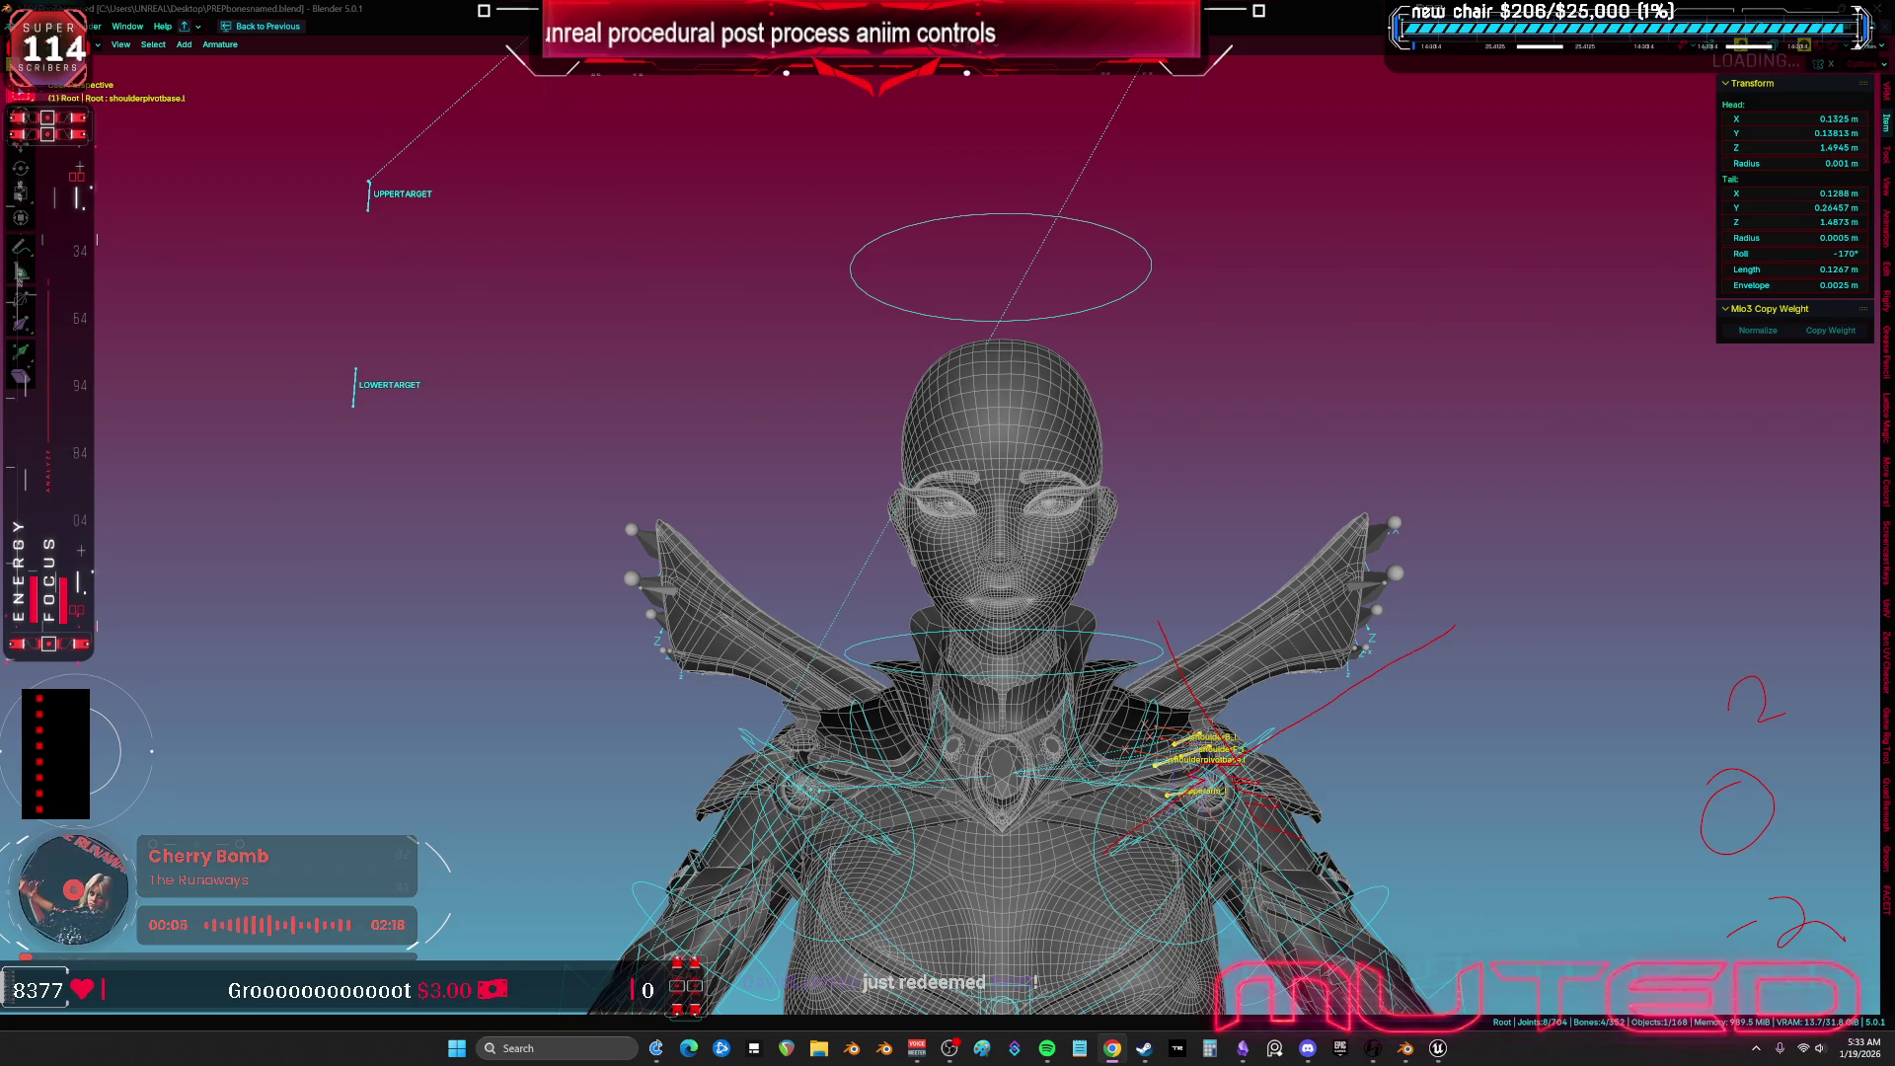
Orbit the Blender view of the shoulders, then switch to Unreal's skeleton editor.
{"action": "mouse_move", "coordinate": [1336, 299]}
{"action": "left_mouse_down"}
{"action": "mouse_move", "coordinate": [1284, 375]}
{"action": "mouse_move", "coordinate": [1336, 481]}
{"action": "mouse_move", "coordinate": [1329, 555]}
{"action": "mouse_move", "coordinate": [1334, 507]}
{"action": "left_mouse_up"}
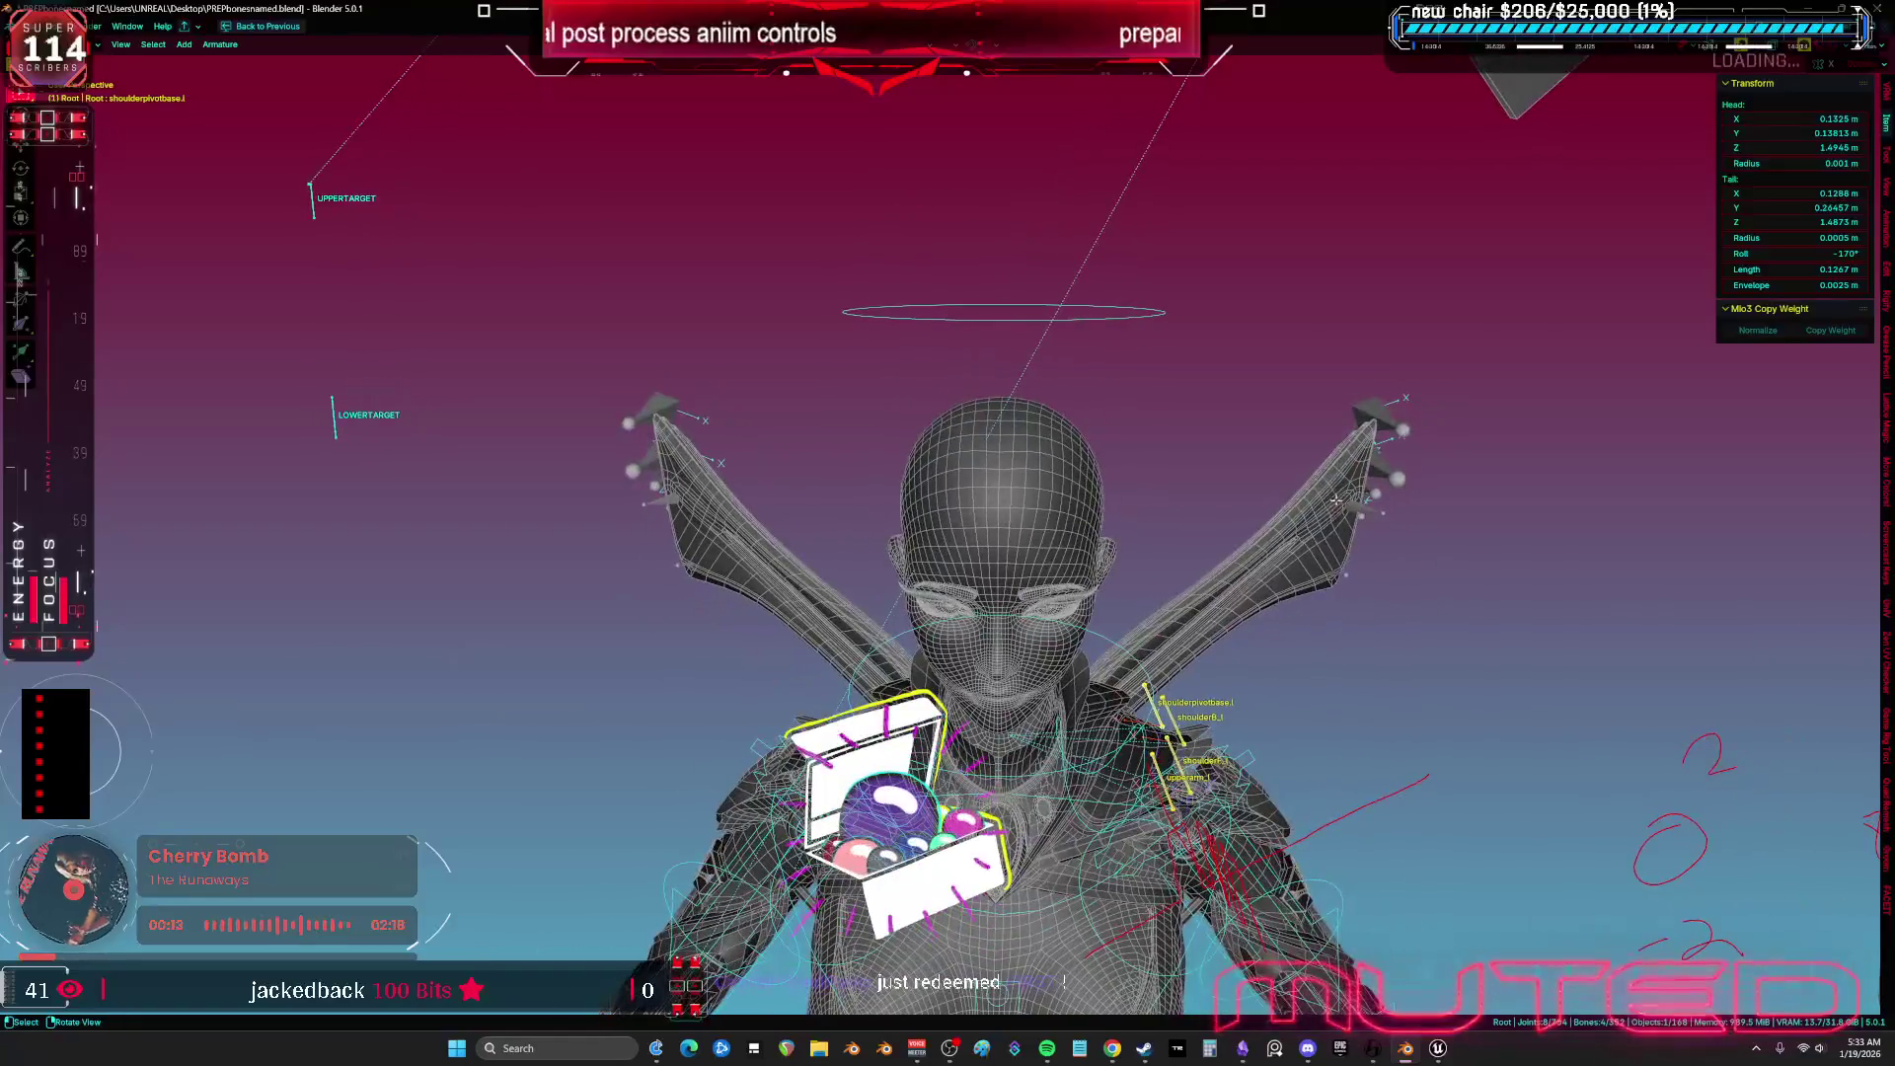
{"action": "left_click", "coordinate": [1373, 1048]}
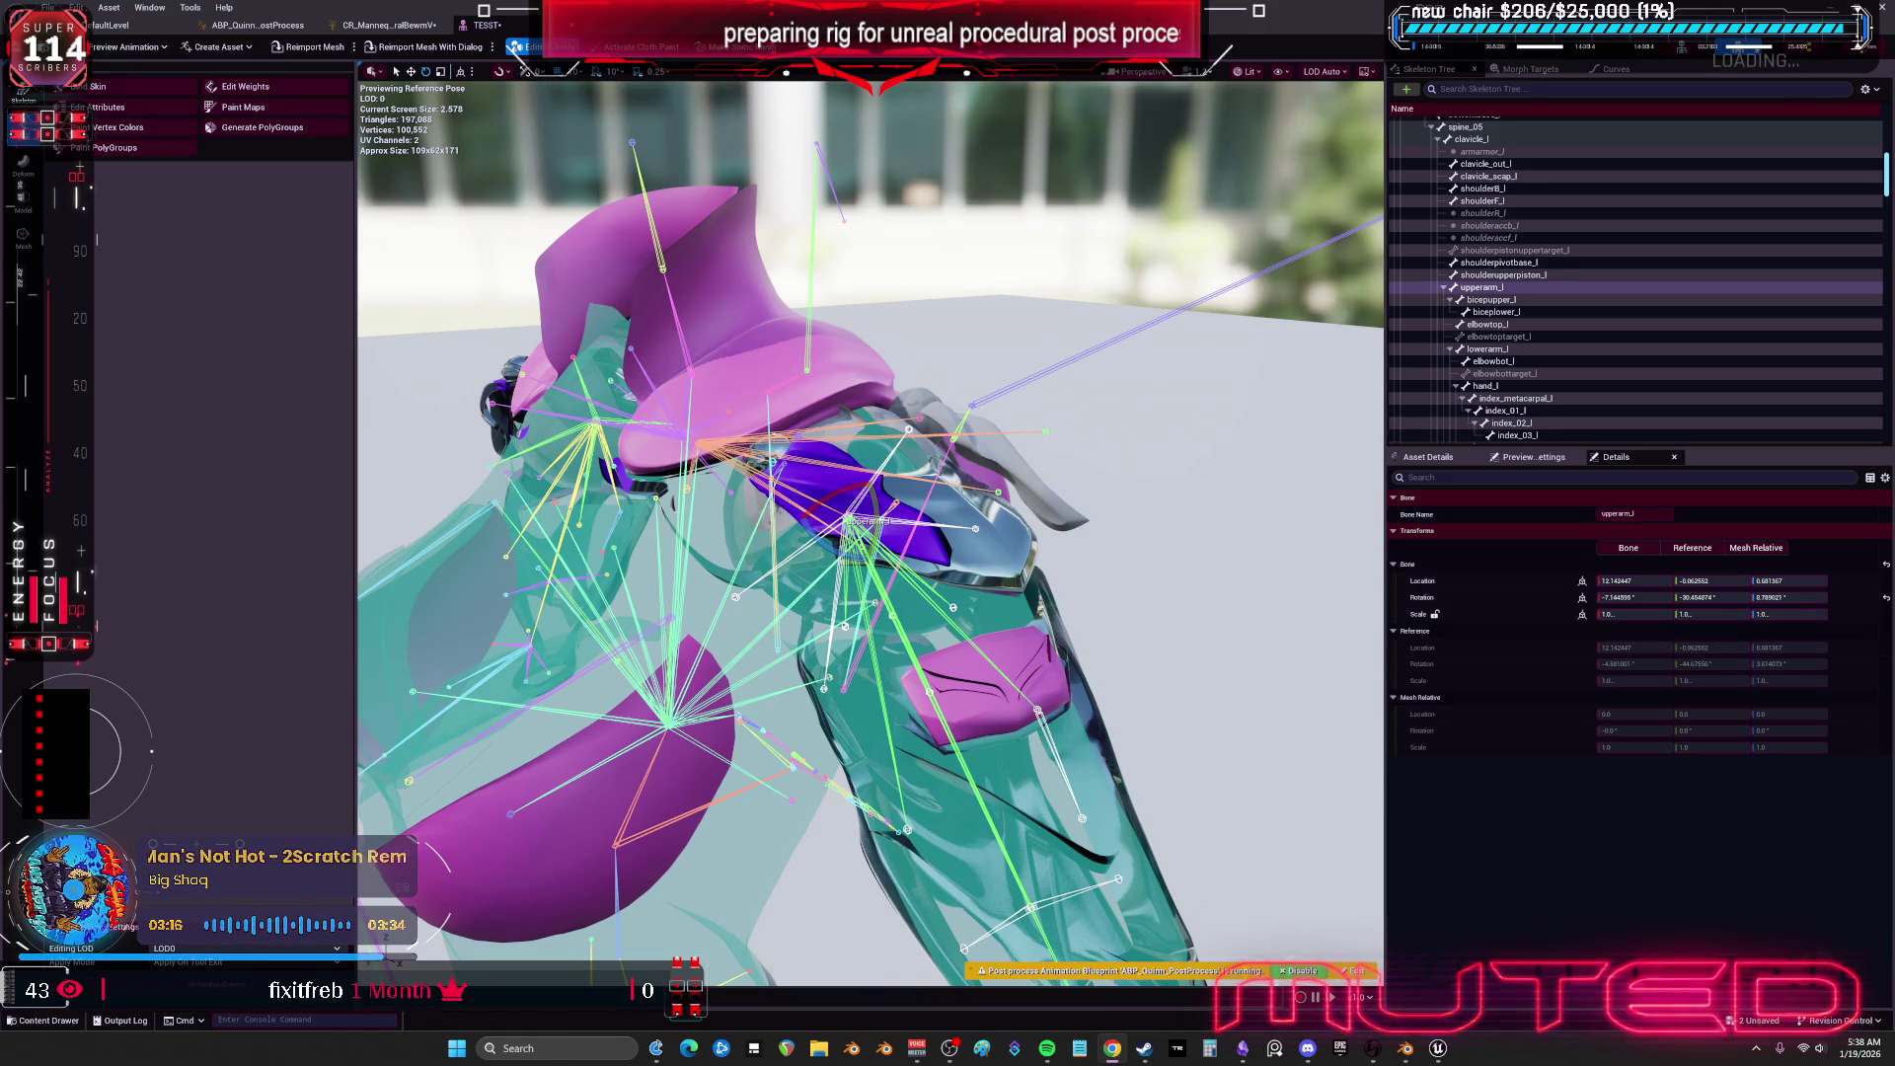
{"action": "left_click_drag", "start_coordinate": [869, 553], "coordinate": [1125, 568]}
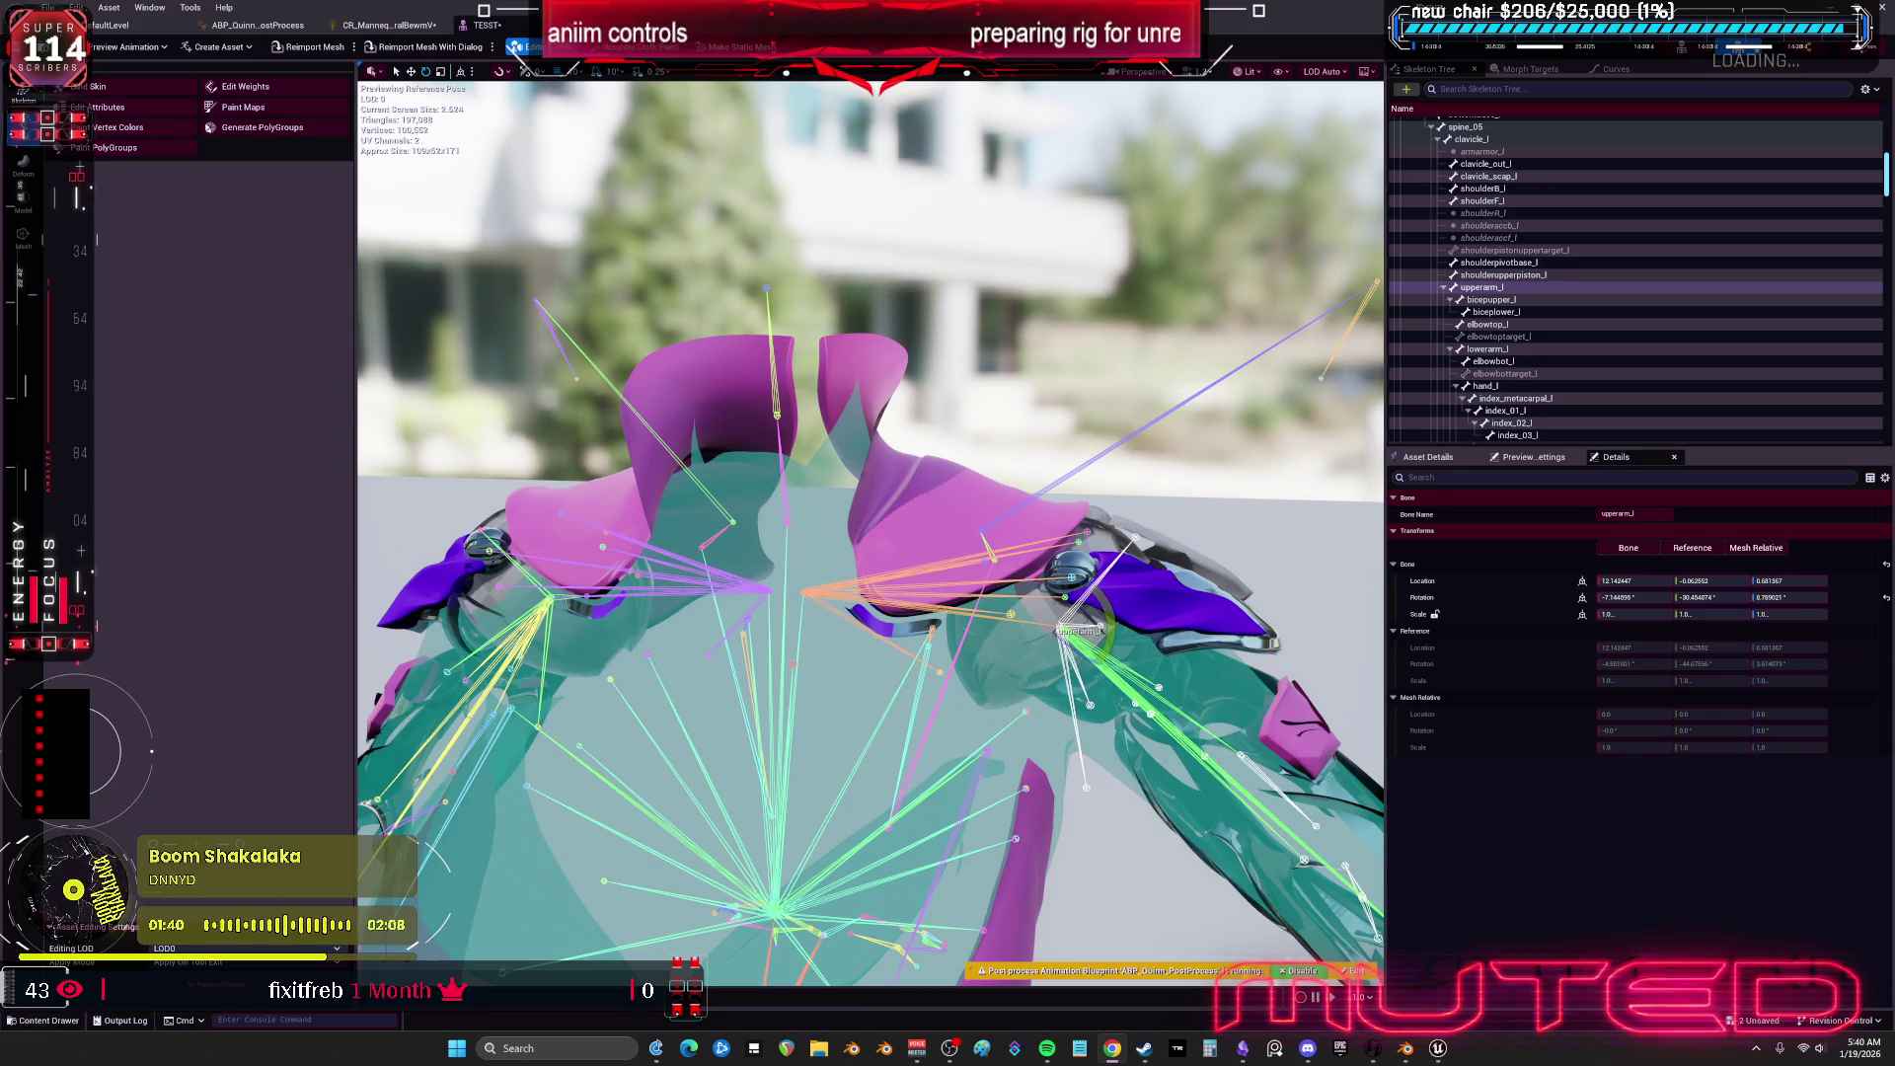
{"action": "scroll", "coordinate": [868, 533], "scroll_direction": "down", "scroll_amount": 10}
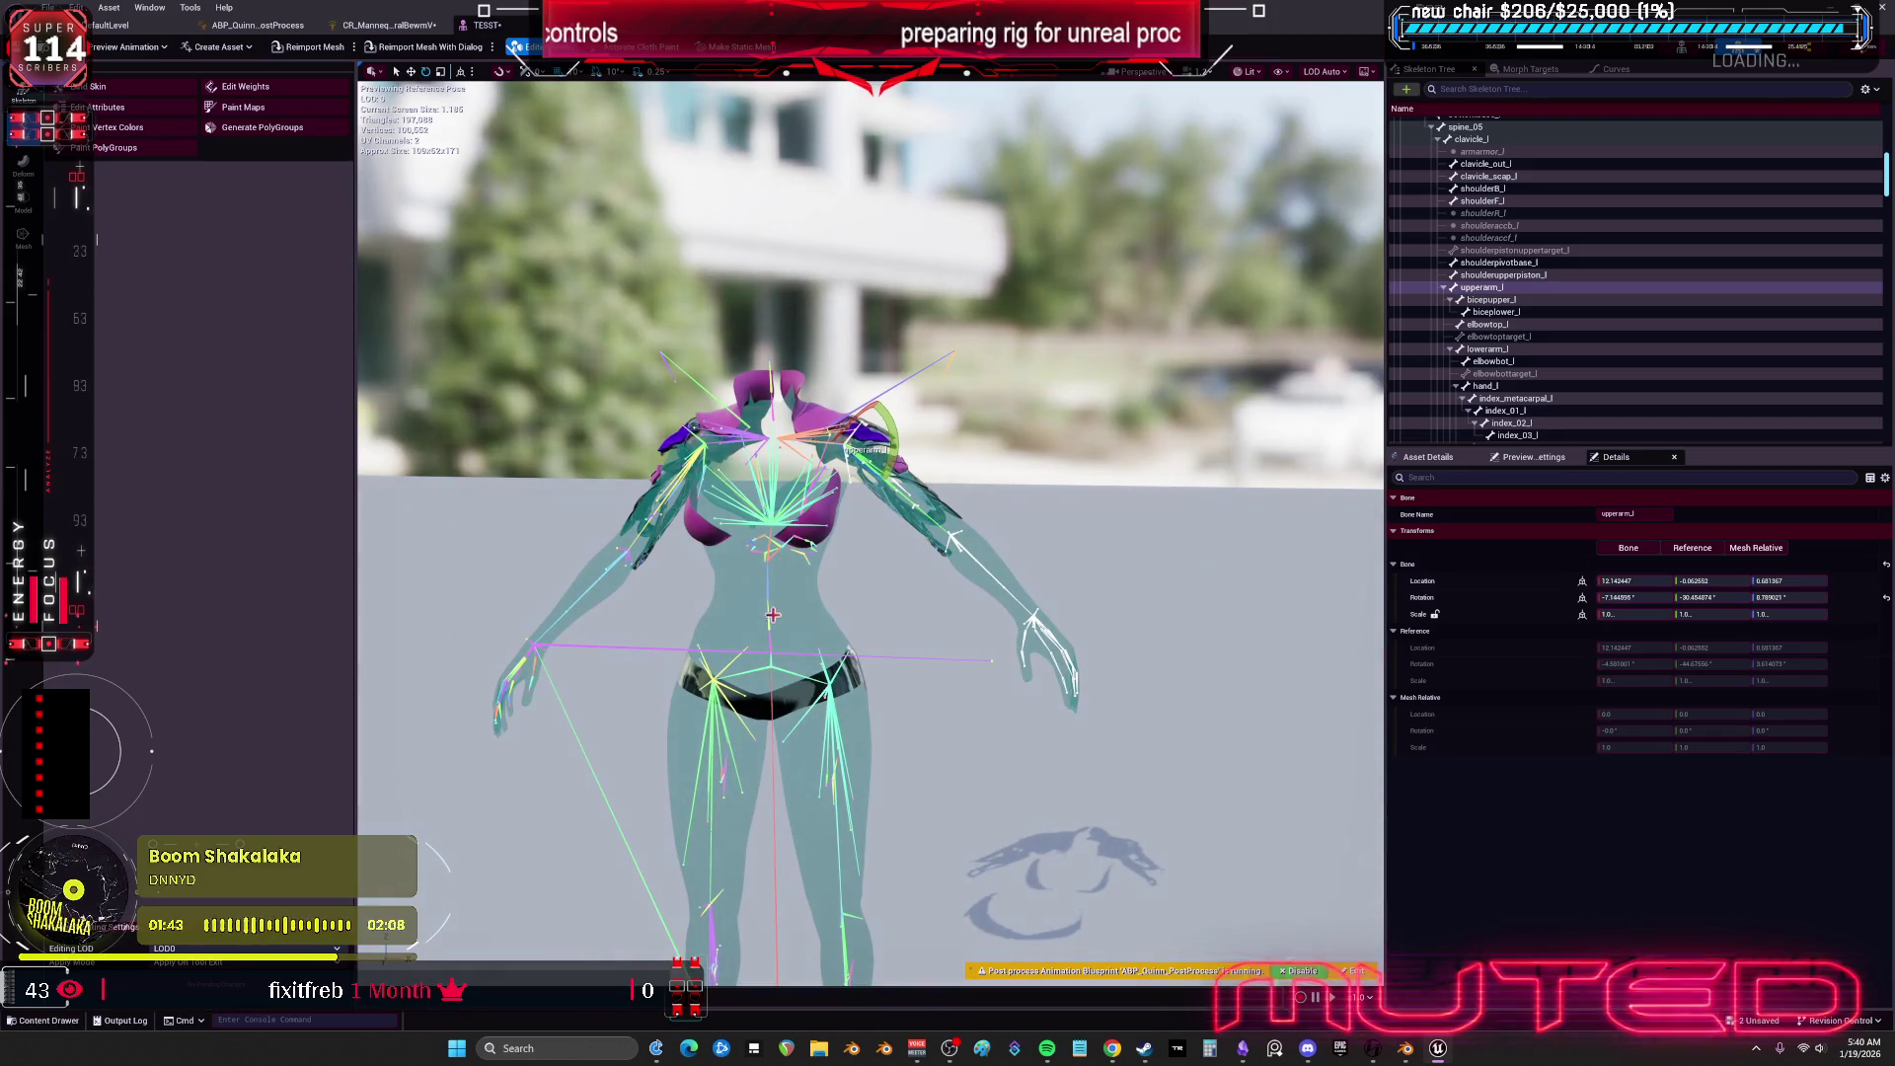
Bend spine_02 sideways with the rotate gizmo, then reset it to its reference pose.
{"action": "left_click", "coordinate": [772, 615]}
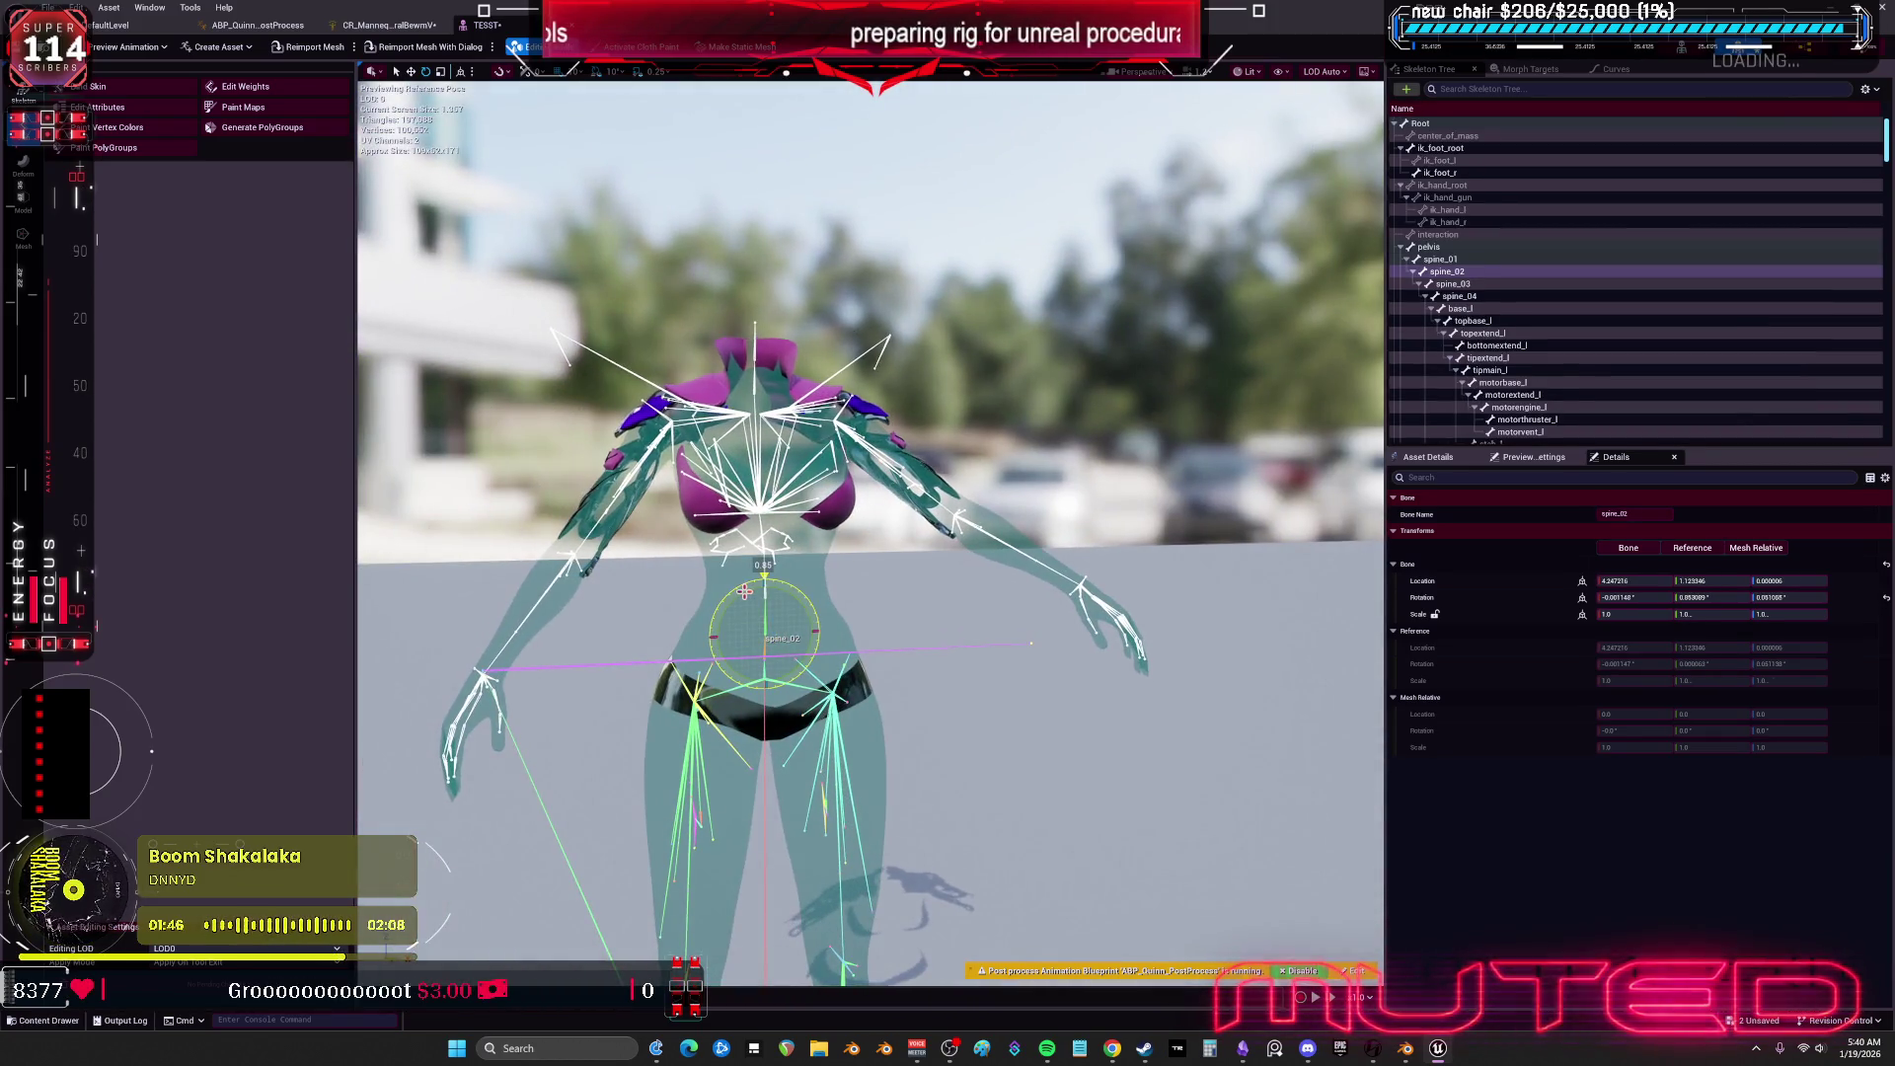
{"action": "mouse_move", "coordinate": [748, 589]}
{"action": "left_mouse_down"}
{"action": "mouse_move", "coordinate": [807, 580]}
{"action": "mouse_move", "coordinate": [749, 573]}
{"action": "mouse_move", "coordinate": [816, 604]}
{"action": "mouse_move", "coordinate": [776, 614]}
{"action": "mouse_move", "coordinate": [794, 617]}
{"action": "mouse_move", "coordinate": [771, 567]}
{"action": "mouse_move", "coordinate": [732, 604]}
{"action": "mouse_move", "coordinate": [765, 577]}
{"action": "mouse_move", "coordinate": [446, 625]}
{"action": "left_mouse_up"}
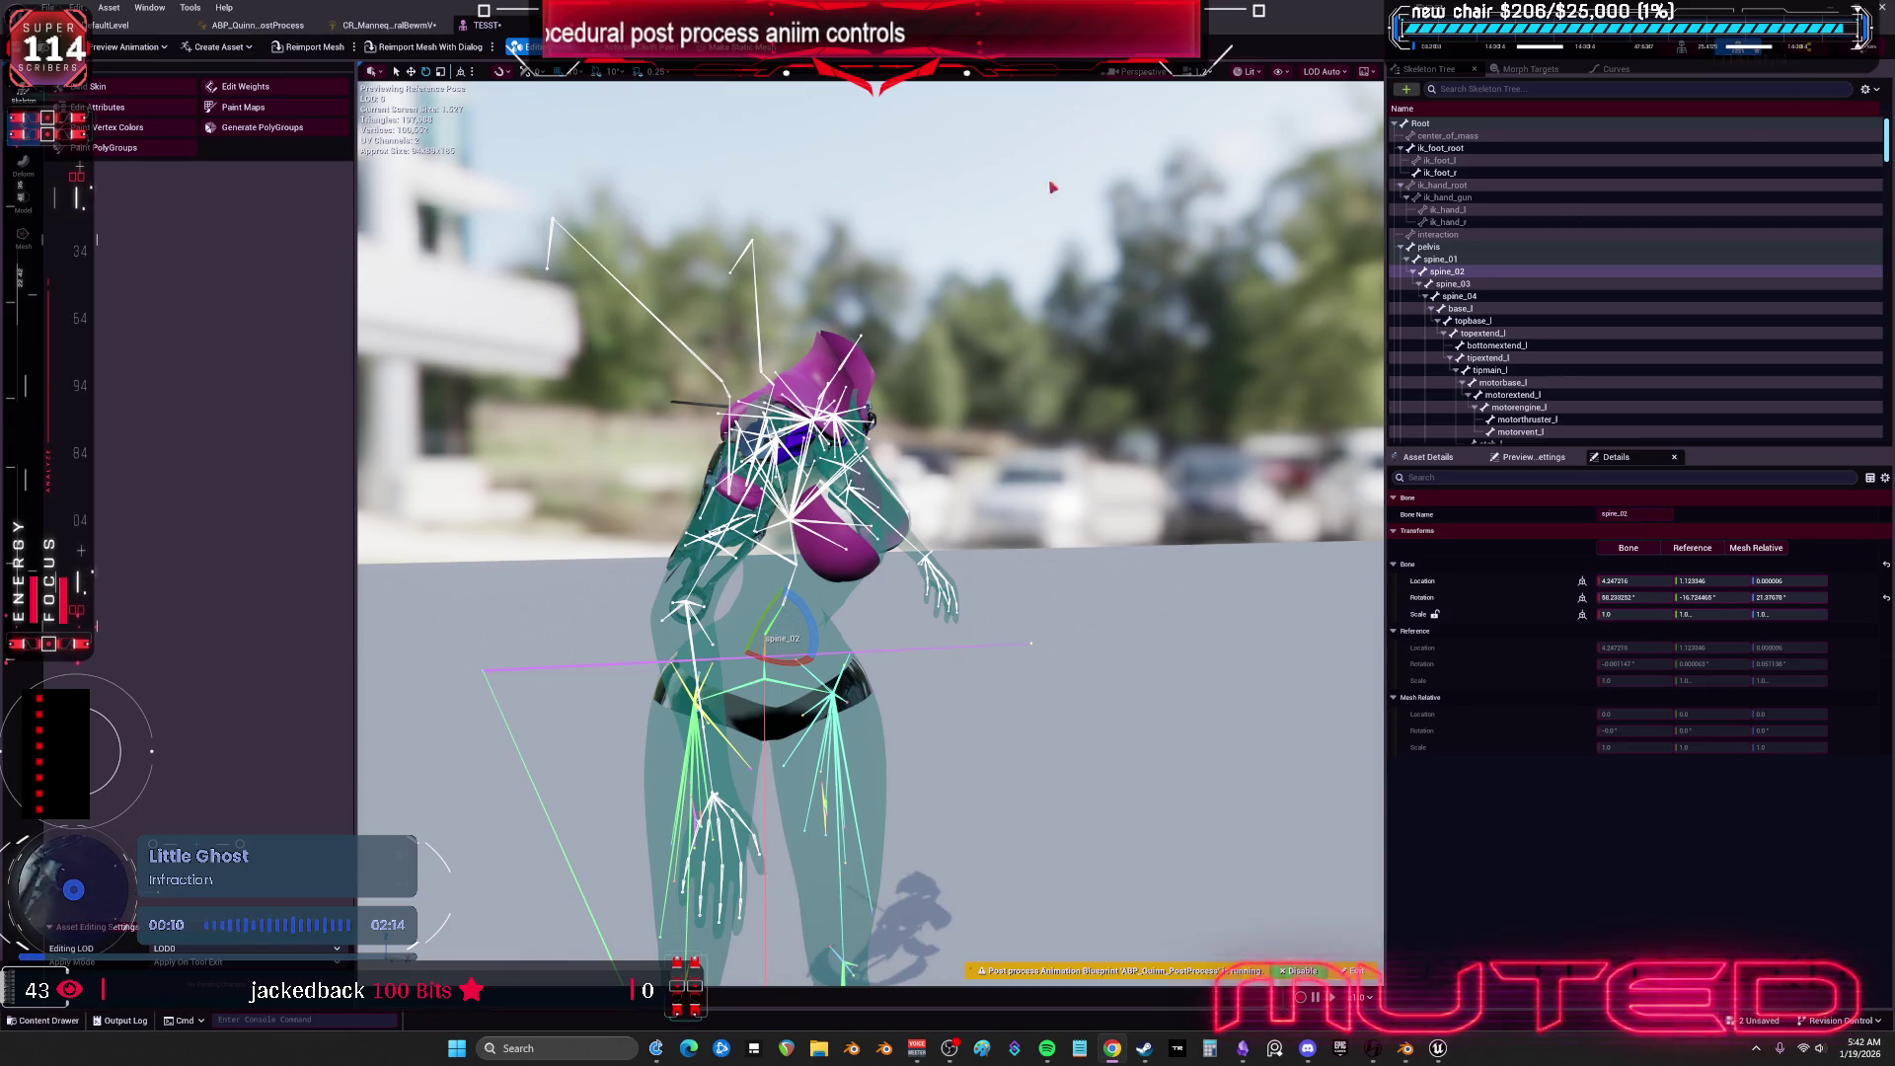
{"action": "left_click", "coordinate": [1886, 597]}
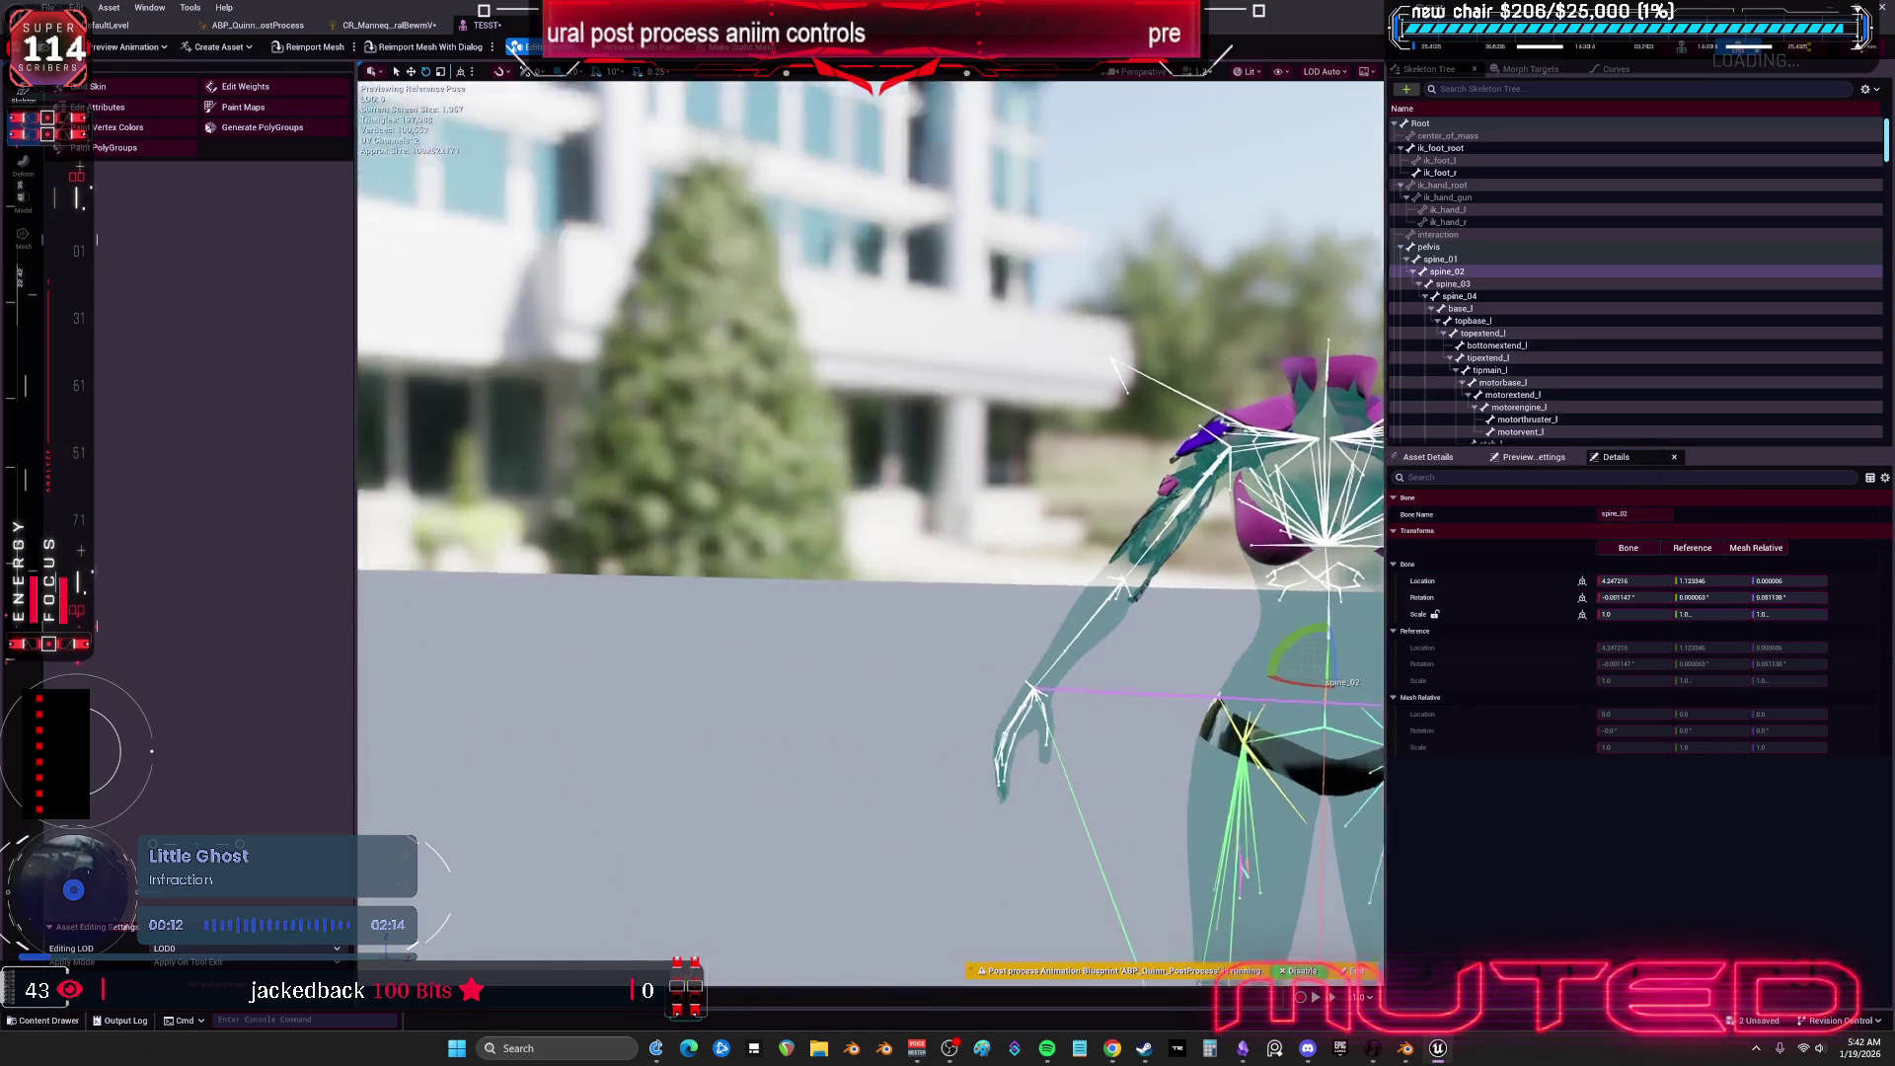
Move the view close to the chest and shoulders, then bring Blender forward.
{"action": "mouse_move", "coordinate": [1173, 791]}
{"action": "left_mouse_down"}
{"action": "mouse_move", "coordinate": [1286, 497]}
{"action": "mouse_move", "coordinate": [1145, 474]}
{"action": "left_mouse_up"}
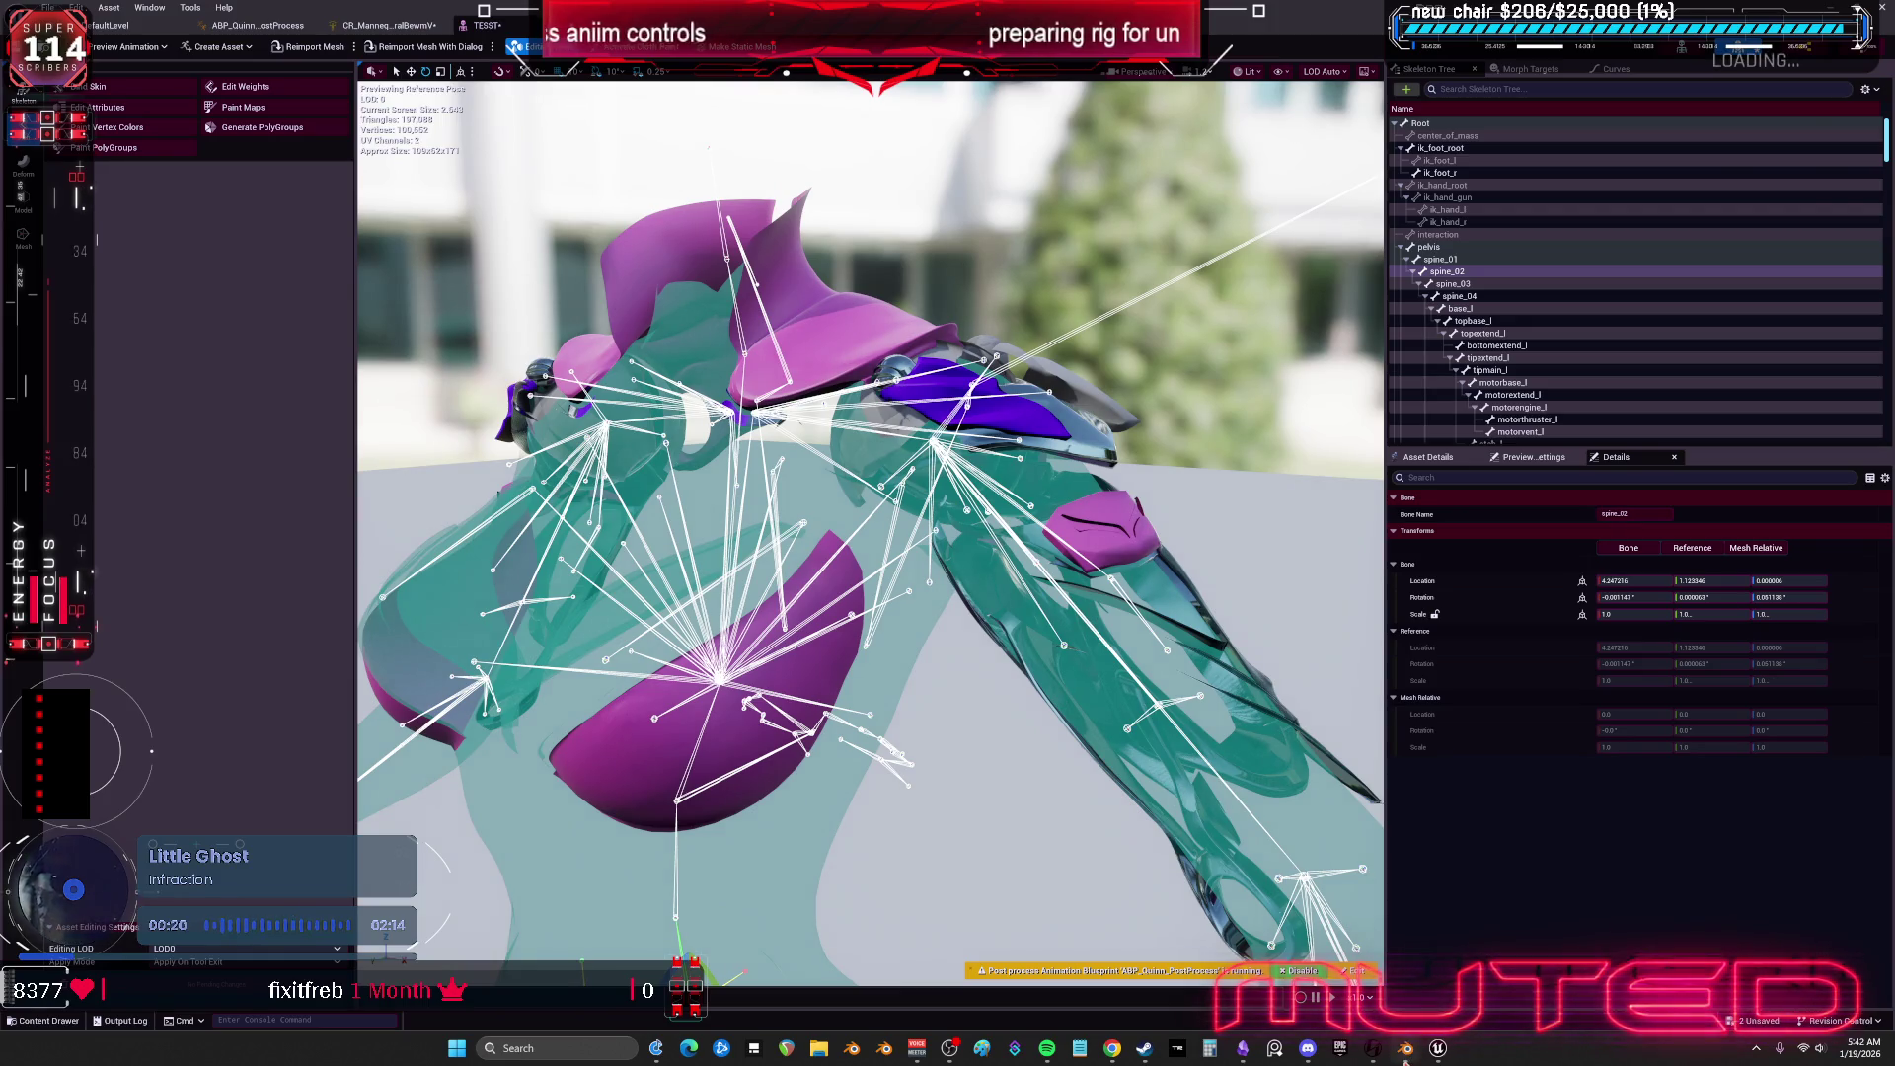
{"action": "left_click", "coordinate": [1404, 1054]}
{"action": "scroll", "coordinate": [938, 415], "scroll_direction": "up", "scroll_amount": 5}
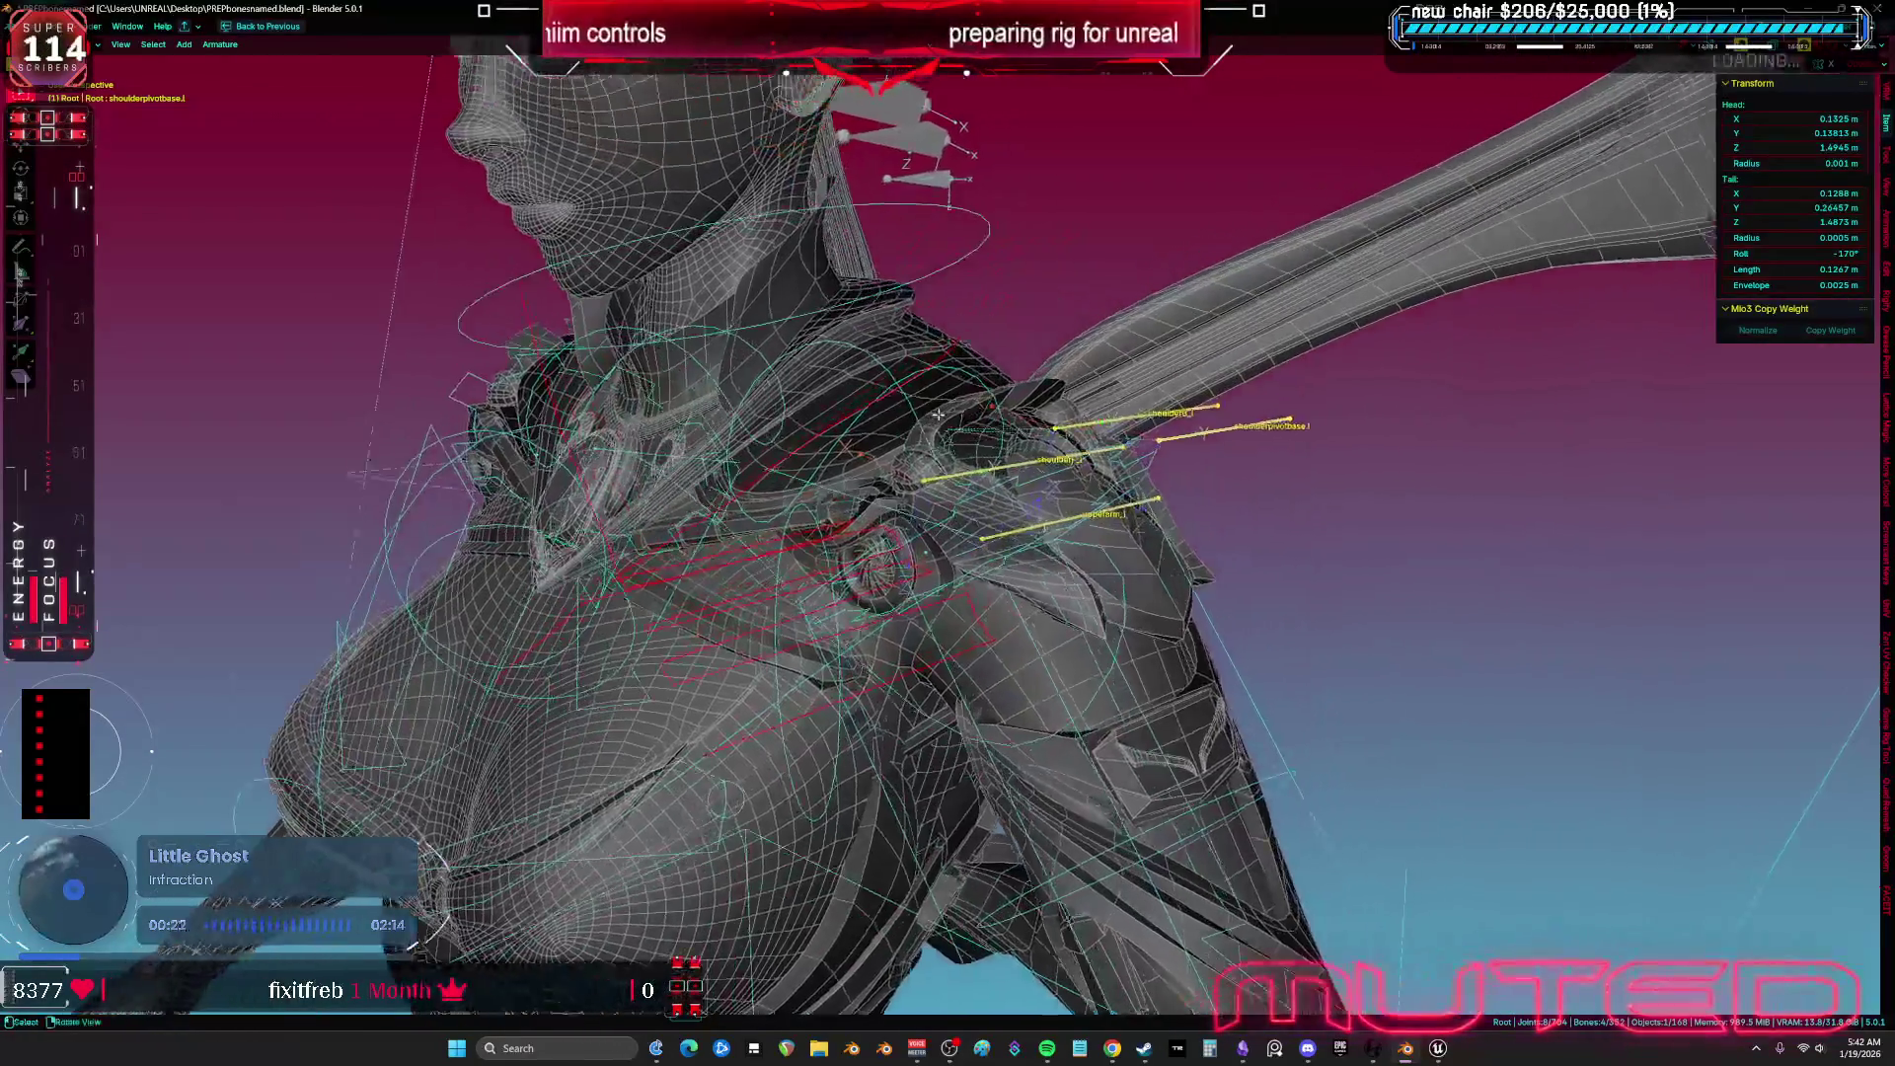
{"action": "left_click_drag", "start_coordinate": [937, 415], "coordinate": [966, 432]}
{"action": "key", "text": "KP_1"}
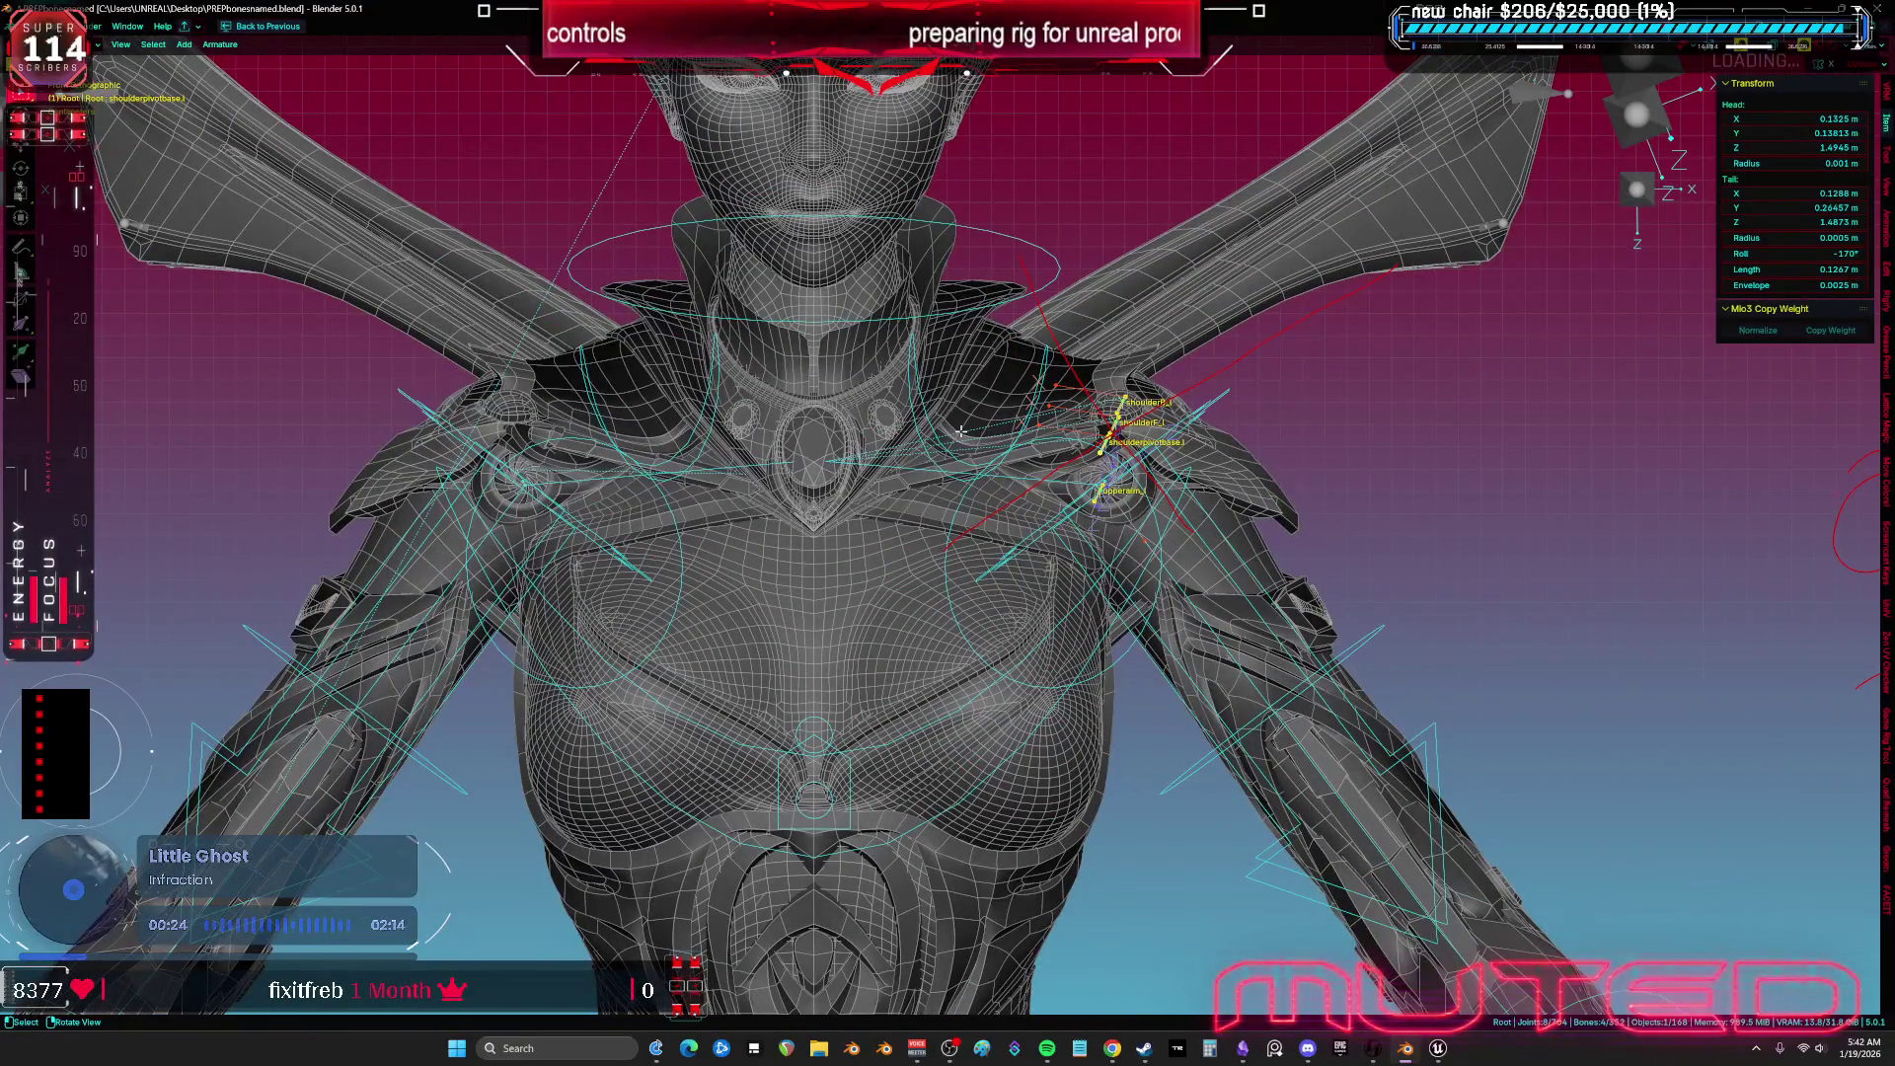
{"action": "mouse_move", "coordinate": [1399, 494]}
{"action": "left_mouse_down"}
{"action": "mouse_move", "coordinate": [1298, 563]}
{"action": "mouse_move", "coordinate": [1367, 535]}
{"action": "mouse_move", "coordinate": [1311, 526]}
{"action": "mouse_move", "coordinate": [1317, 549]}
{"action": "mouse_move", "coordinate": [1361, 551]}
{"action": "mouse_move", "coordinate": [1329, 527]}
{"action": "mouse_move", "coordinate": [1332, 559]}
{"action": "mouse_move", "coordinate": [1393, 535]}
{"action": "mouse_move", "coordinate": [1291, 492]}
{"action": "left_mouse_up"}
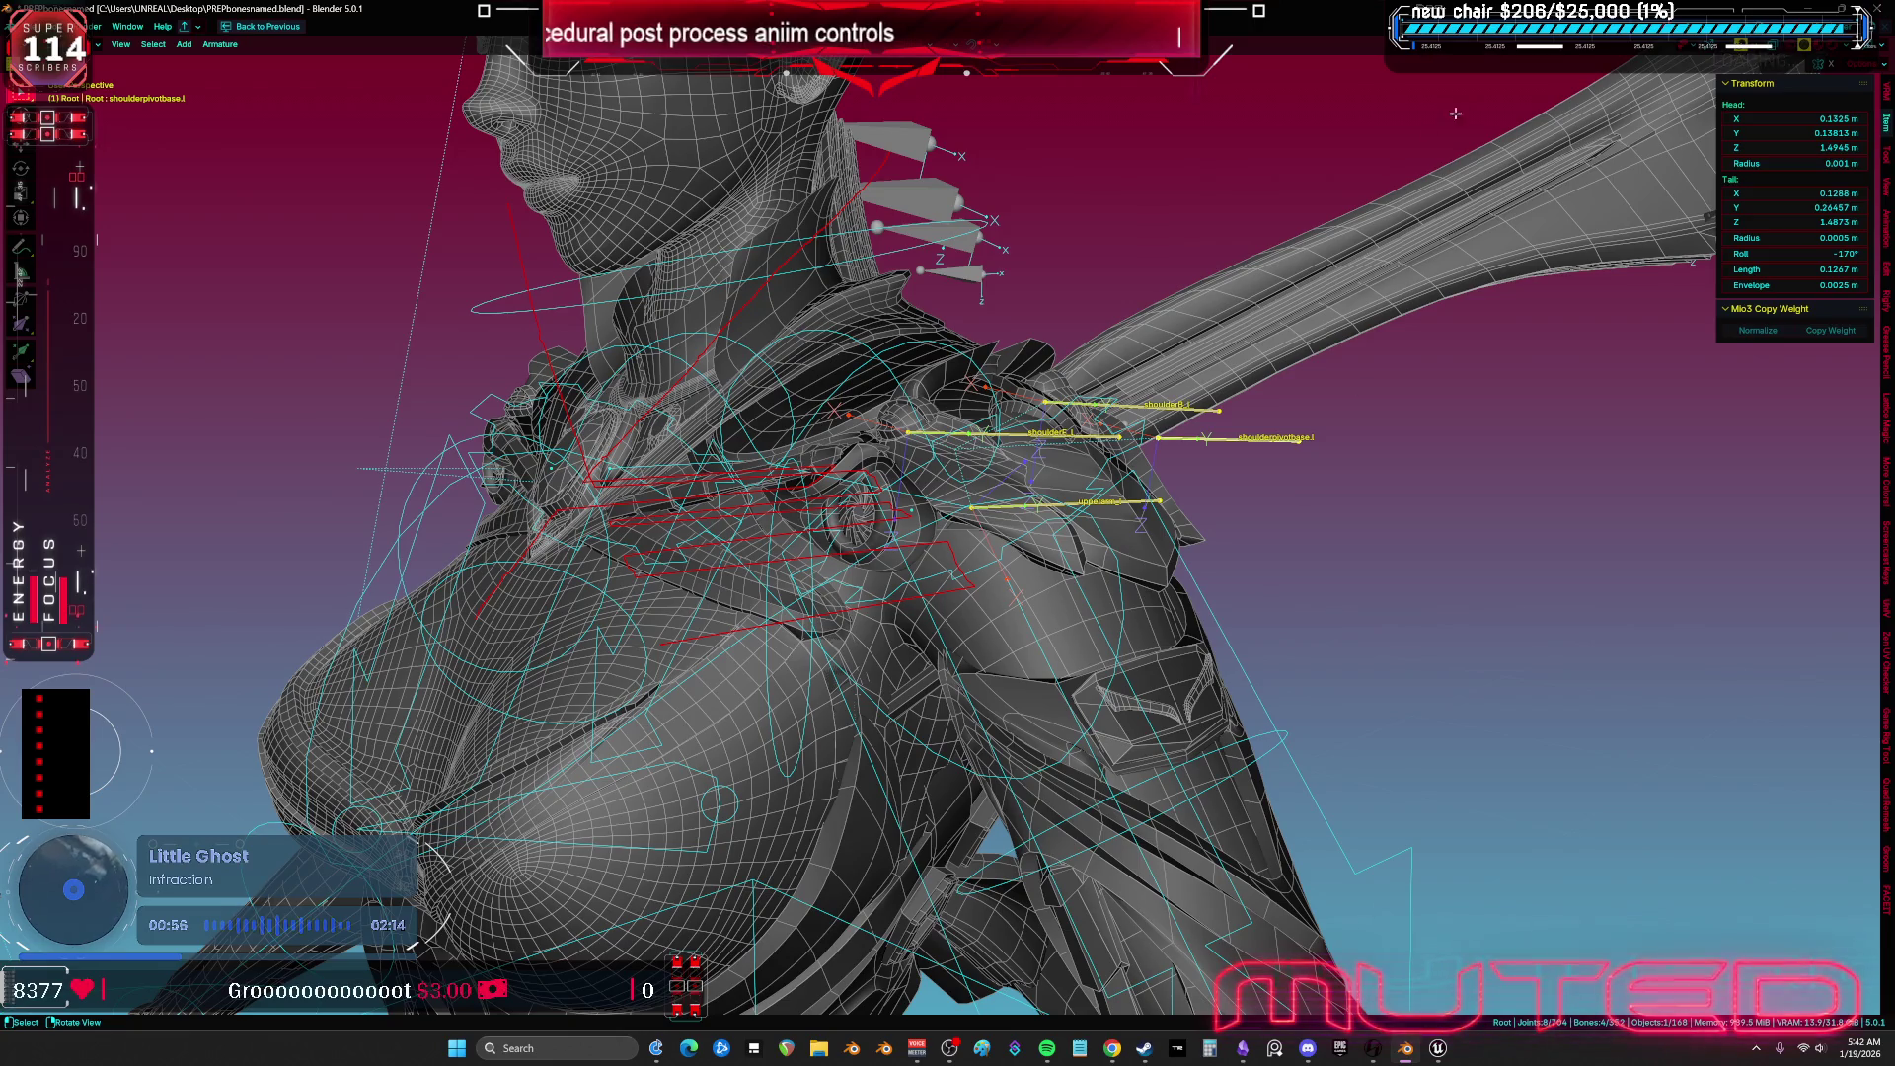
{"action": "mouse_move", "coordinate": [1165, 616]}
{"action": "left_mouse_down"}
{"action": "mouse_move", "coordinate": [1061, 459]}
{"action": "mouse_move", "coordinate": [1044, 550]}
{"action": "left_mouse_up"}
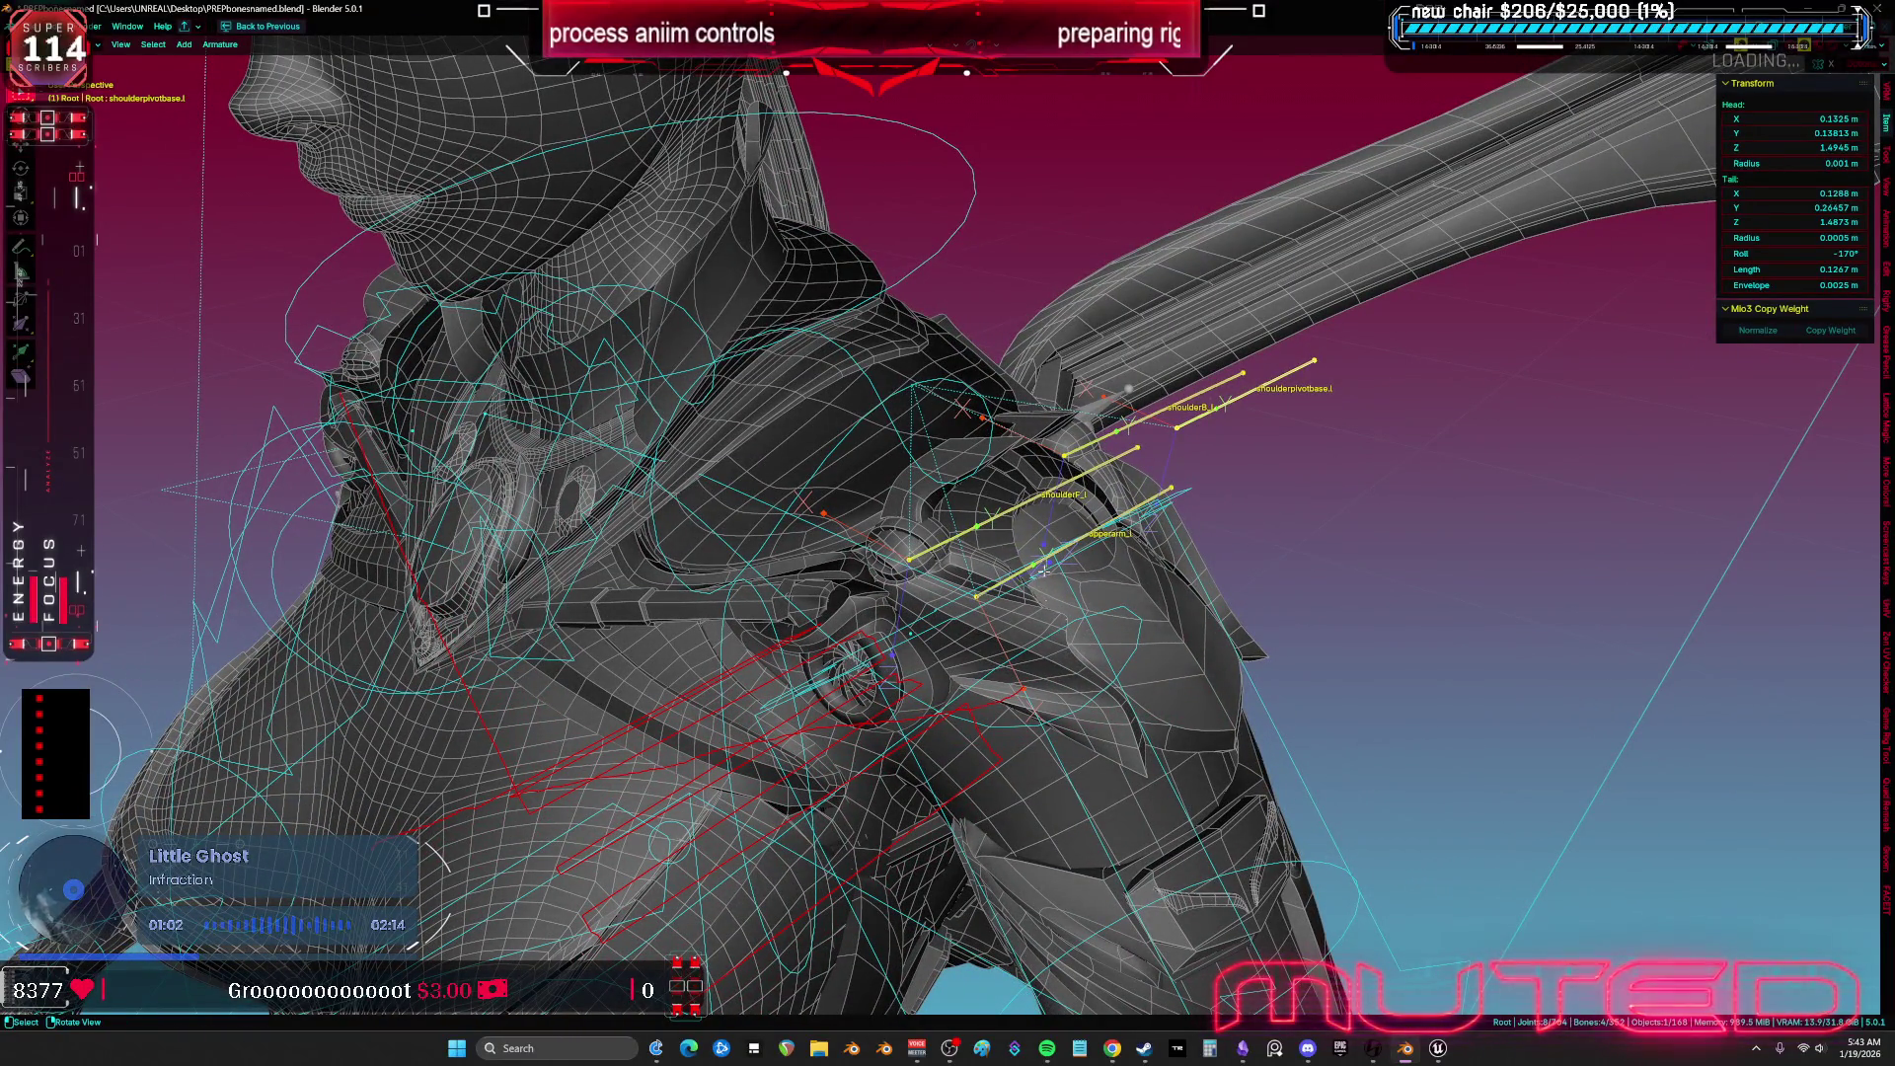
{"action": "left_click_drag", "start_coordinate": [931, 569], "coordinate": [1076, 515]}
{"action": "left_click", "coordinate": [1076, 515]}
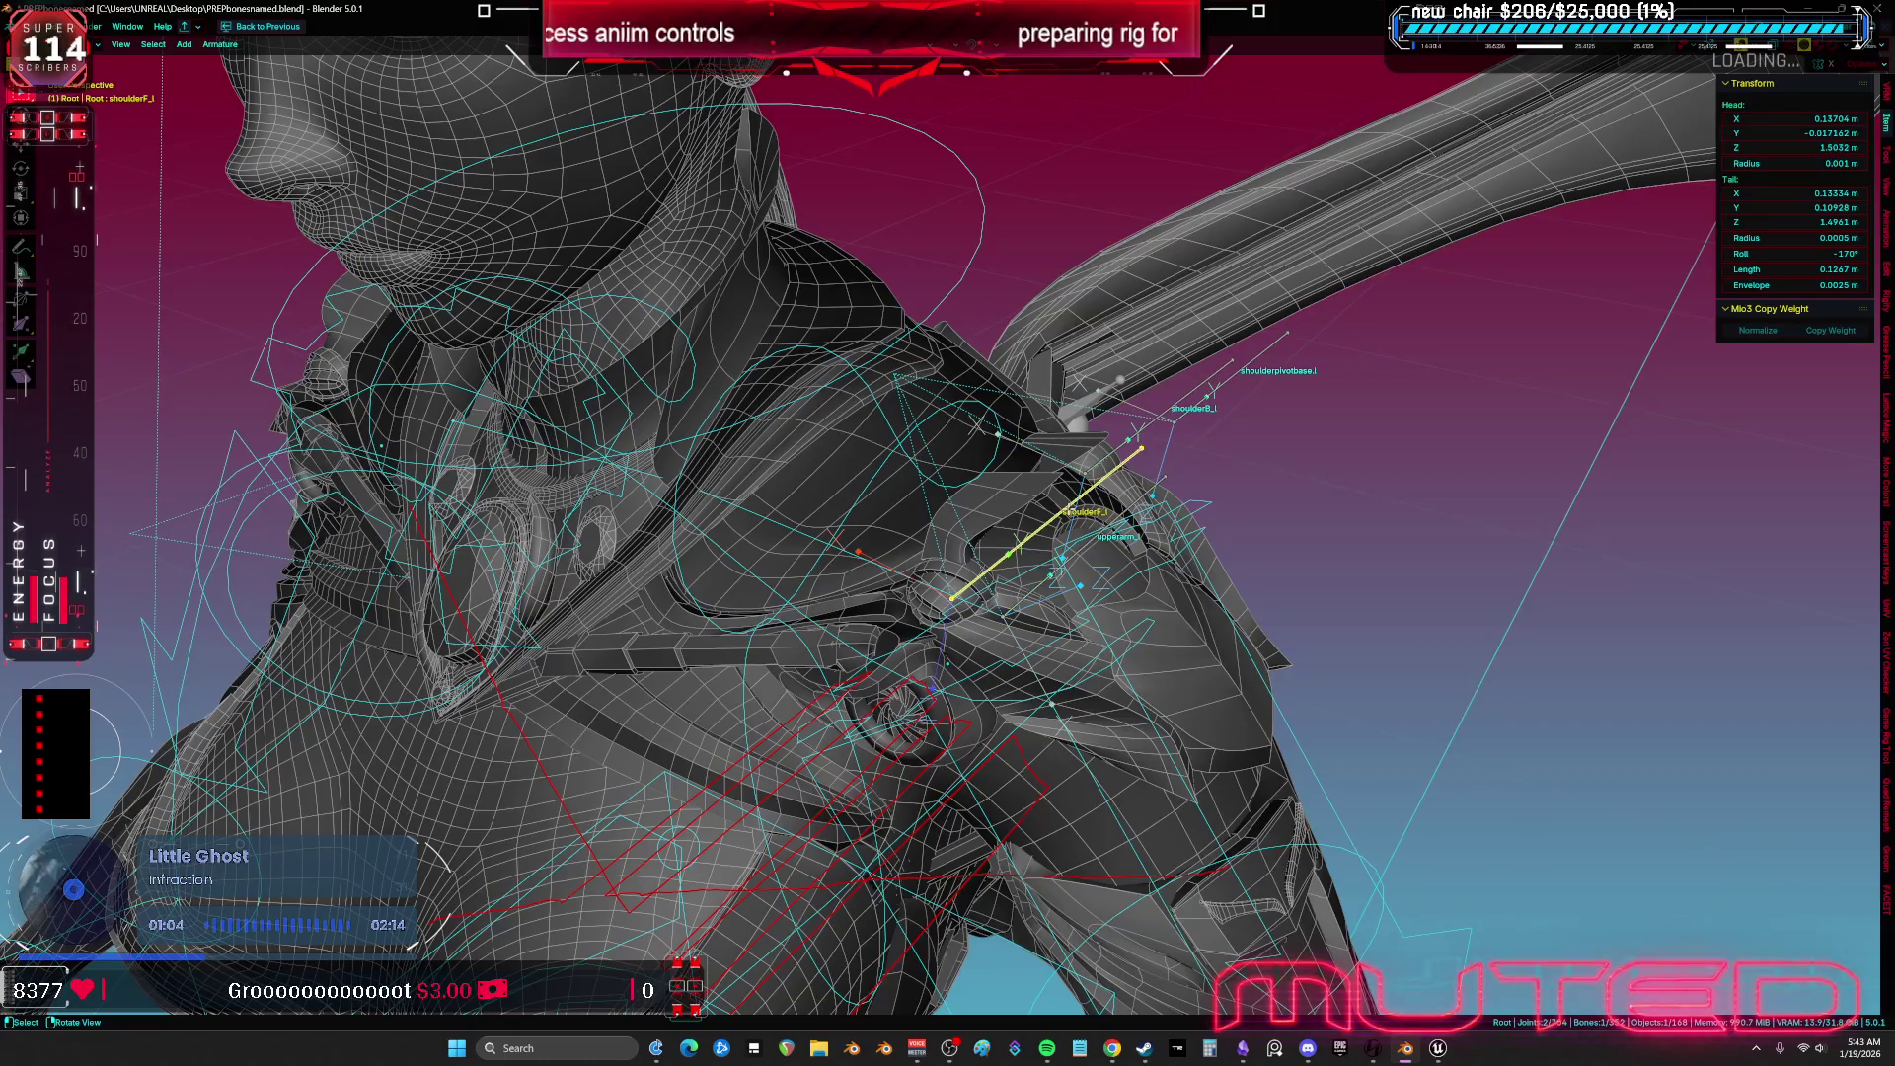
Add shoulderpivotbase.l and rotate the shoulder bones 90° on Z about individual origins.
{"action": "left_click", "coordinate": [1209, 395], "text": "shift"}
{"action": "left_click_drag", "start_coordinate": [1210, 395], "coordinate": [1331, 389]}
{"action": "key", "text": "period"}
{"action": "left_click", "coordinate": [1305, 460]}
{"action": "key", "text": "r"}
{"action": "key", "text": "z"}
{"action": "key", "text": "z"}
{"action": "type", "text": "90"}
{"action": "key", "text": "Return"}
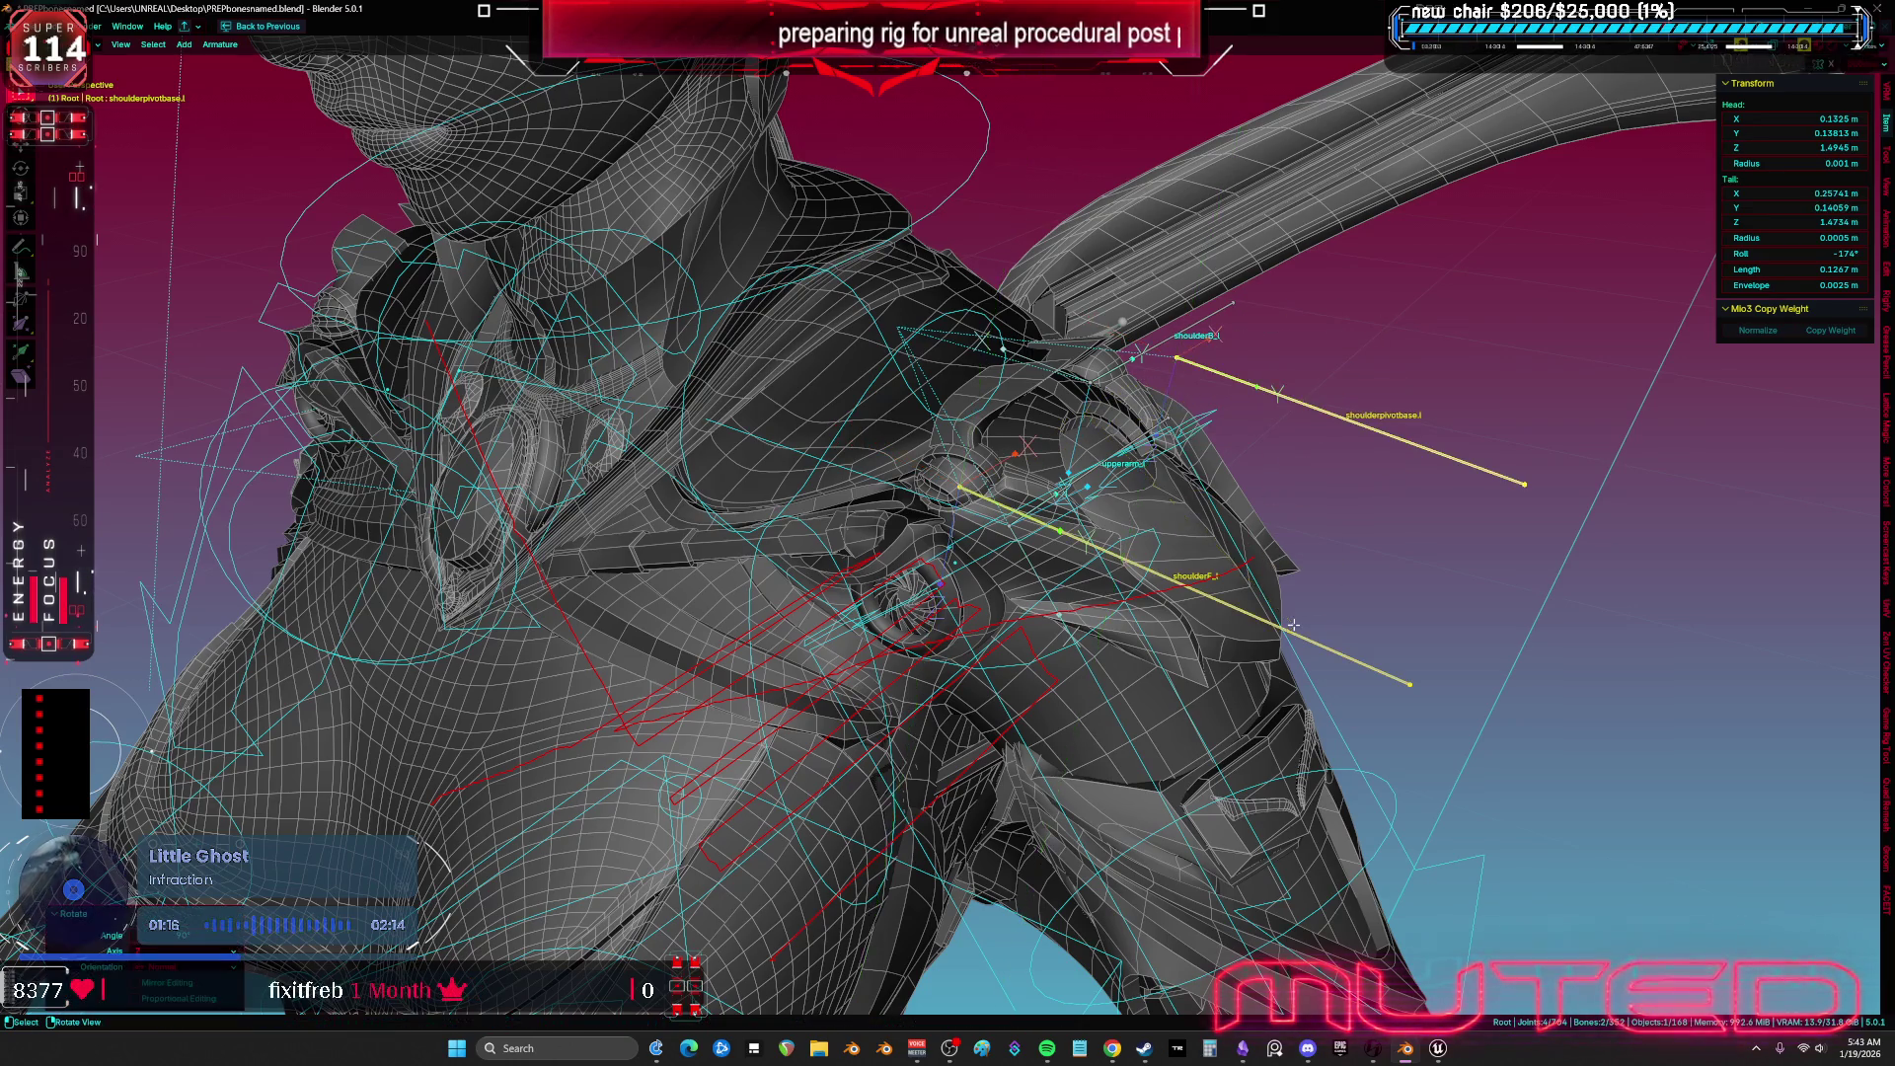
Rotate the shoulder bones again around the global Z axis.
{"action": "left_click_drag", "start_coordinate": [1388, 567], "coordinate": [1372, 538]}
{"action": "scroll", "coordinate": [1372, 538], "scroll_direction": "up", "scroll_amount": 2}
{"action": "key", "text": "r"}
{"action": "key", "text": "z"}
{"action": "left_click", "coordinate": [1399, 530]}
{"action": "mouse_move", "coordinate": [1399, 530]}
{"action": "left_mouse_down"}
{"action": "mouse_move", "coordinate": [1357, 514]}
{"action": "mouse_move", "coordinate": [1306, 541]}
{"action": "mouse_move", "coordinate": [1332, 522]}
{"action": "mouse_move", "coordinate": [1160, 494]}
{"action": "mouse_move", "coordinate": [1074, 454]}
{"action": "left_mouse_up"}
Select upperarm_l, shoulderB_l, then shoulderF_l, and rotate shoulderF_l on one axis.
{"action": "left_click", "coordinate": [1150, 492]}
{"action": "left_click", "coordinate": [1115, 399]}
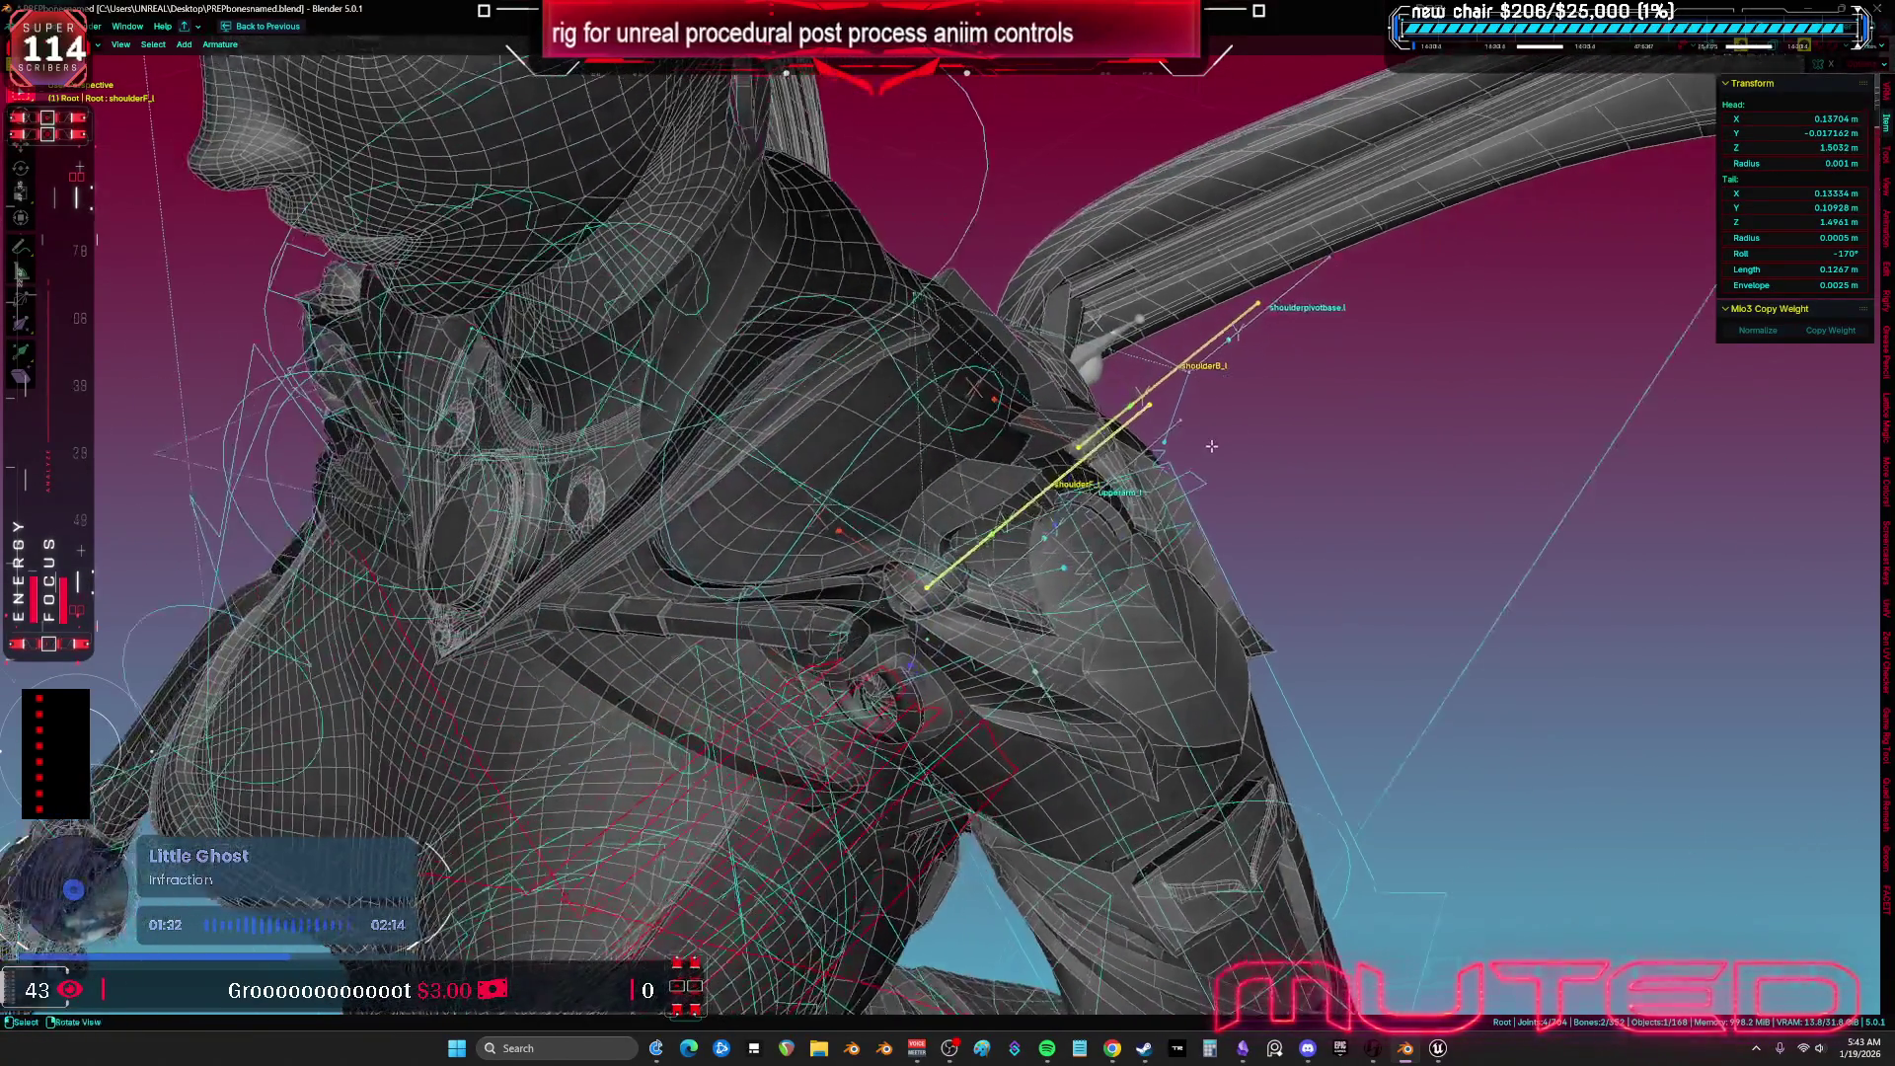
{"action": "left_click", "coordinate": [1135, 552], "text": "shift"}
{"action": "key", "text": "r"}
{"action": "key", "text": "z"}
{"action": "key", "text": "z"}
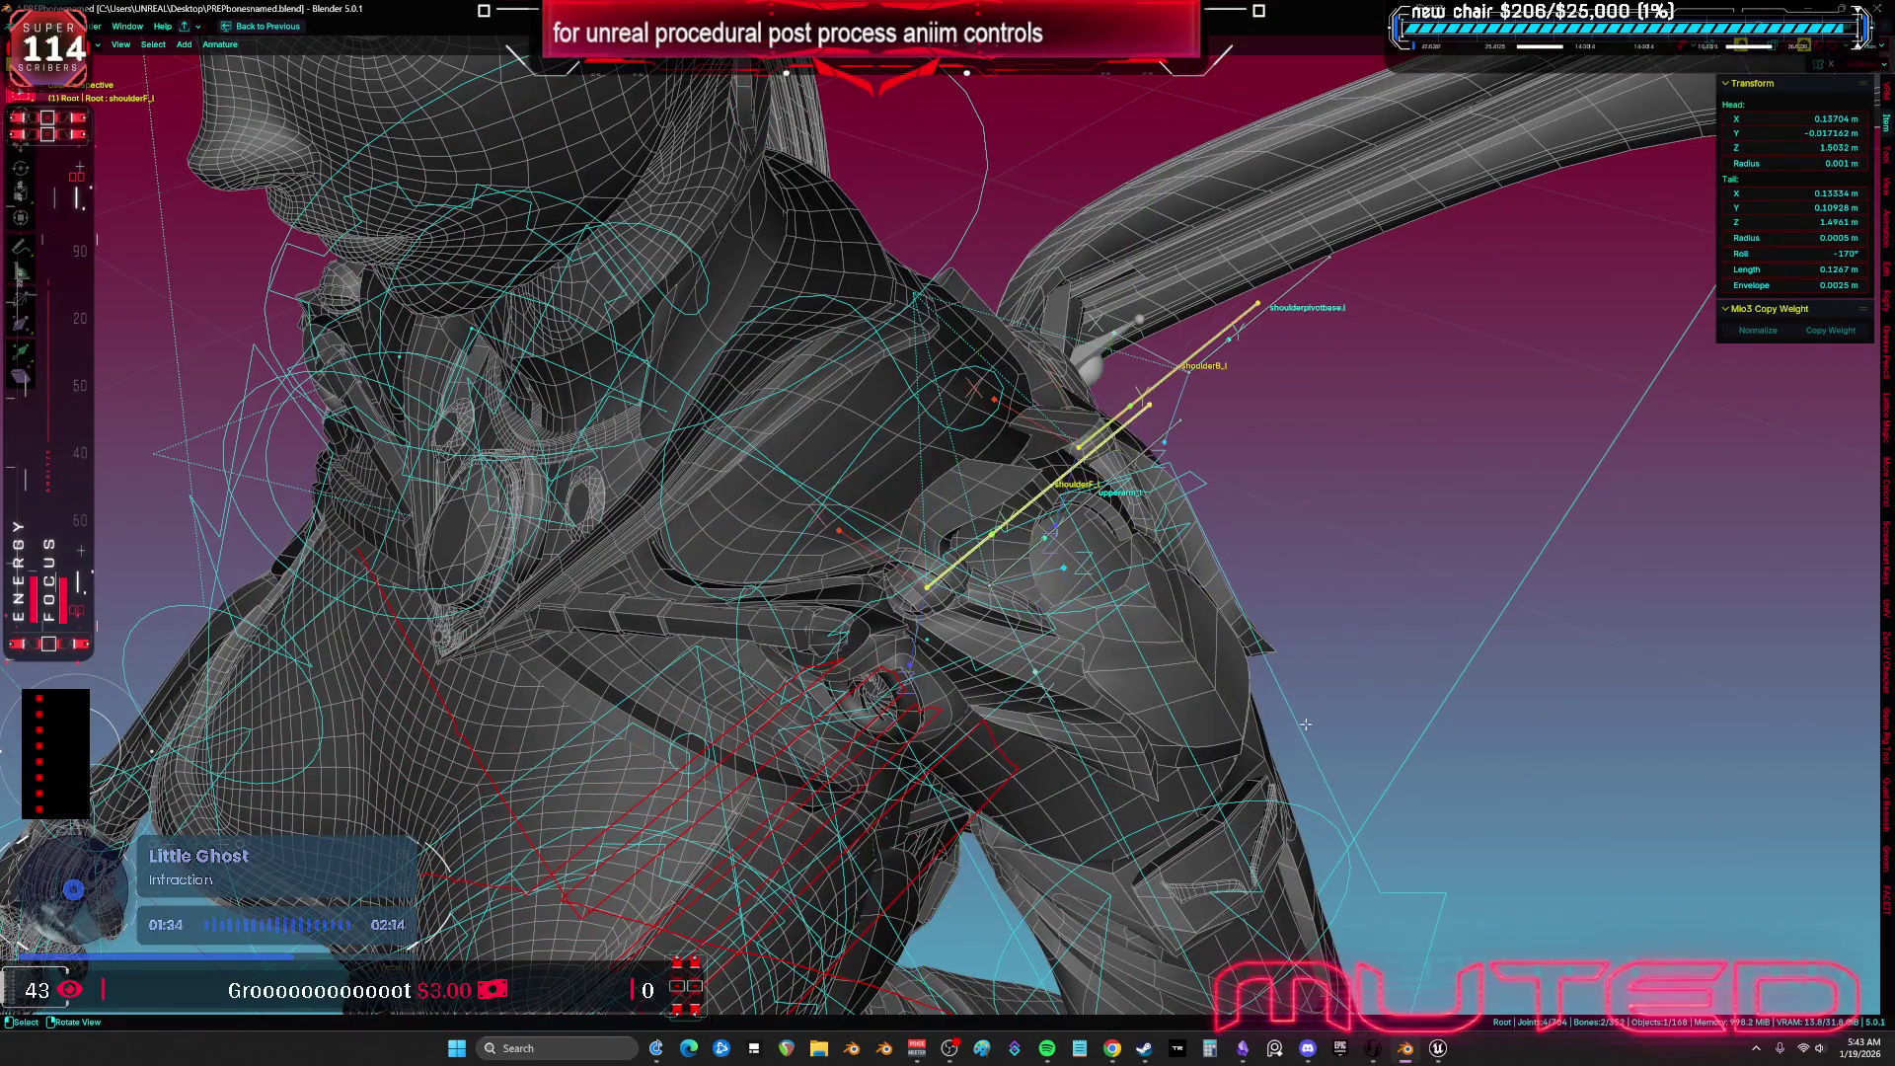
{"action": "left_click", "coordinate": [1432, 494]}
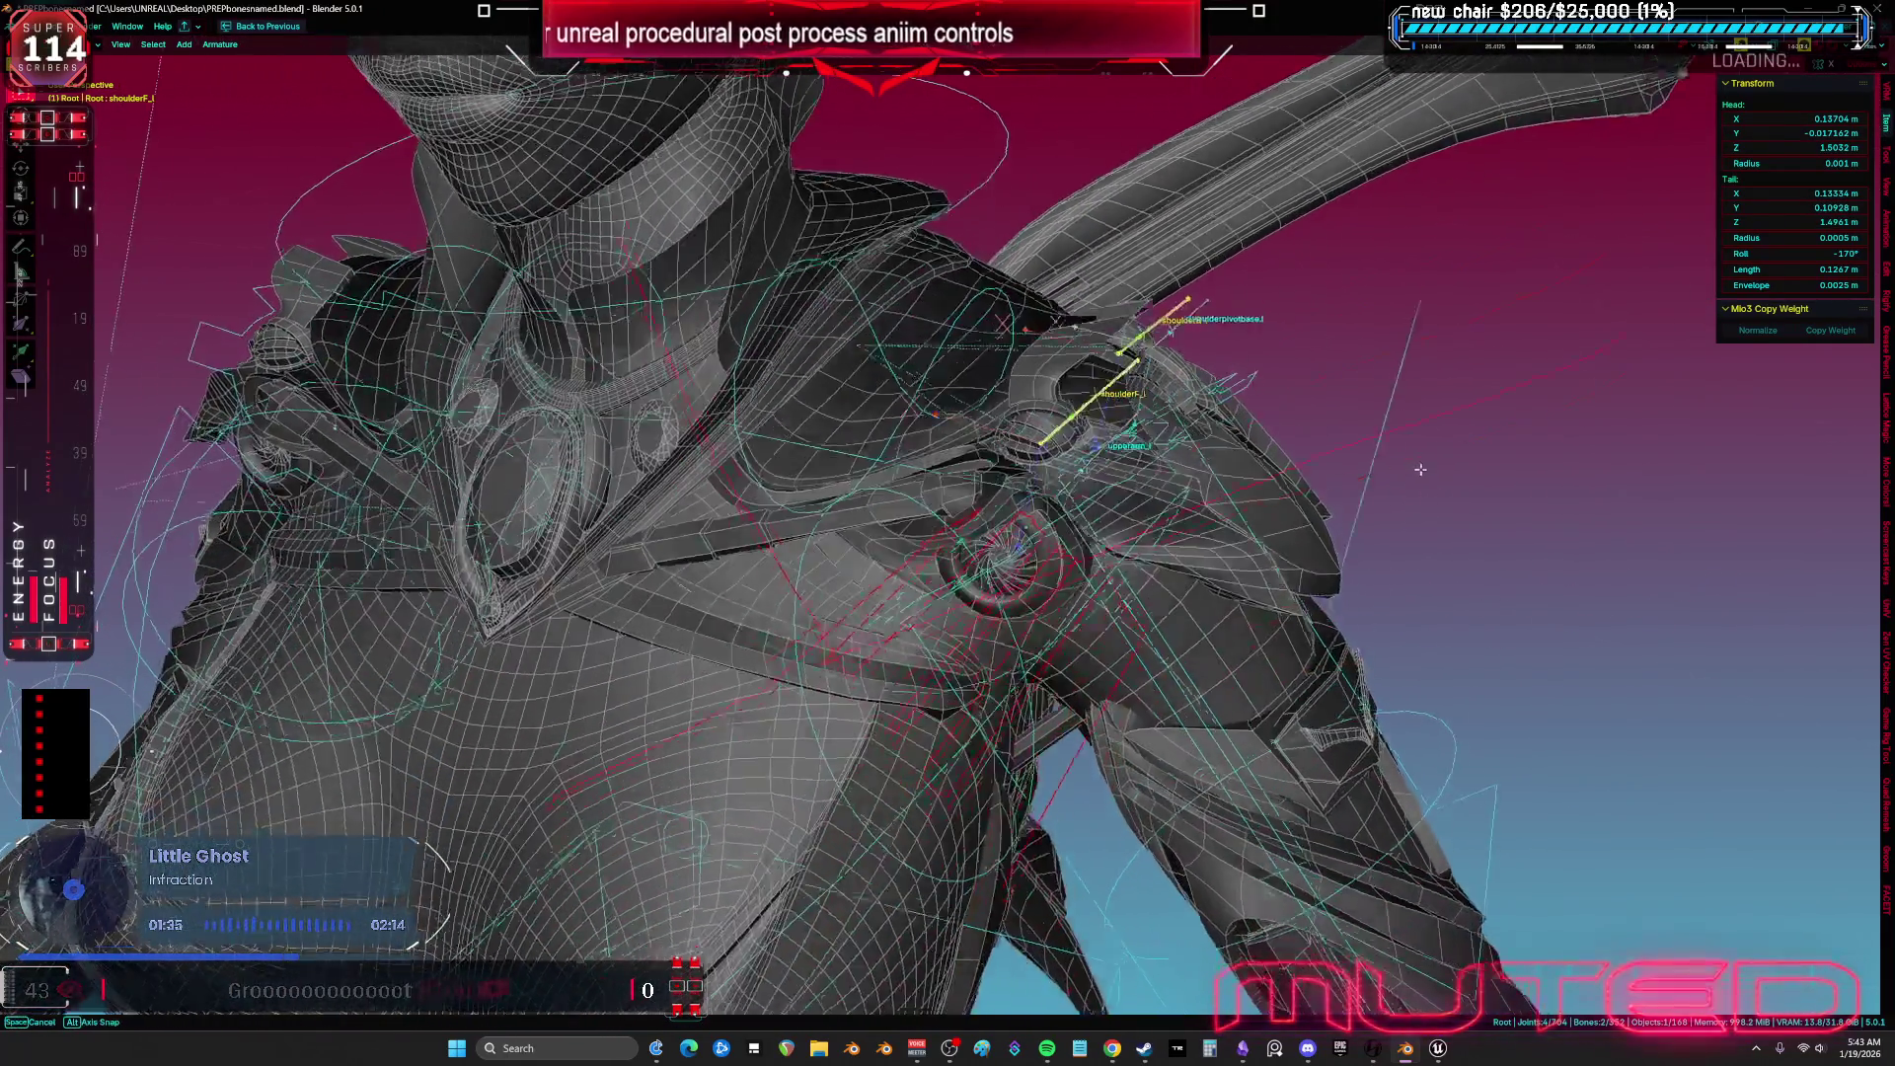
Make a small additional rotation adjustment to shoulderF_l.
{"action": "mouse_move", "coordinate": [1419, 470]}
{"action": "left_mouse_down"}
{"action": "mouse_move", "coordinate": [1365, 466]}
{"action": "mouse_move", "coordinate": [1329, 519]}
{"action": "mouse_move", "coordinate": [1359, 493]}
{"action": "mouse_move", "coordinate": [1170, 447]}
{"action": "left_mouse_up"}
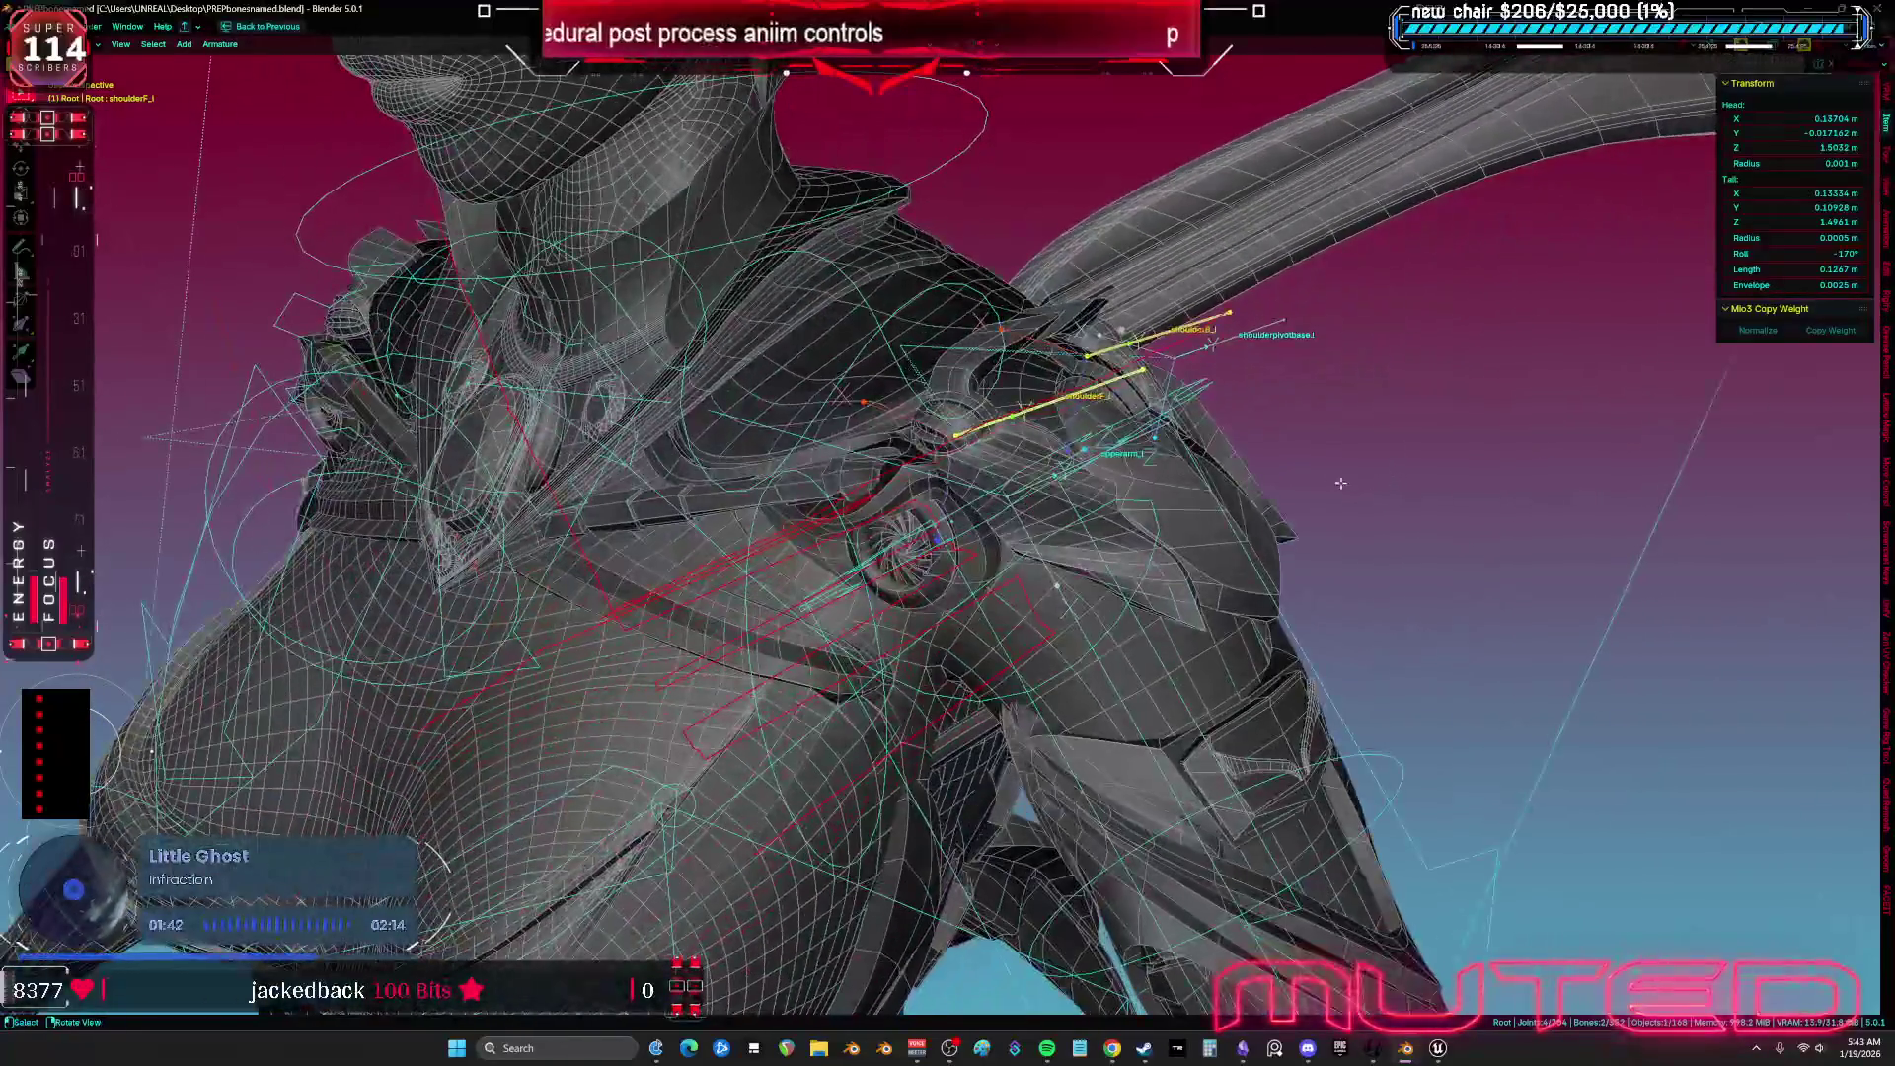
{"action": "left_click_drag", "start_coordinate": [1311, 526], "coordinate": [1198, 465]}
{"action": "key", "text": "r"}
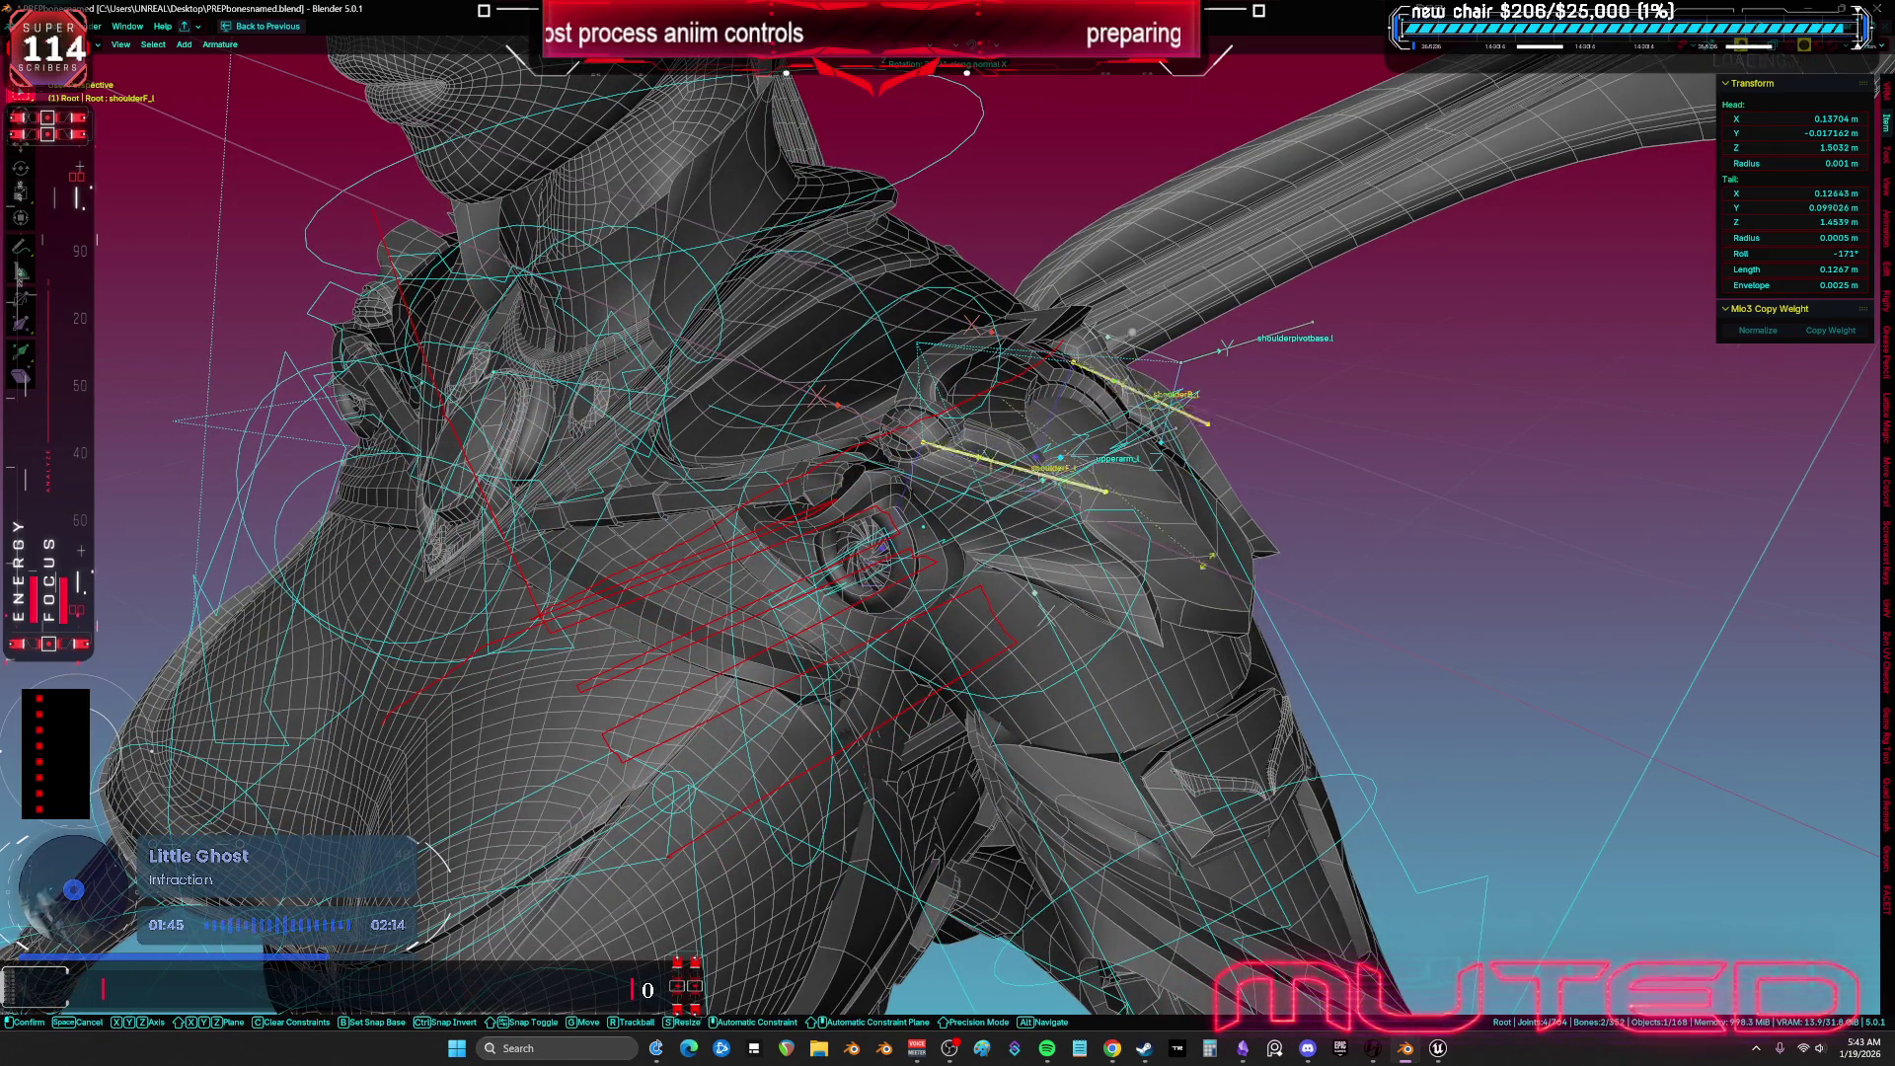
{"action": "left_click", "coordinate": [1180, 452]}
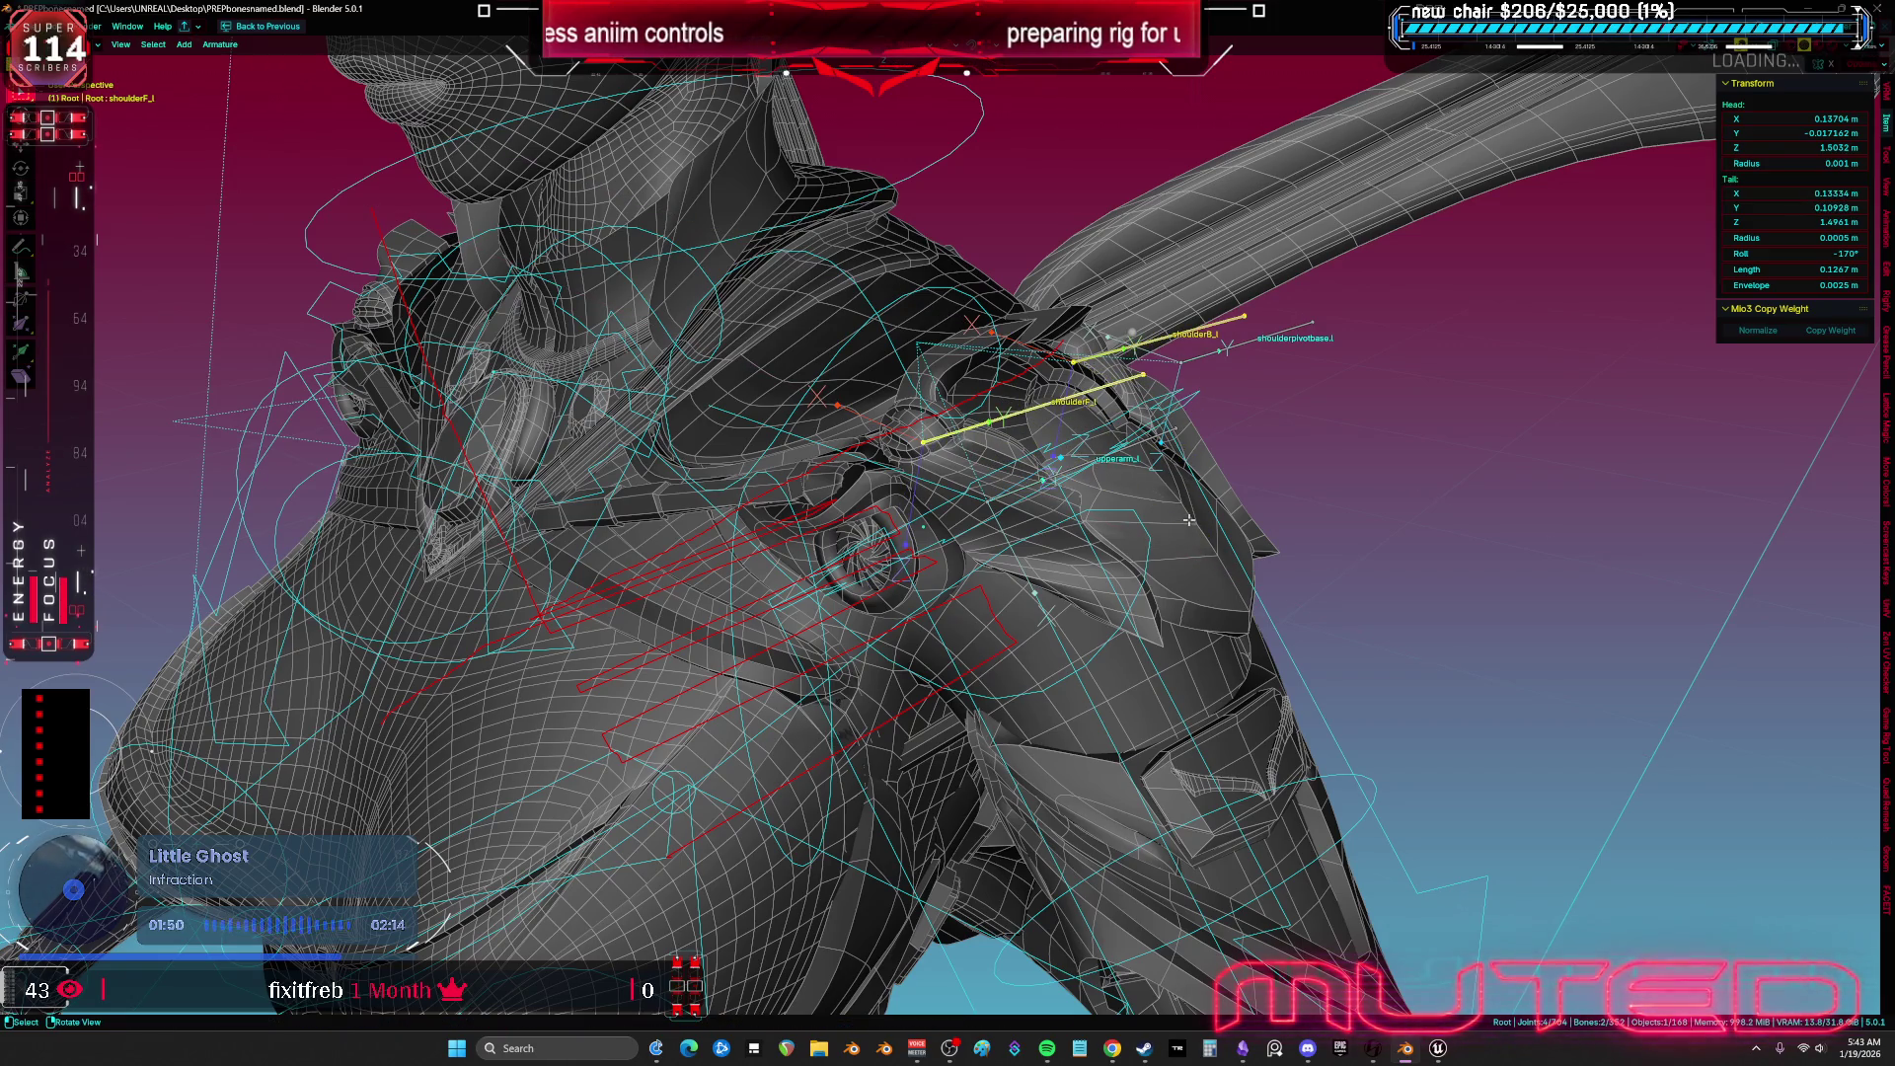
{"action": "mouse_move", "coordinate": [1191, 507]}
{"action": "left_mouse_down"}
{"action": "mouse_move", "coordinate": [1245, 462]}
{"action": "mouse_move", "coordinate": [1101, 512]}
{"action": "mouse_move", "coordinate": [1124, 453]}
{"action": "mouse_move", "coordinate": [1168, 432]}
{"action": "mouse_move", "coordinate": [1111, 444]}
{"action": "mouse_move", "coordinate": [1246, 419]}
{"action": "left_mouse_up"}
Swing upperarm_l up and back down in Unreal's skeleton preview, then return to the graph.
{"action": "left_click", "coordinate": [1438, 1053]}
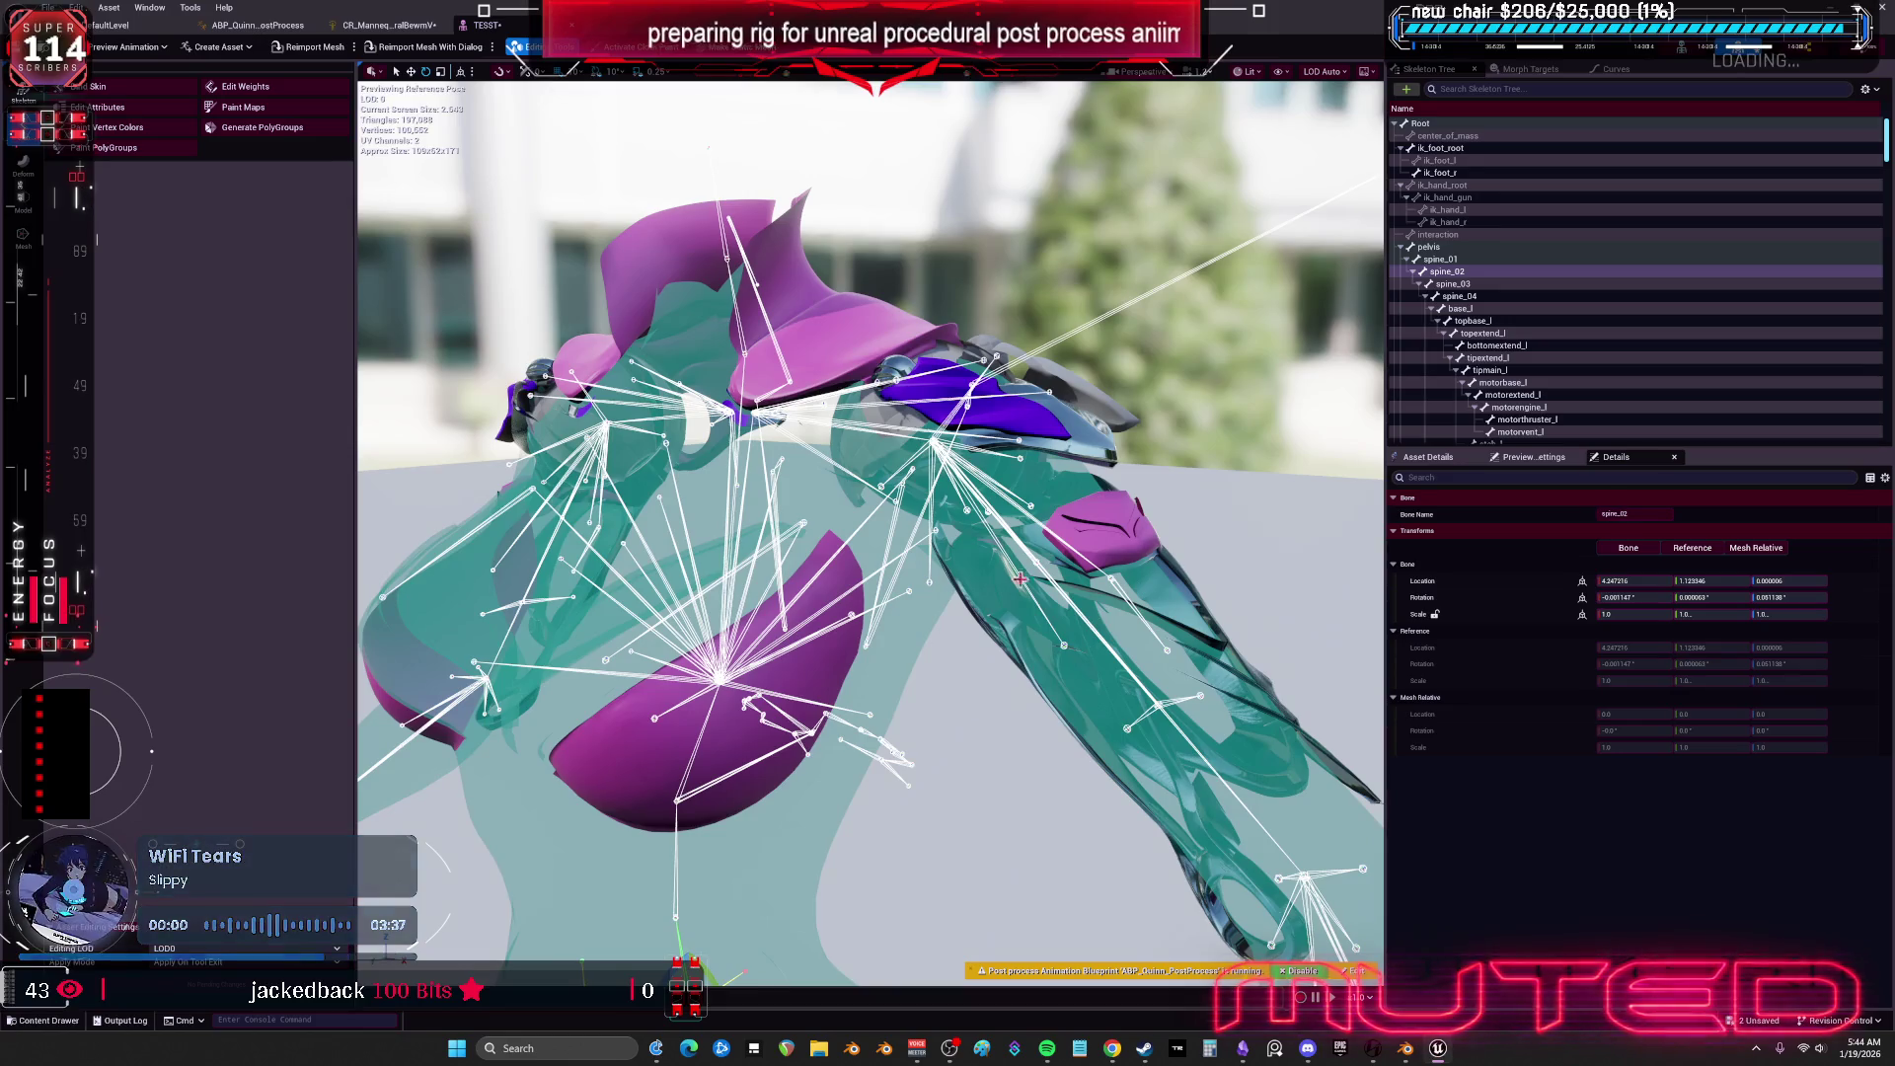
{"action": "mouse_move", "coordinate": [963, 425]}
{"action": "left_mouse_down"}
{"action": "mouse_move", "coordinate": [915, 511]}
{"action": "mouse_move", "coordinate": [926, 464]}
{"action": "mouse_move", "coordinate": [952, 504]}
{"action": "mouse_move", "coordinate": [1015, 516]}
{"action": "mouse_move", "coordinate": [869, 530]}
{"action": "left_mouse_up"}
{"action": "mouse_move", "coordinate": [738, 583]}
{"action": "left_mouse_down"}
{"action": "mouse_move", "coordinate": [741, 648]}
{"action": "mouse_move", "coordinate": [761, 605]}
{"action": "left_mouse_up"}
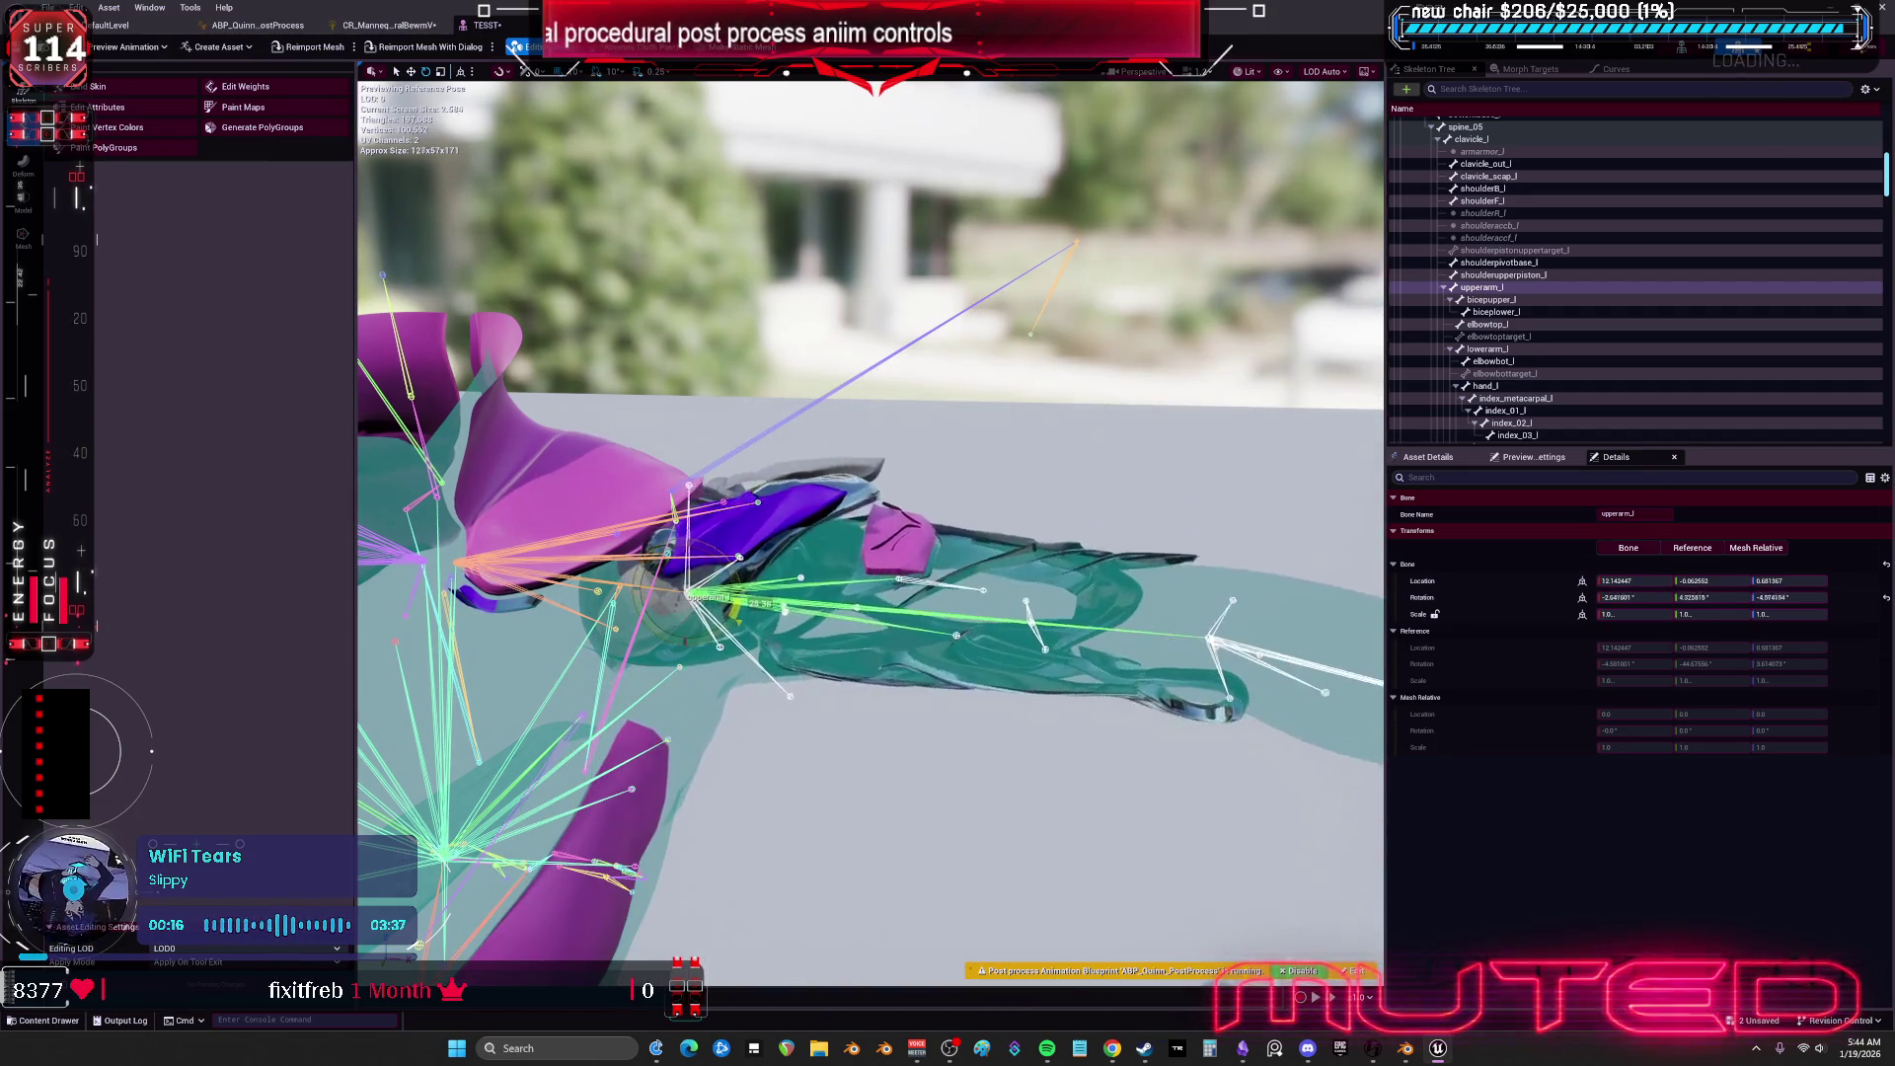
{"action": "left_click", "coordinate": [385, 25]}
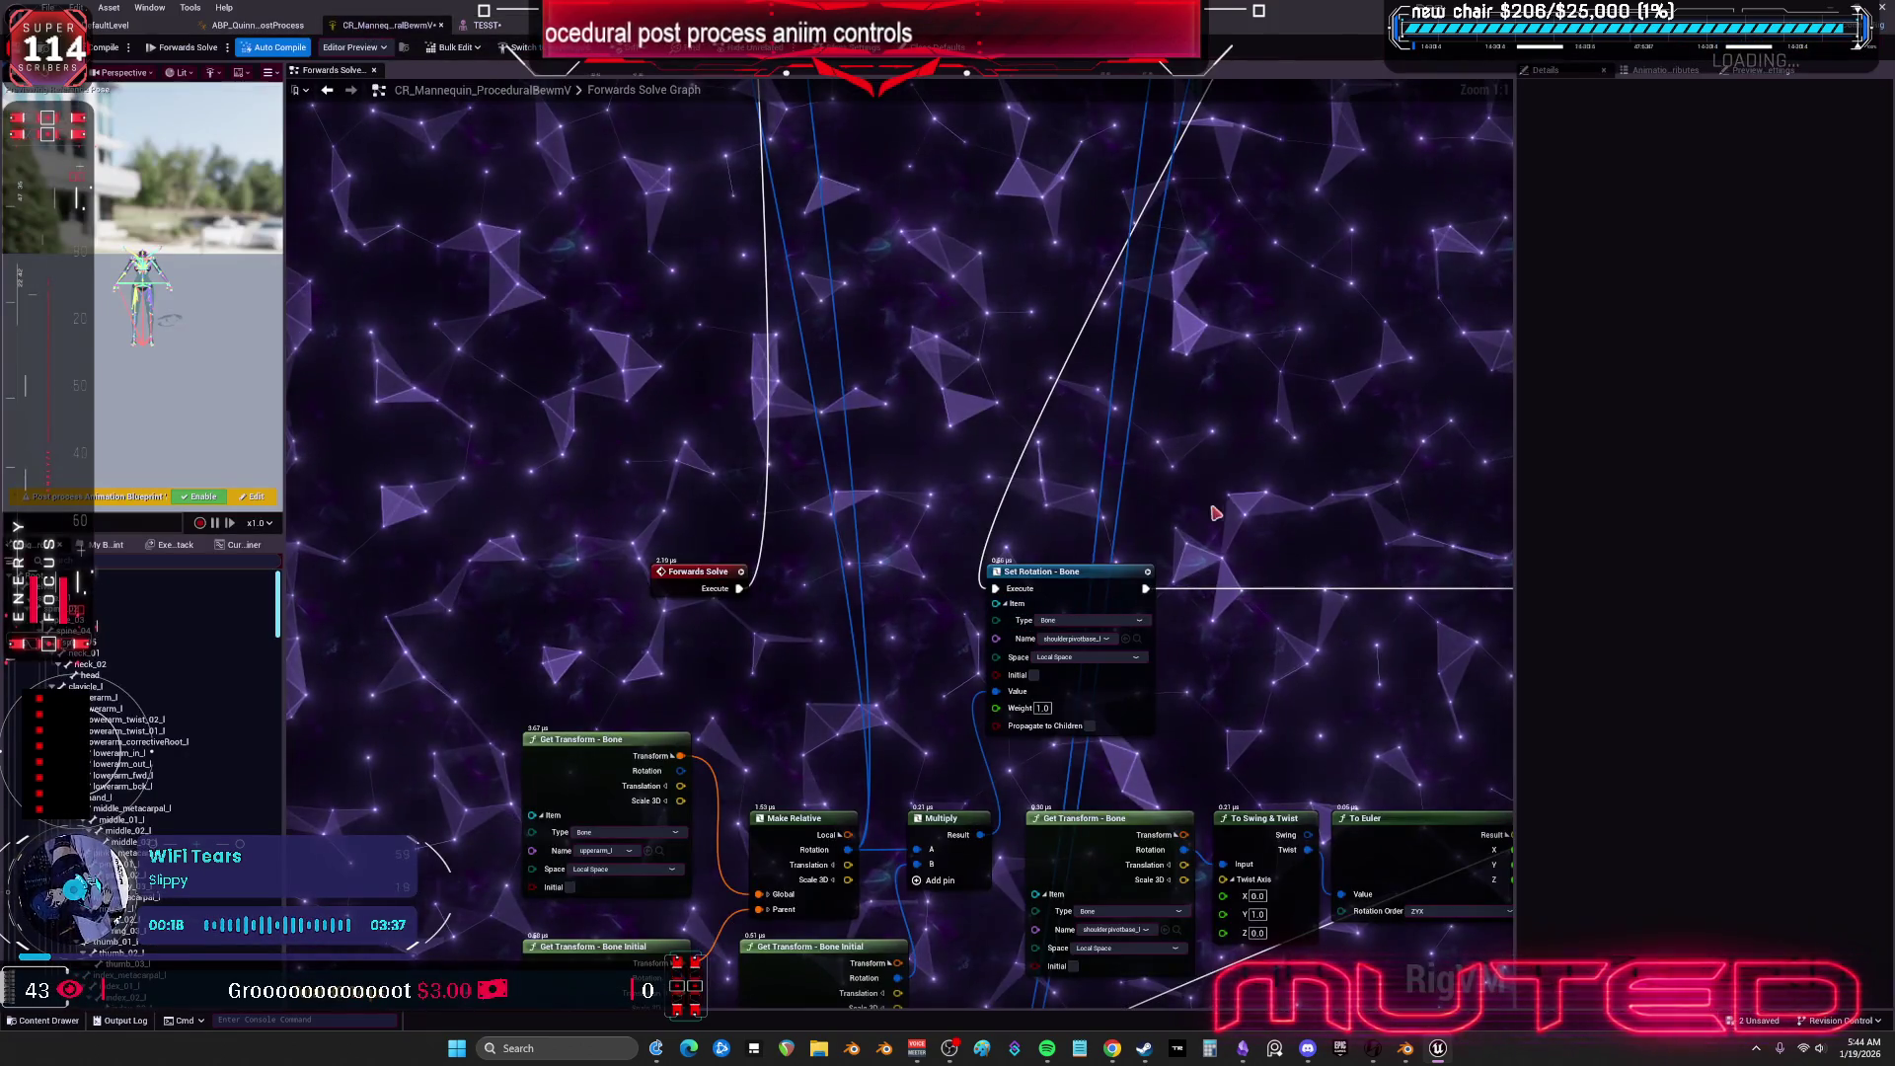
{"action": "scroll", "coordinate": [1209, 517], "scroll_direction": "down", "scroll_amount": 2}
{"action": "mouse_move", "coordinate": [1175, 389]}
{"action": "left_mouse_down"}
{"action": "mouse_move", "coordinate": [1000, 167]}
{"action": "mouse_move", "coordinate": [984, 363]}
{"action": "left_mouse_up"}
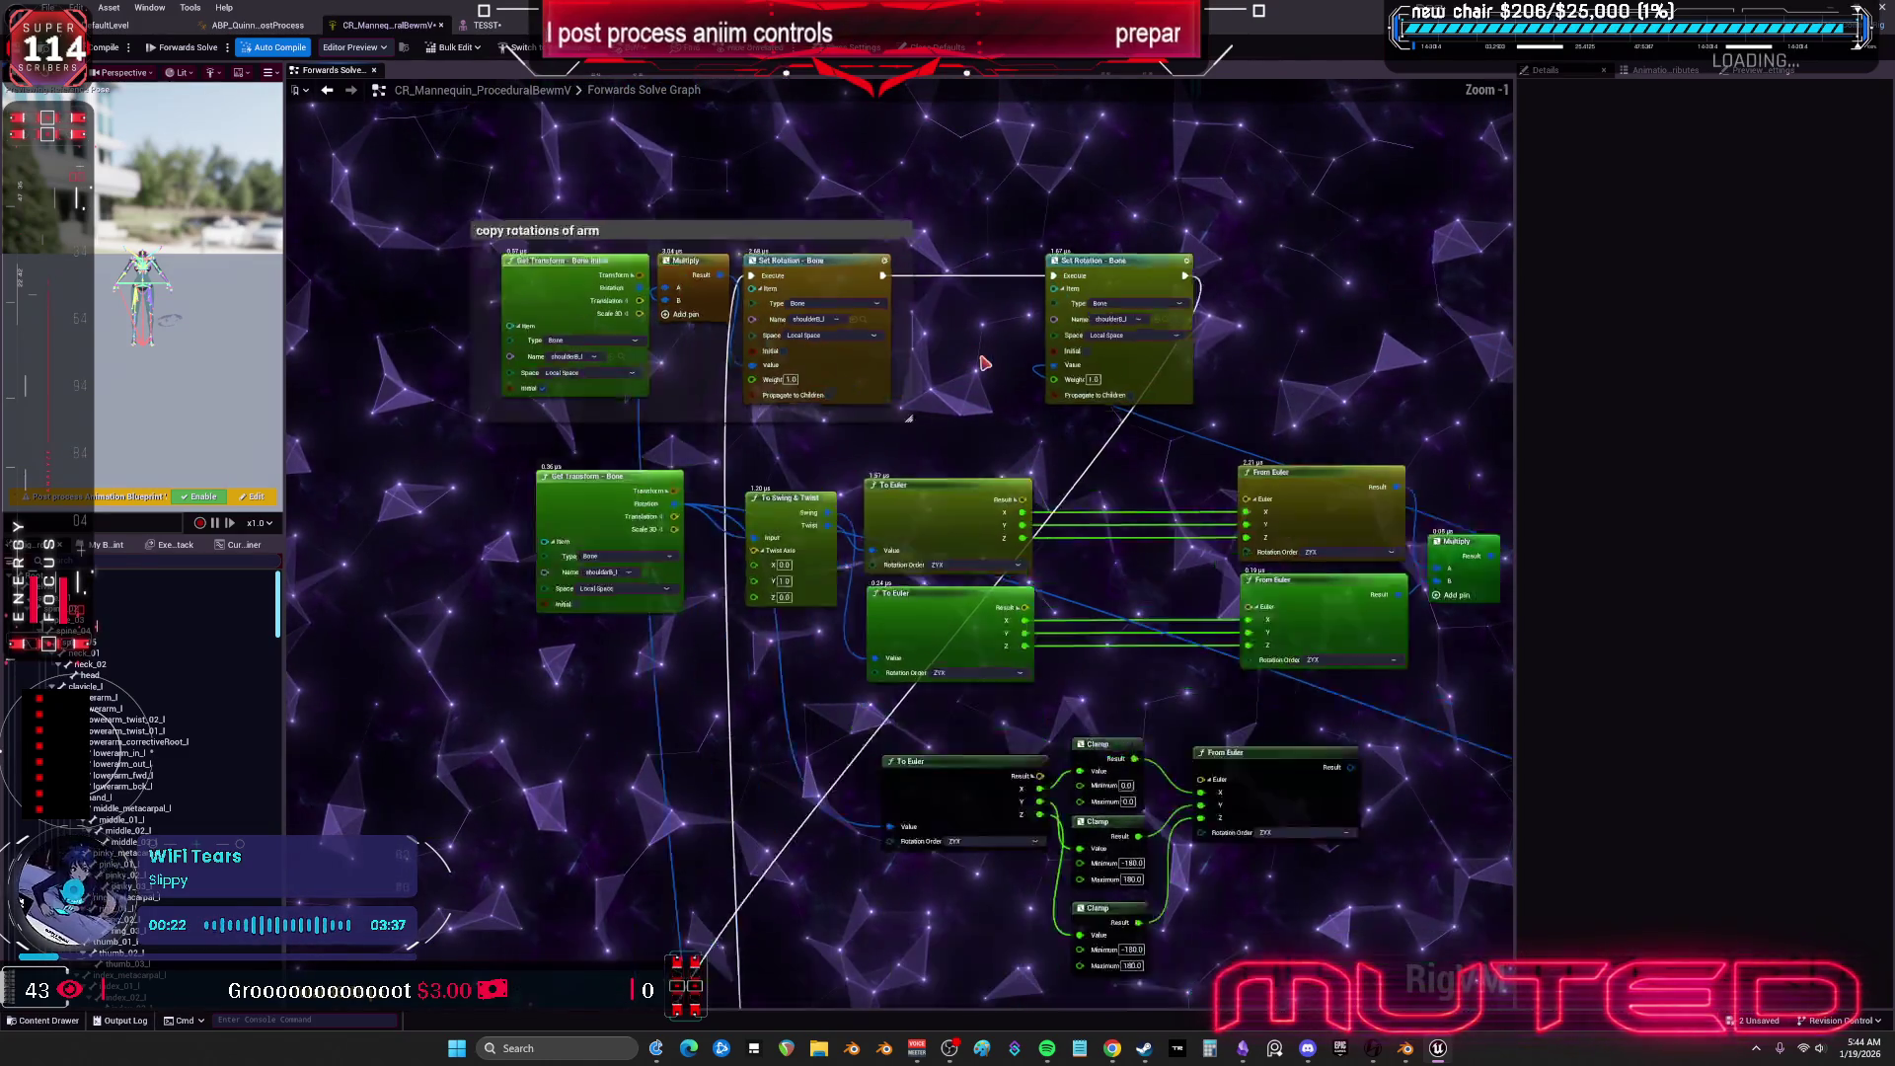
{"action": "scroll", "coordinate": [1346, 317], "scroll_direction": "up", "scroll_amount": 2}
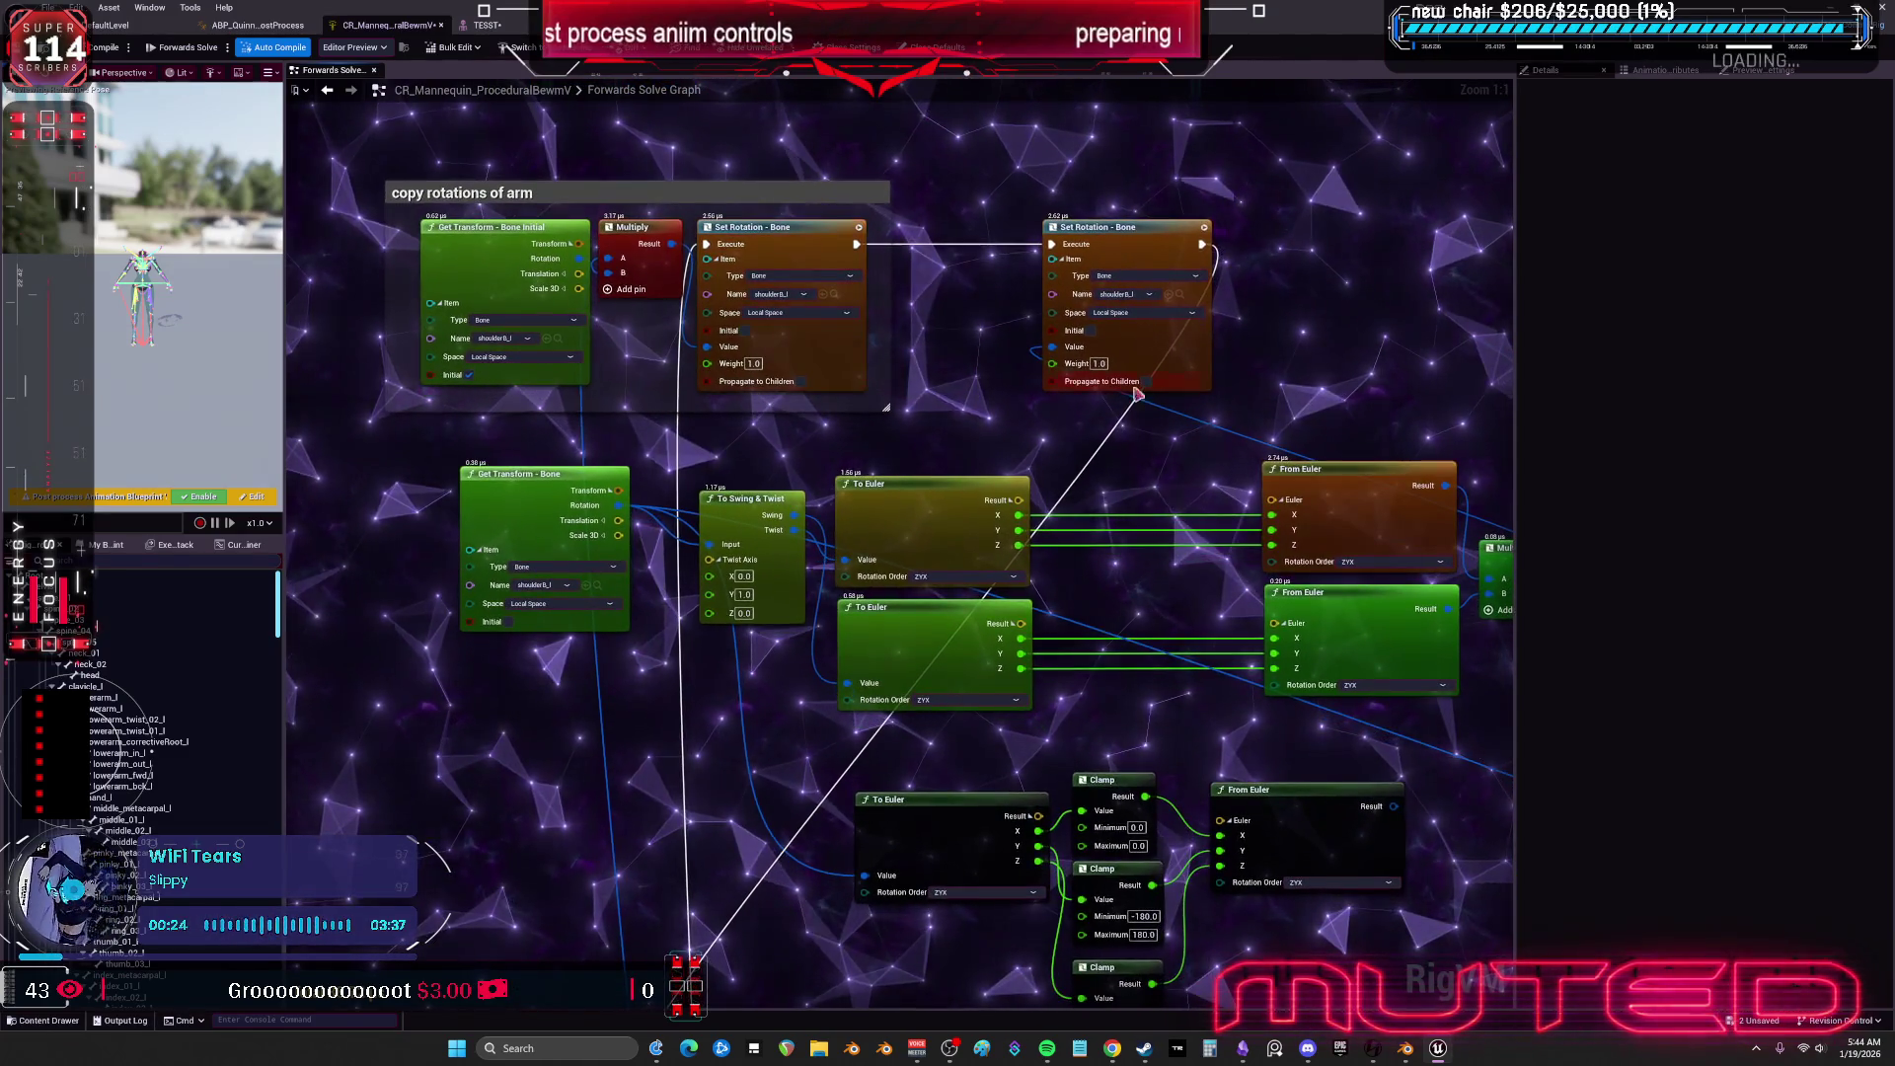
{"action": "left_click_drag", "start_coordinate": [1162, 609], "coordinate": [984, 508]}
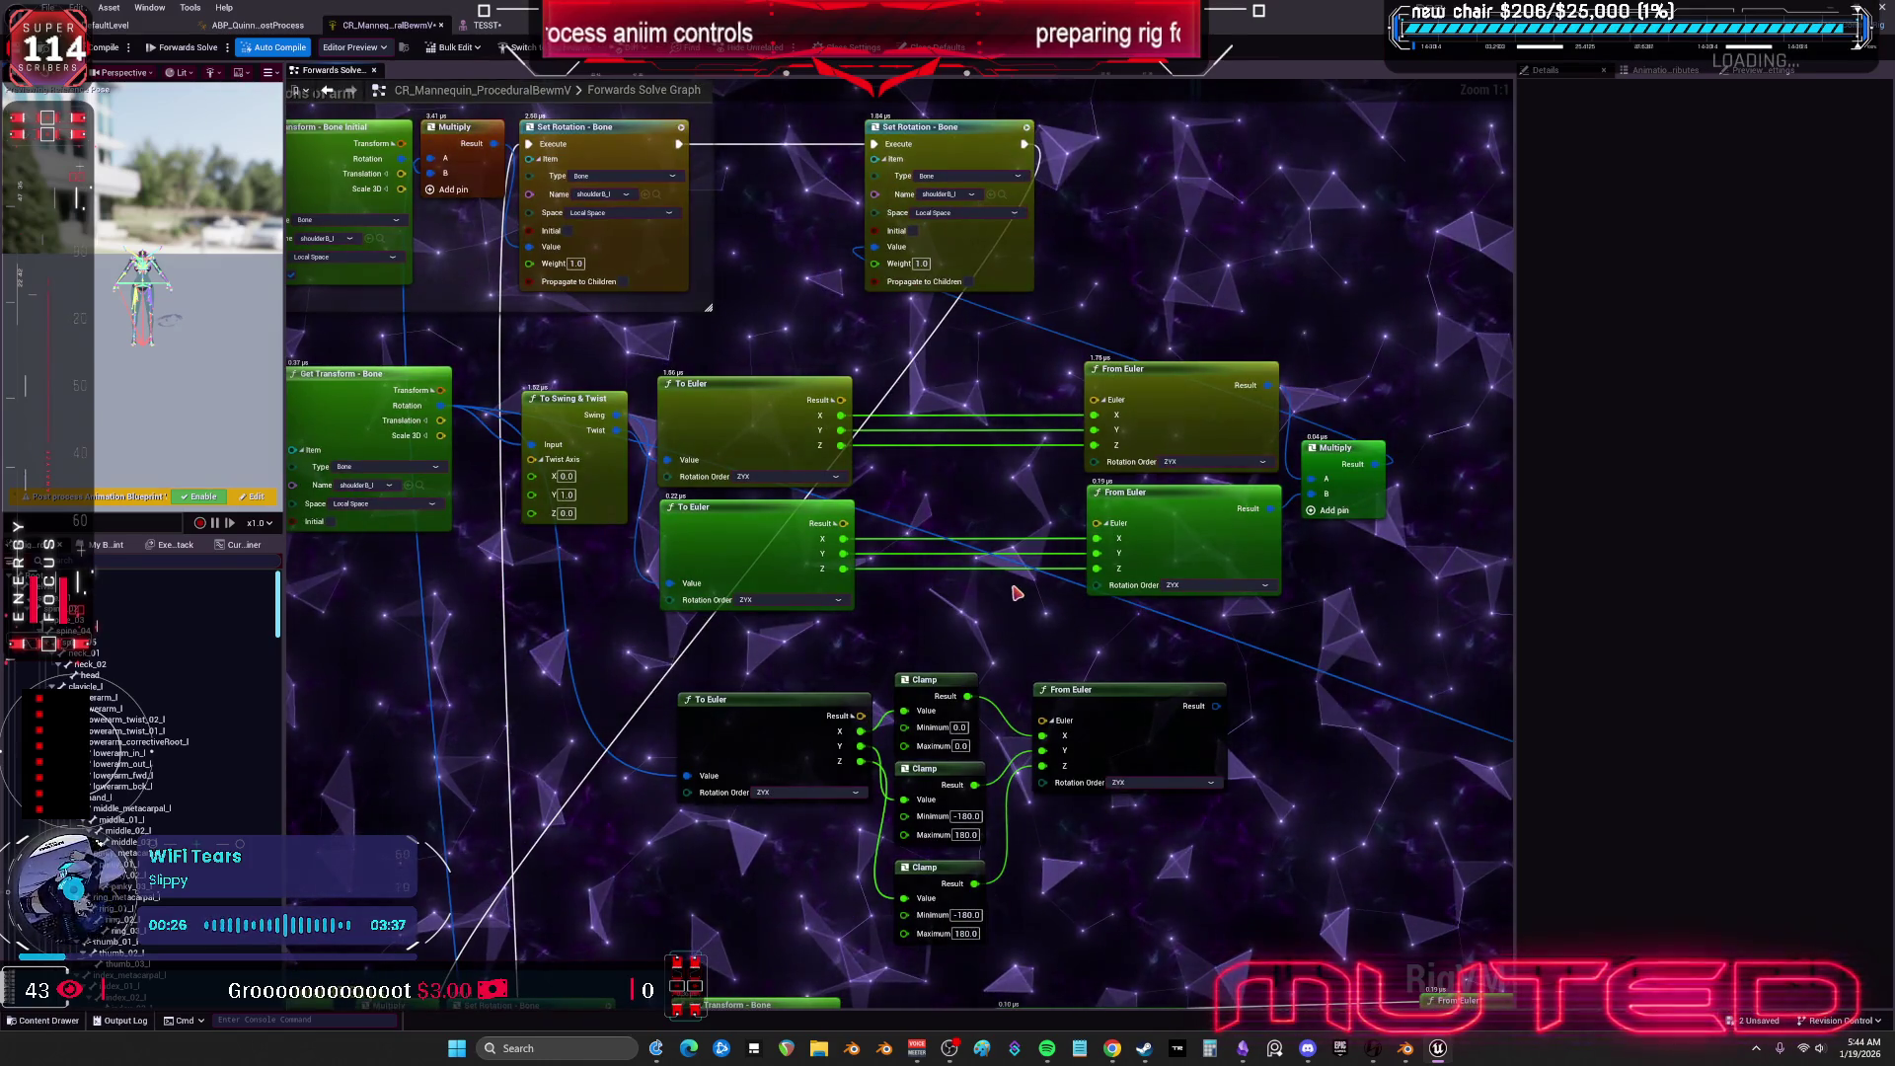
{"action": "scroll", "coordinate": [1111, 580], "scroll_direction": "down", "scroll_amount": 3}
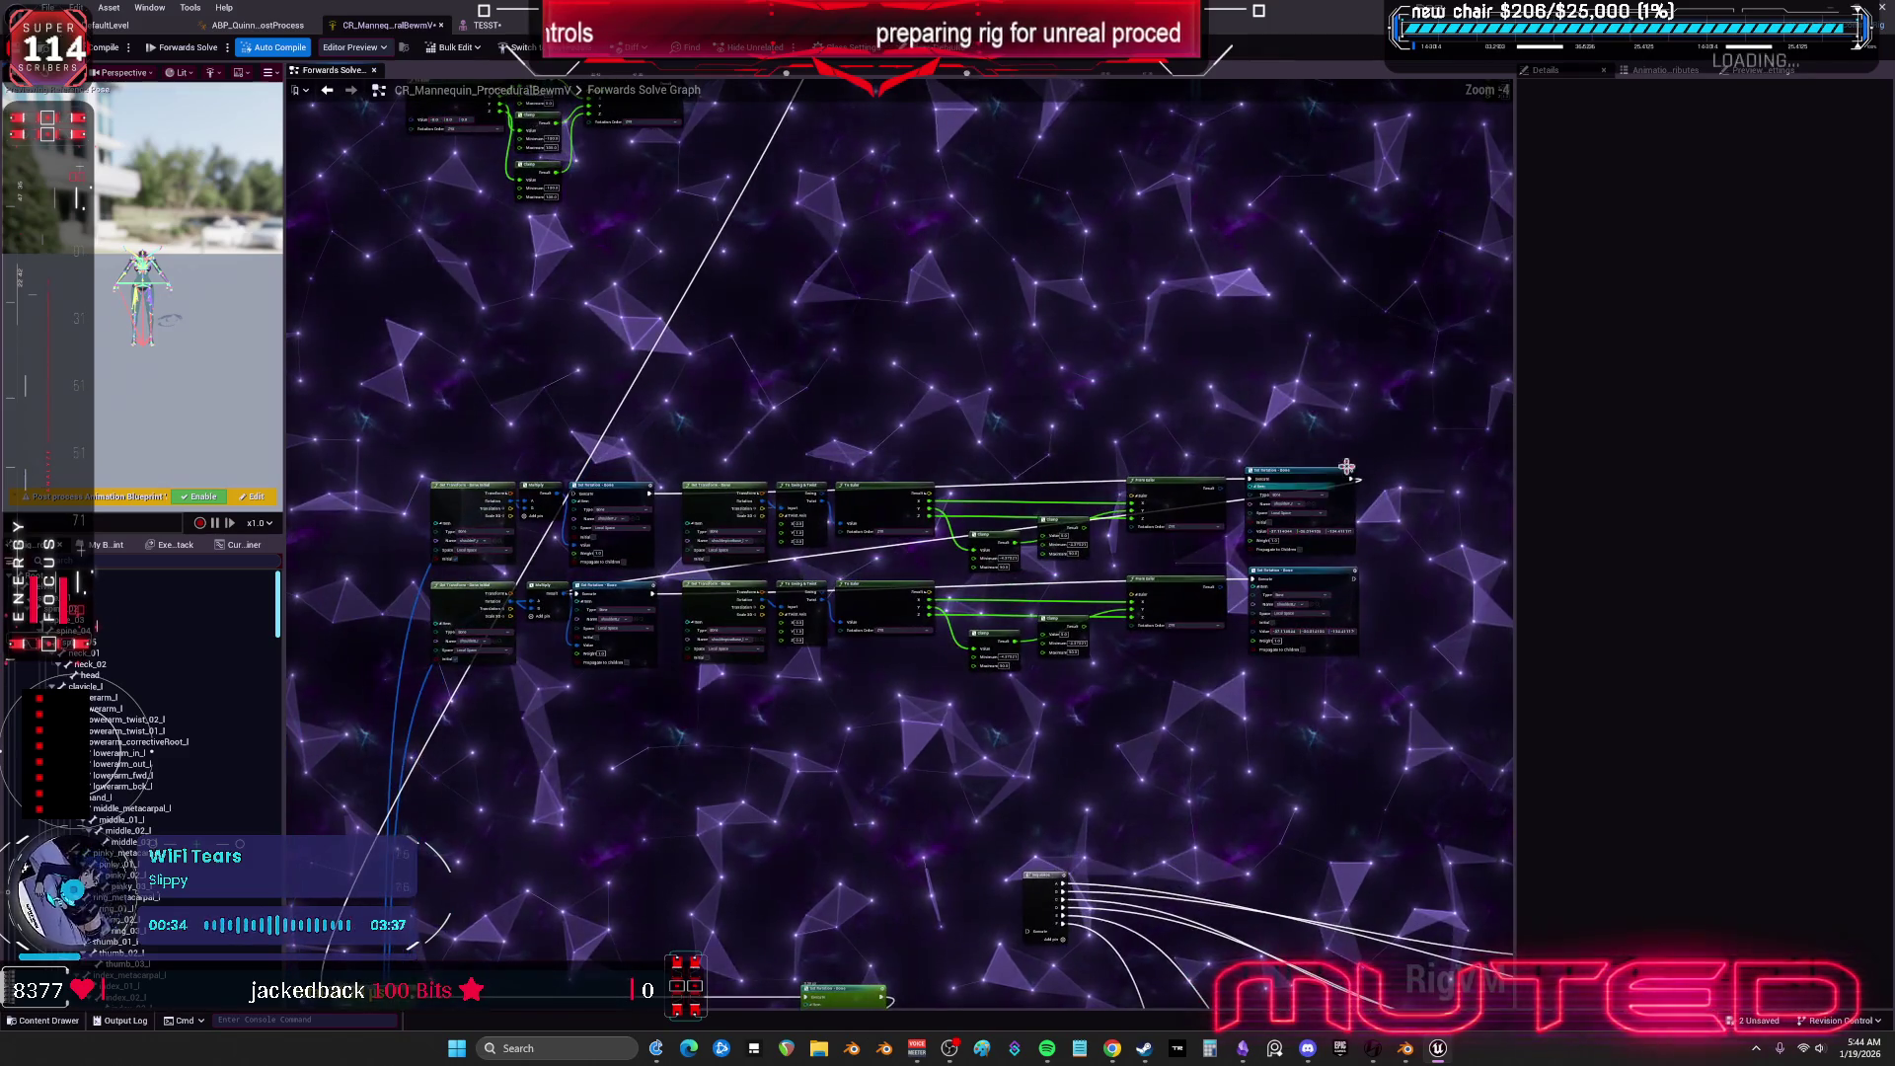
{"action": "left_click_drag", "start_coordinate": [1367, 567], "coordinate": [1074, 423]}
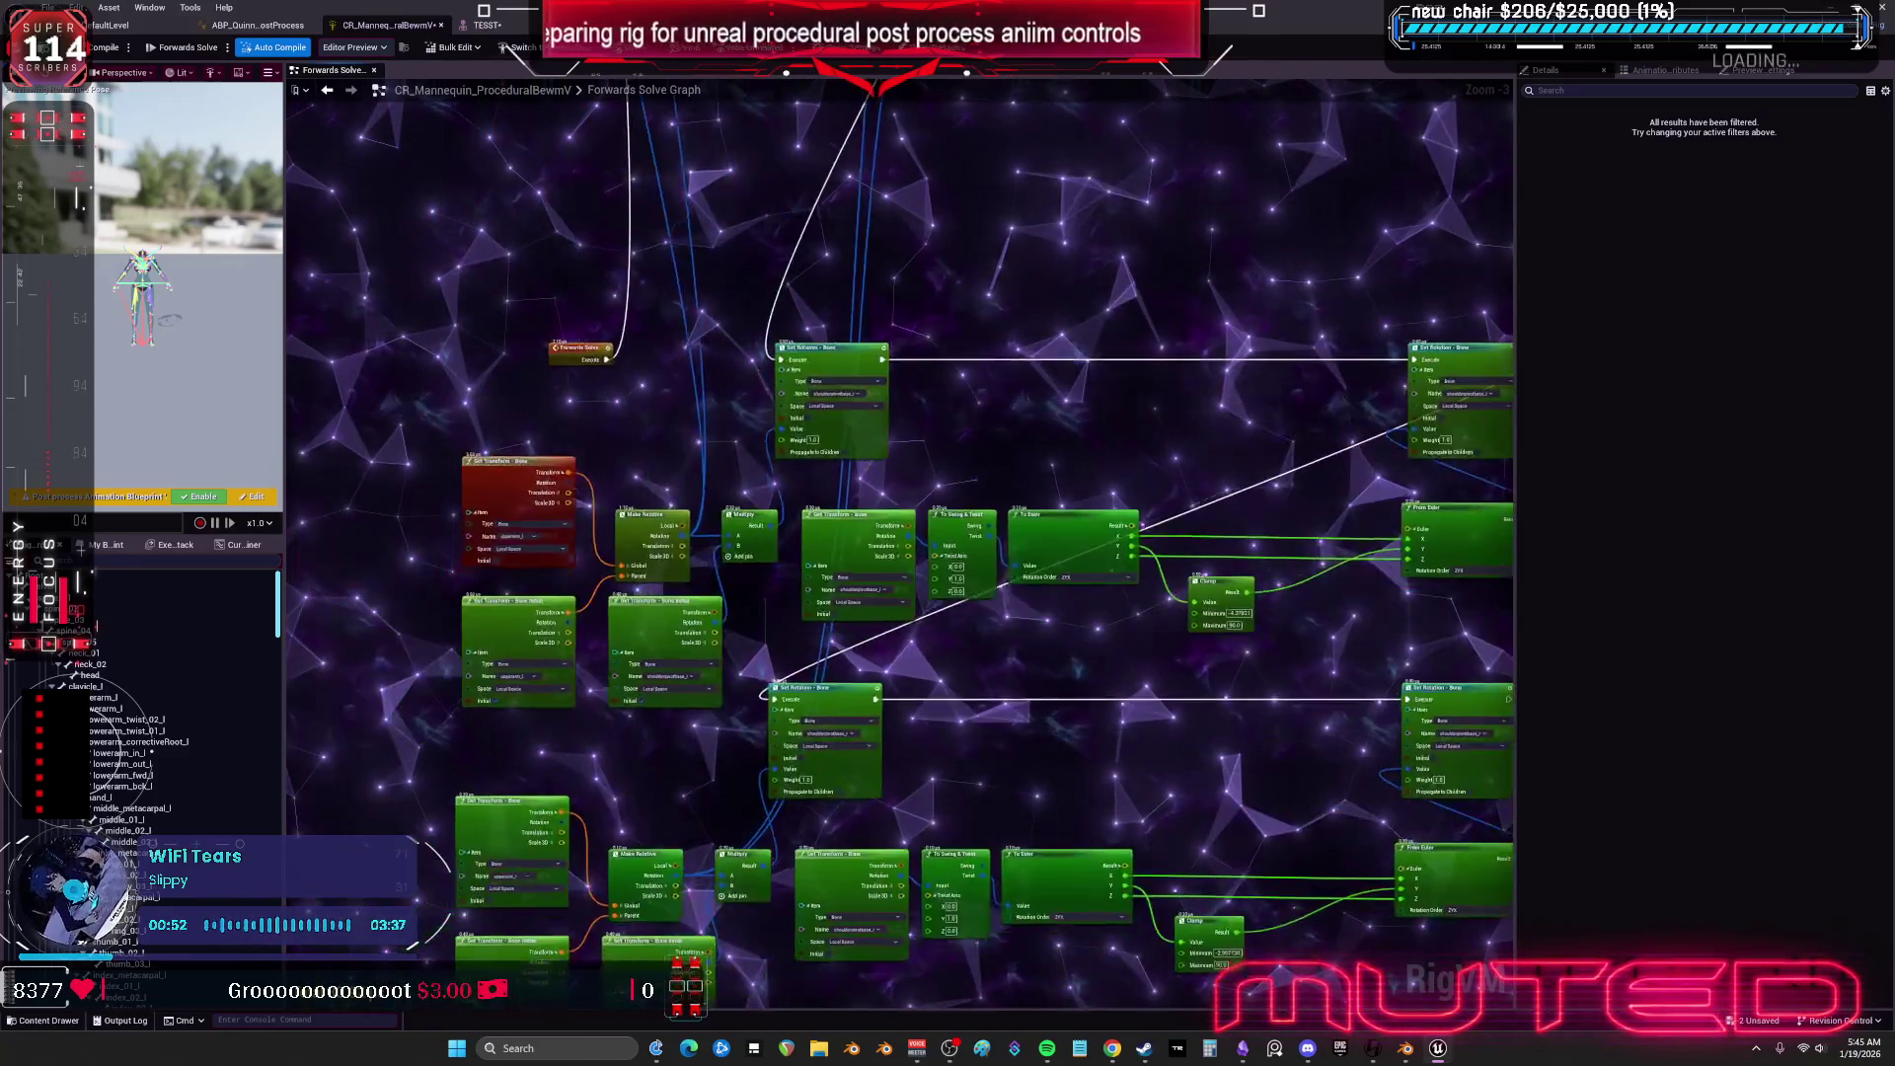
{"action": "left_click_drag", "start_coordinate": [1471, 504], "coordinate": [1327, 456]}
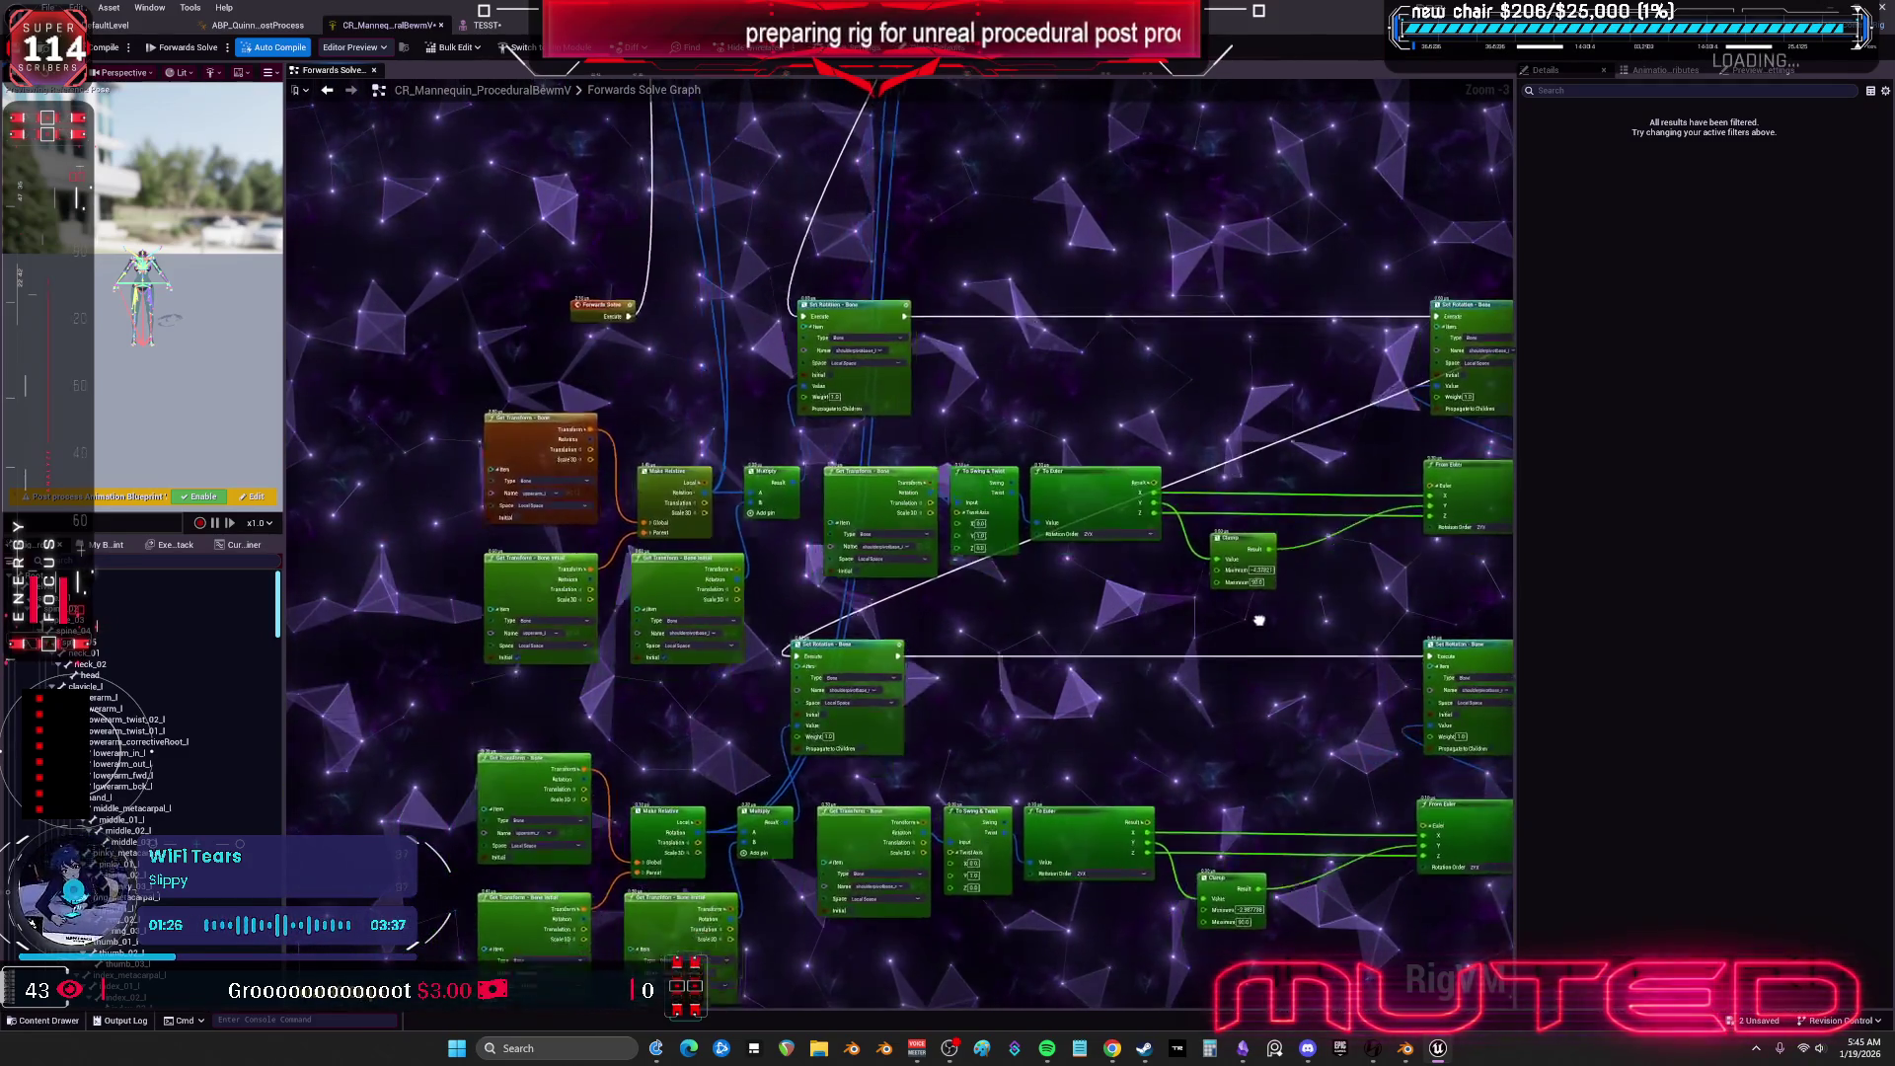
{"action": "left_click_drag", "start_coordinate": [1187, 635], "coordinate": [1123, 615]}
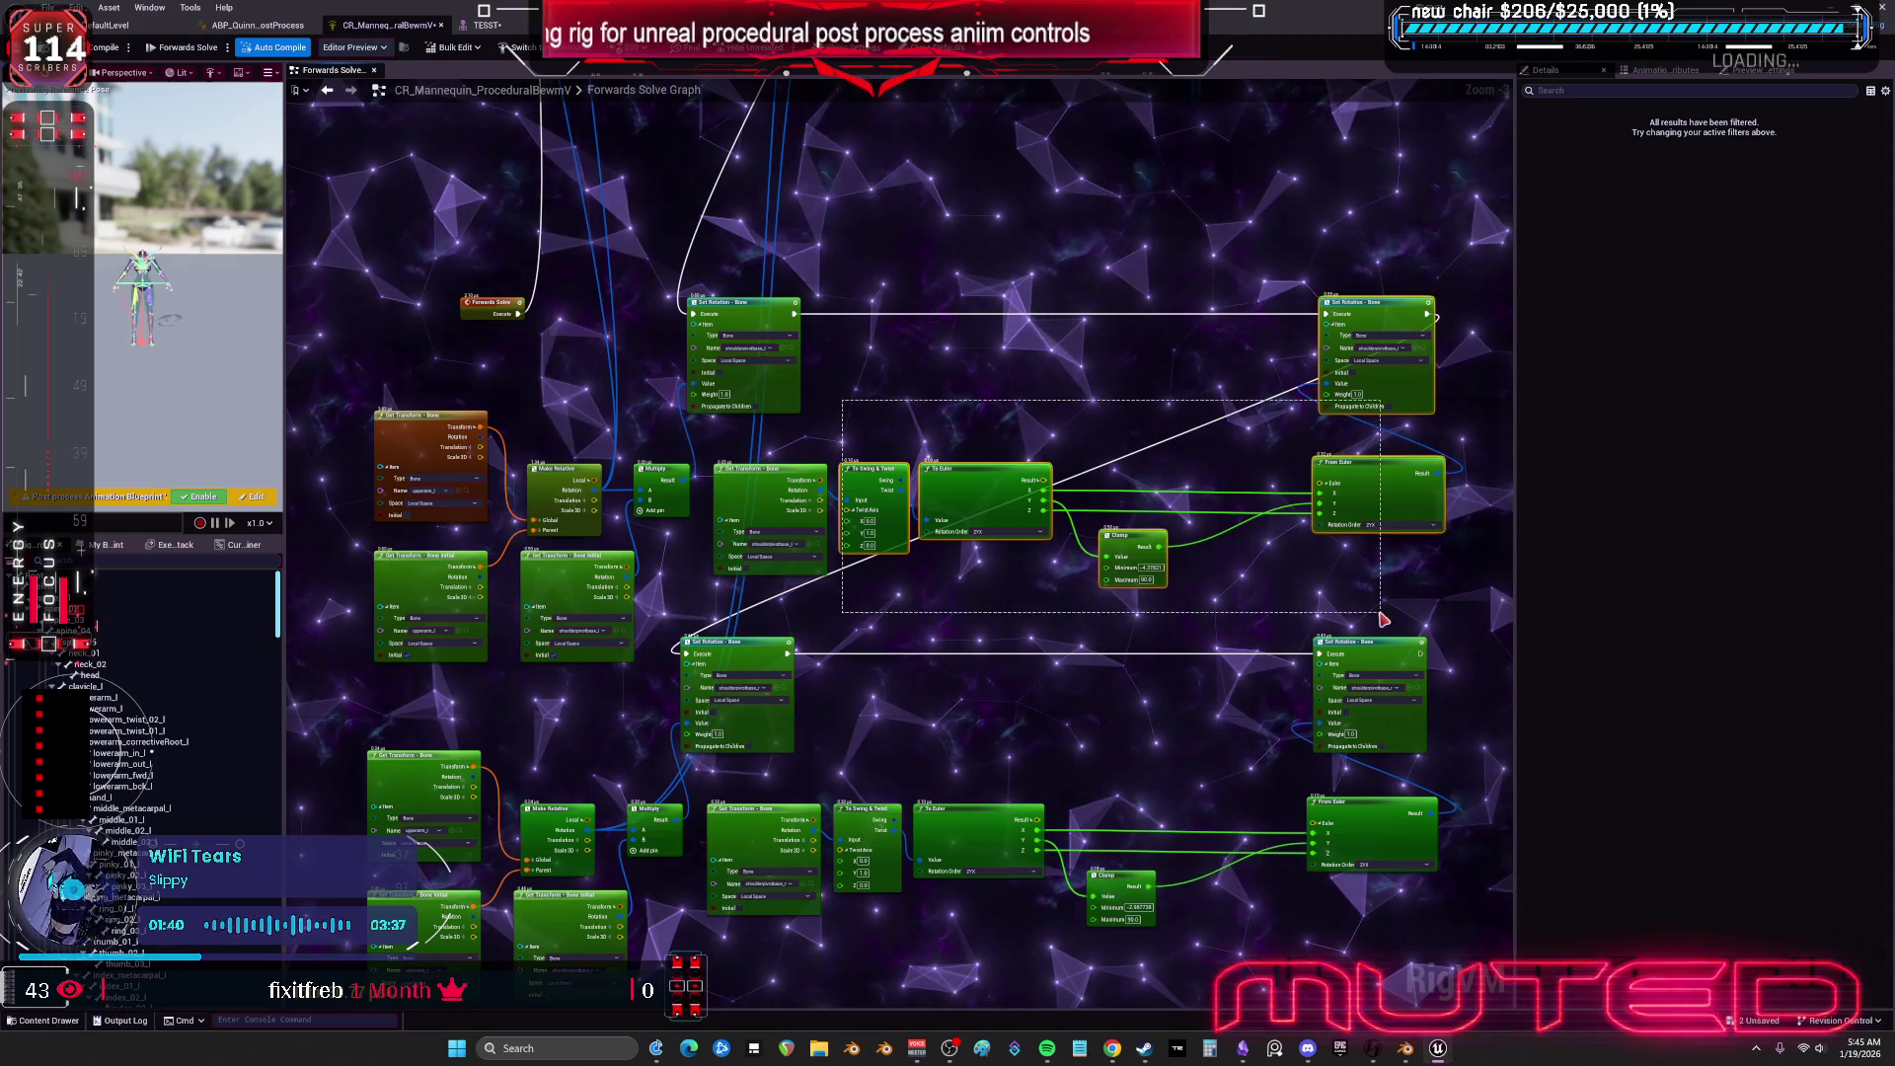
Wire the bone rotation into the top To Swing & Twist input and shift From Euler left.
{"action": "left_click_drag", "start_coordinate": [1382, 619], "coordinate": [1384, 618]}
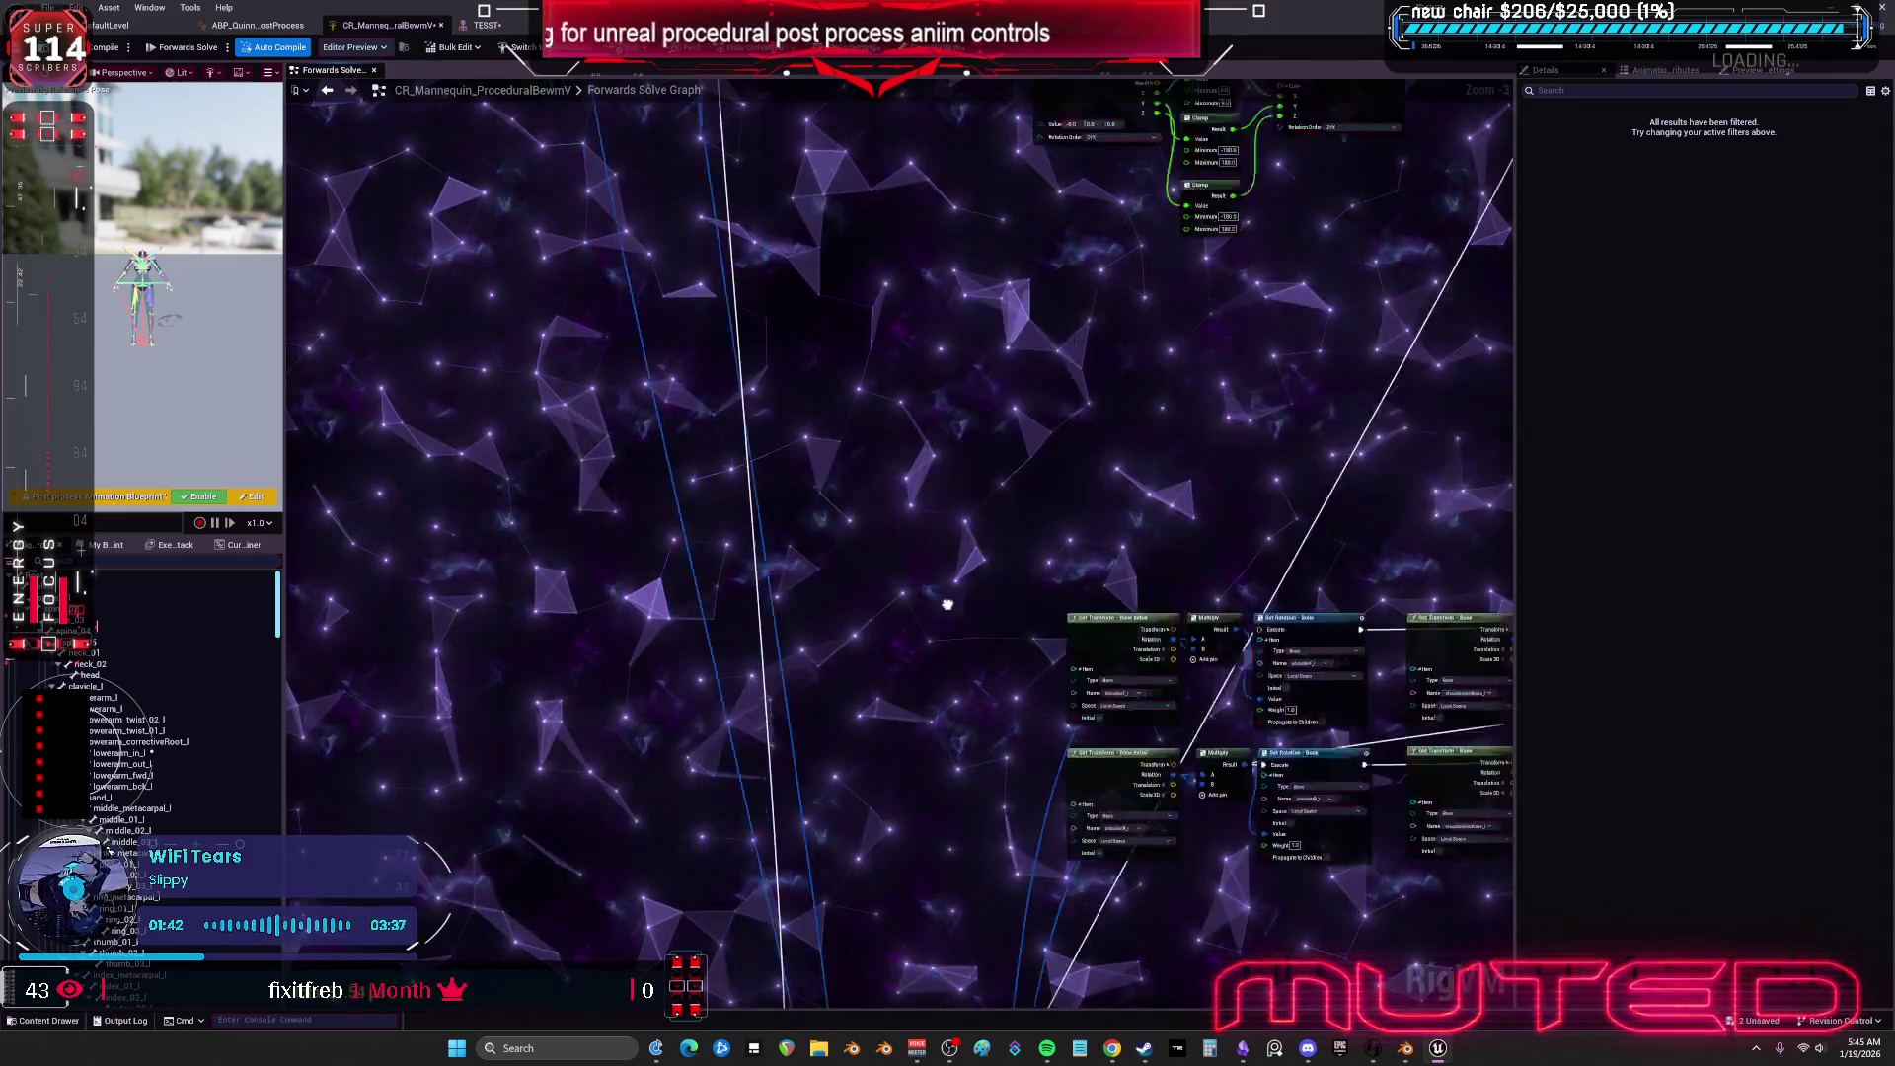
{"action": "key", "text": "f"}
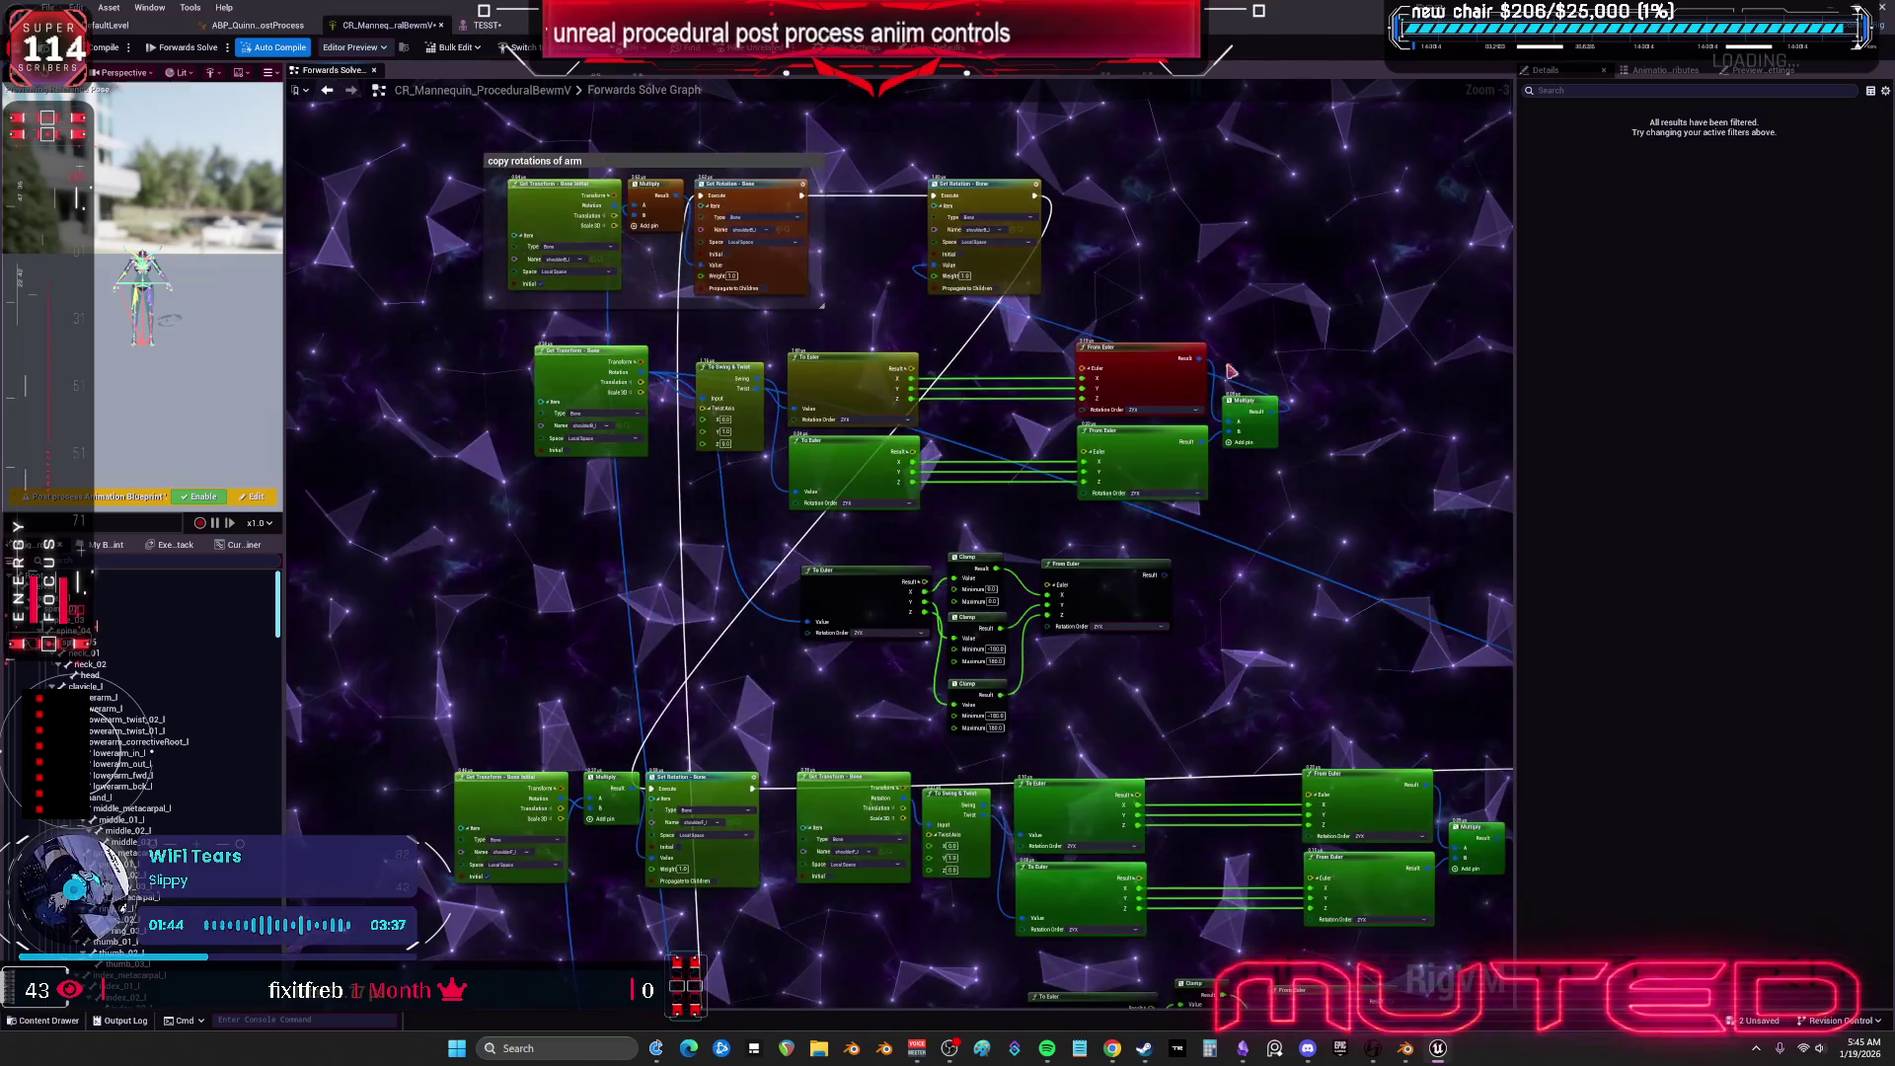
{"action": "left_click_drag", "start_coordinate": [1033, 388], "coordinate": [1036, 385]}
{"action": "key", "text": "f"}
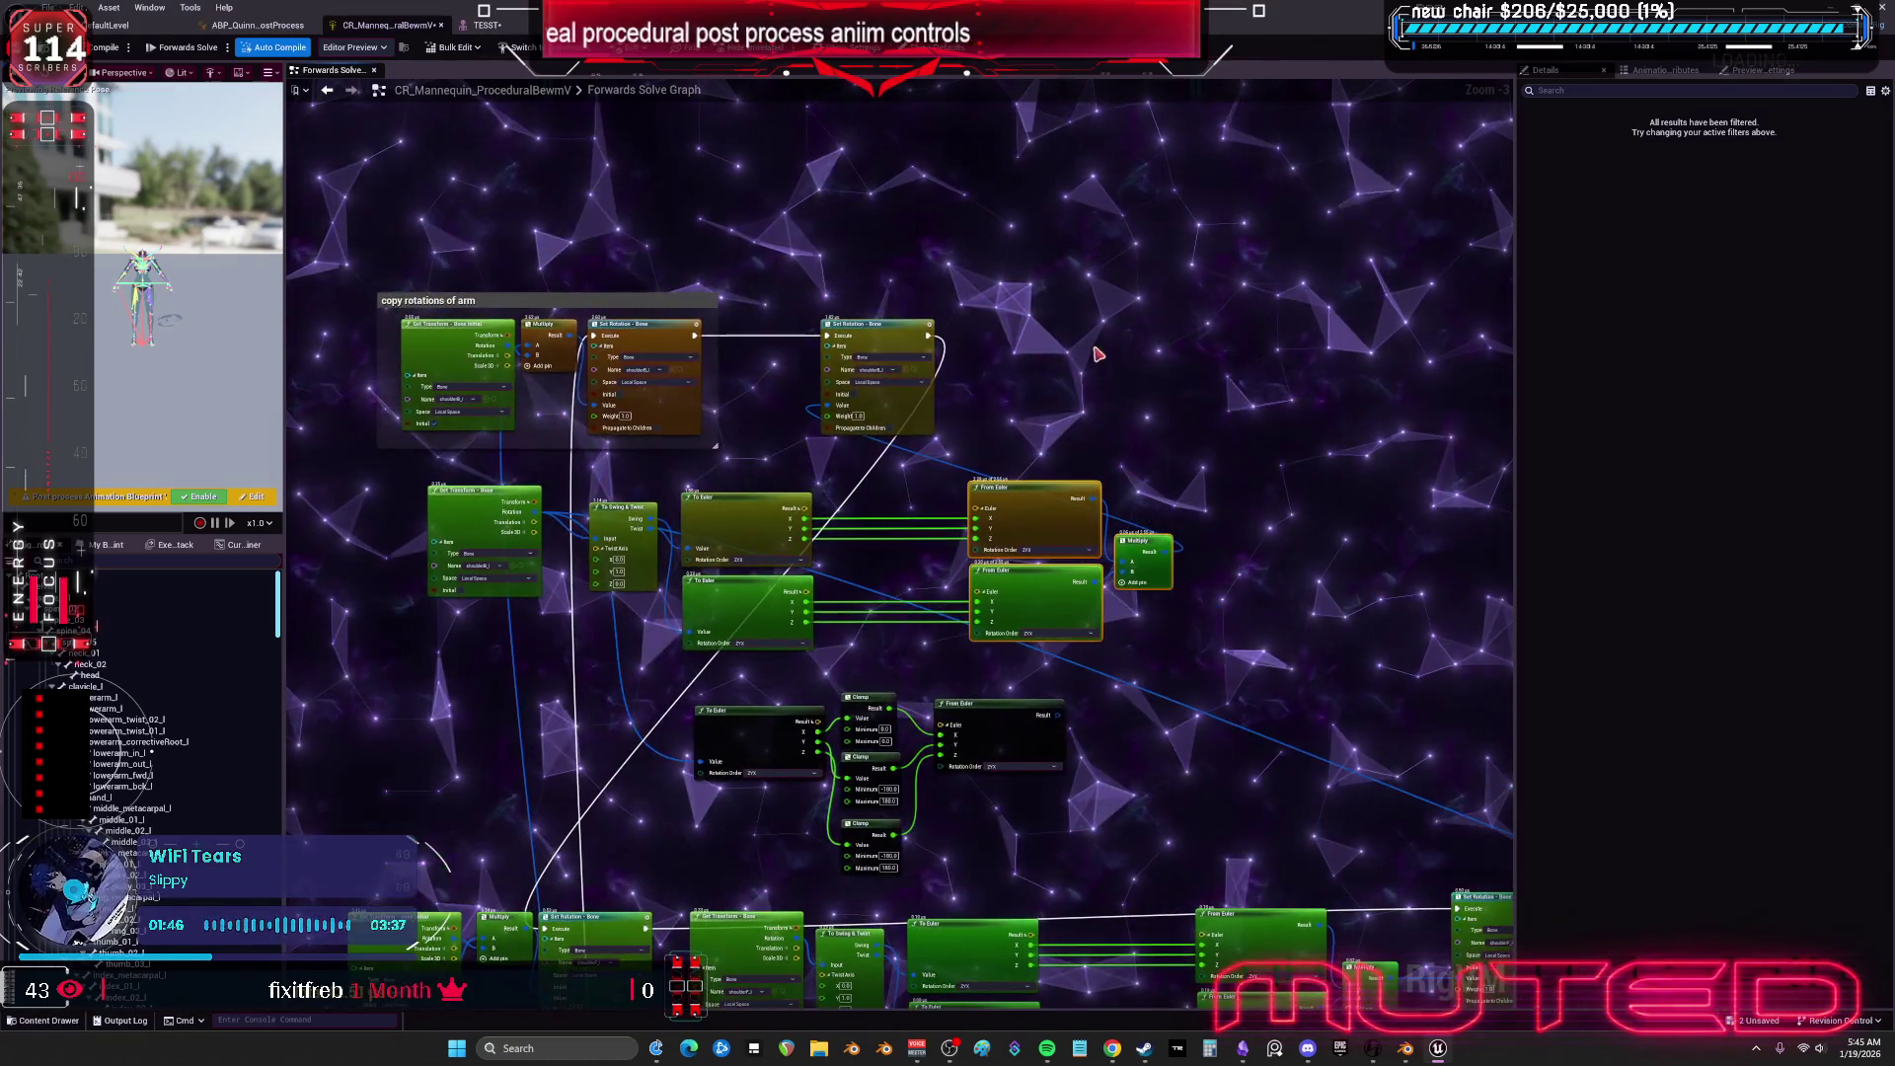
{"action": "scroll", "coordinate": [691, 311], "scroll_direction": "up", "scroll_amount": 2}
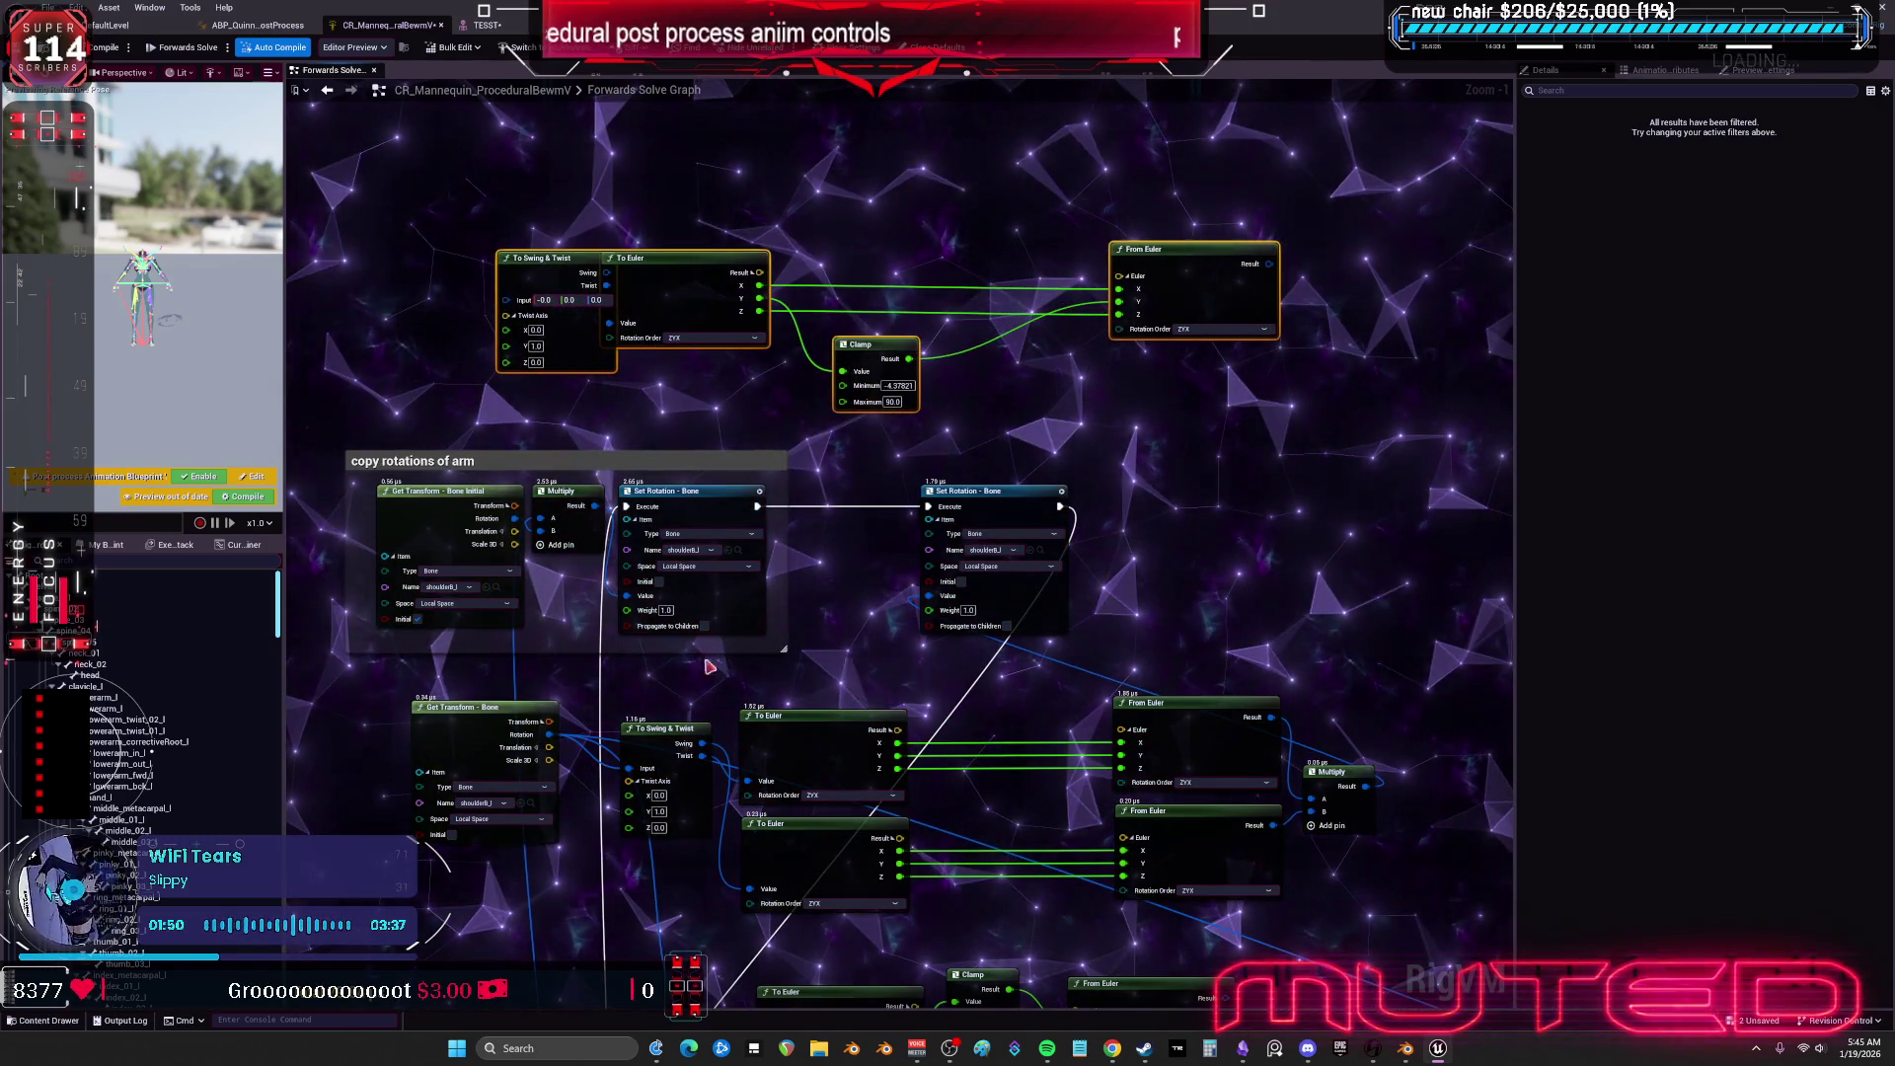
{"action": "left_click", "coordinate": [701, 637]}
{"action": "left_click_drag", "start_coordinate": [553, 742], "coordinate": [505, 298]}
{"action": "mouse_move", "coordinate": [1265, 275]}
{"action": "left_mouse_down"}
{"action": "mouse_move", "coordinate": [1173, 262]}
{"action": "mouse_move", "coordinate": [929, 596]}
{"action": "left_mouse_up"}
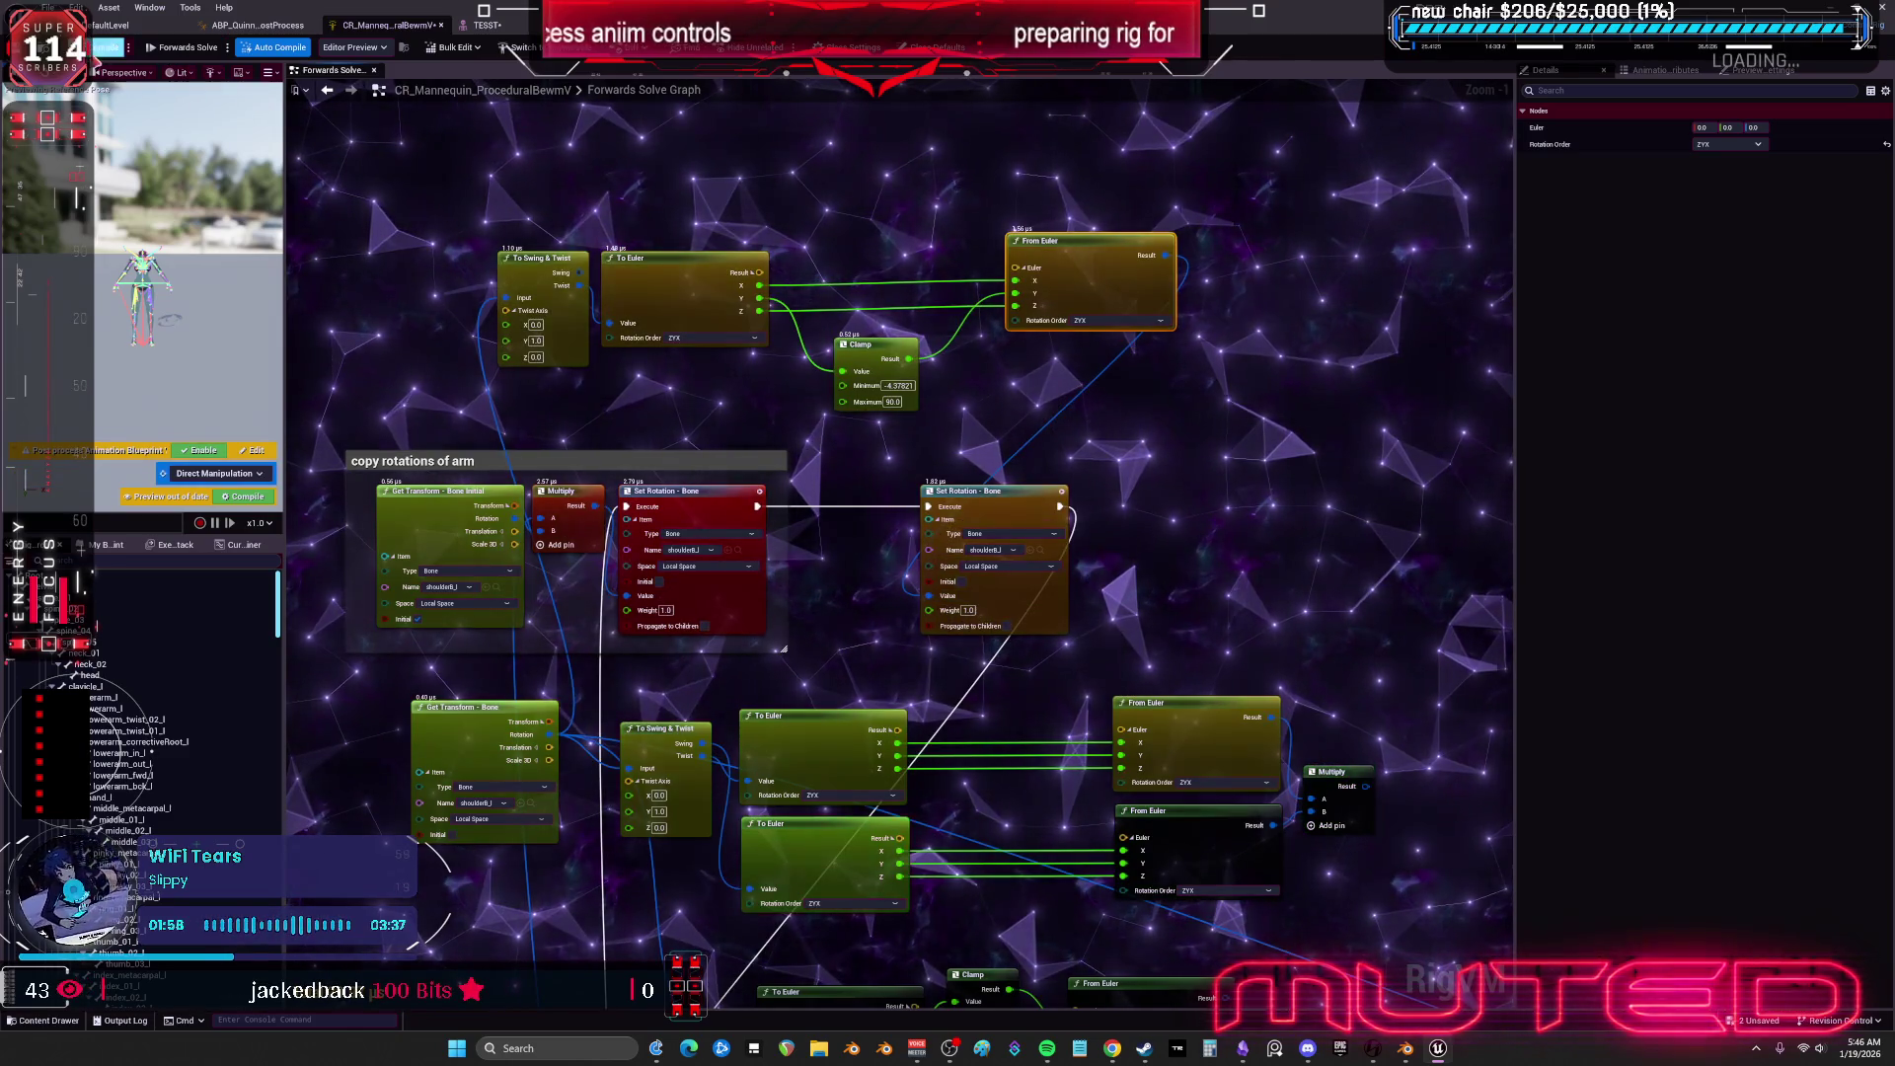
Rotate the upper arm in the TESST preview, then return to the Forwards Solve graph.
{"action": "left_click", "coordinate": [485, 25]}
{"action": "mouse_move", "coordinate": [691, 556]}
{"action": "left_mouse_down"}
{"action": "mouse_move", "coordinate": [750, 588]}
{"action": "mouse_move", "coordinate": [513, 256]}
{"action": "left_mouse_up"}
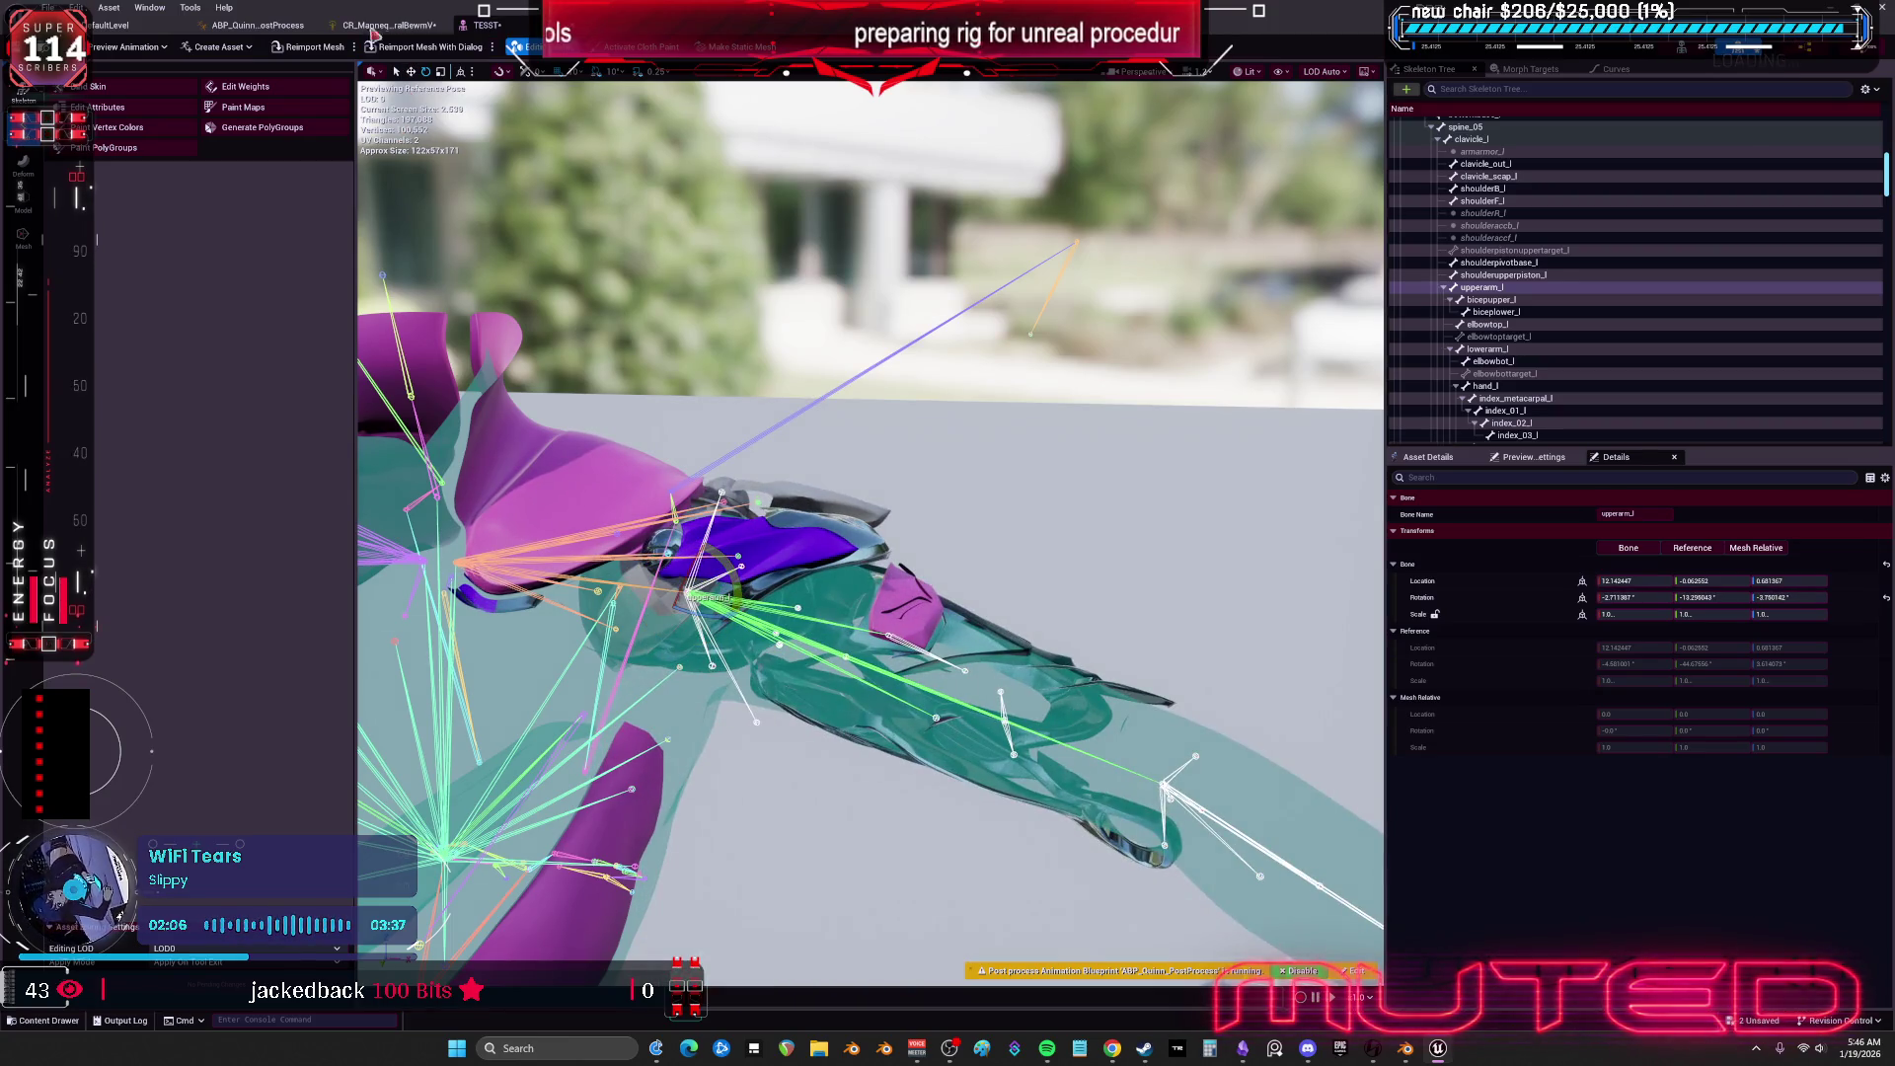
{"action": "left_click", "coordinate": [389, 25]}
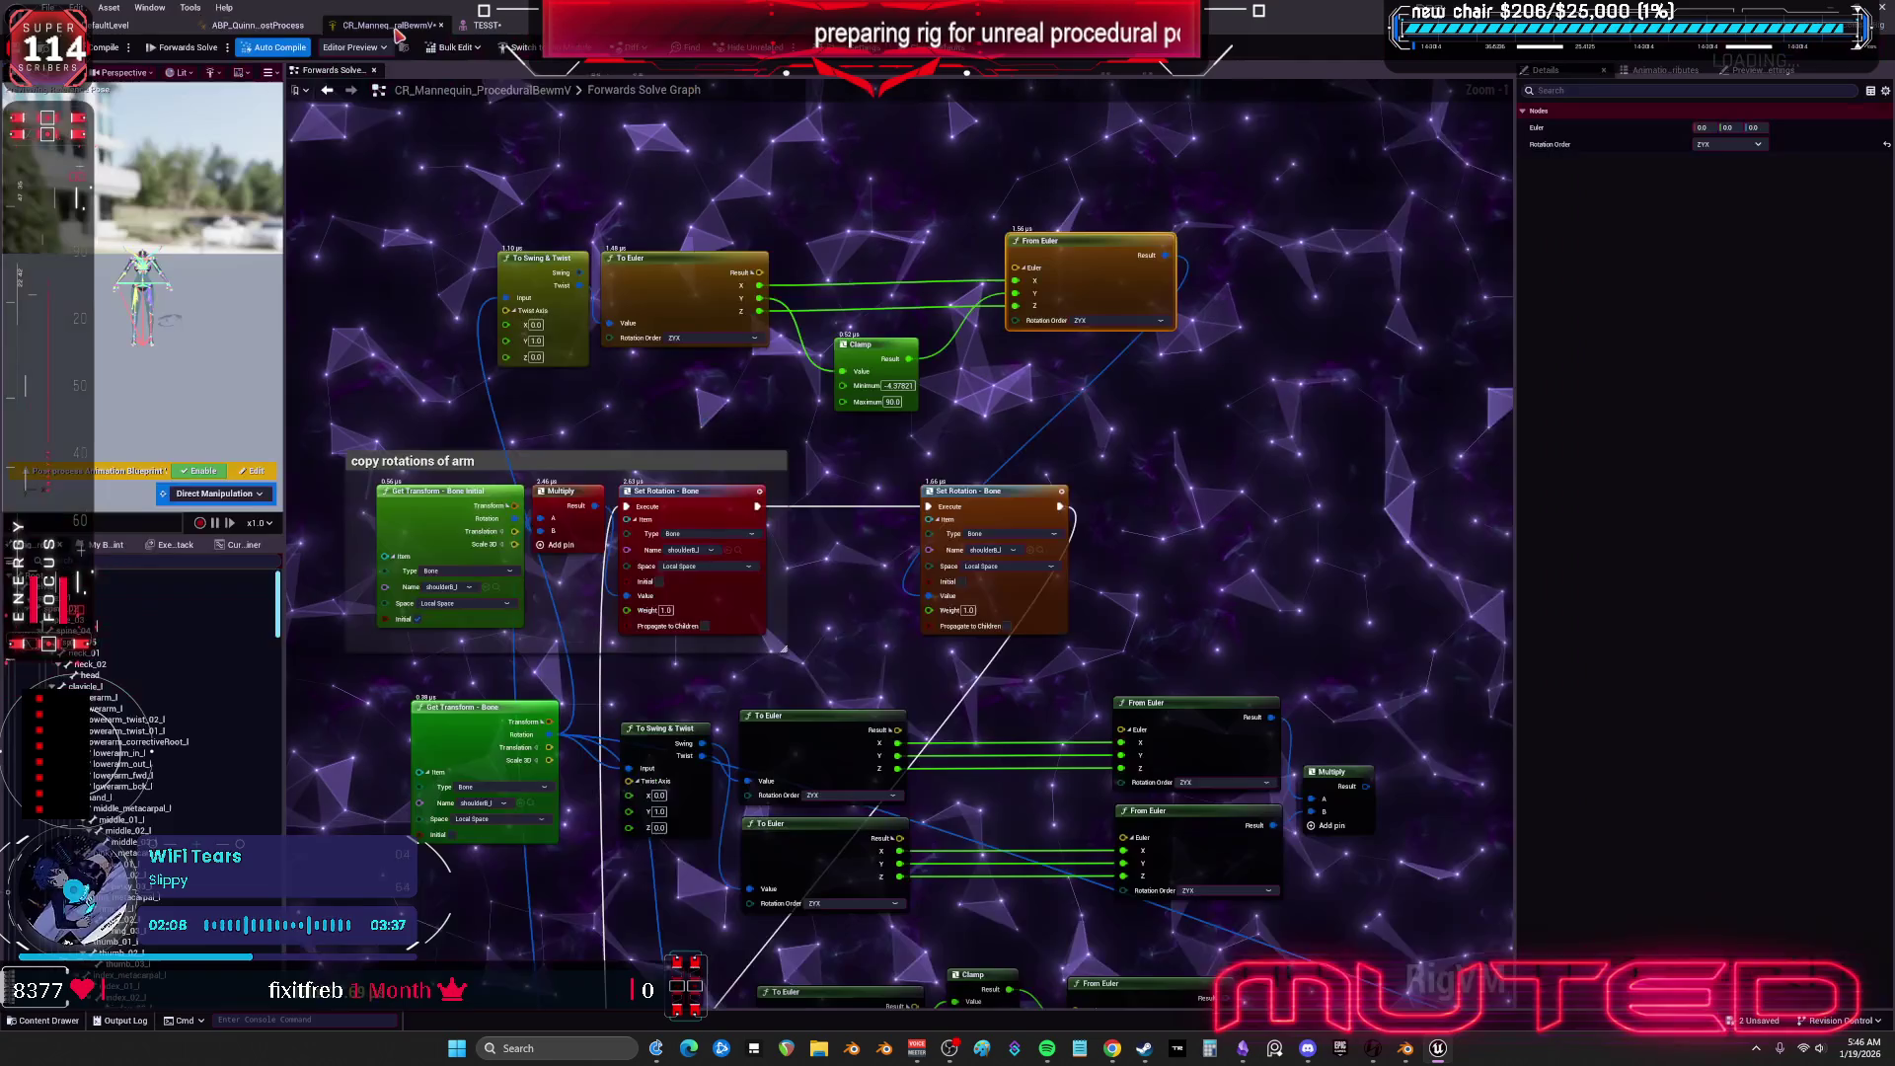
Delete the selected Euler, Clamp and Multiply nodes.
{"action": "scroll", "coordinate": [1175, 404], "scroll_direction": "down", "scroll_amount": 2}
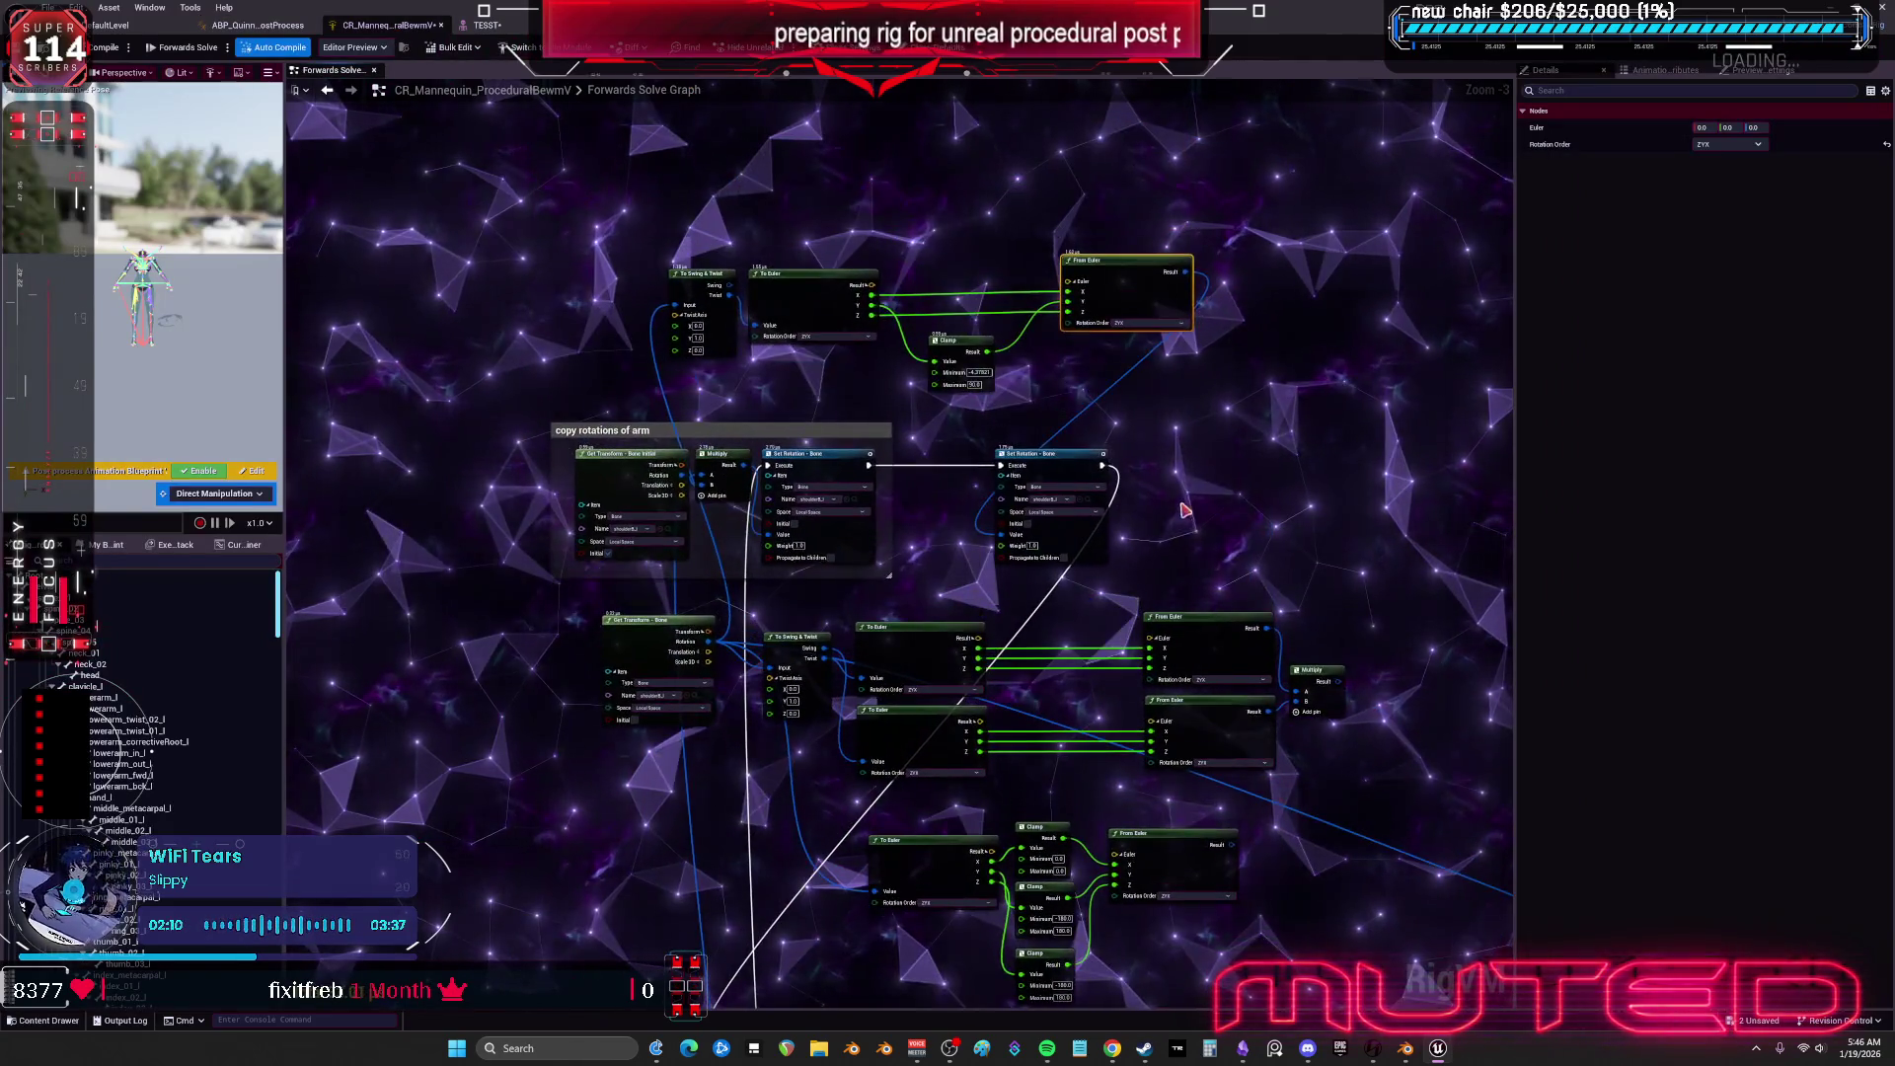
{"action": "scroll", "coordinate": [1253, 612], "scroll_direction": "down", "scroll_amount": 2}
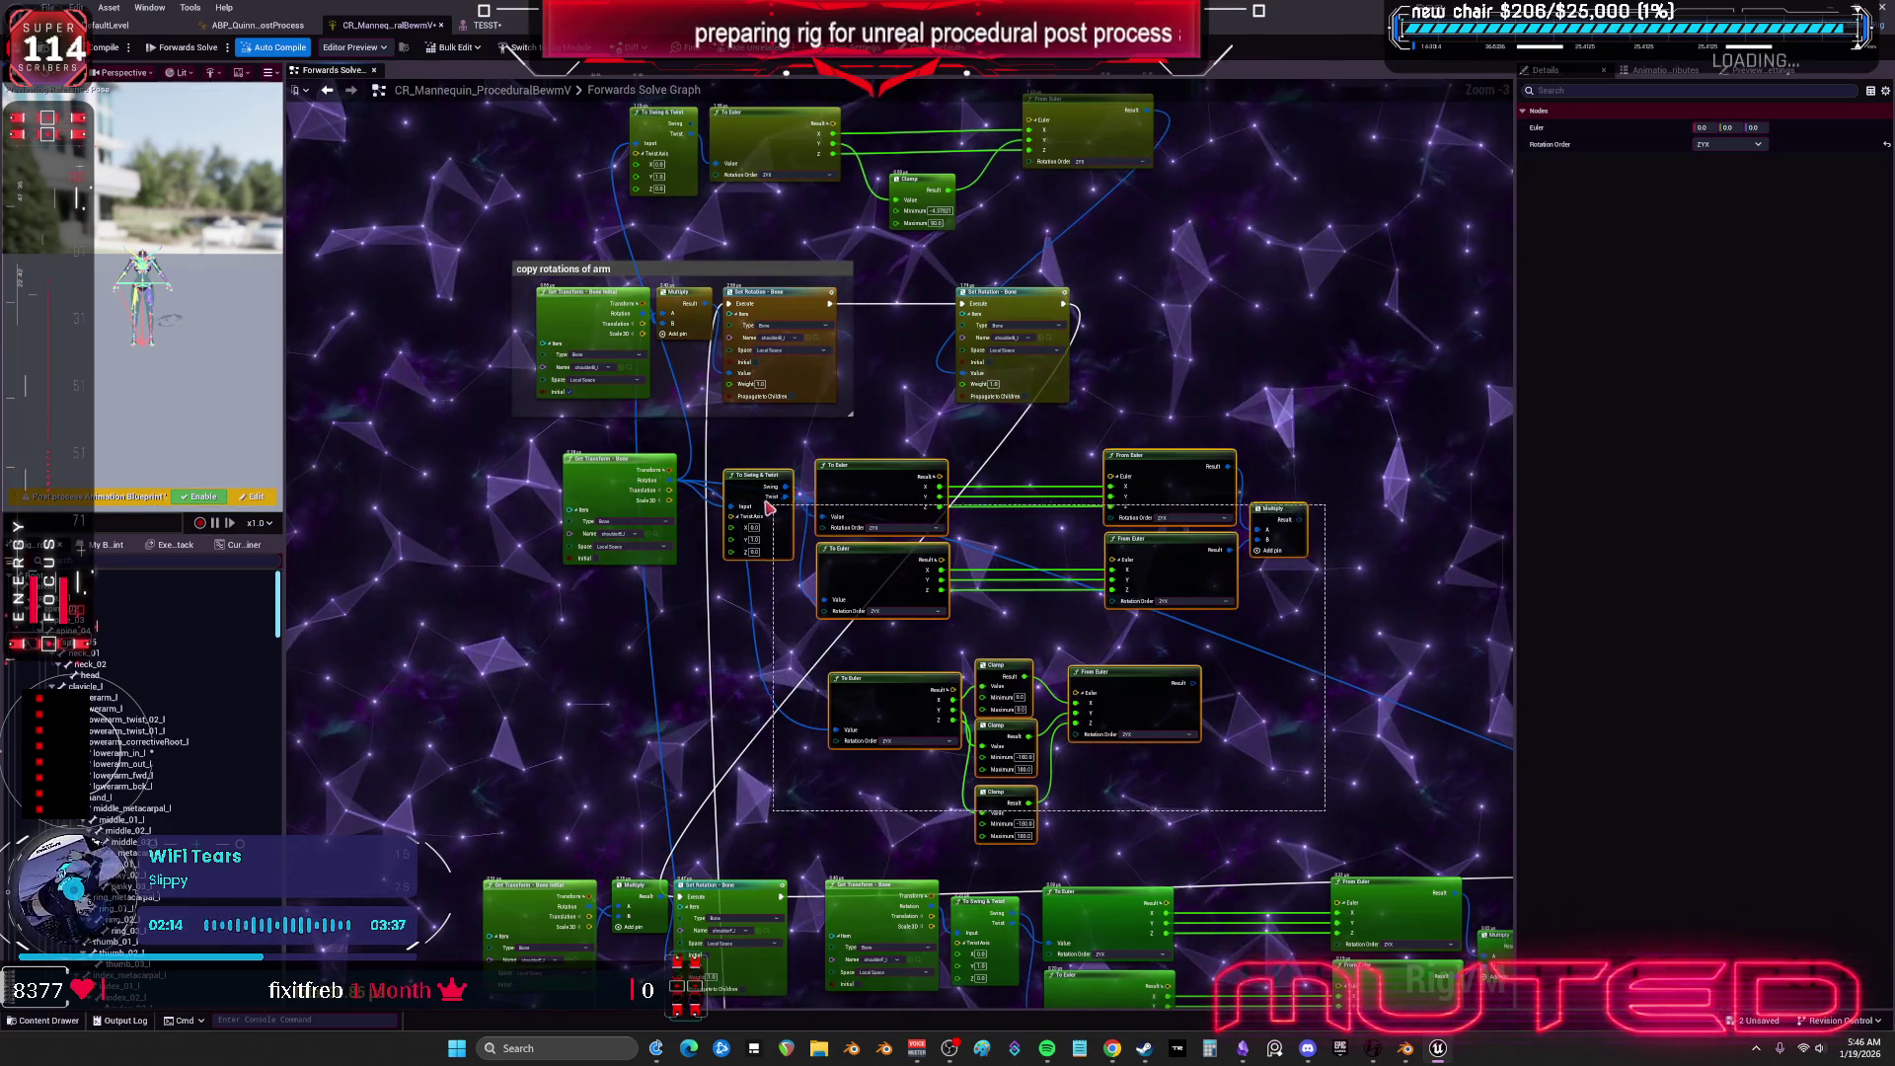
{"action": "key", "text": "Delete"}
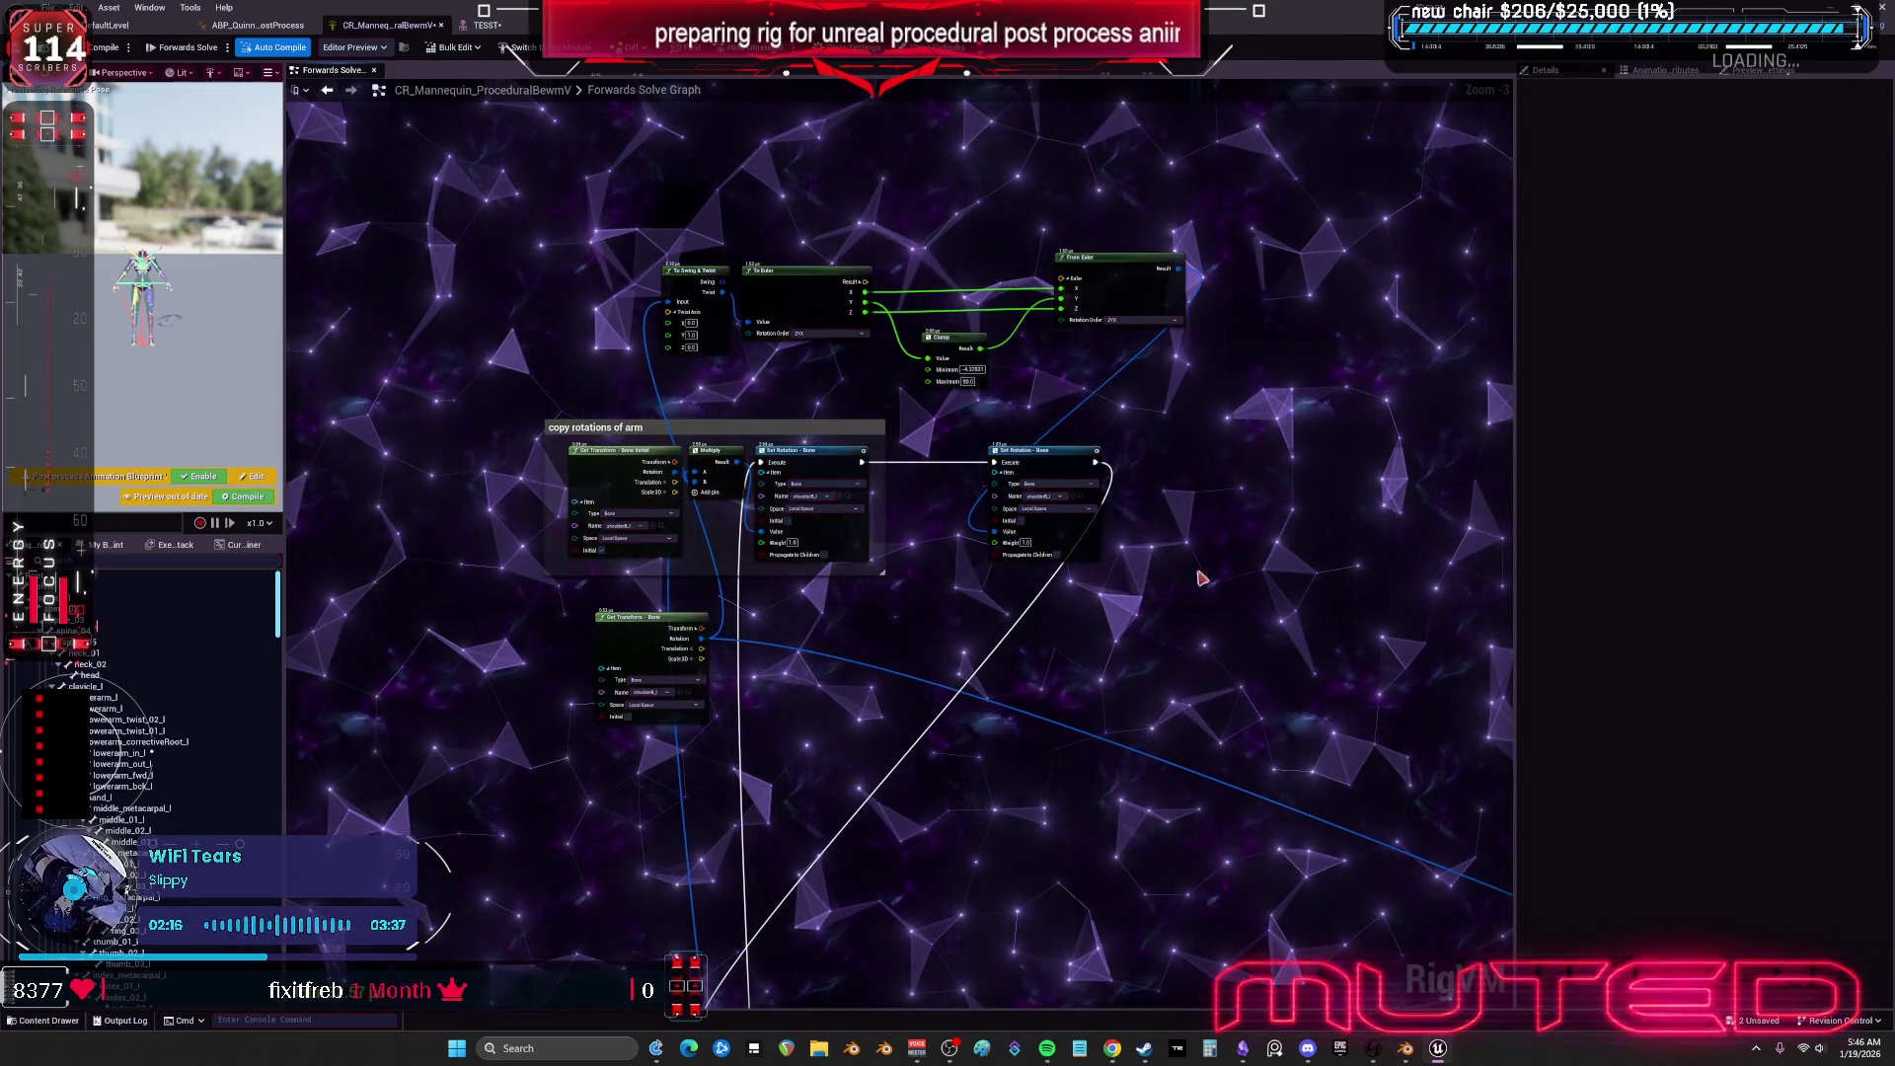
{"action": "scroll", "coordinate": [1135, 552], "scroll_direction": "down", "scroll_amount": 5}
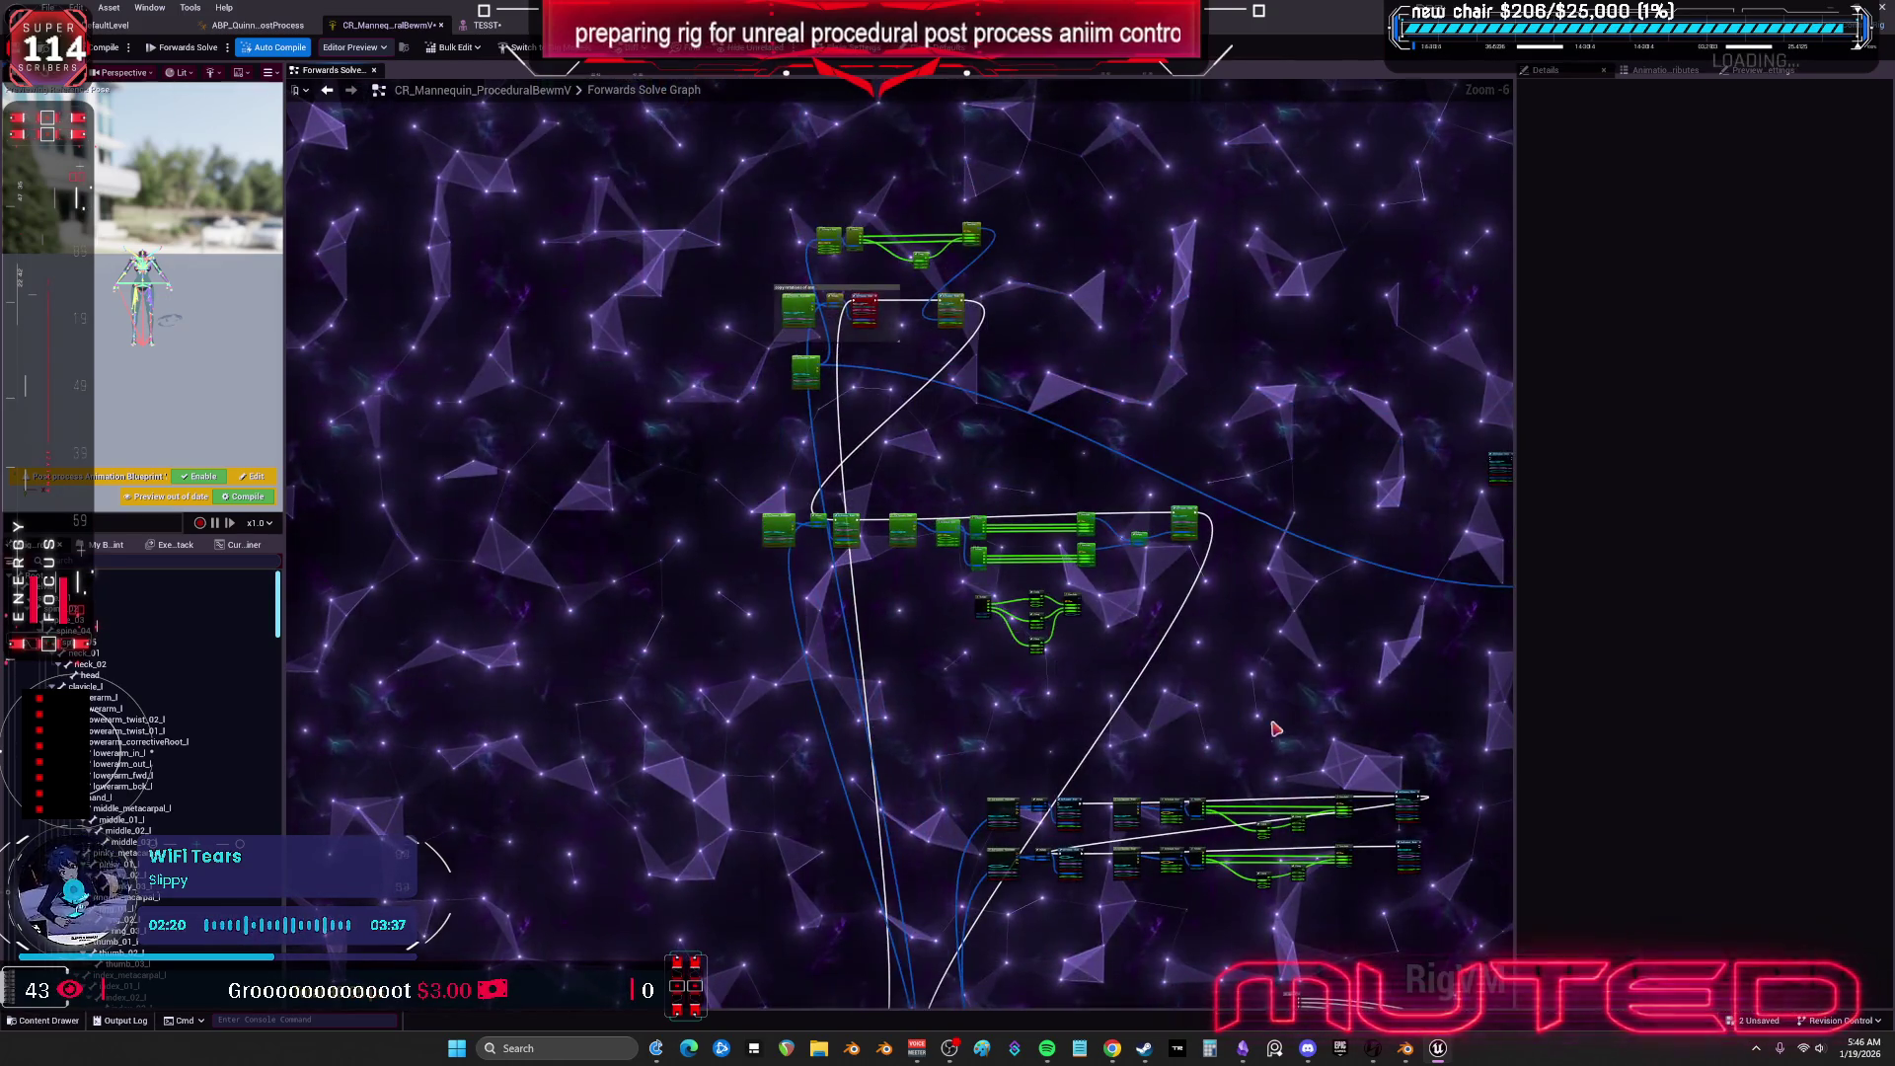
{"action": "scroll", "coordinate": [739, 490], "scroll_direction": "up", "scroll_amount": 3}
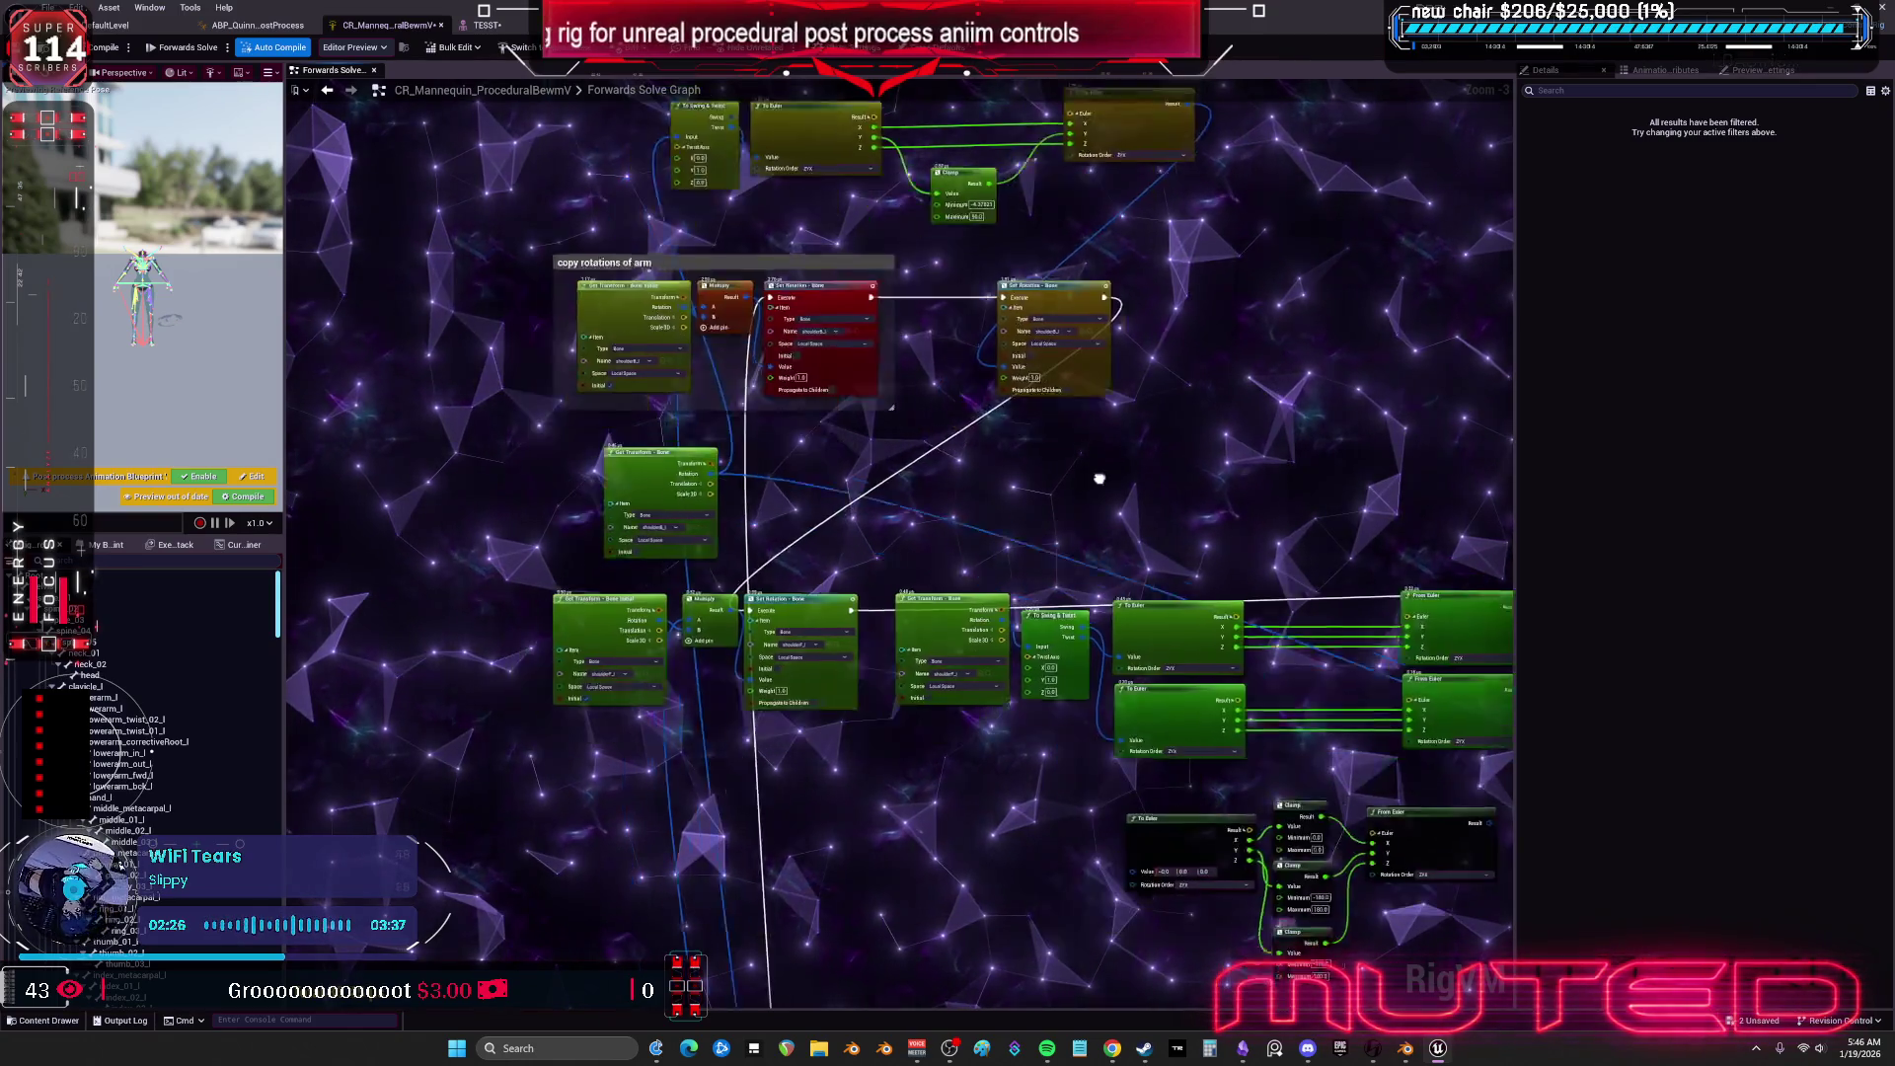
Rearrange Get Transform, To Swing & Twist, Set Rotation and the Euler/Clamp nodes into rows.
{"action": "left_click_drag", "start_coordinate": [1013, 586], "coordinate": [757, 762]}
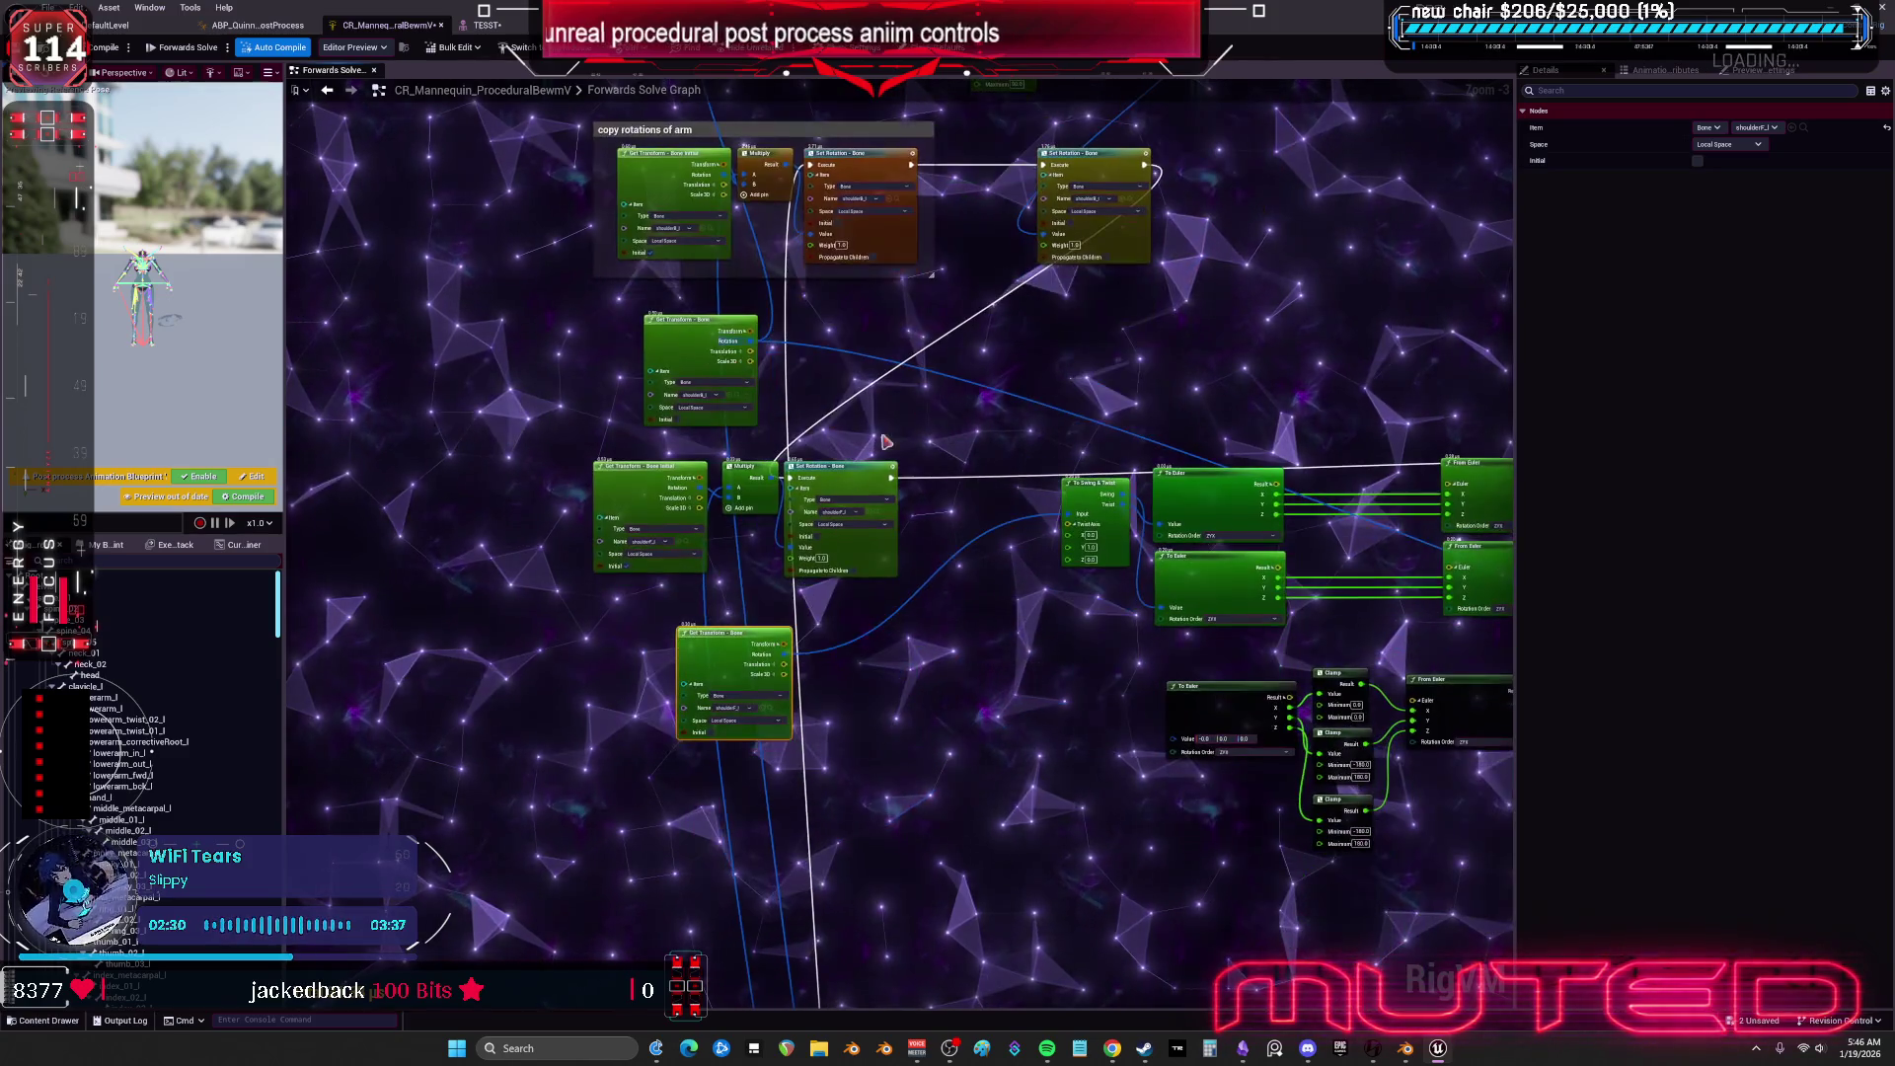
{"action": "mouse_move", "coordinate": [704, 658]}
{"action": "left_mouse_down"}
{"action": "mouse_move", "coordinate": [733, 708]}
{"action": "mouse_move", "coordinate": [950, 518]}
{"action": "left_mouse_up"}
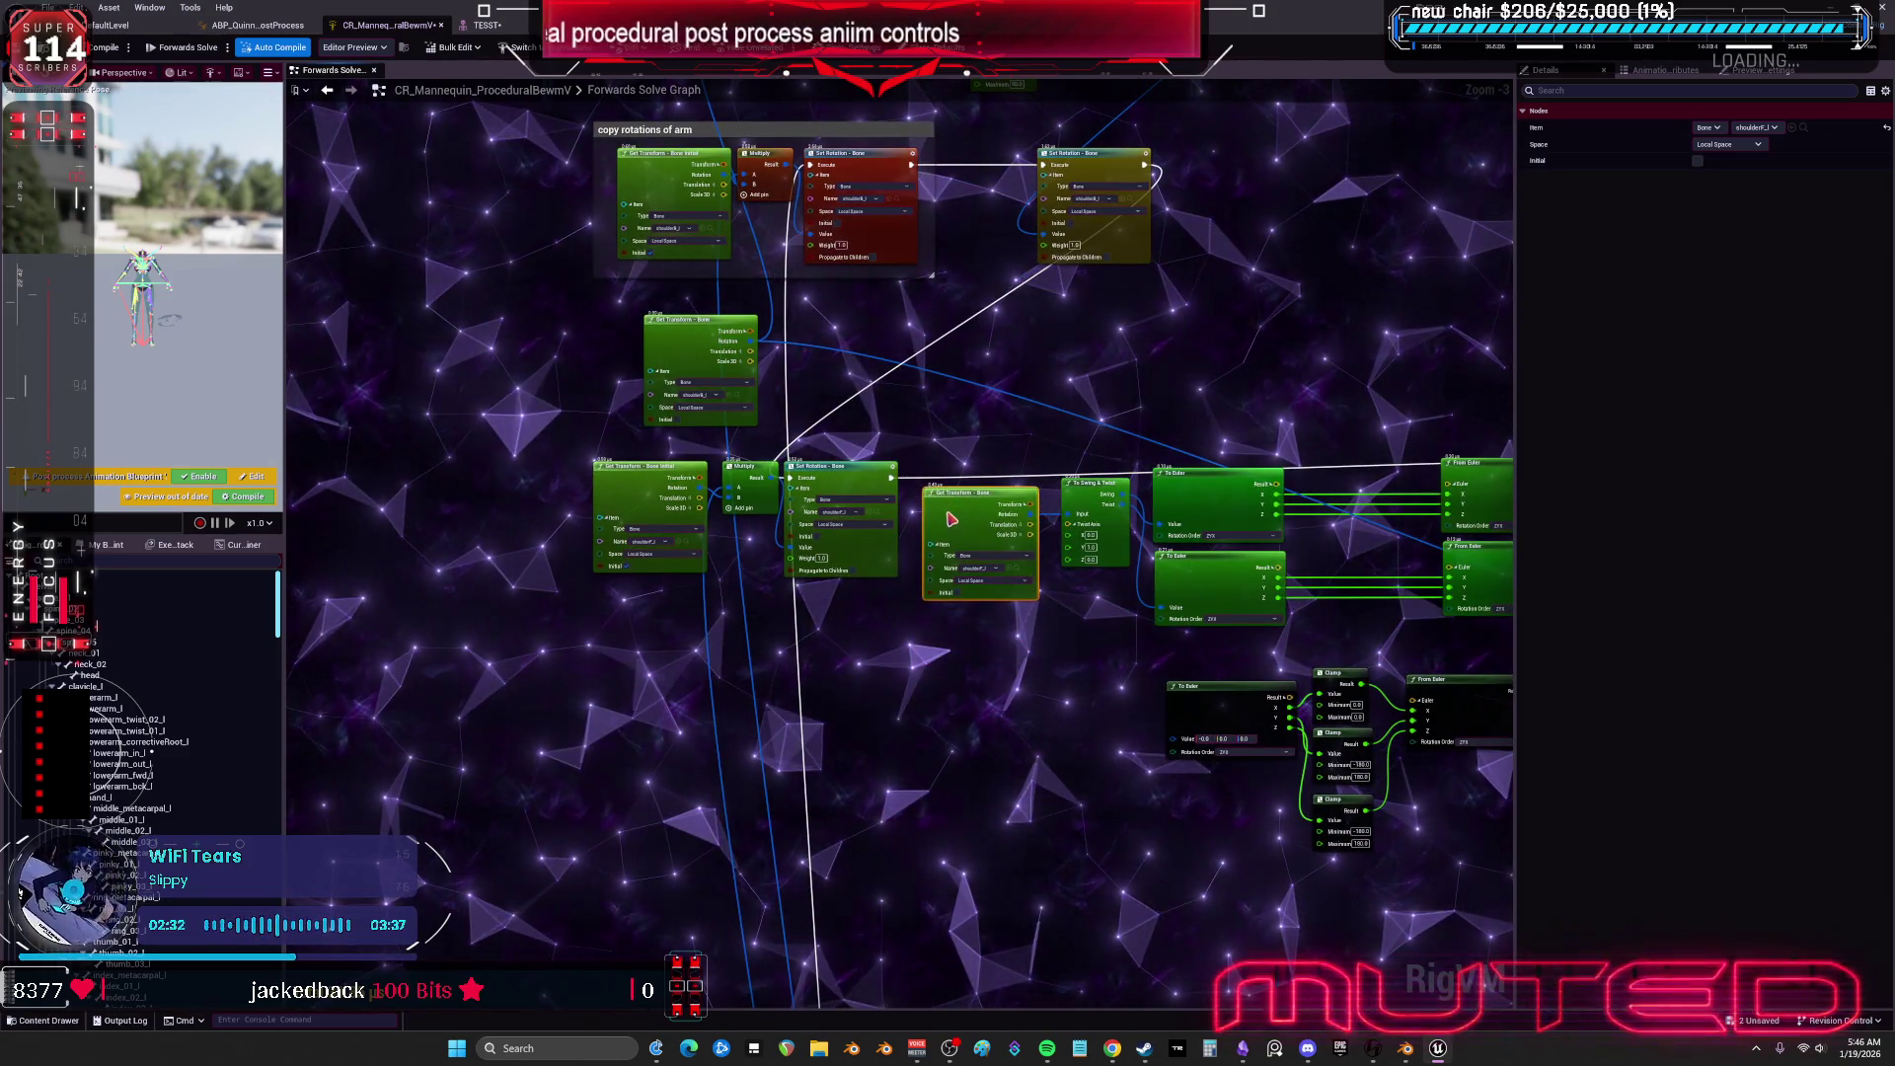
{"action": "mouse_move", "coordinate": [694, 570]}
{"action": "left_mouse_down"}
{"action": "mouse_move", "coordinate": [924, 511]}
{"action": "mouse_move", "coordinate": [937, 452]}
{"action": "left_mouse_up"}
{"action": "left_click_drag", "start_coordinate": [1032, 357], "coordinate": [1138, 357]}
{"action": "left_click", "coordinate": [932, 442]}
{"action": "mouse_move", "coordinate": [844, 157]}
{"action": "left_mouse_down"}
{"action": "mouse_move", "coordinate": [789, 286]}
{"action": "mouse_move", "coordinate": [1016, 285]}
{"action": "left_mouse_up"}
{"action": "mouse_move", "coordinate": [621, 321]}
{"action": "left_mouse_down"}
{"action": "mouse_move", "coordinate": [786, 350]}
{"action": "mouse_move", "coordinate": [989, 442]}
{"action": "mouse_move", "coordinate": [1002, 558]}
{"action": "mouse_move", "coordinate": [862, 440]}
{"action": "left_mouse_up"}
{"action": "mouse_move", "coordinate": [999, 416]}
{"action": "left_mouse_down"}
{"action": "mouse_move", "coordinate": [1371, 426]}
{"action": "mouse_move", "coordinate": [1131, 403]}
{"action": "mouse_move", "coordinate": [1301, 416]}
{"action": "left_mouse_up"}
{"action": "left_click_drag", "start_coordinate": [731, 230], "coordinate": [886, 471]}
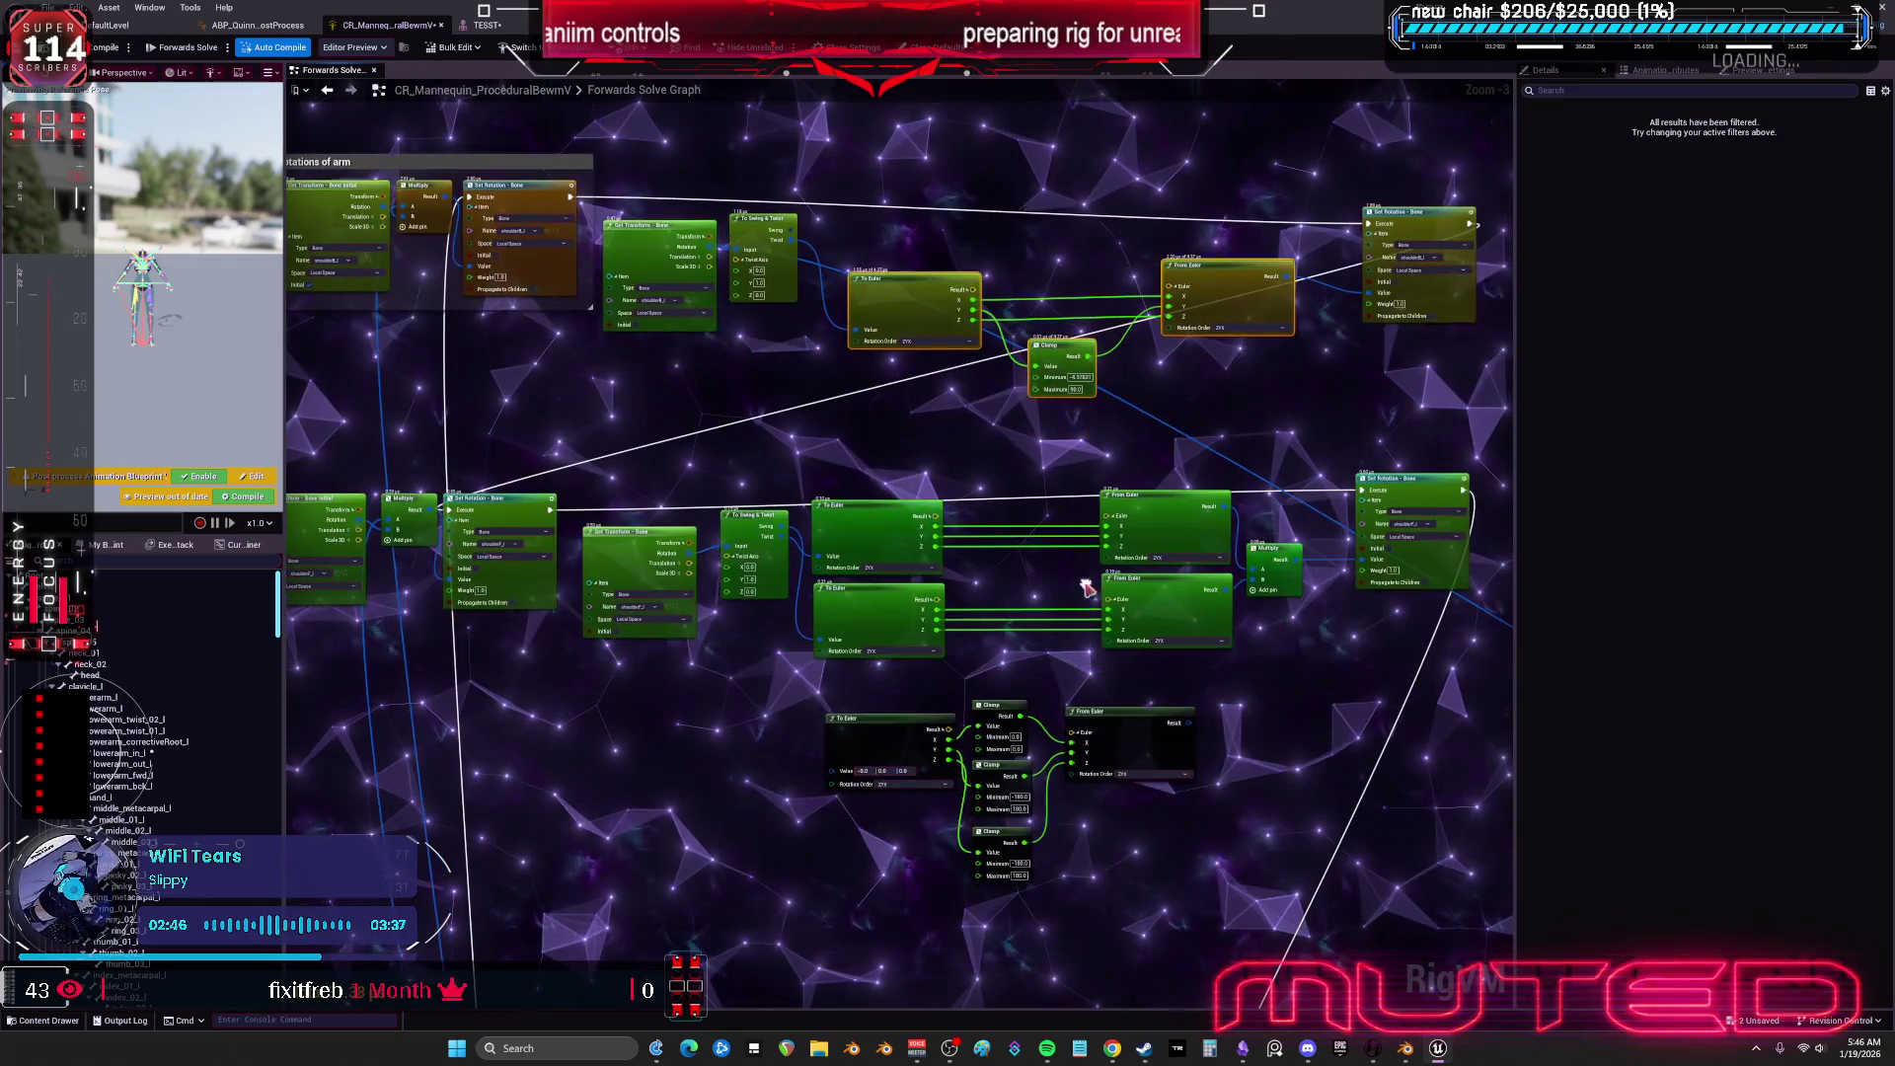
Replace the lower row's nodes with the pasted To Euler/Clamp/From Euler chain, wired Swing→Set Rotation.
{"action": "key", "text": "Delete"}
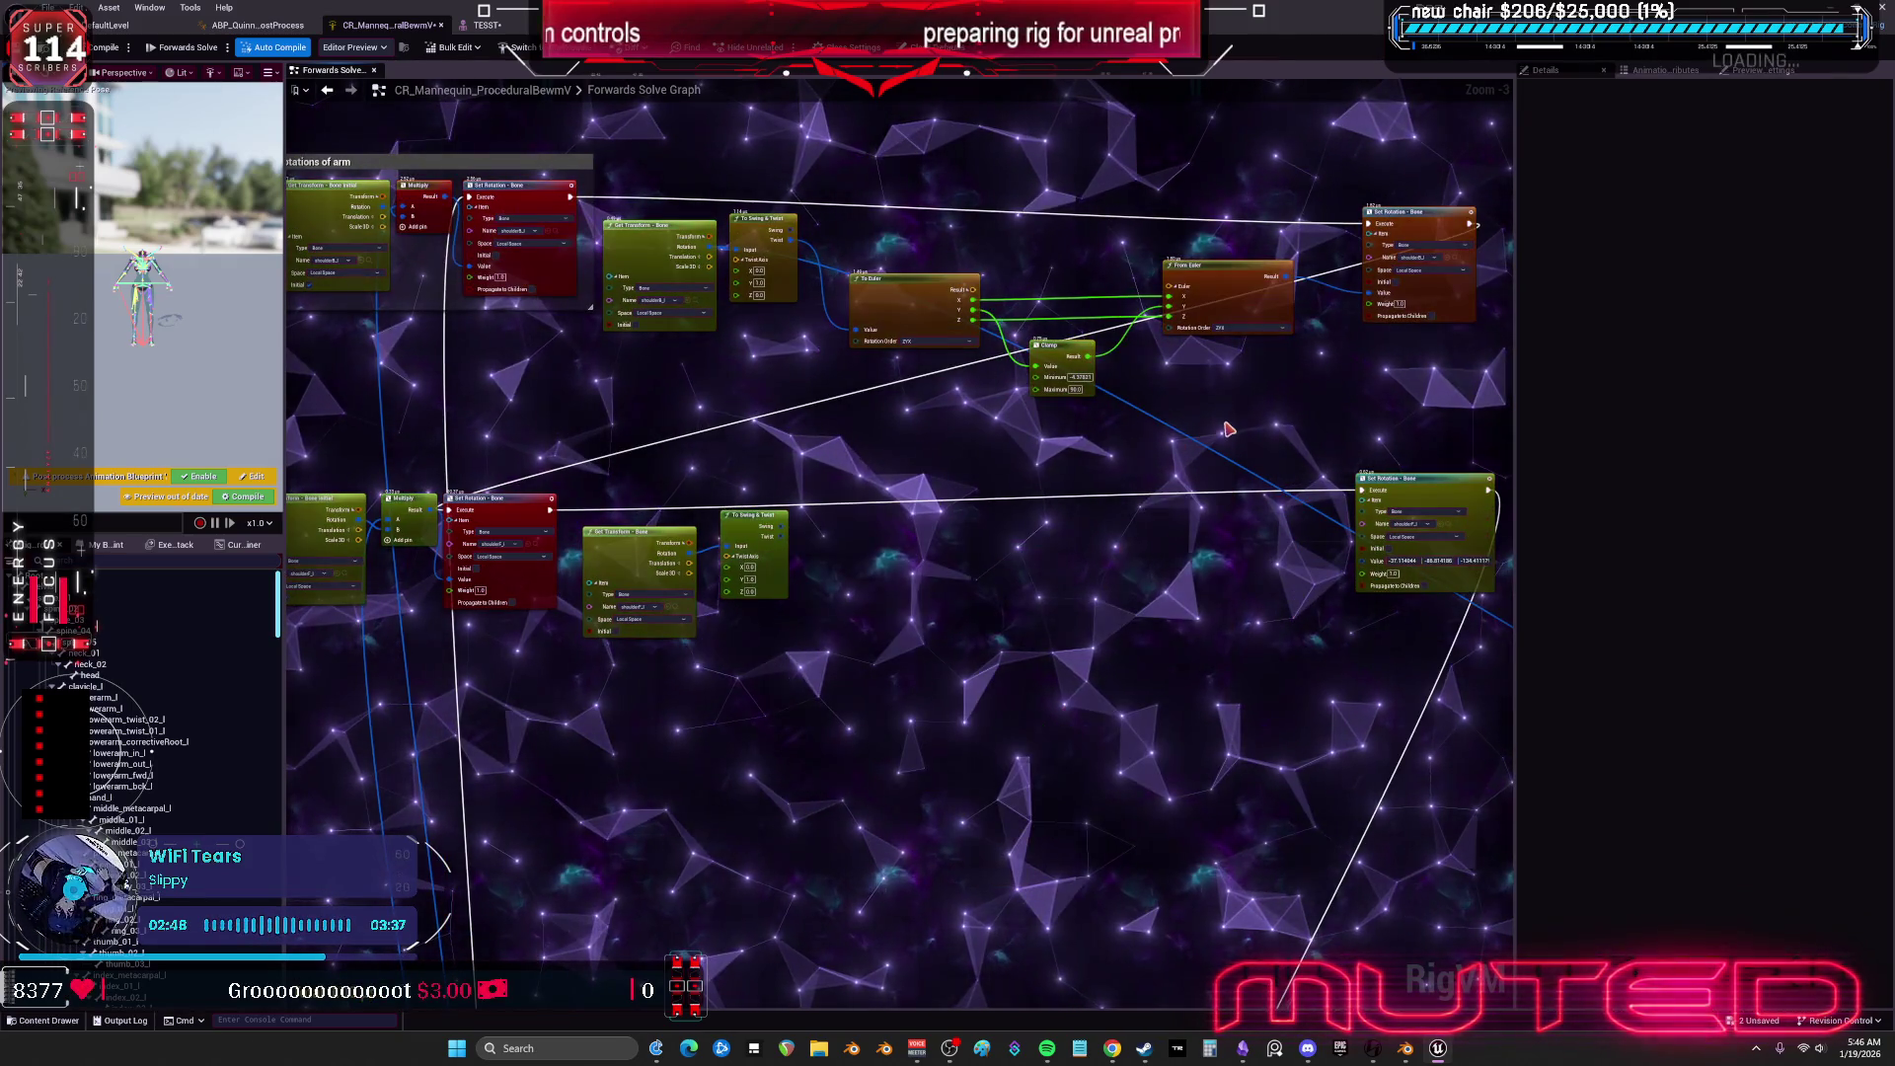
{"action": "key", "text": "ctrl+v"}
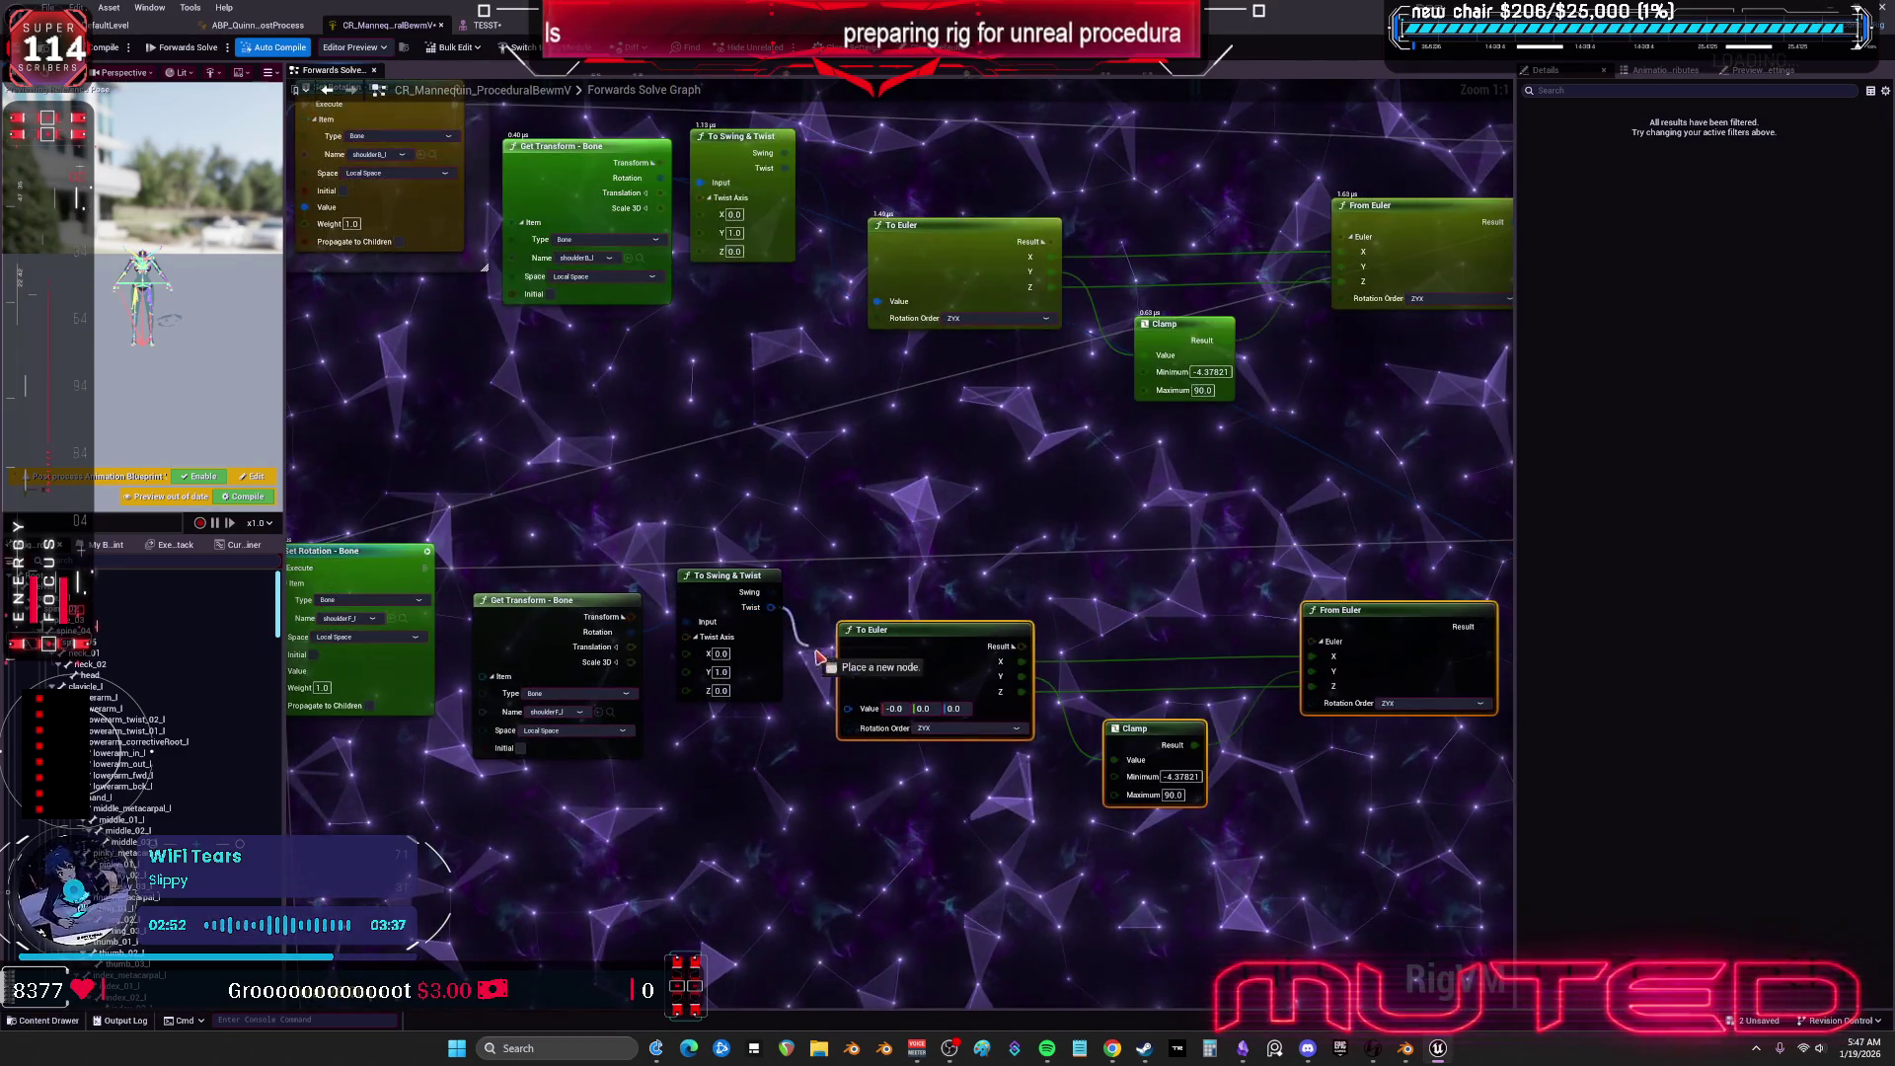
{"action": "left_click_drag", "start_coordinate": [857, 720], "coordinate": [857, 719]}
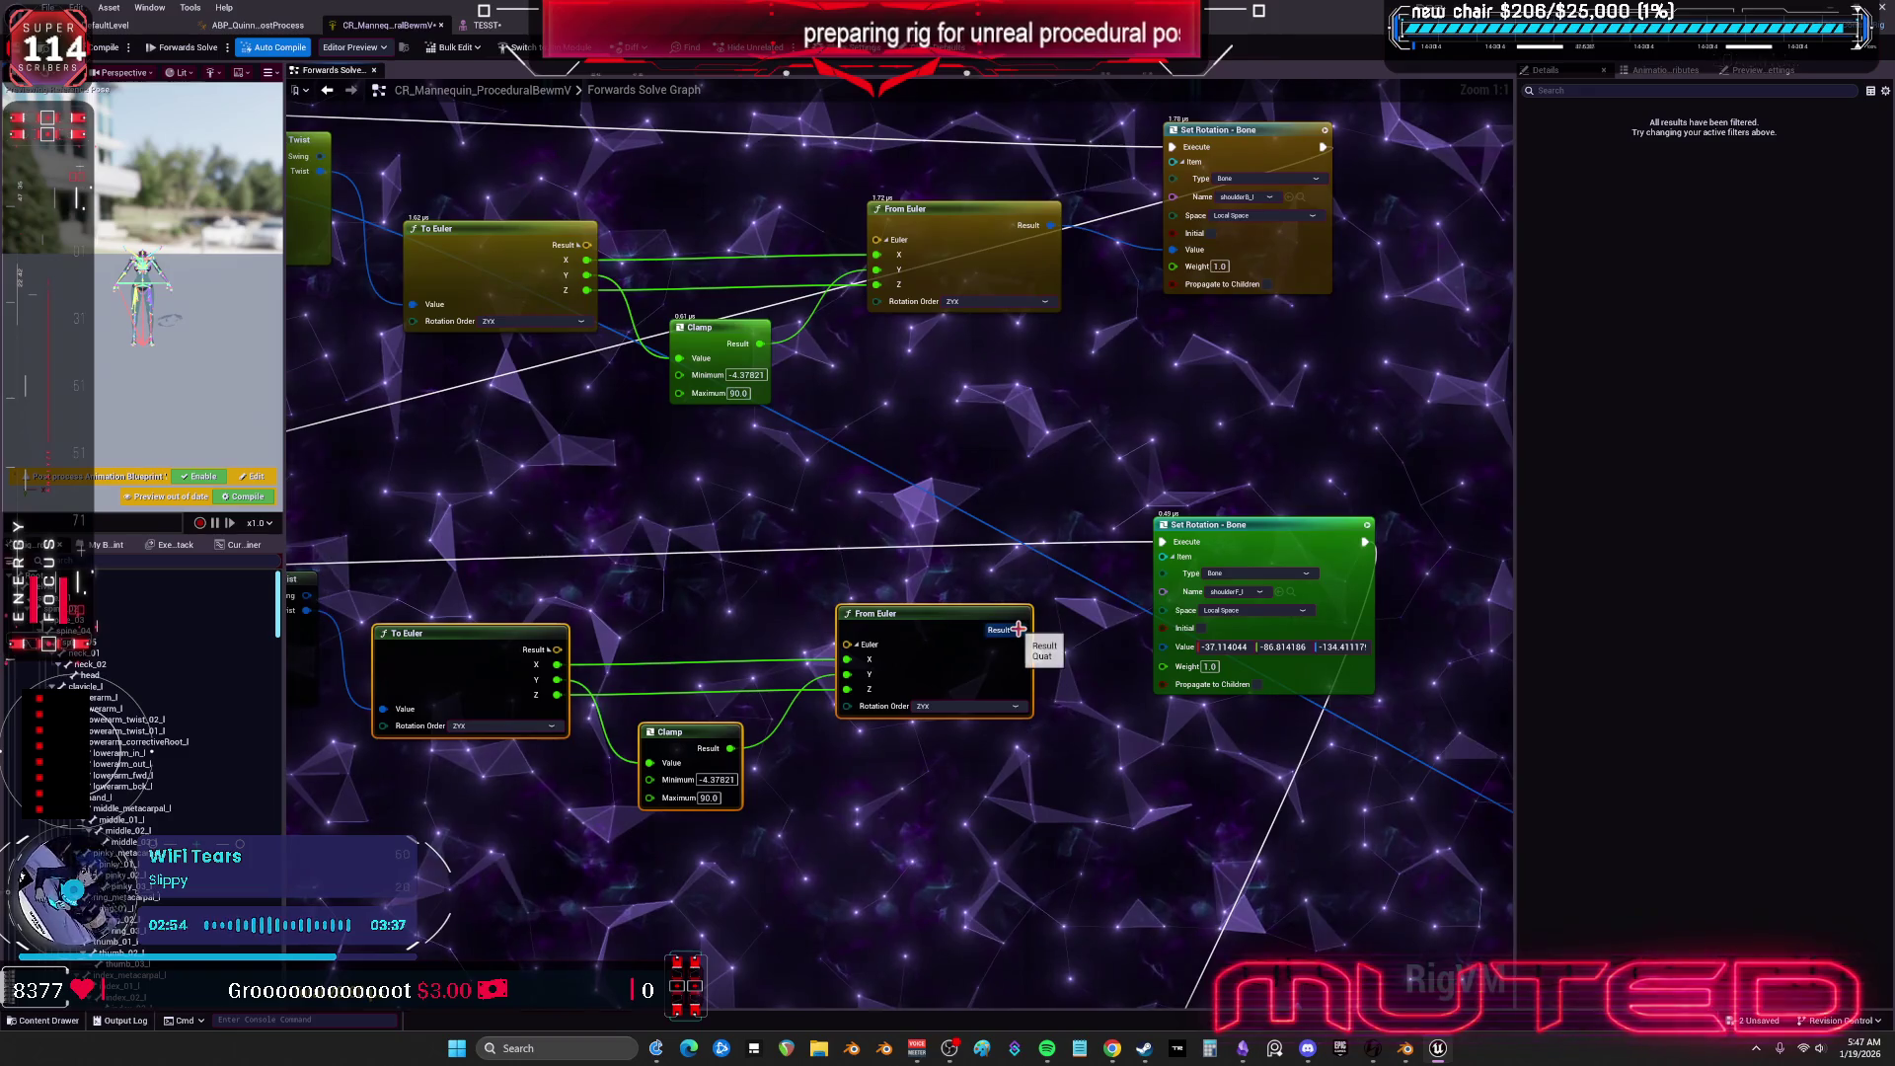
{"action": "left_click_drag", "start_coordinate": [1018, 629], "coordinate": [1162, 662]}
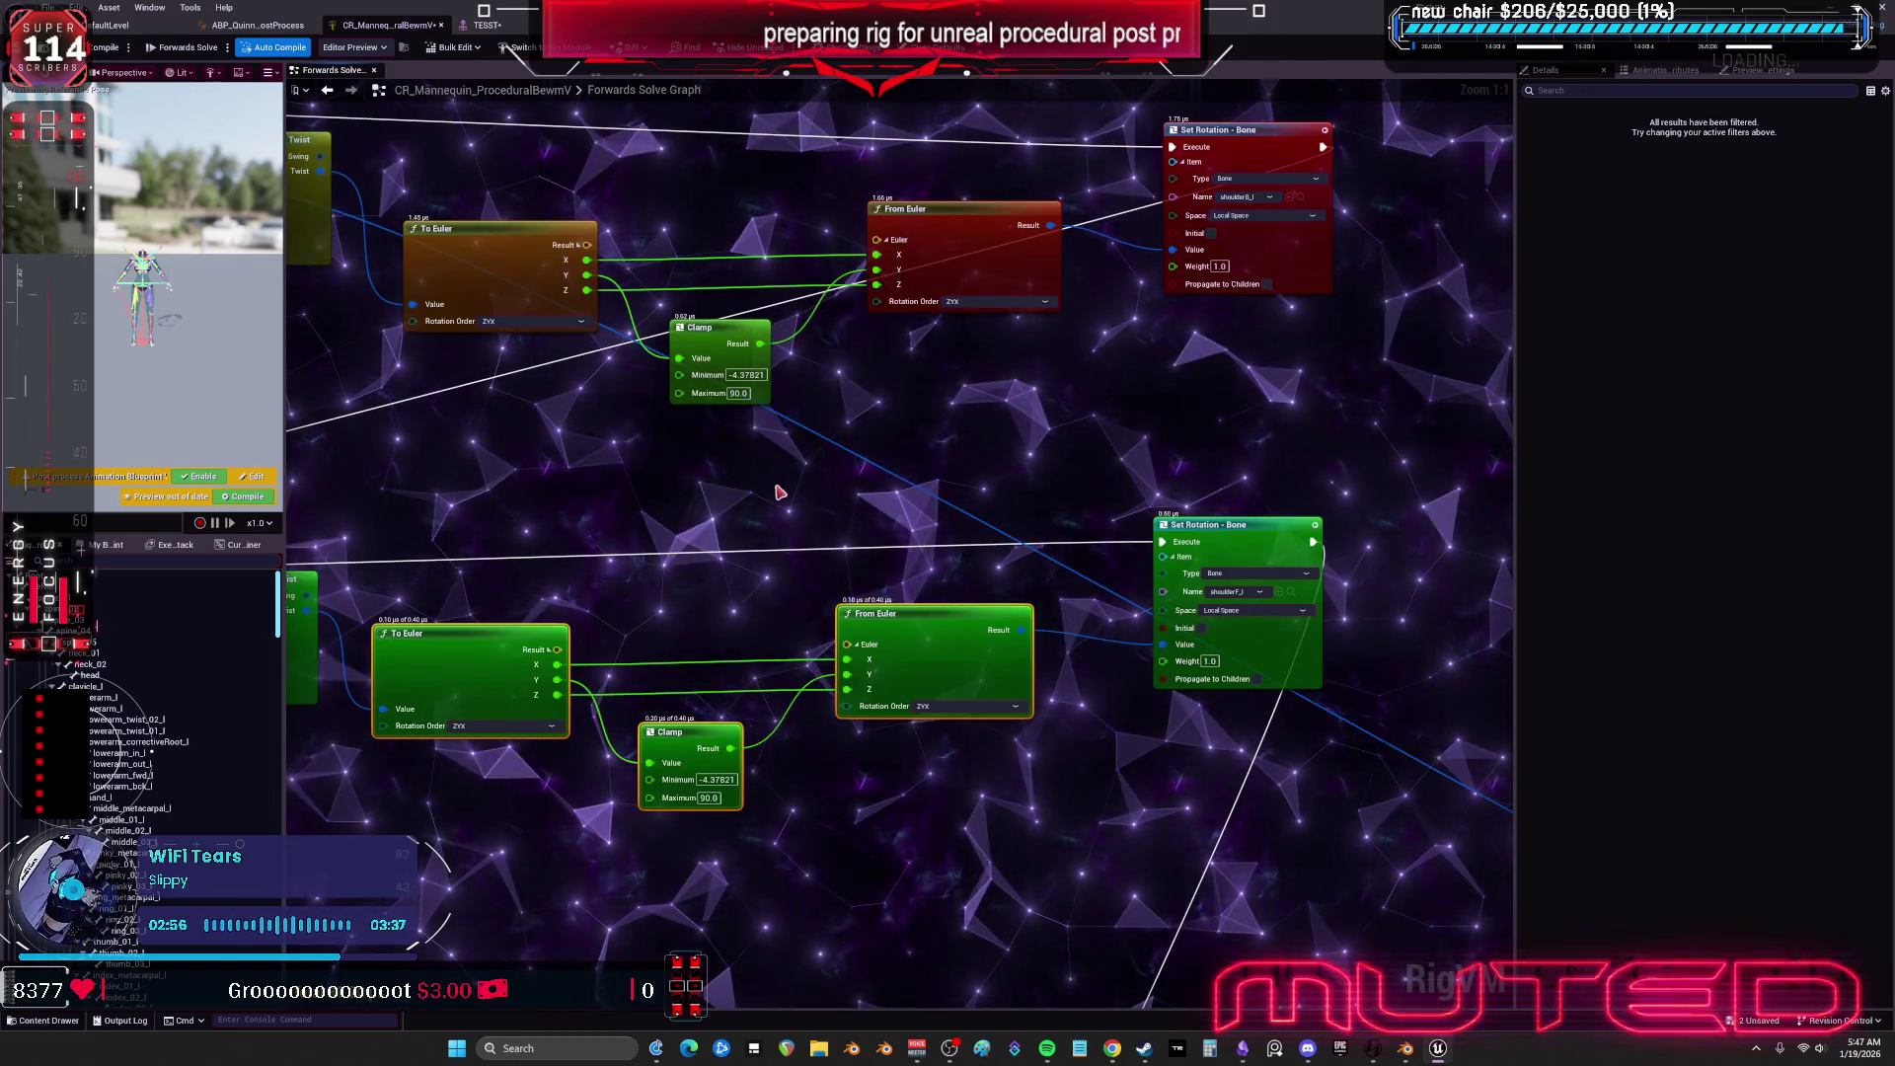
Pan to view both shoulder rotation rows, then open the TESST preview.
{"action": "left_click_drag", "start_coordinate": [779, 490], "coordinate": [830, 509]}
{"action": "scroll", "coordinate": [790, 495], "scroll_direction": "down", "scroll_amount": 2}
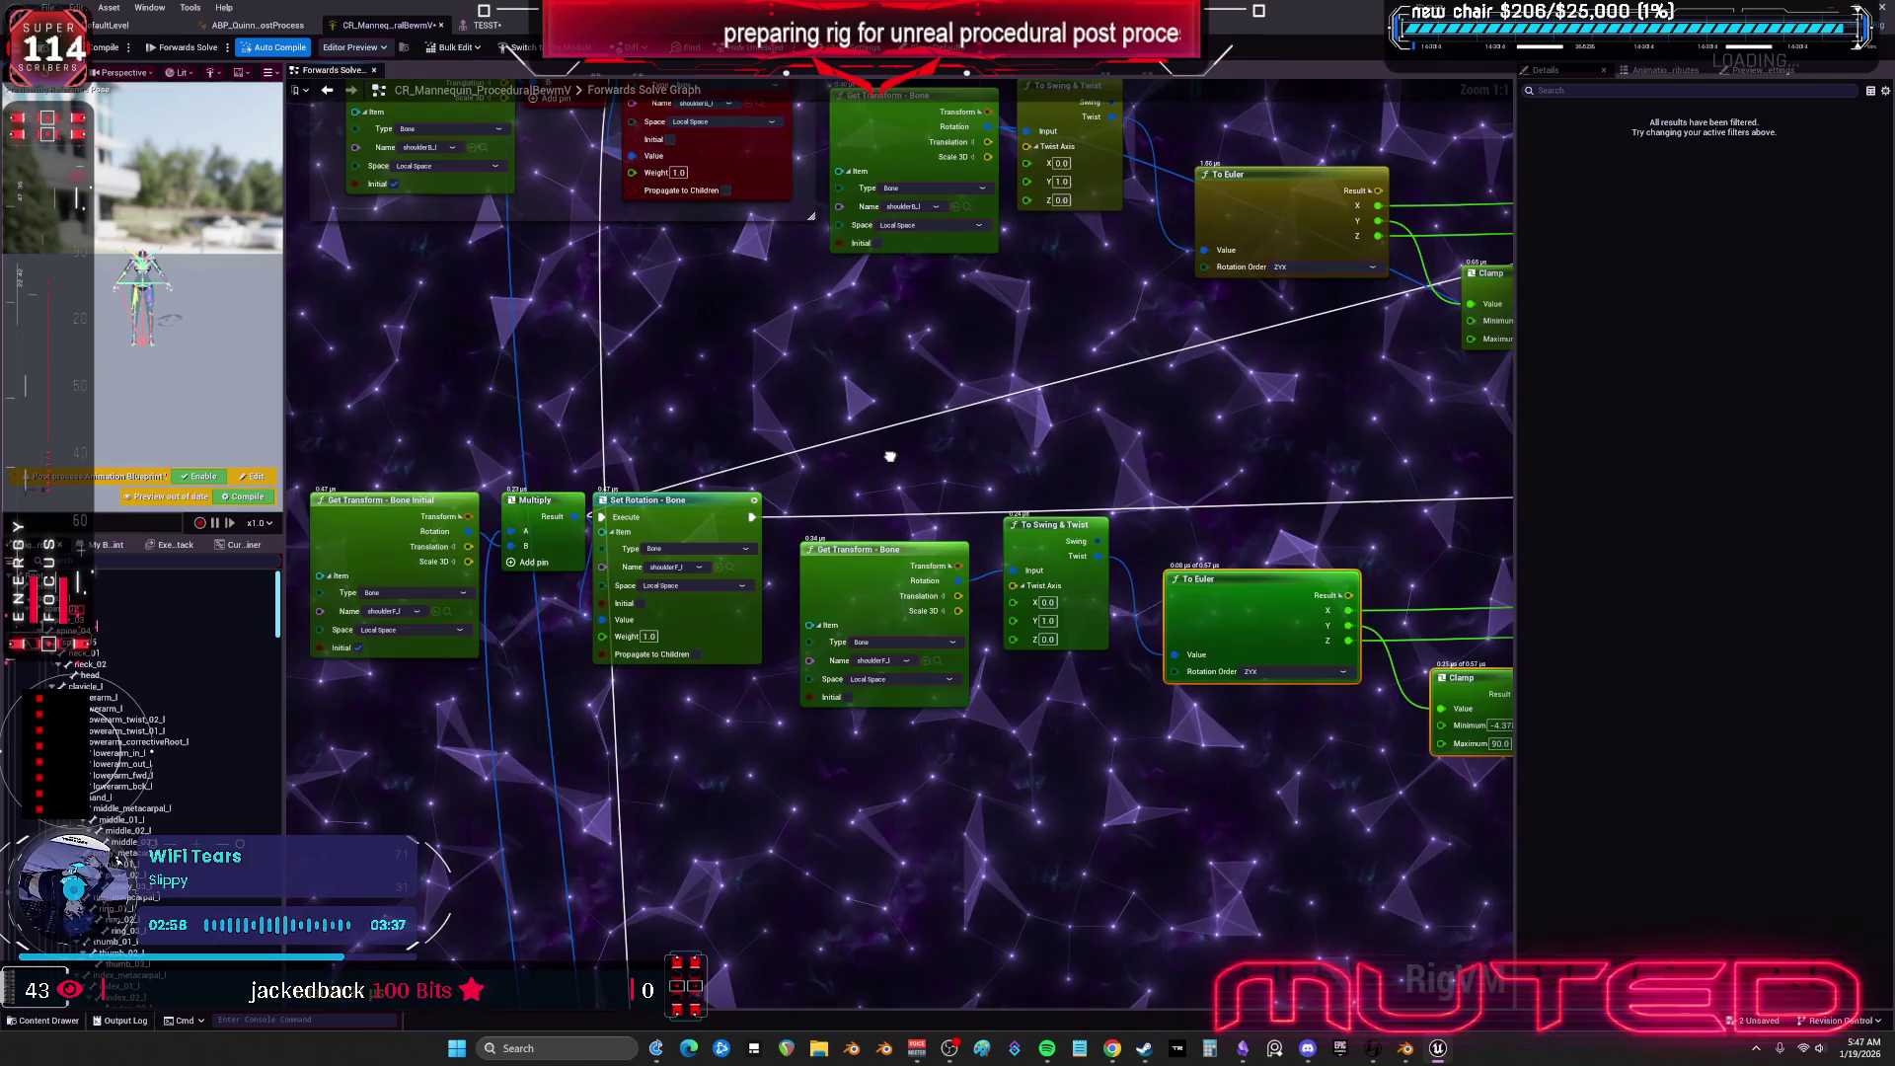
{"action": "mouse_move", "coordinate": [975, 468]}
{"action": "left_mouse_down"}
{"action": "mouse_move", "coordinate": [395, 472]}
{"action": "mouse_move", "coordinate": [656, 484]}
{"action": "mouse_move", "coordinate": [592, 148]}
{"action": "mouse_move", "coordinate": [691, 99]}
{"action": "left_mouse_up"}
{"action": "mouse_move", "coordinate": [740, 296]}
{"action": "left_mouse_down"}
{"action": "mouse_move", "coordinate": [789, 474]}
{"action": "mouse_move", "coordinate": [901, 504]}
{"action": "left_mouse_up"}
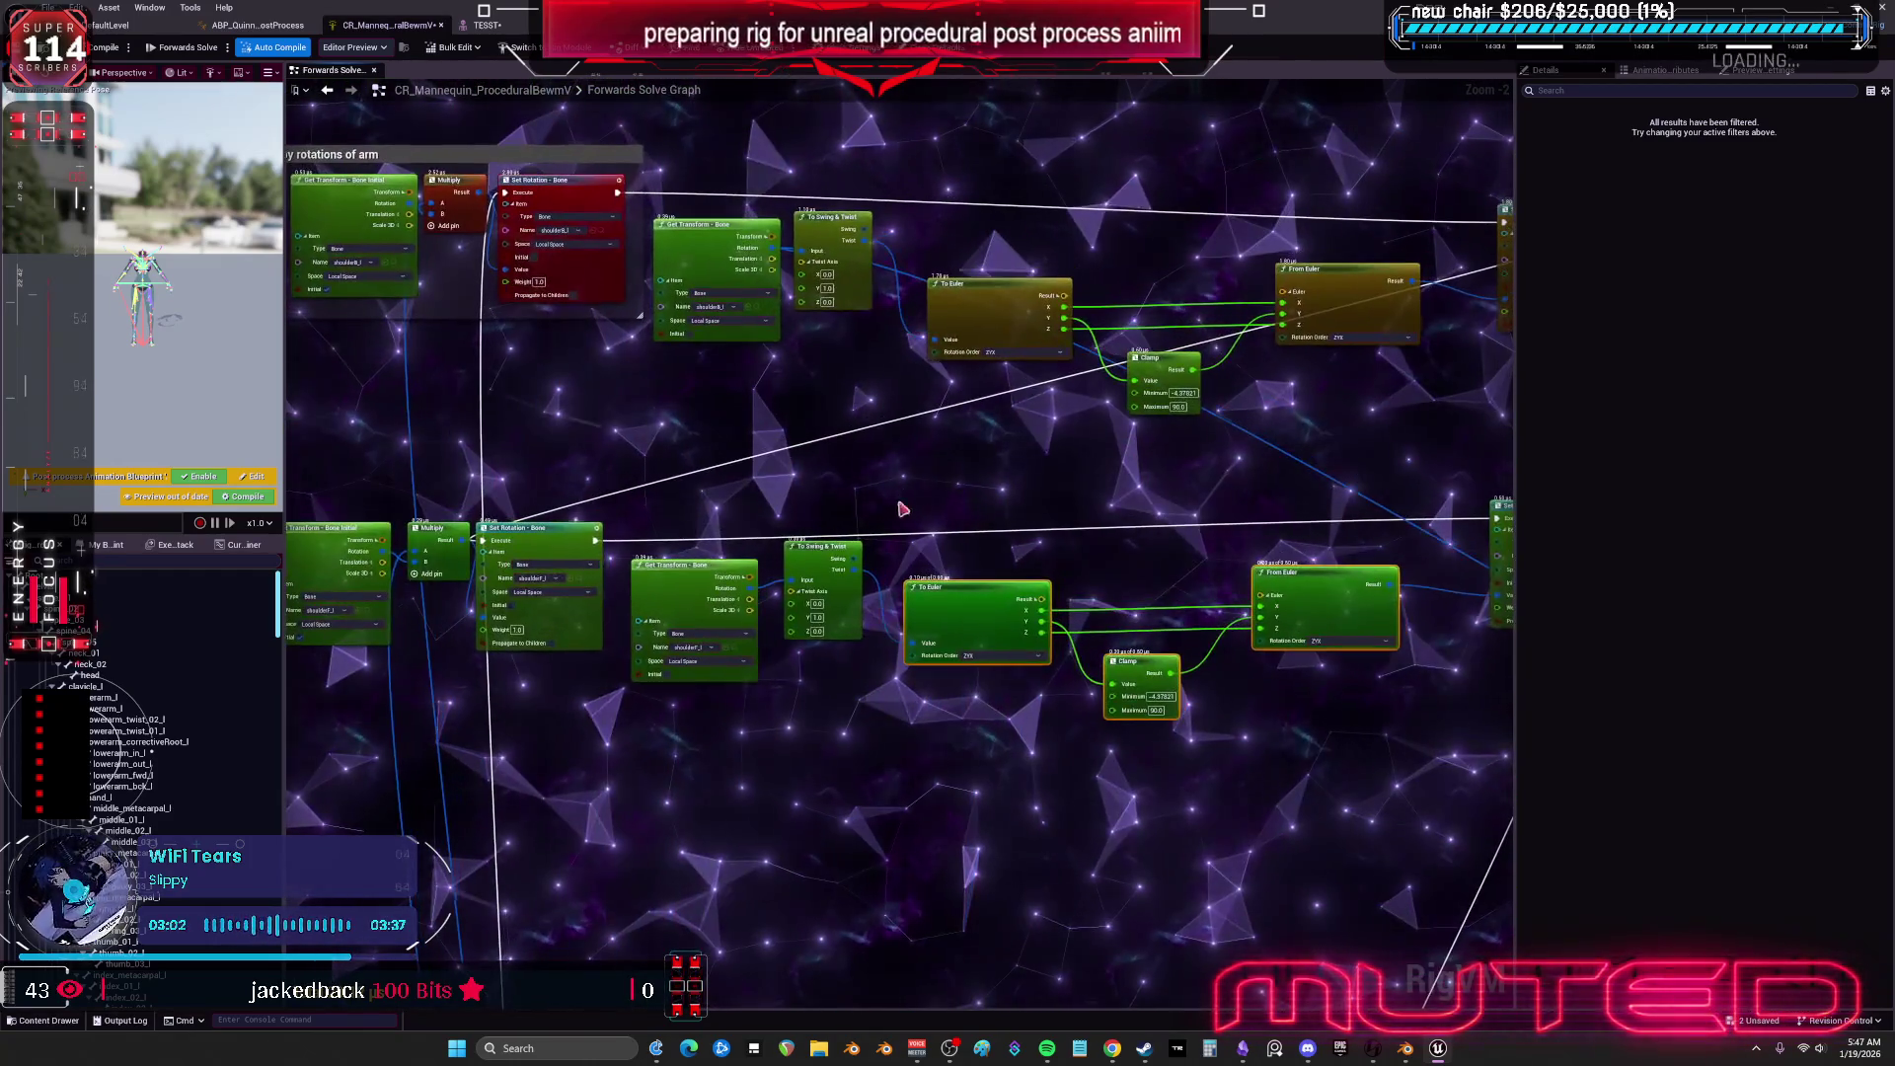
{"action": "left_click", "coordinate": [486, 25]}
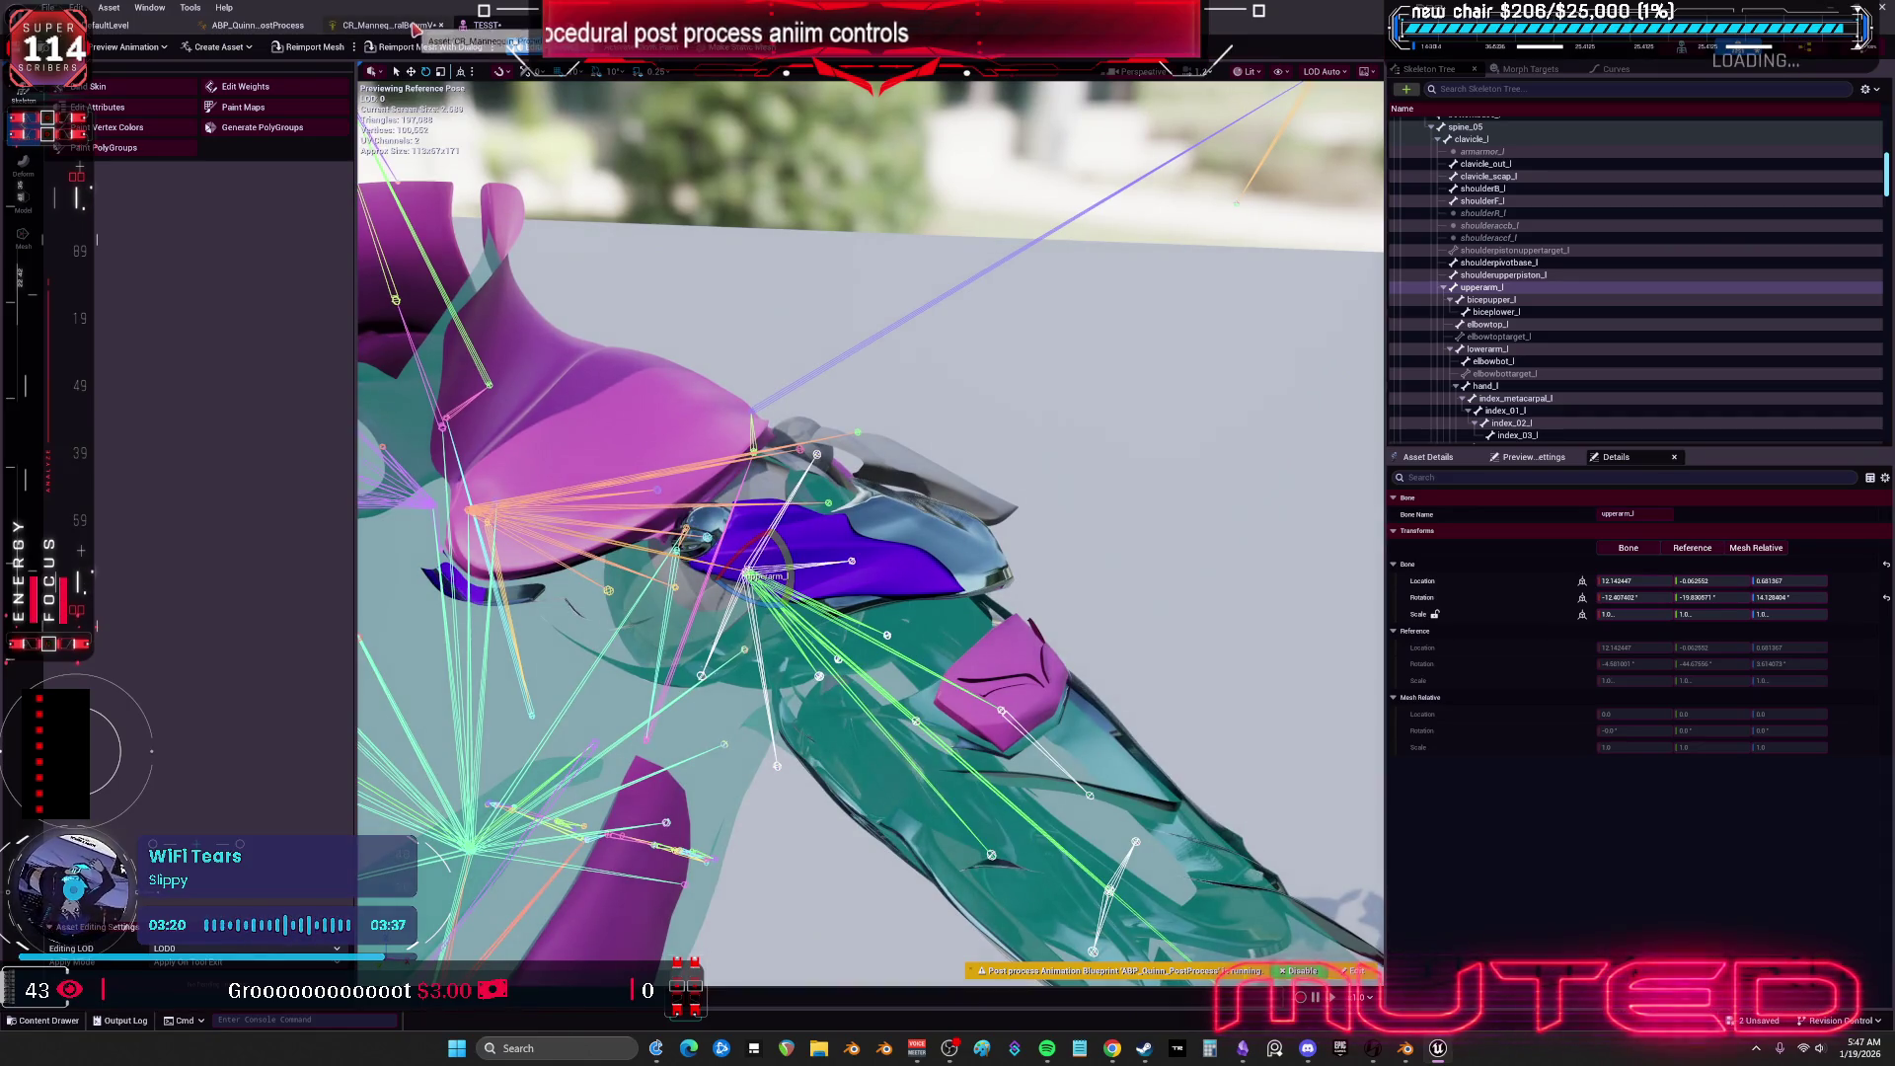
Glance at the ABP_Quinn_PostProcess AnimGraph, then return to the Forwards Solve graph and zoom around.
{"action": "left_click", "coordinate": [259, 24]}
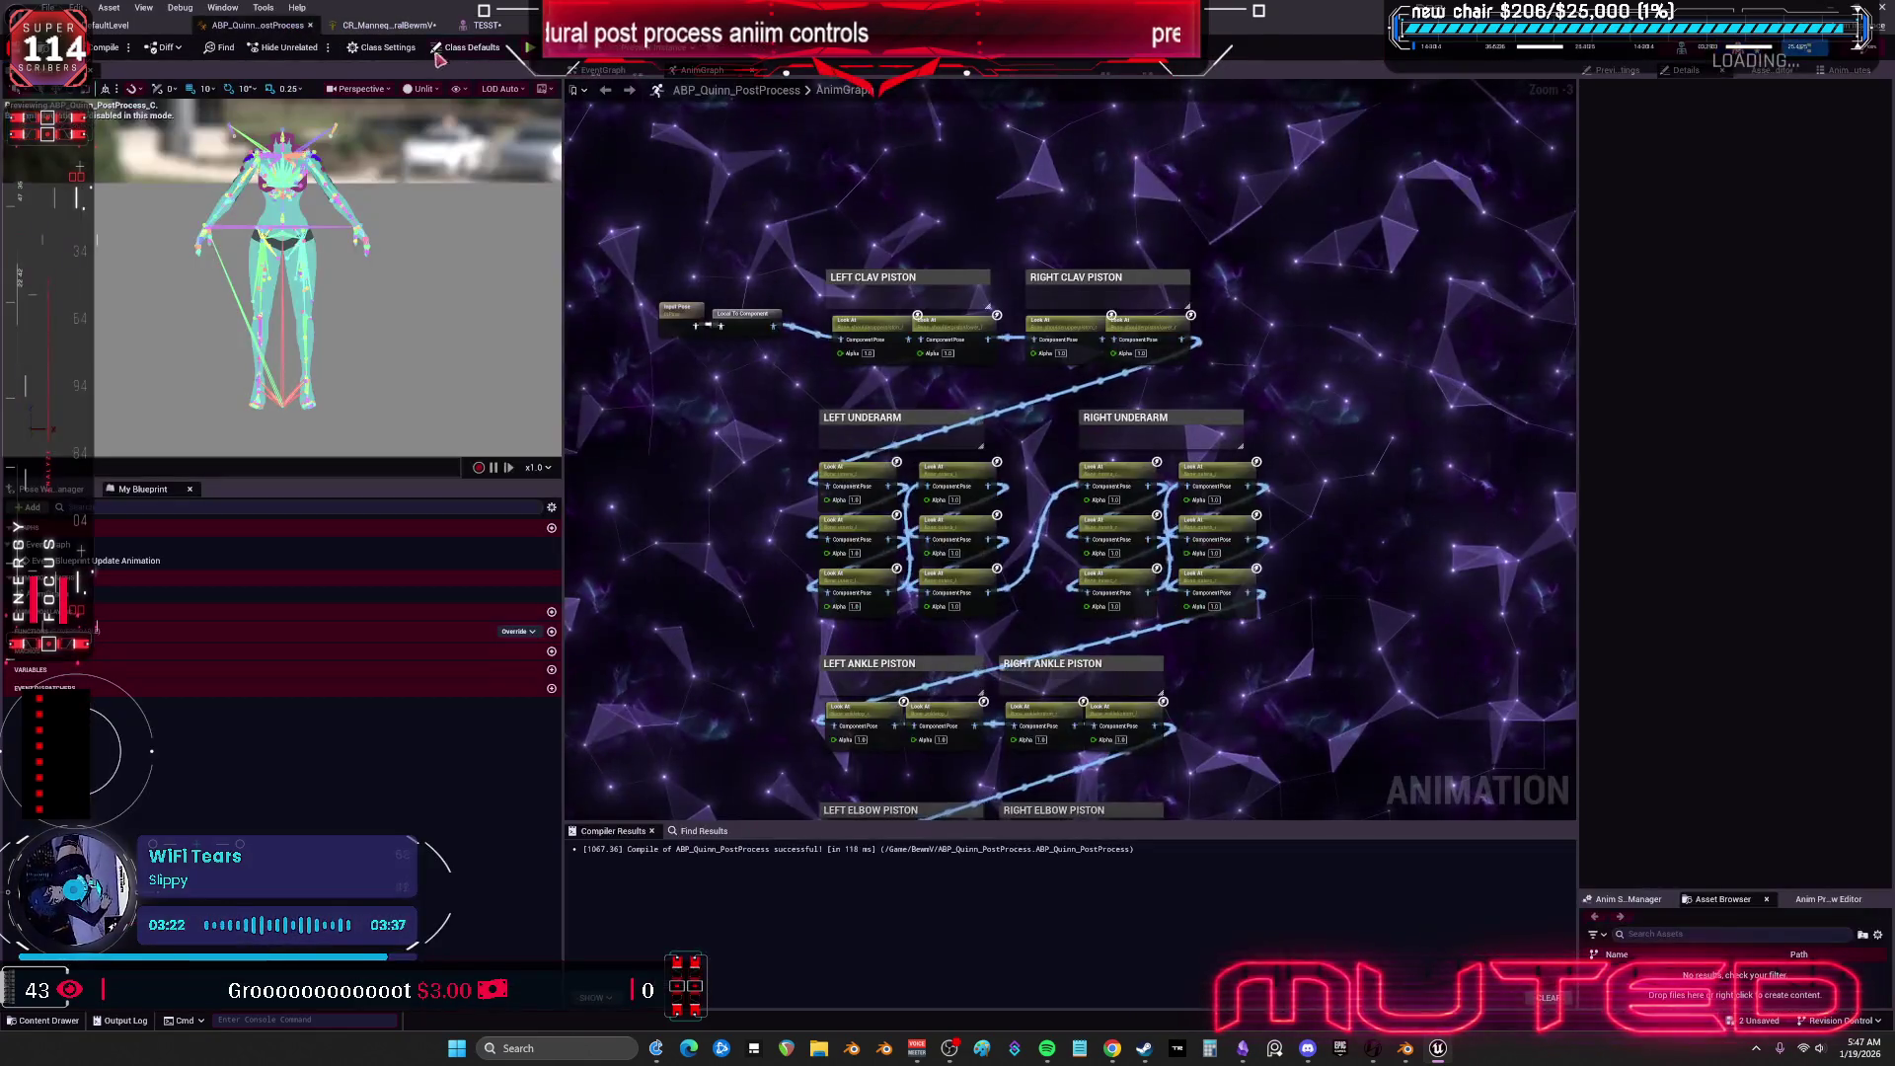
{"action": "left_click", "coordinate": [388, 25]}
{"action": "scroll", "coordinate": [974, 406], "scroll_direction": "down", "scroll_amount": 3}
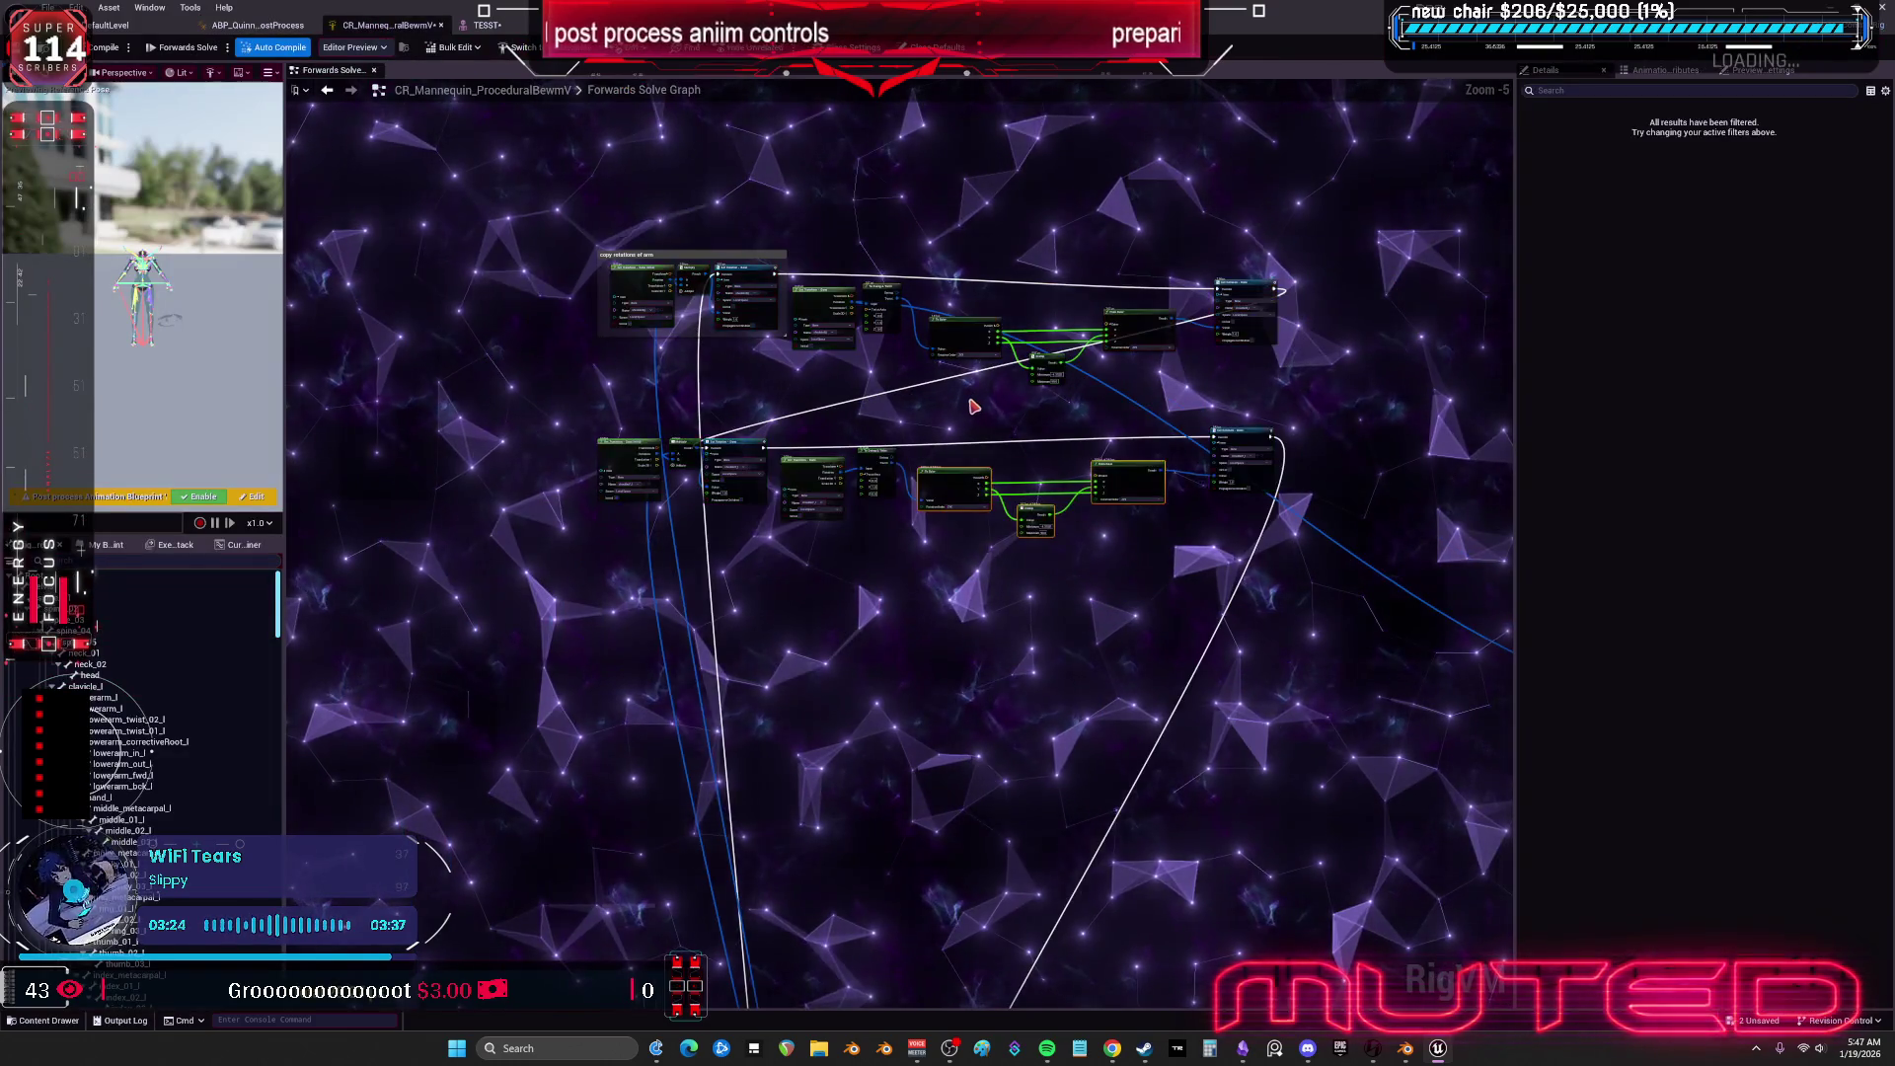
{"action": "scroll", "coordinate": [974, 406], "scroll_direction": "up", "scroll_amount": 1}
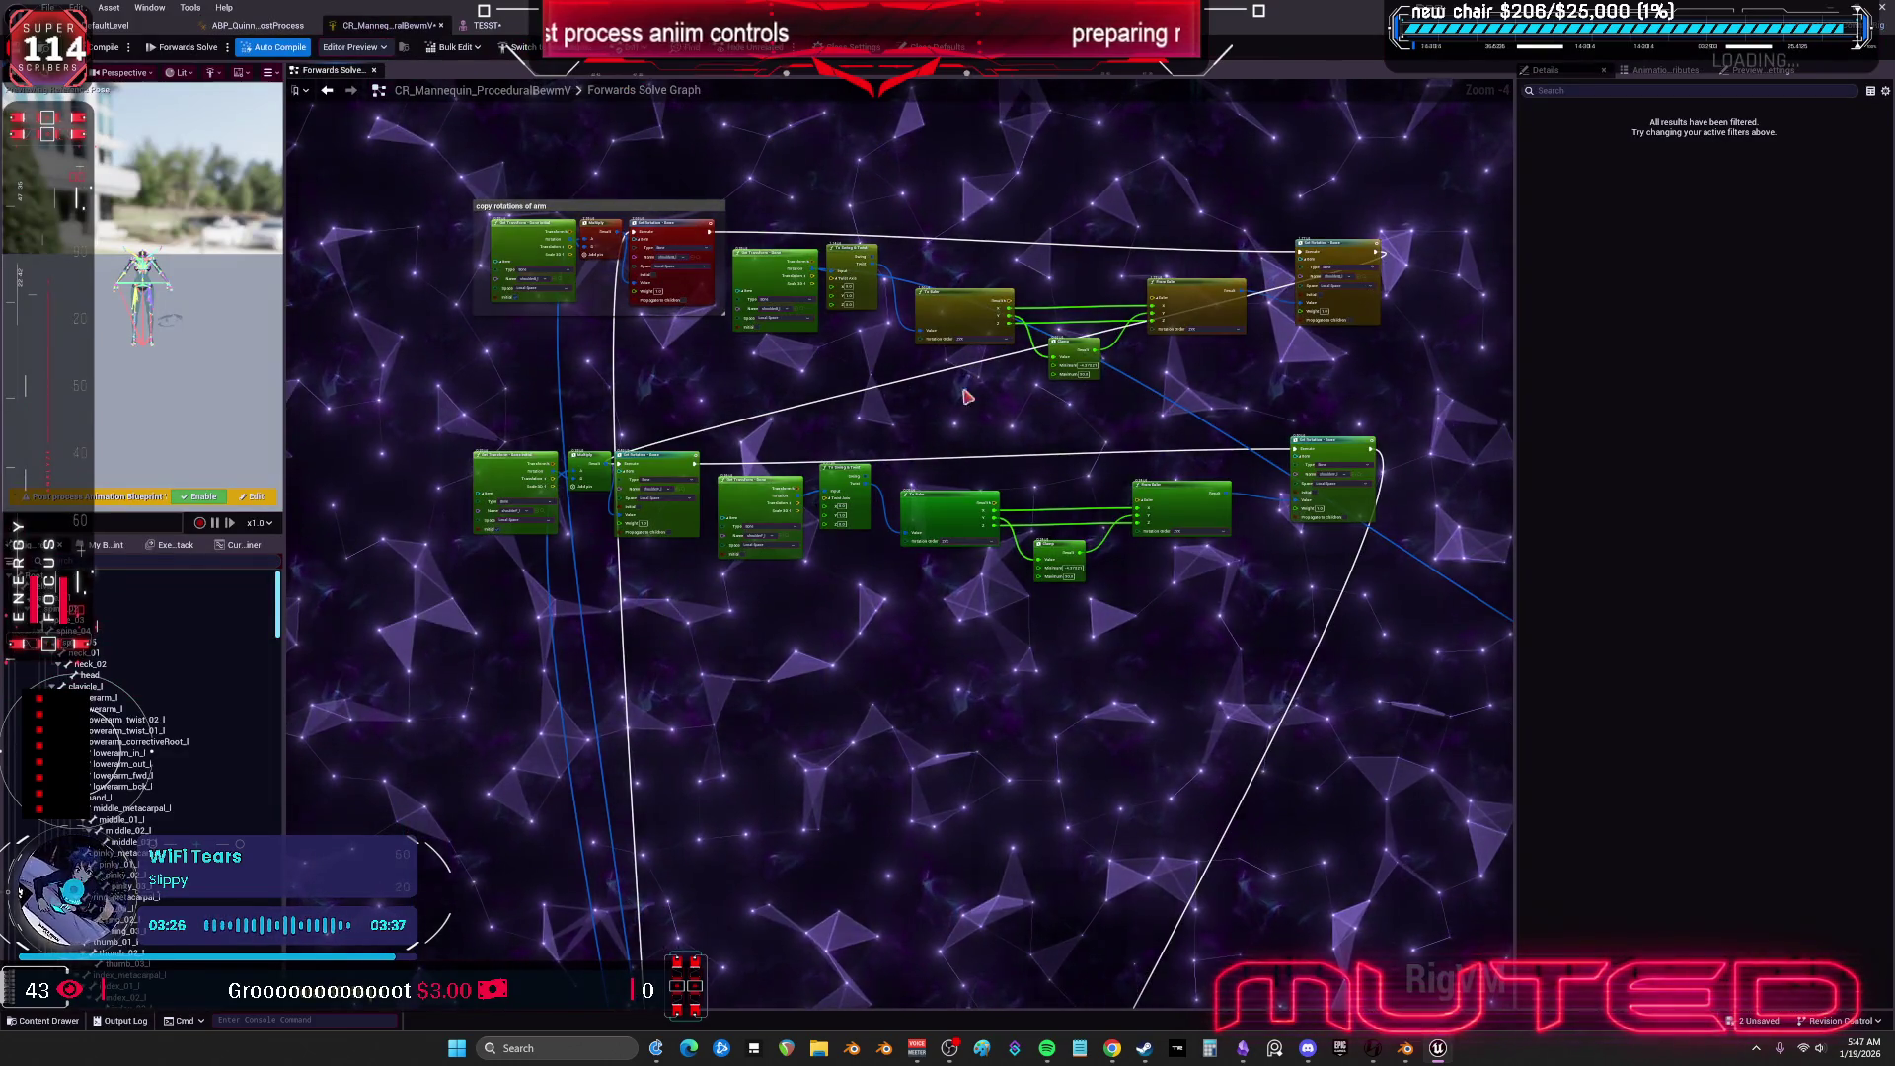
{"action": "scroll", "coordinate": [867, 459], "scroll_direction": "down", "scroll_amount": 1}
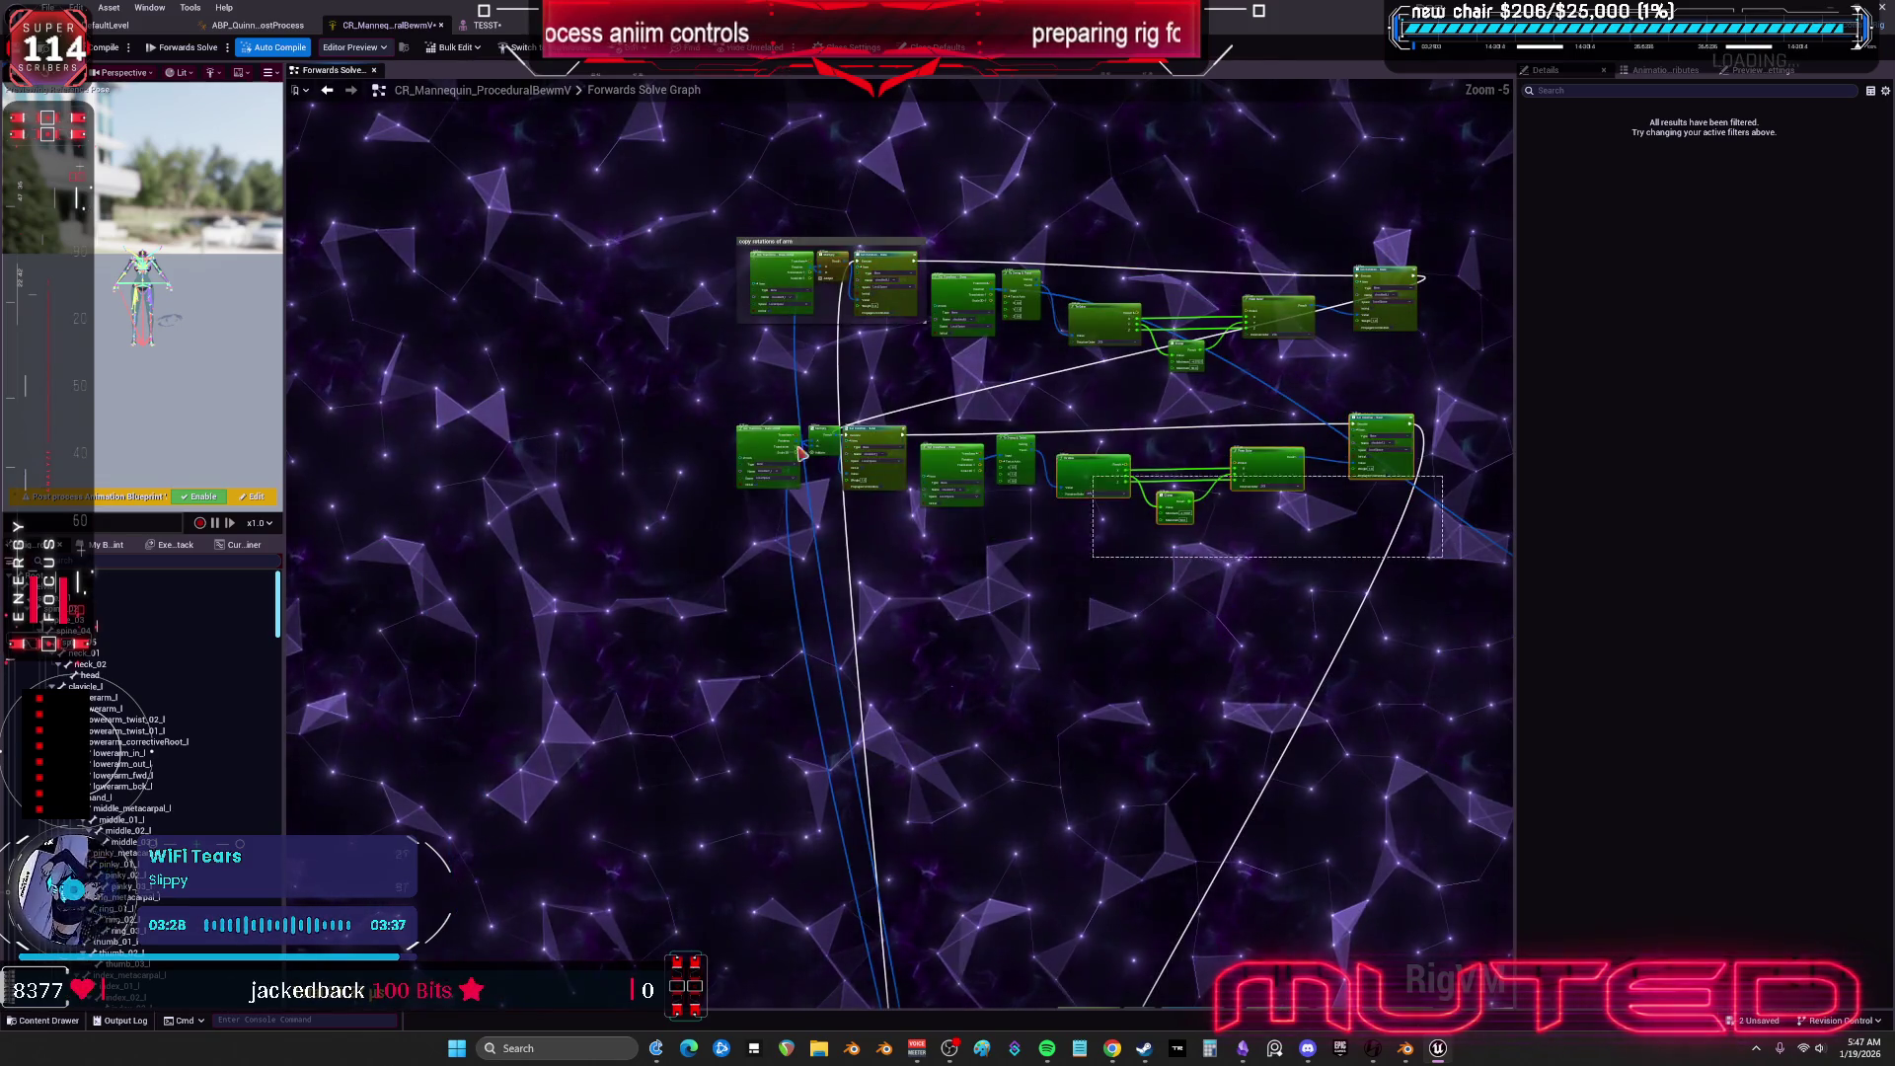
{"action": "scroll", "coordinate": [1273, 538], "scroll_direction": "up", "scroll_amount": 4}
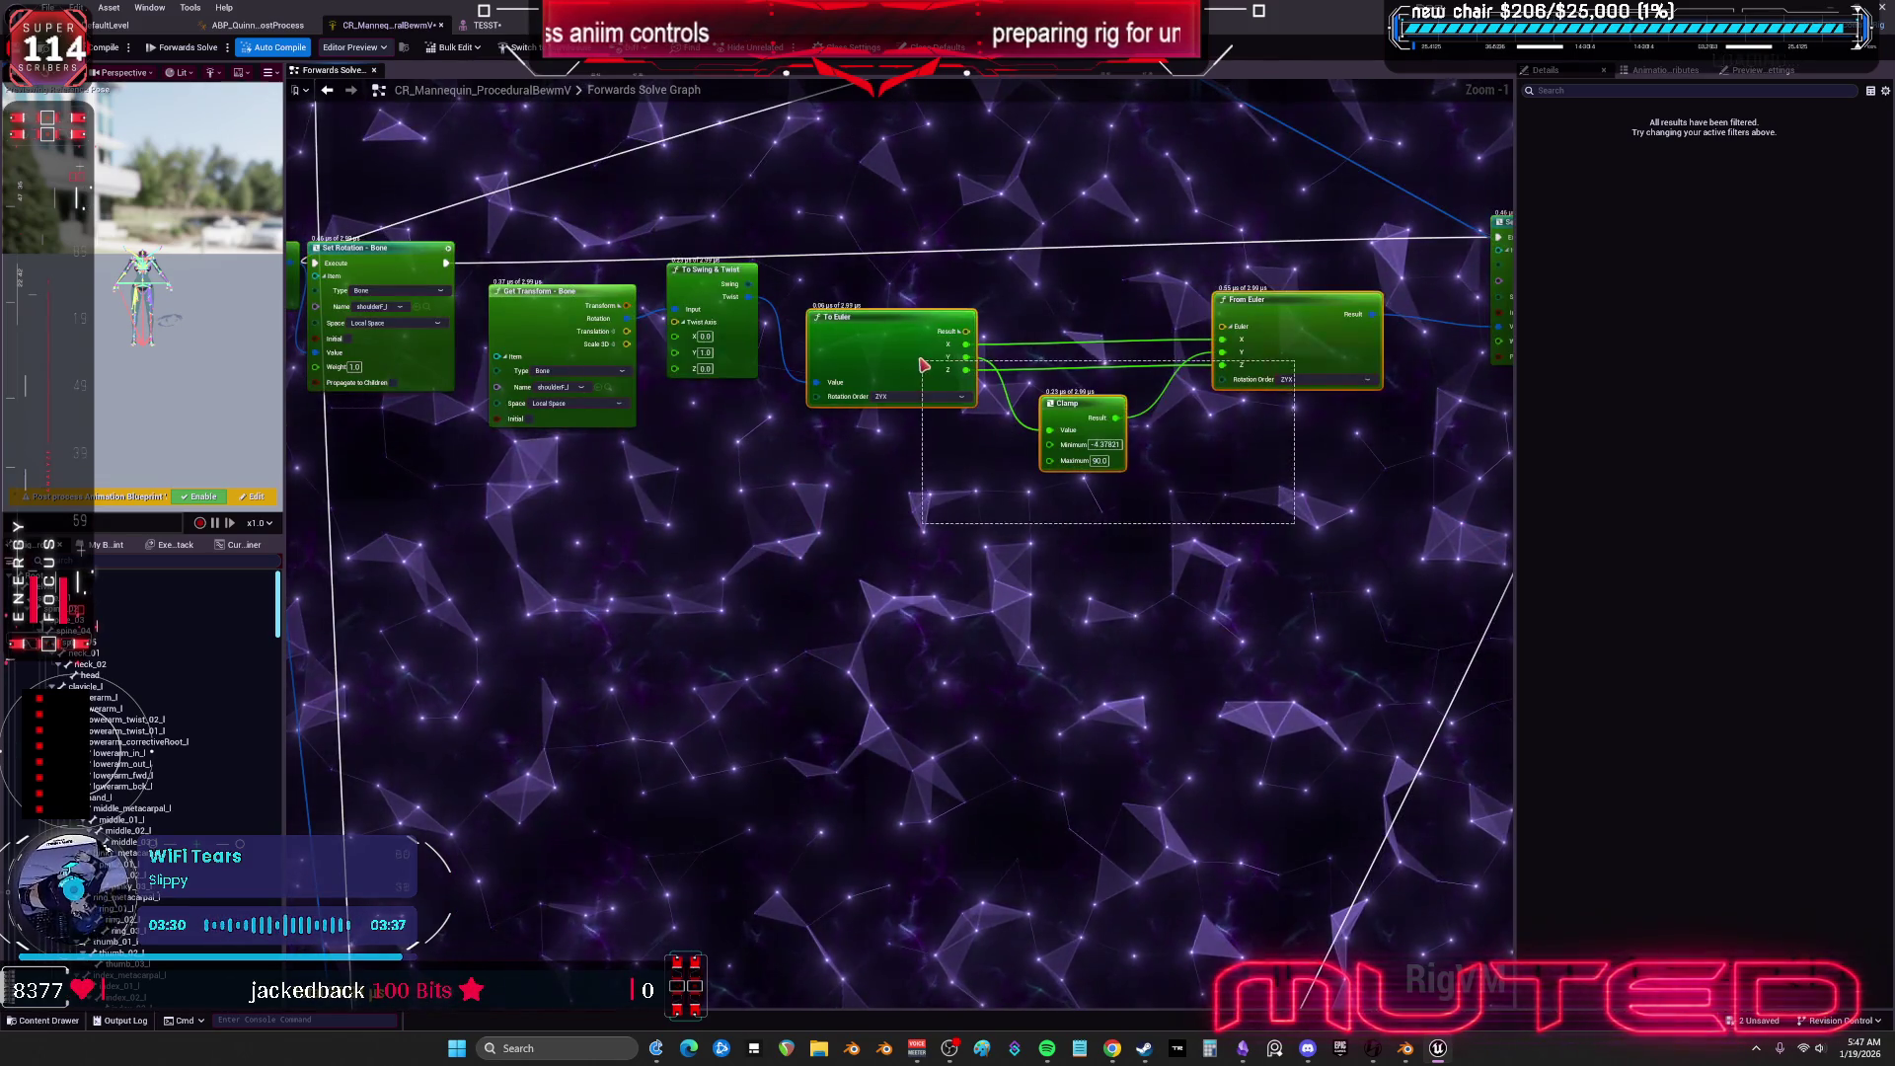
Marquee-select the To Euler, Clamp and From Euler nodes.
{"action": "left_click_drag", "start_coordinate": [923, 365], "coordinate": [918, 364]}
{"action": "left_click_drag", "start_coordinate": [1330, 565], "coordinate": [1241, 506]}
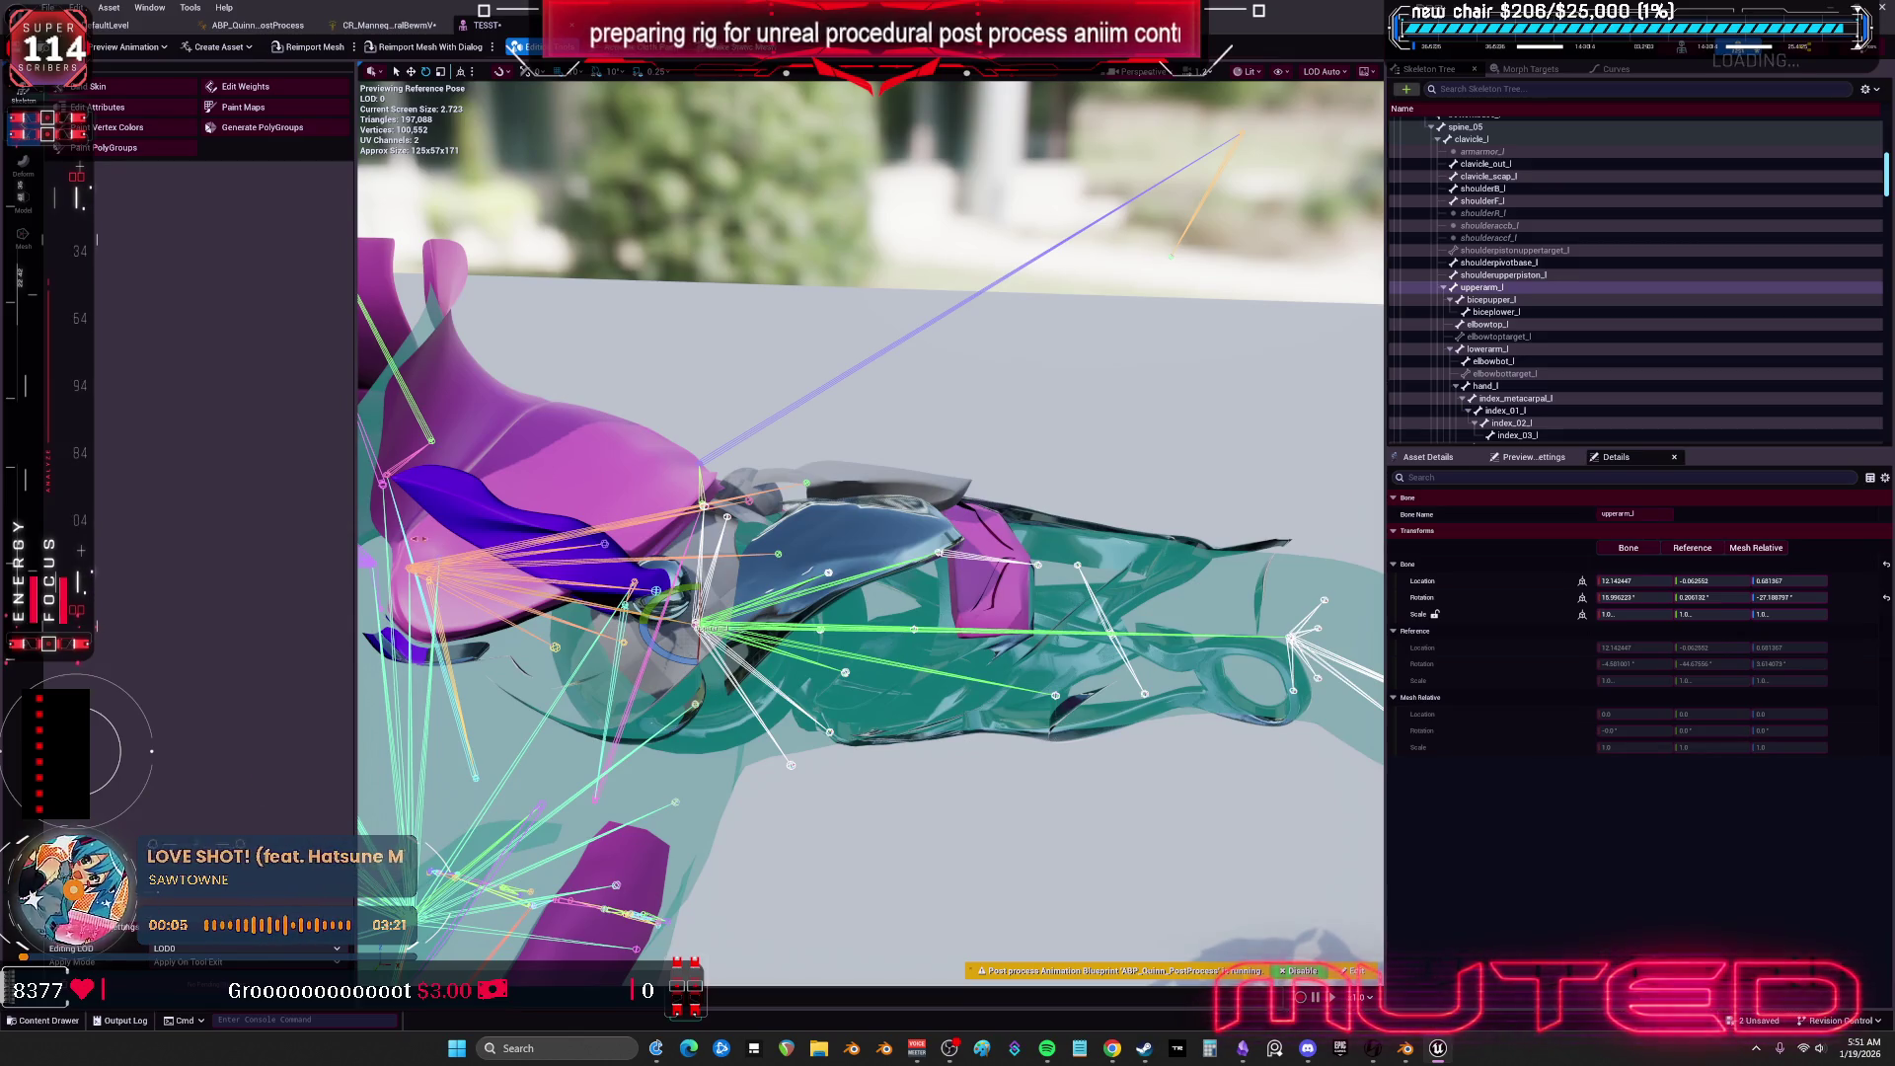
Turn the preview camera toward the background building, then bring up the Epic Games Launcher library.
{"action": "scroll", "coordinate": [920, 661], "scroll_direction": "down", "scroll_amount": 5}
{"action": "mouse_move", "coordinate": [920, 662]}
{"action": "left_mouse_down"}
{"action": "mouse_move", "coordinate": [918, 637]}
{"action": "mouse_move", "coordinate": [978, 622]}
{"action": "mouse_move", "coordinate": [977, 552]}
{"action": "mouse_move", "coordinate": [972, 578]}
{"action": "mouse_move", "coordinate": [1234, 779]}
{"action": "left_mouse_up"}
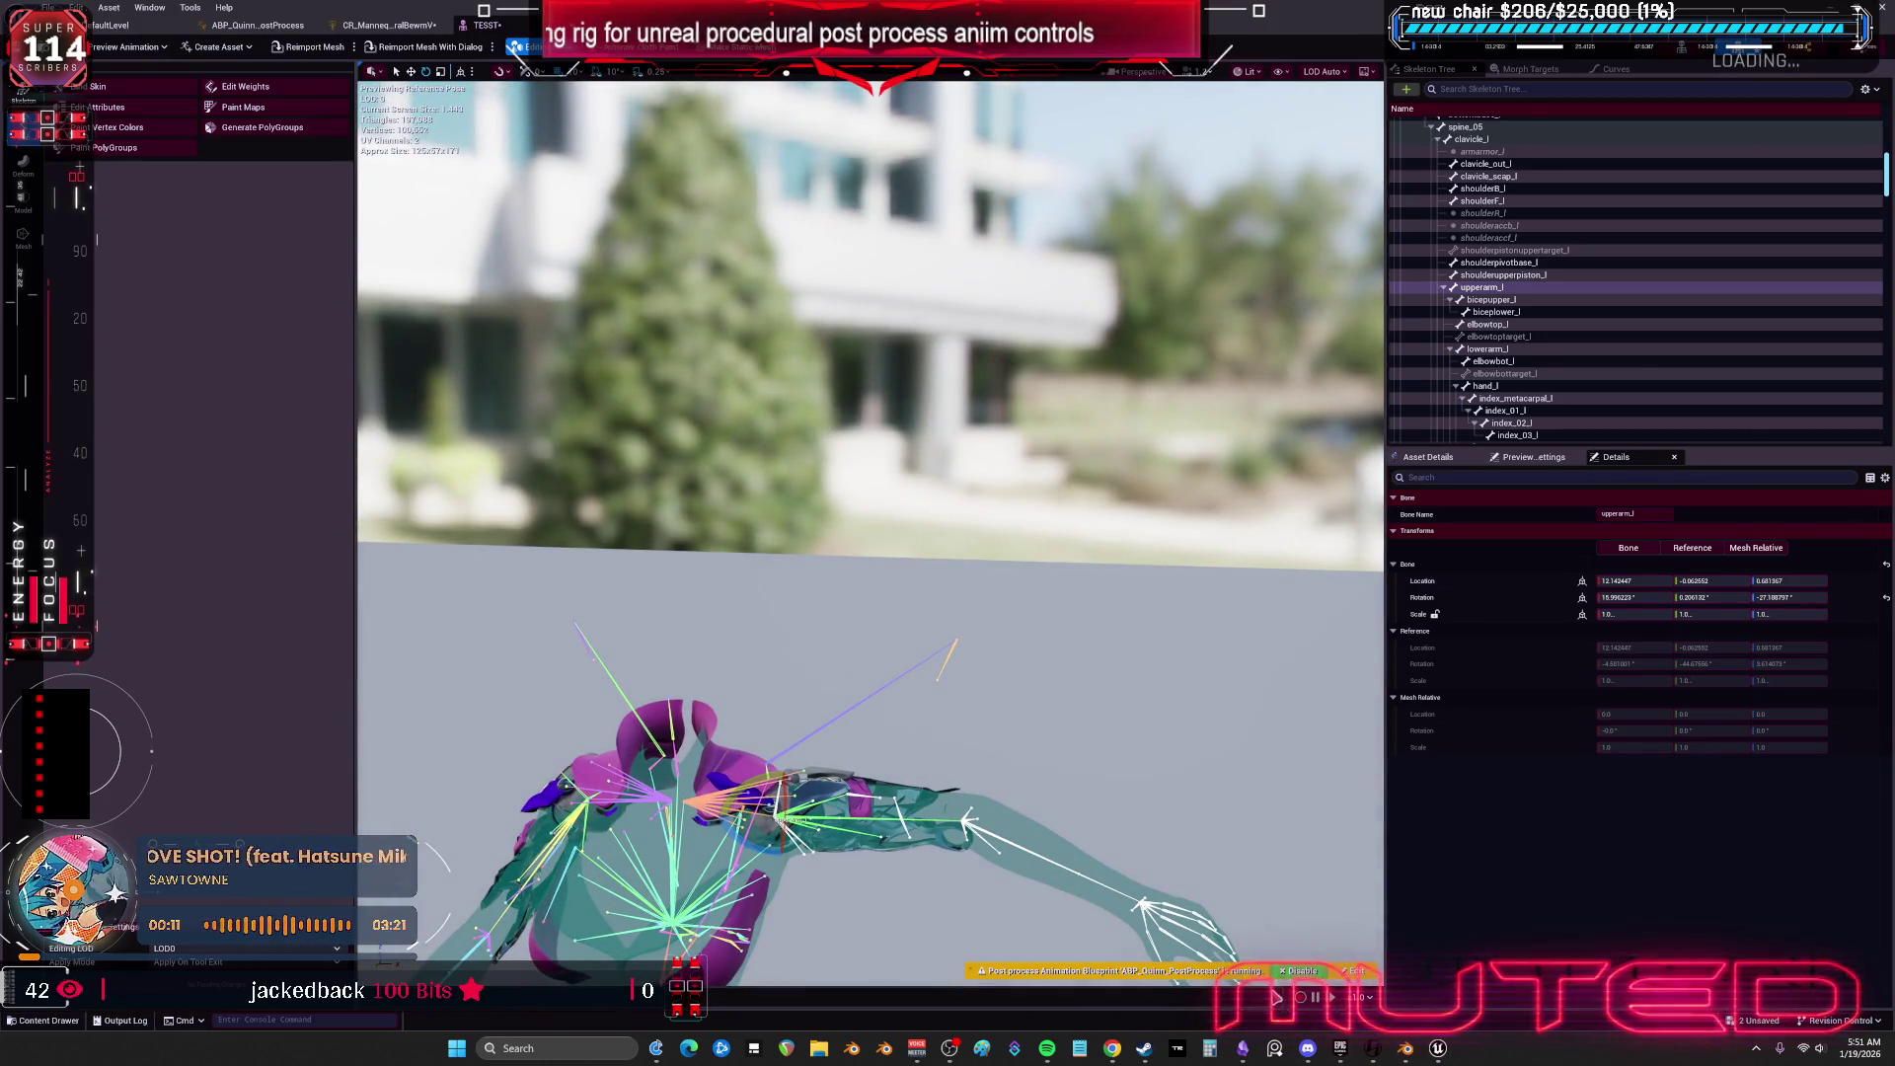
{"action": "left_click", "coordinate": [1339, 1048]}
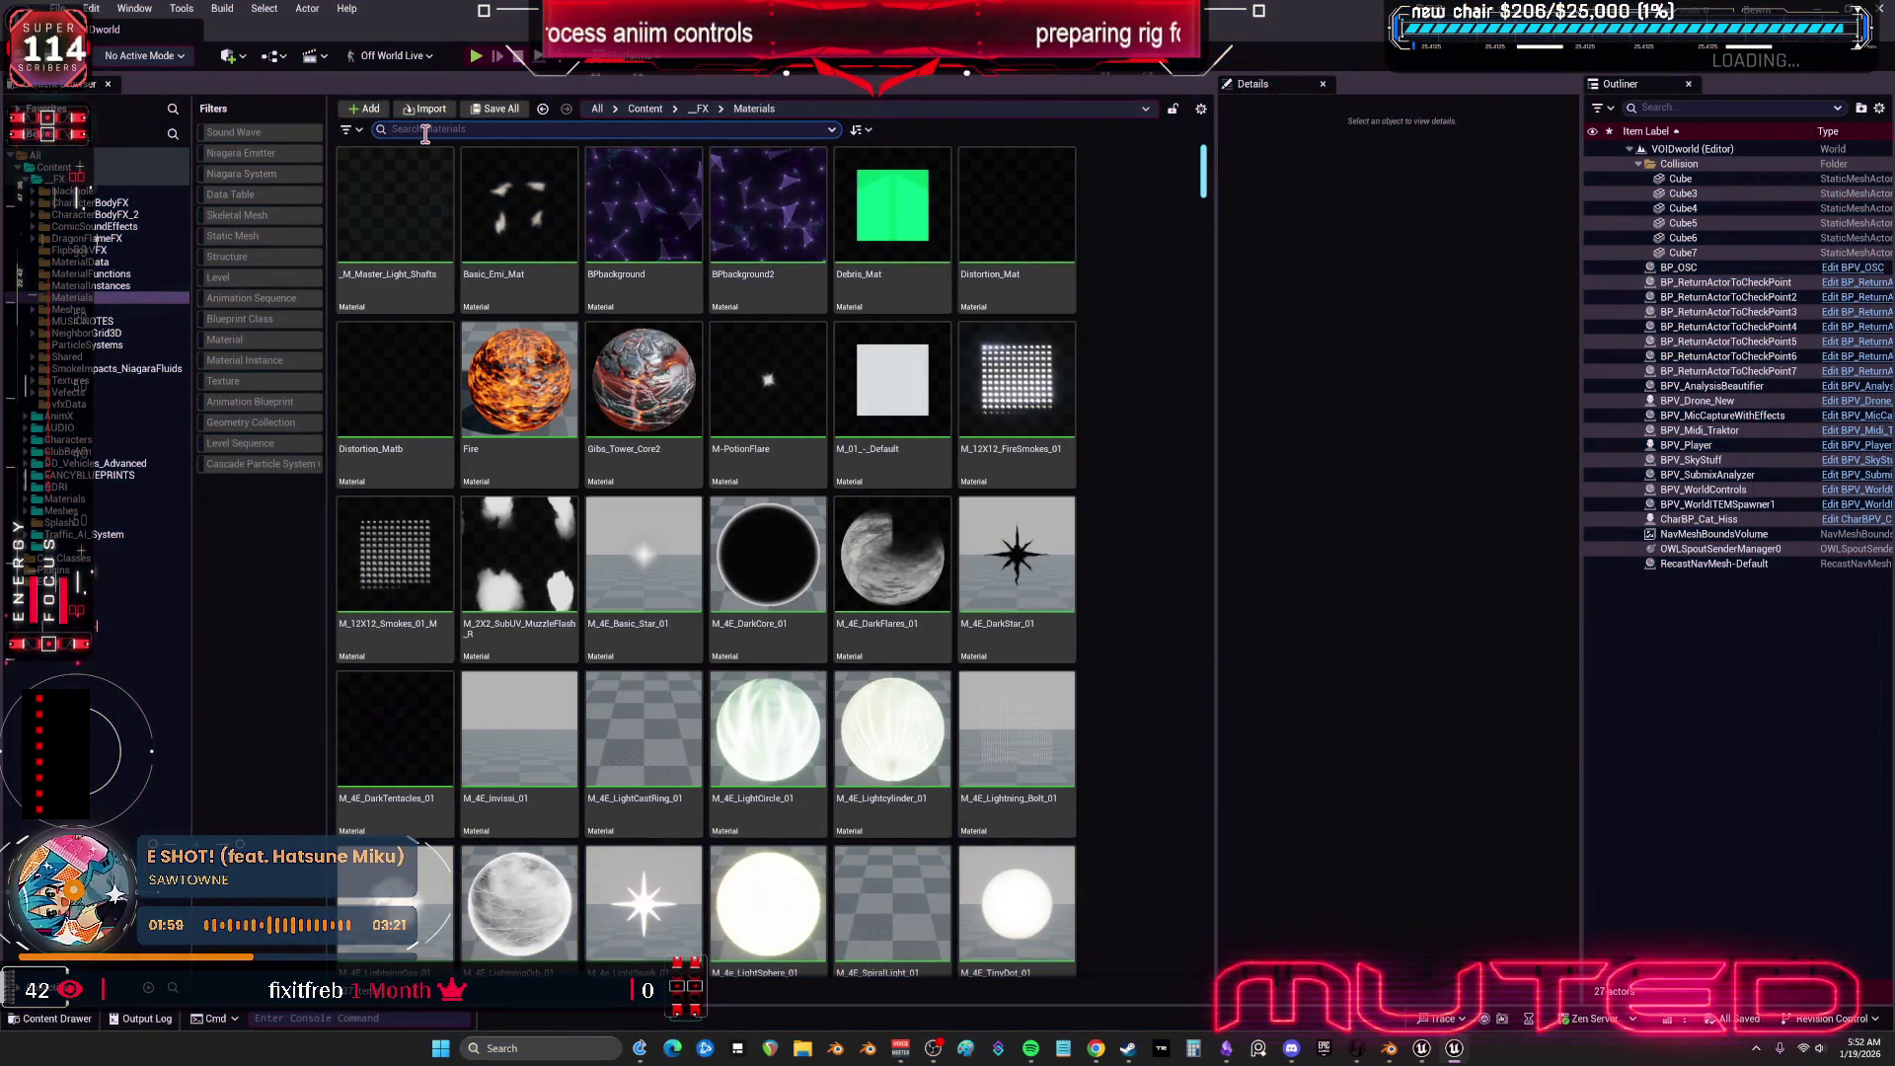
{"action": "type", "text": "MIKU"}
Search for MIKU, inspect the mikuHDRI texture cube full-screen in the Texture Editor, then close it.
{"action": "left_click", "coordinate": [645, 109]}
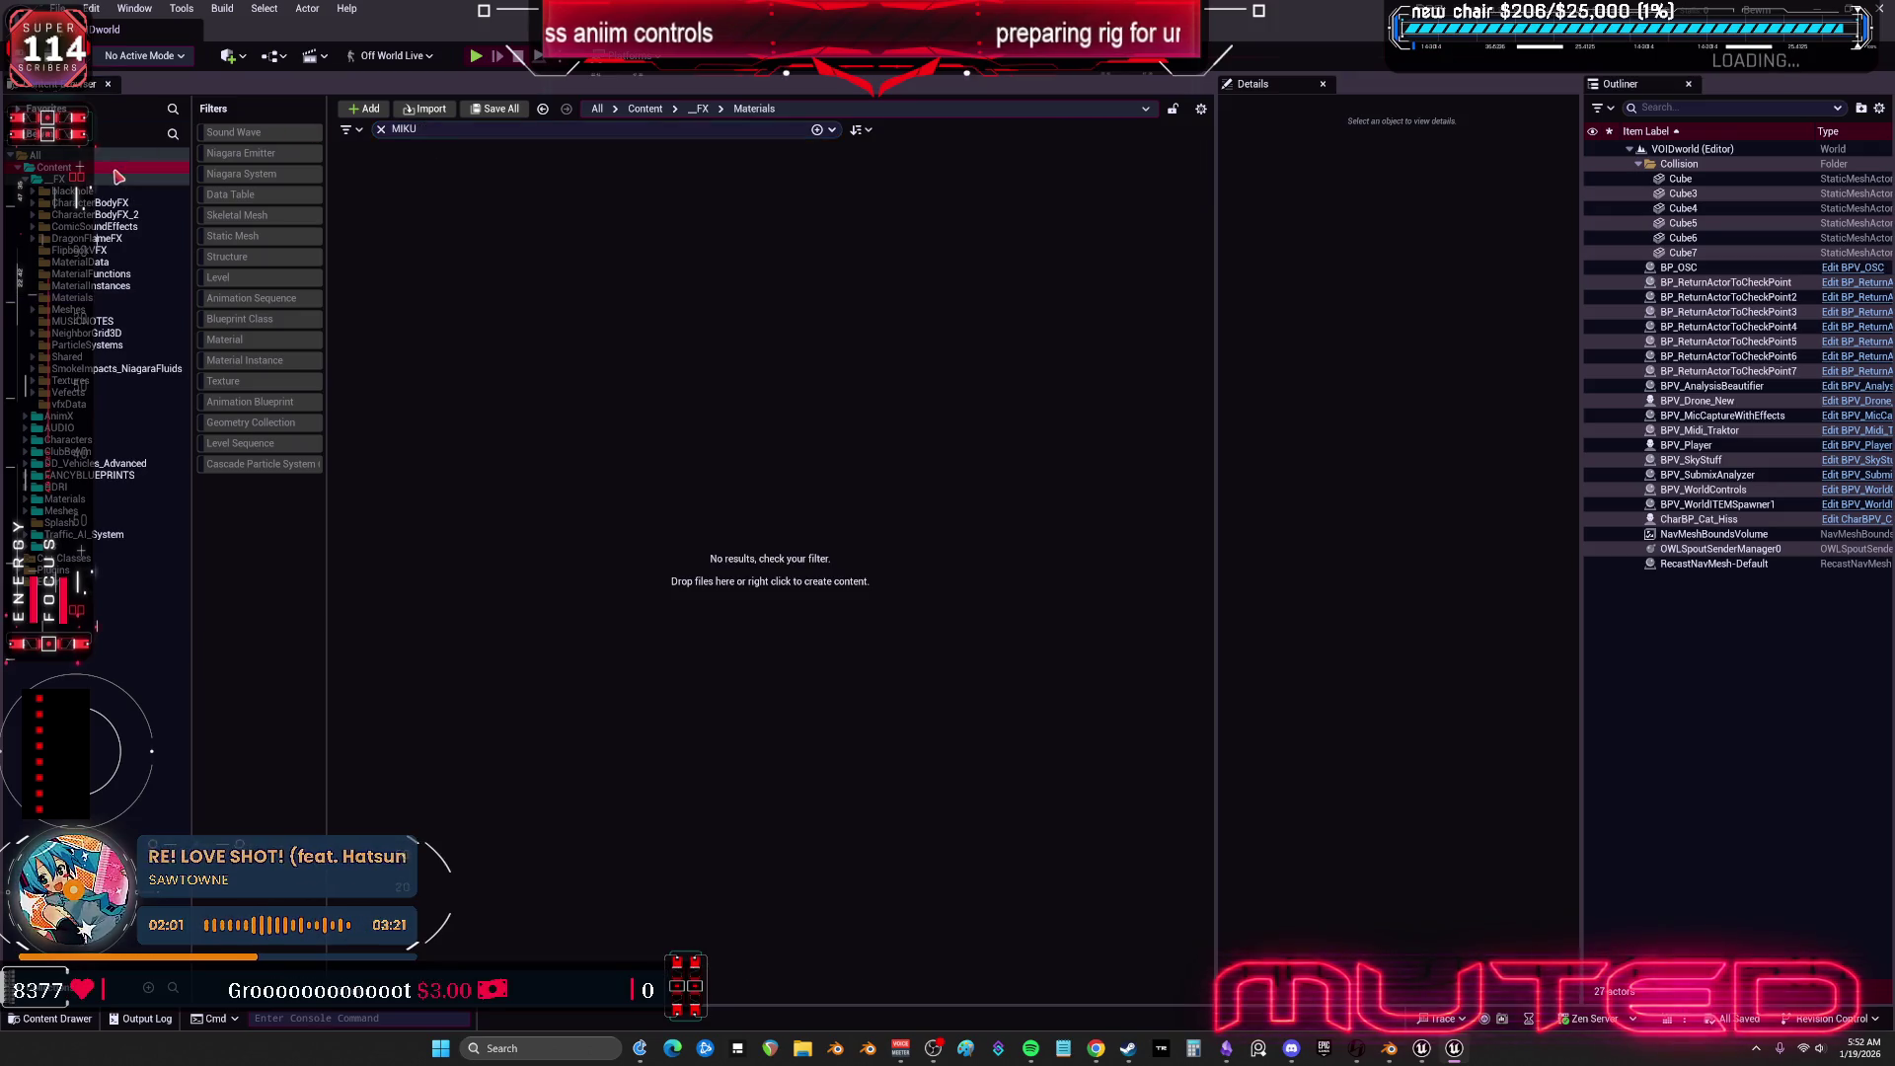
{"action": "left_click", "coordinate": [677, 228]}
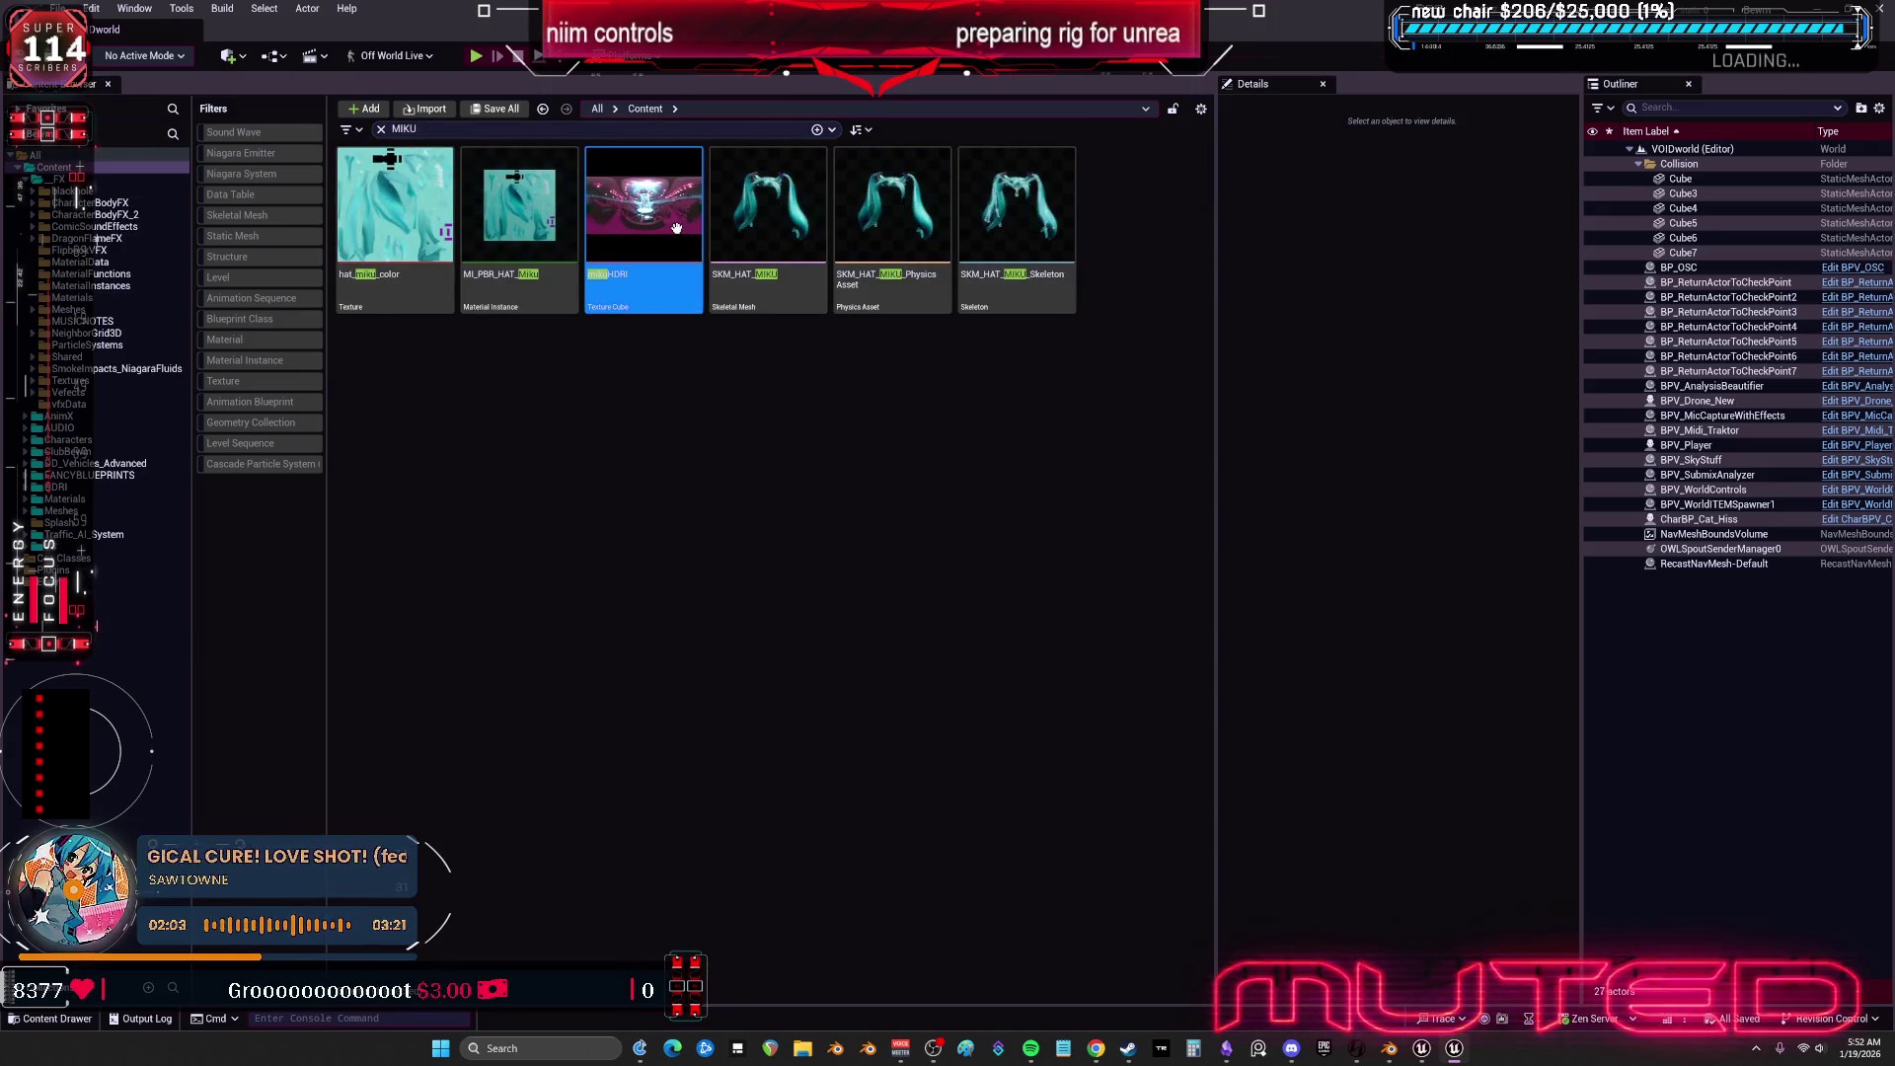
{"action": "double_click", "coordinate": [676, 228]}
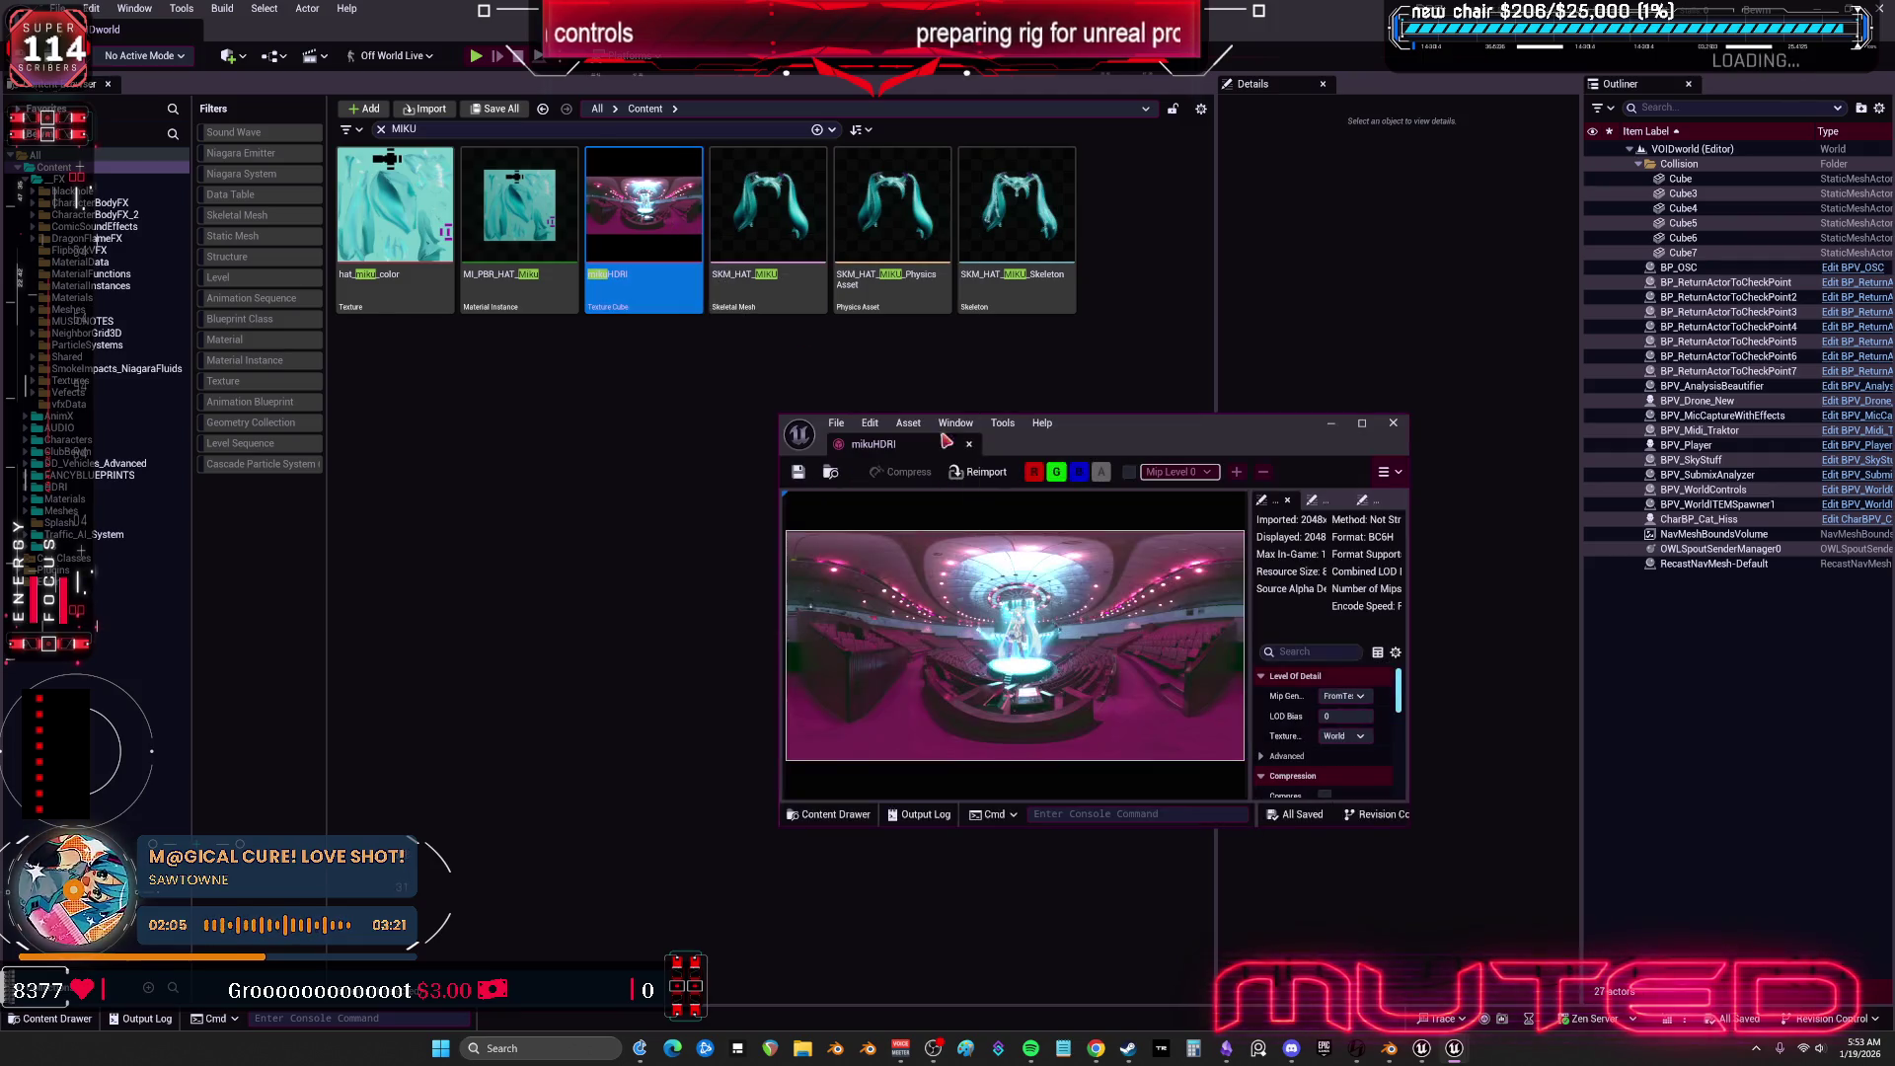
{"action": "double_click", "coordinate": [1227, 361]}
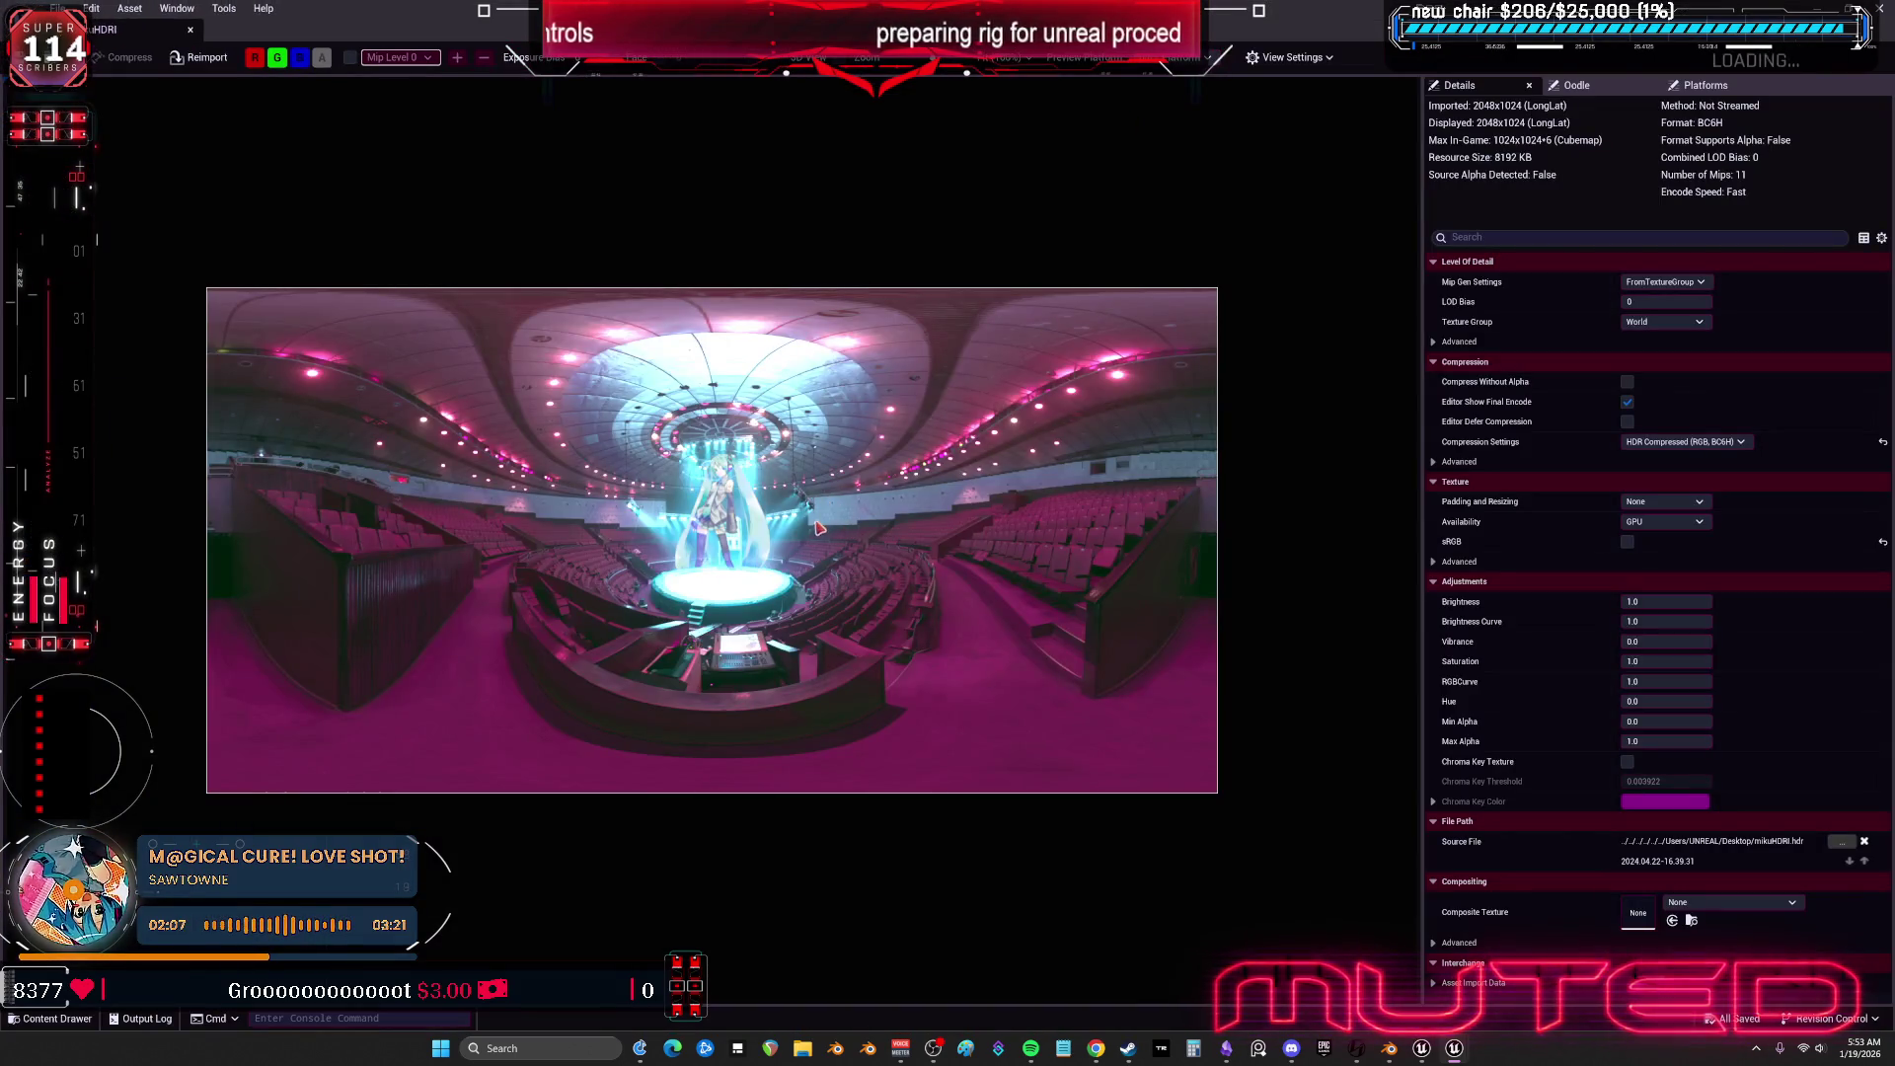
{"action": "scroll", "coordinate": [825, 541], "scroll_direction": "up", "scroll_amount": 4}
{"action": "scroll", "coordinate": [829, 545], "scroll_direction": "down", "scroll_amount": 2}
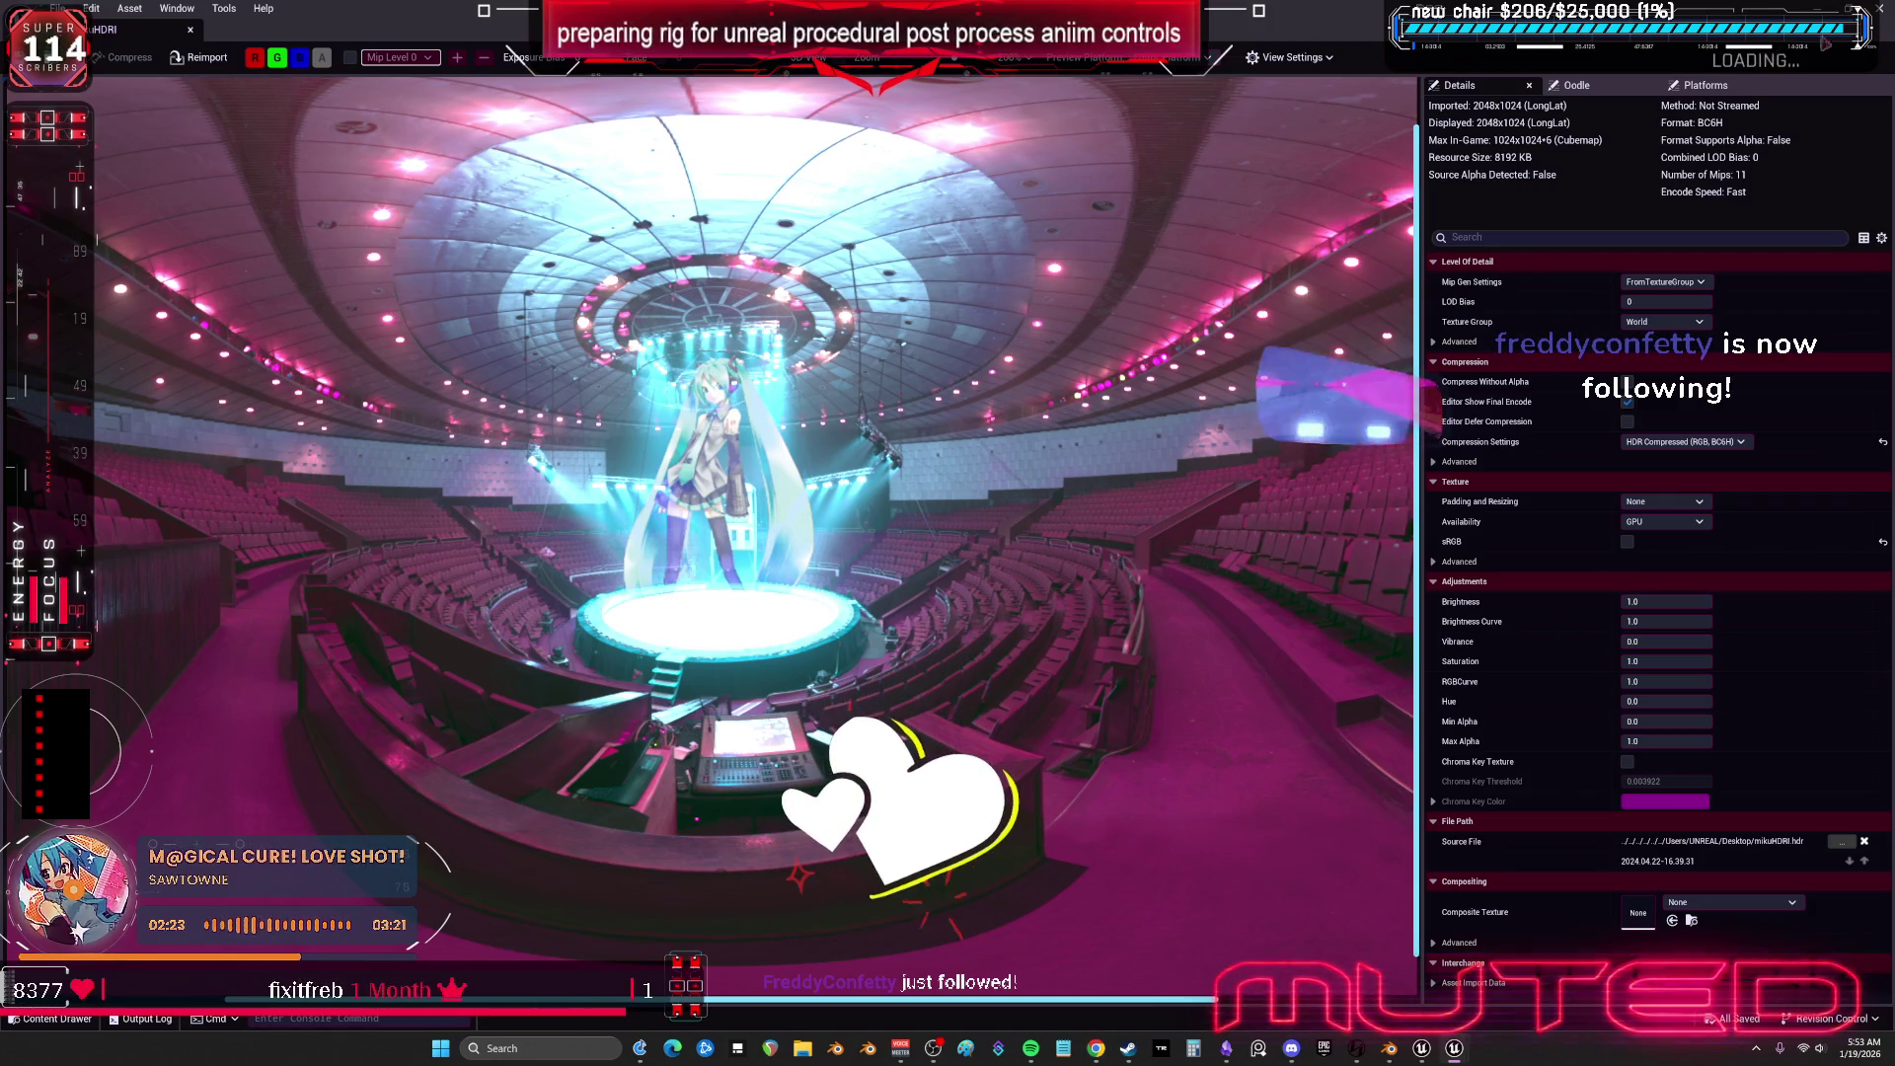
{"action": "key", "text": "alt+Tab"}
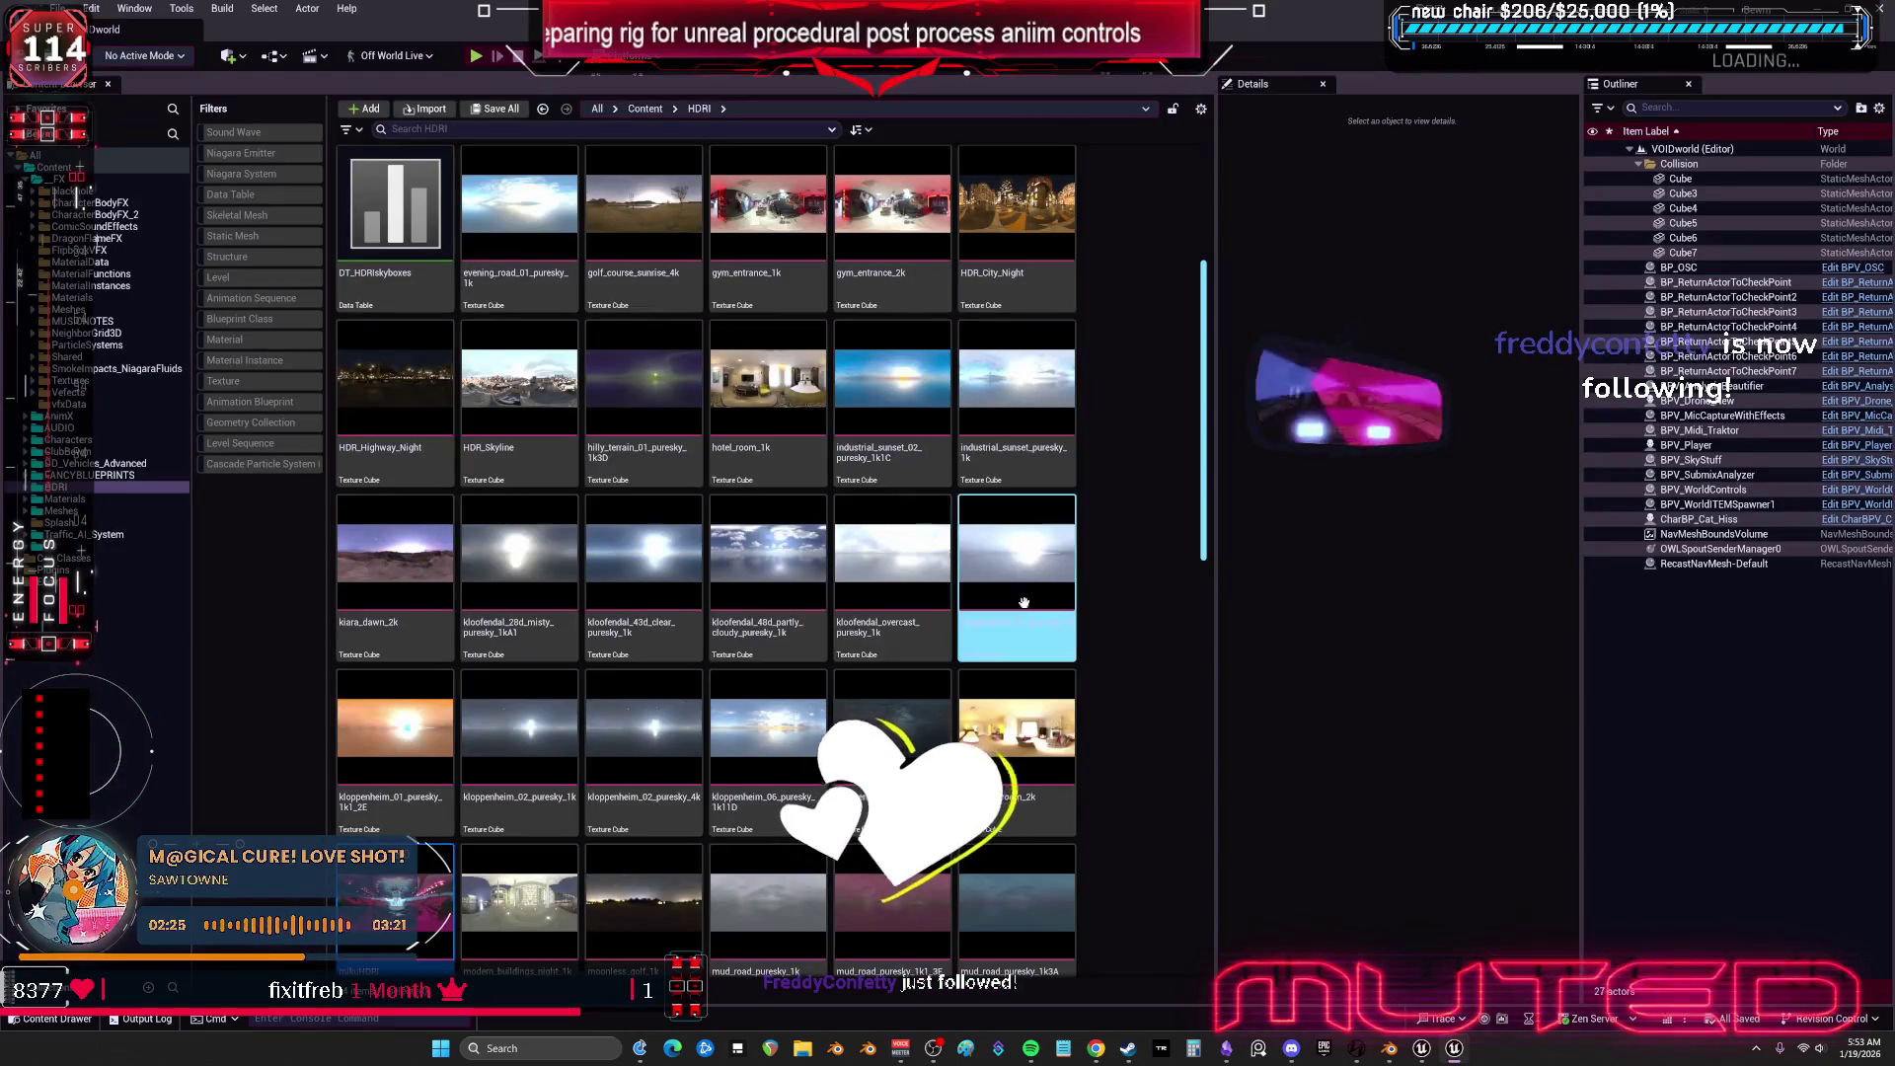
Check an HDRI texture cube's context menu, then return to the TESST preview scene settings.
{"action": "right_click", "coordinate": [390, 731]}
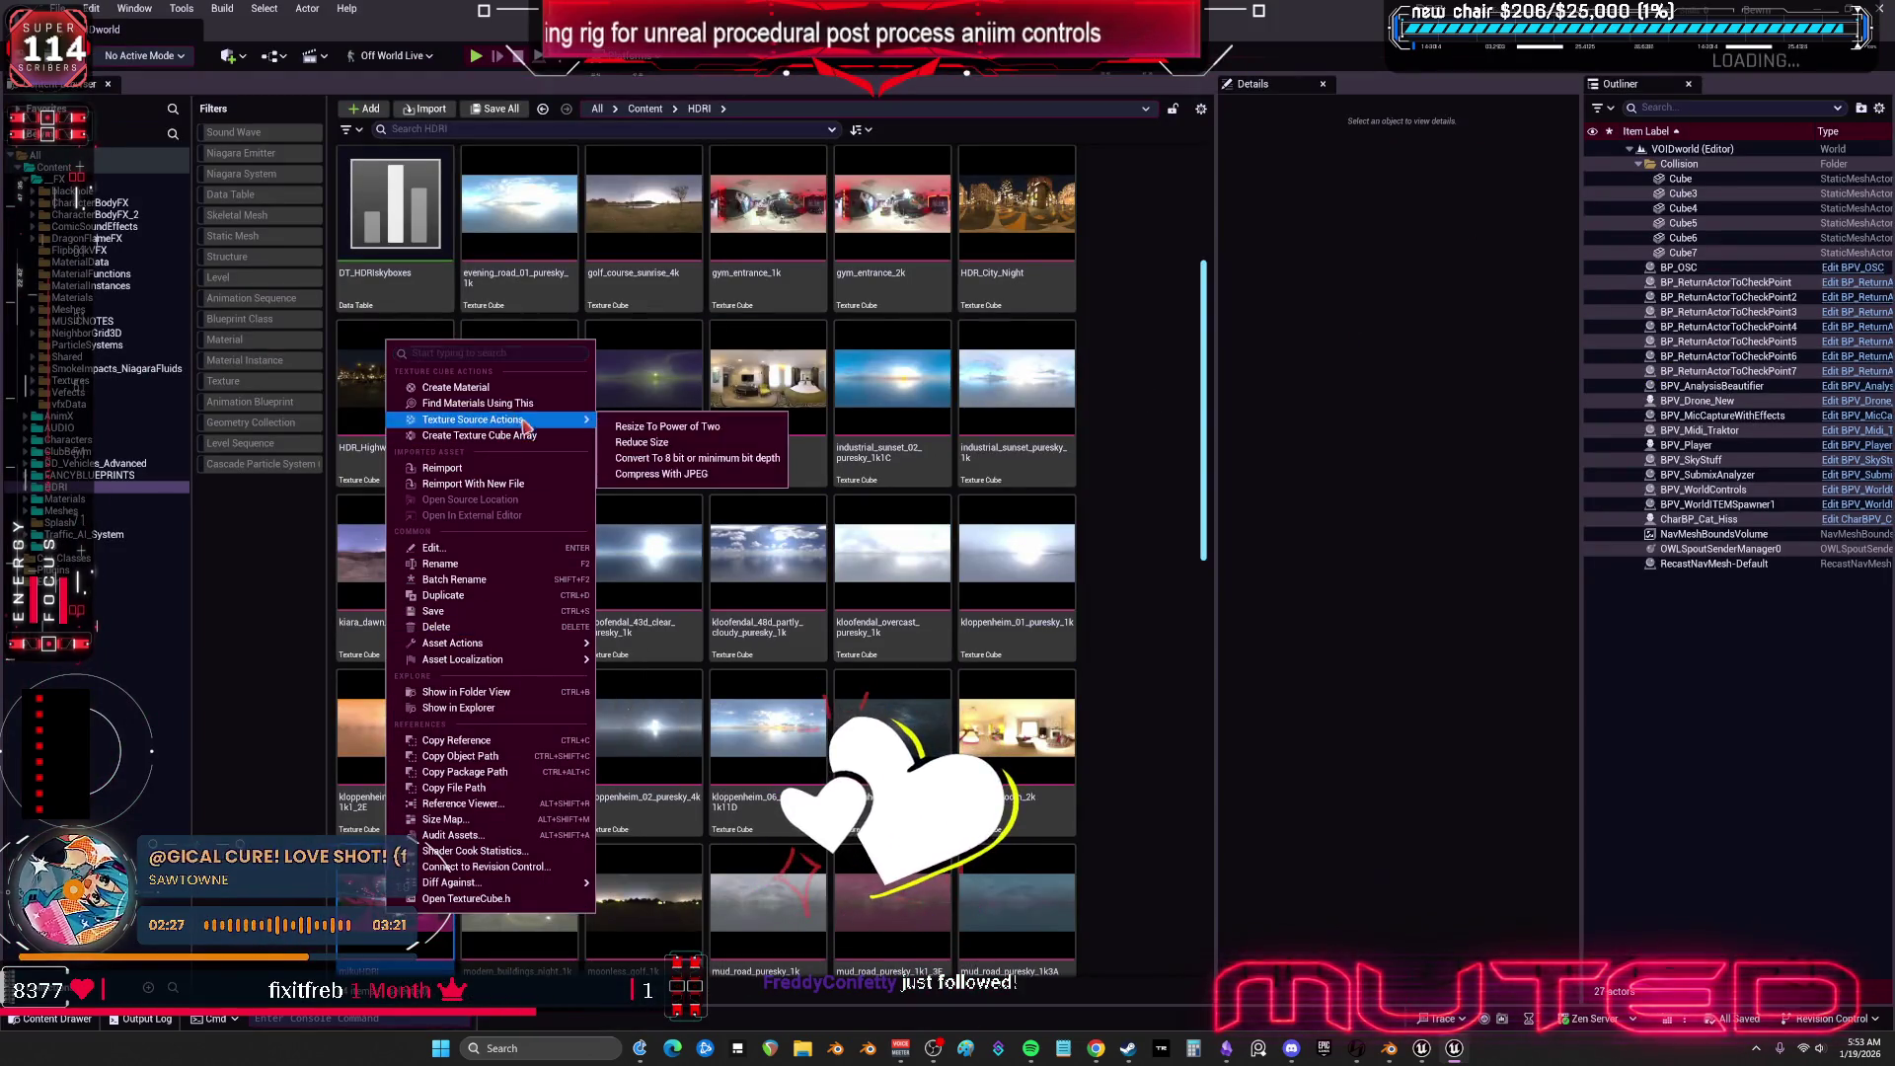
{"action": "mouse_move", "coordinate": [533, 642]}
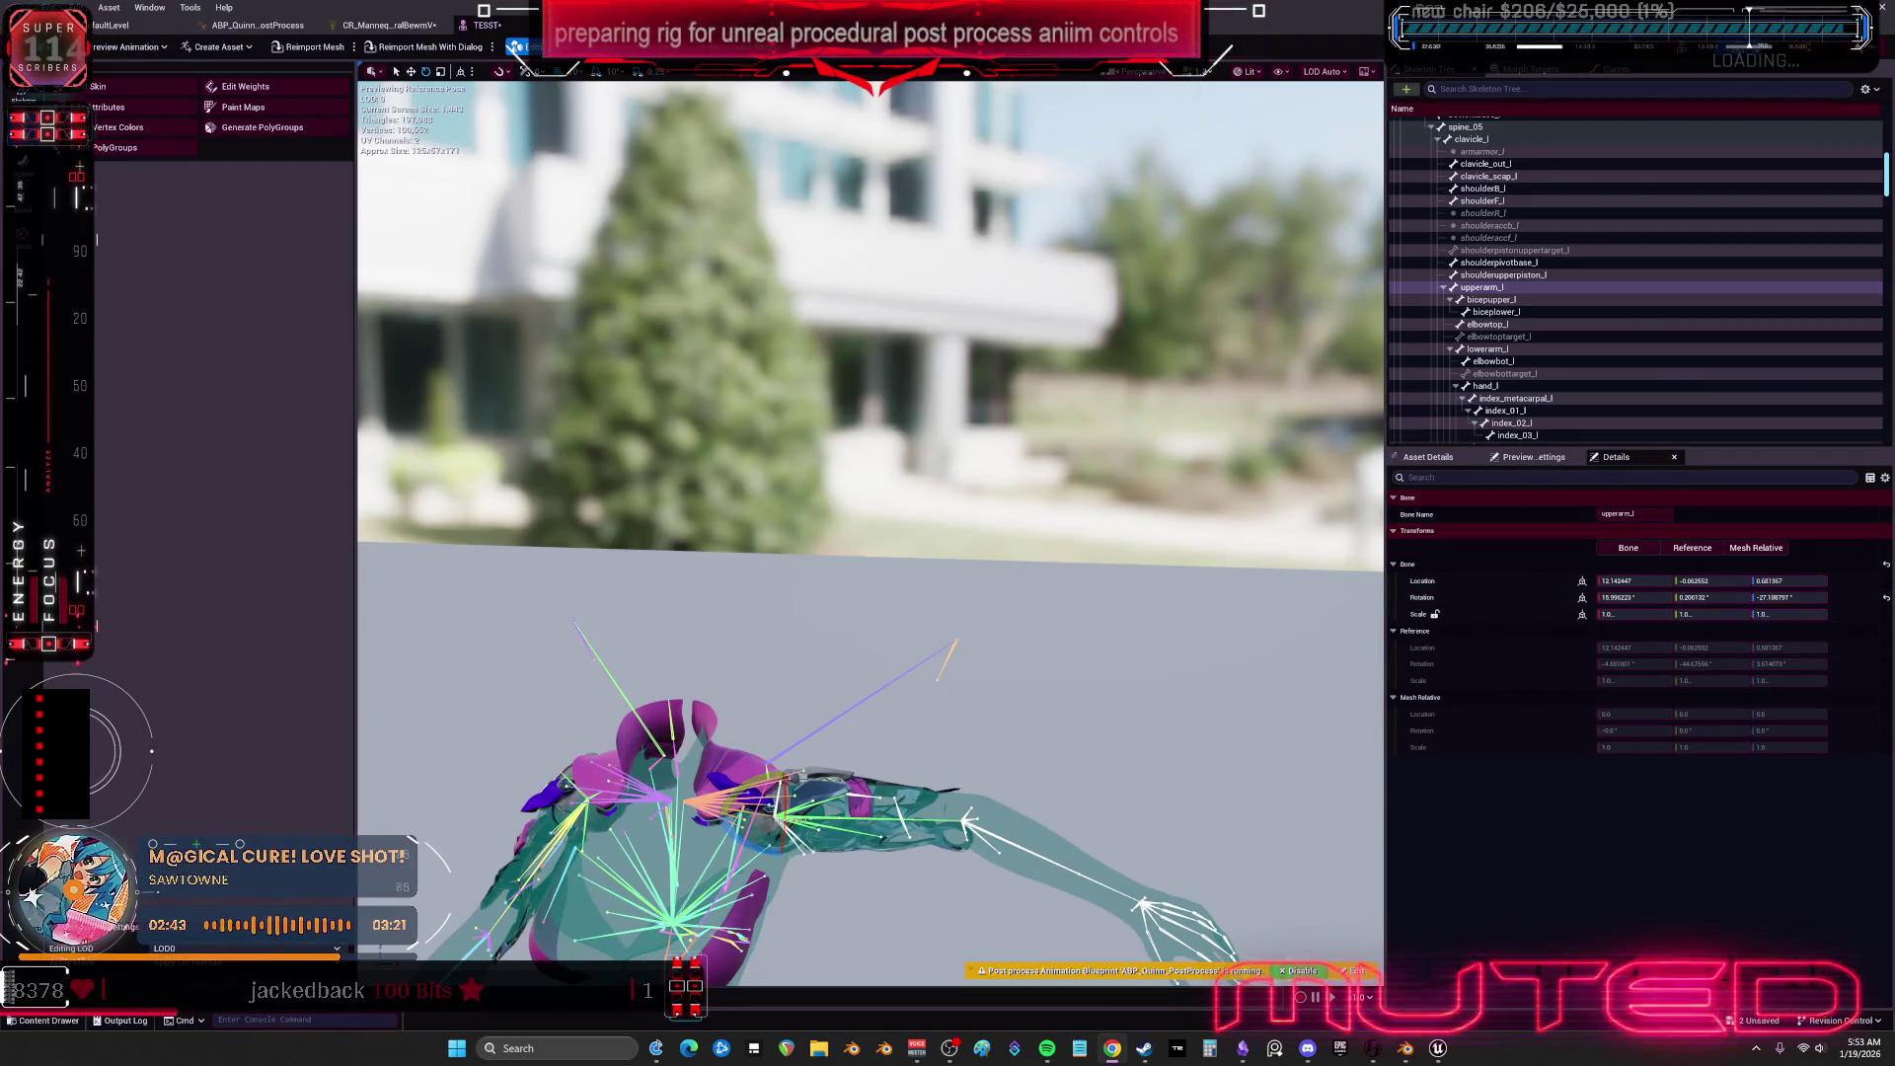
{"action": "left_click", "coordinate": [1533, 457]}
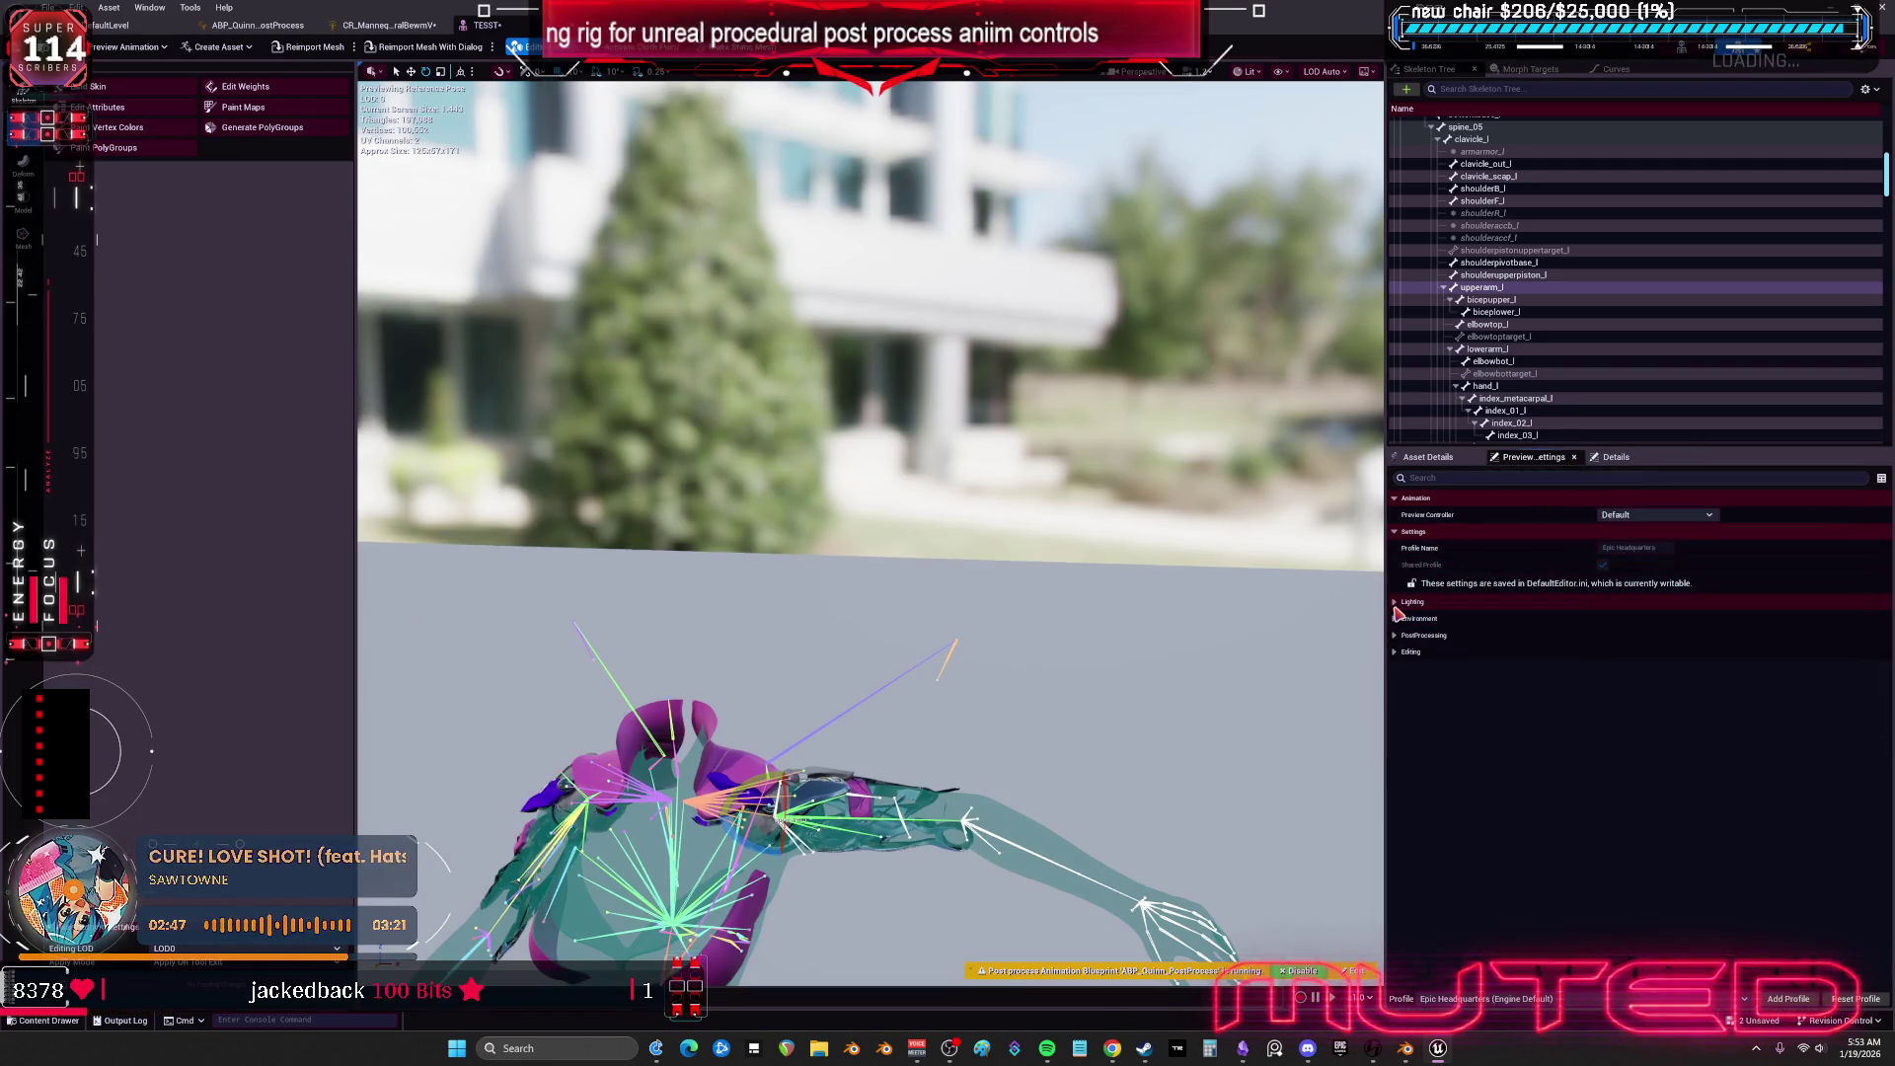
Set the Environment Cube Map to mikuHDRI and open that texture in its editor.
{"action": "left_click", "coordinate": [1395, 619]}
{"action": "left_click", "coordinate": [1684, 703]}
{"action": "type", "text": "miku"}
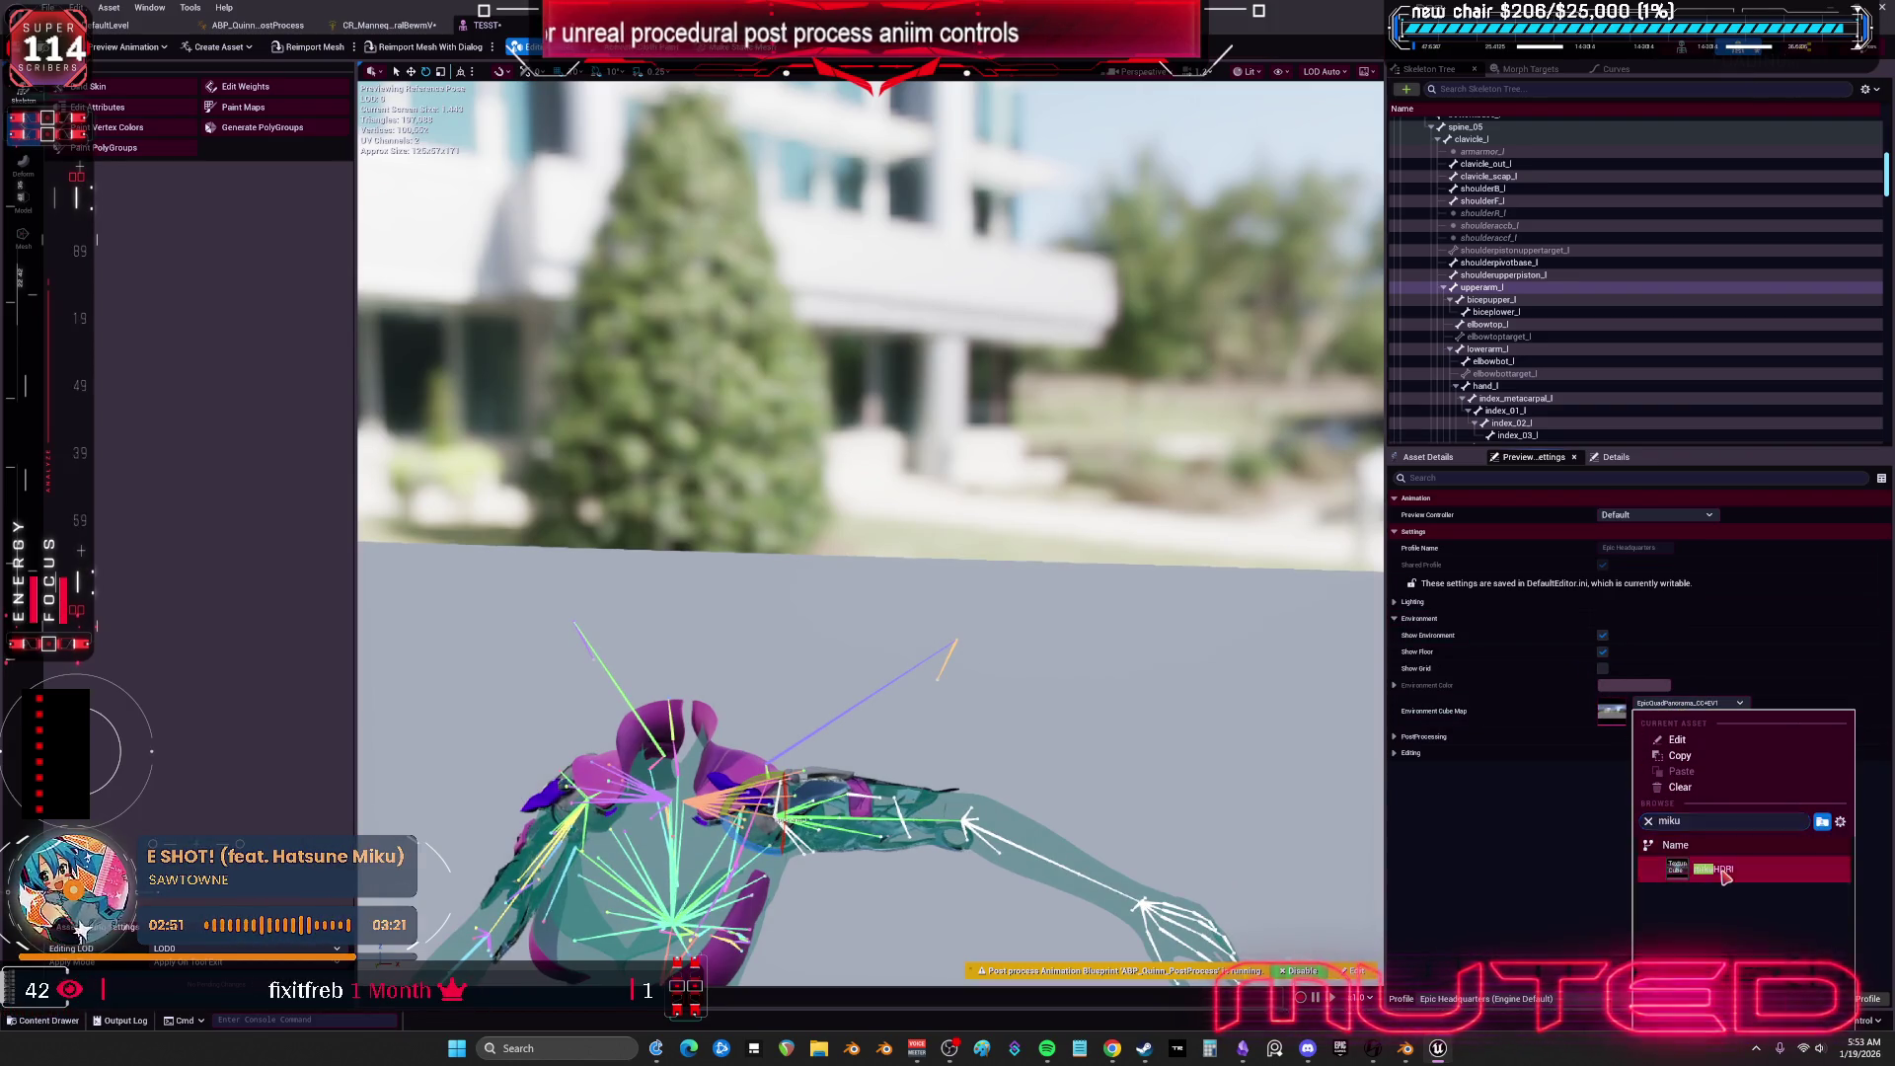
{"action": "left_click", "coordinate": [1713, 868]}
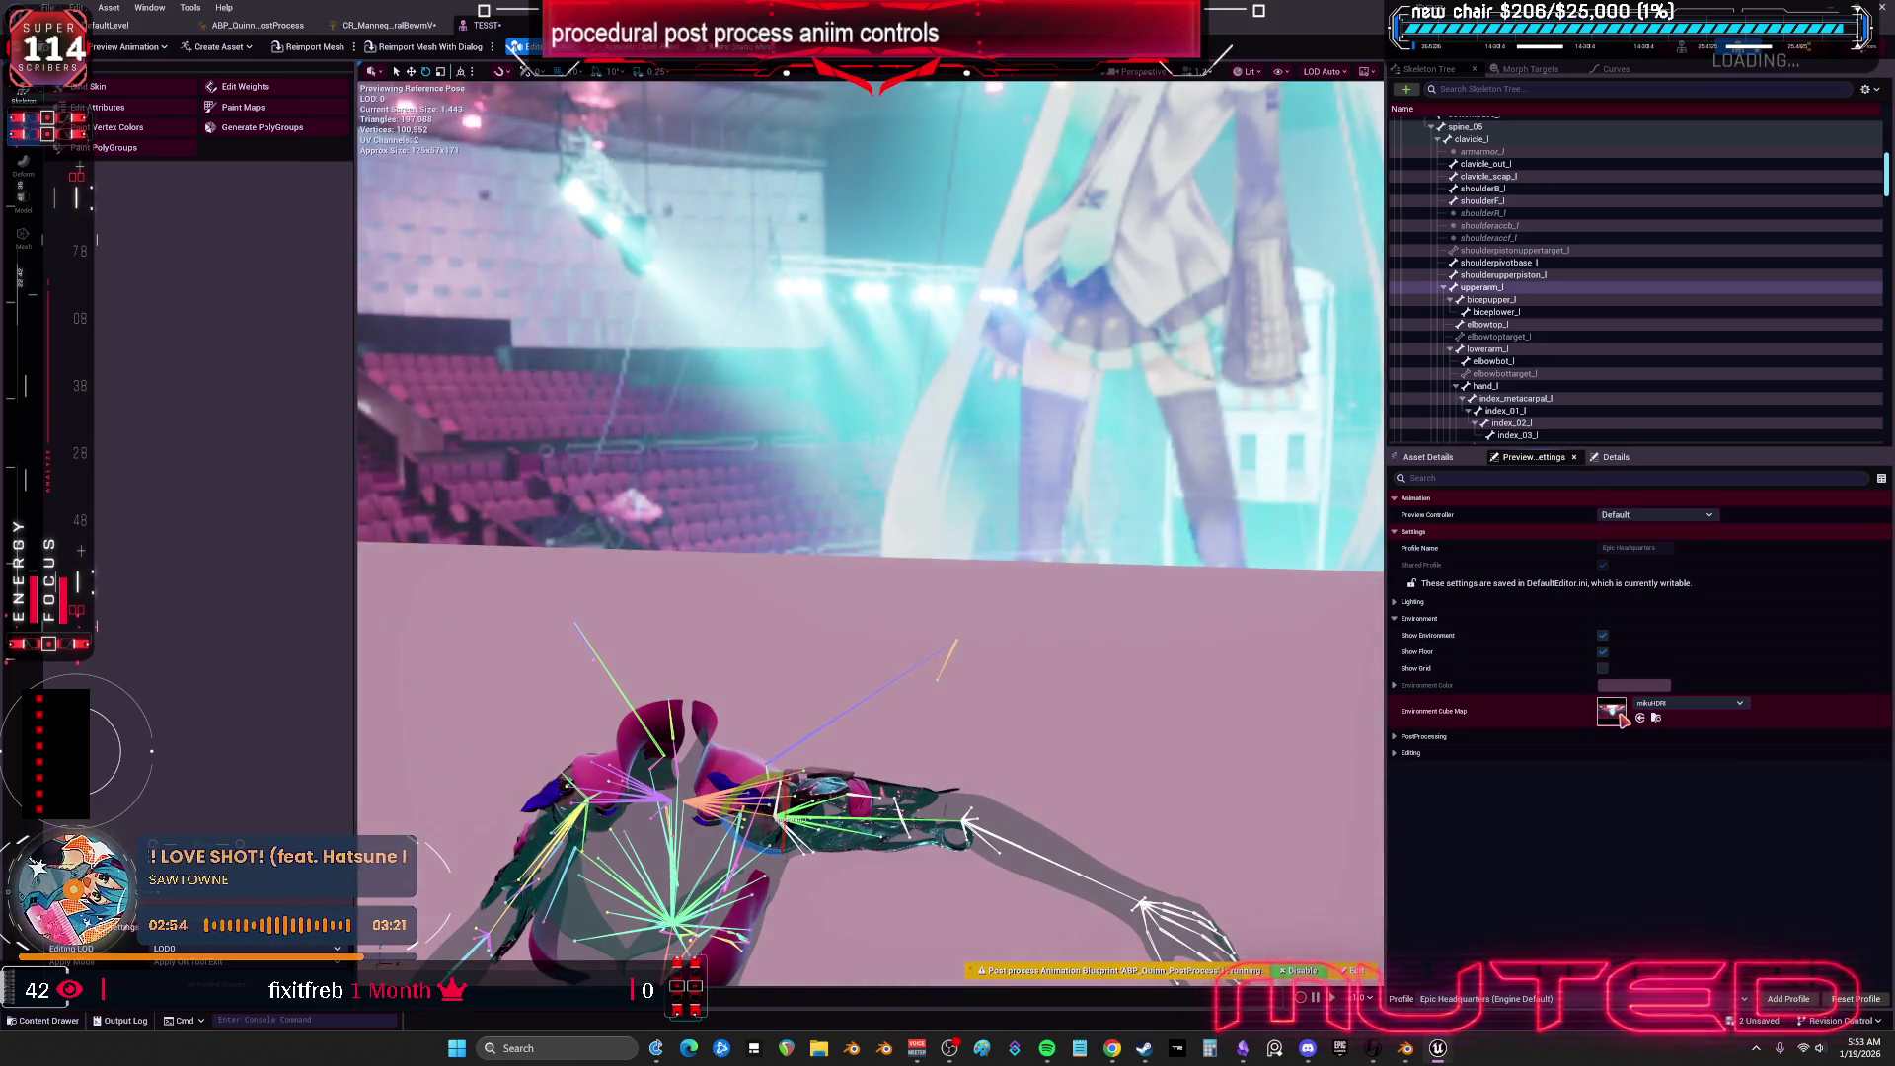
{"action": "double_click", "coordinate": [1615, 713]}
{"action": "left_click_drag", "start_coordinate": [1117, 452], "coordinate": [1062, 293]}
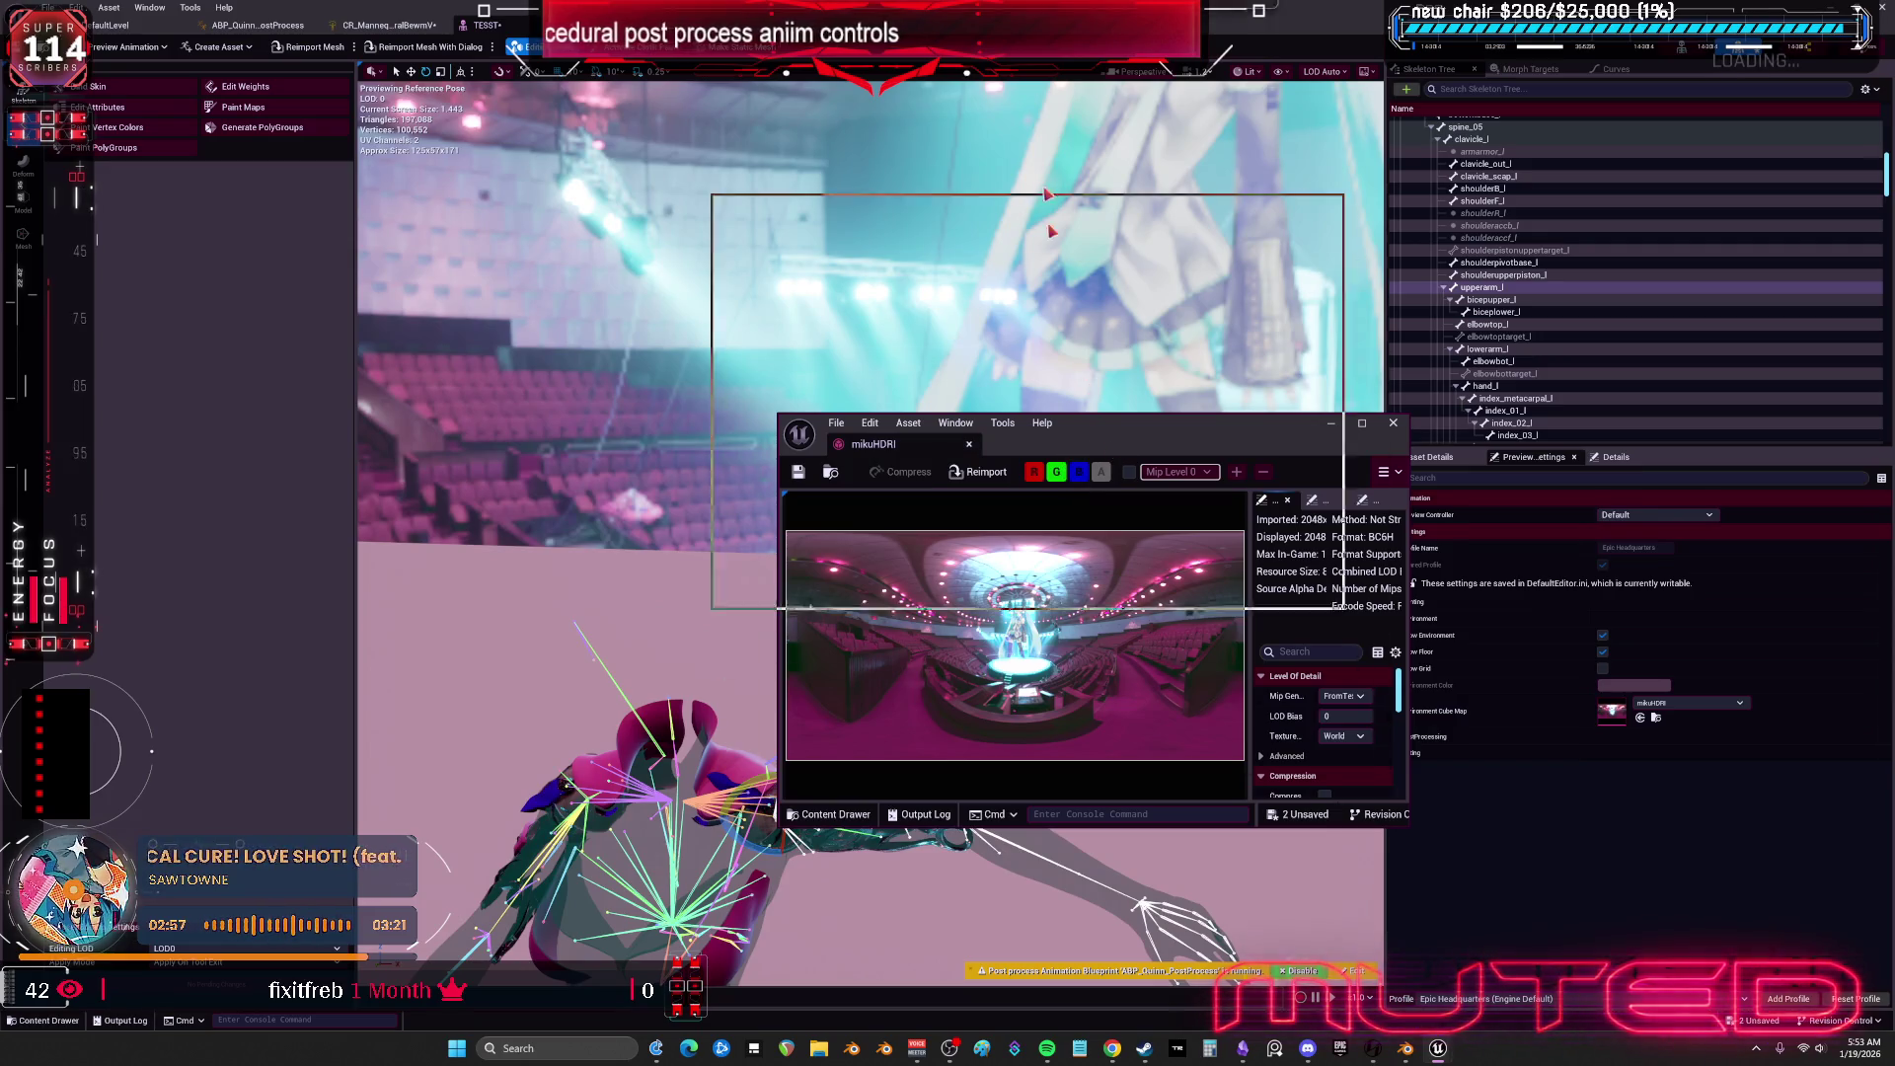
Save with Ctrl+S, shrink the mikuHDRI window, and orbit around the character against the stage.
{"action": "double_click", "coordinate": [1062, 293]}
{"action": "key", "text": "ctrl+s"}
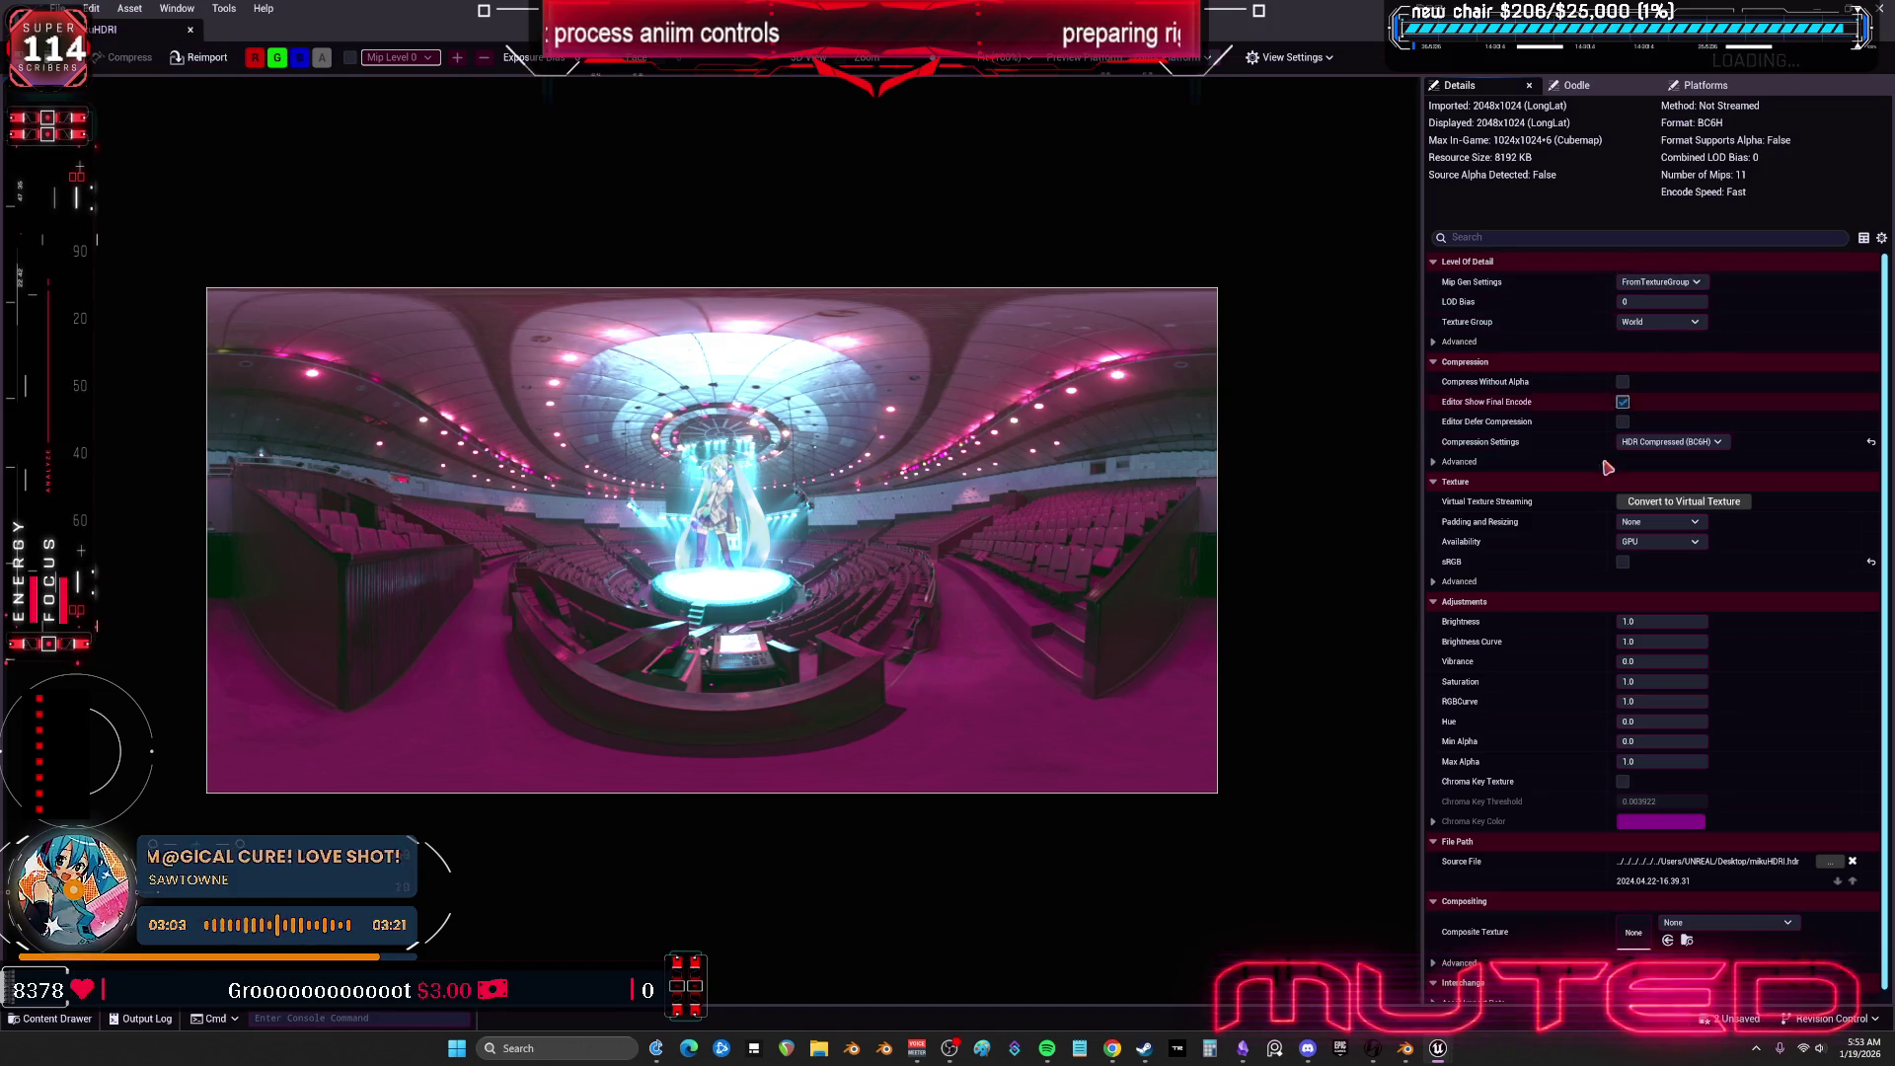
{"action": "scroll", "coordinate": [1525, 640], "scroll_direction": "down", "scroll_amount": 1}
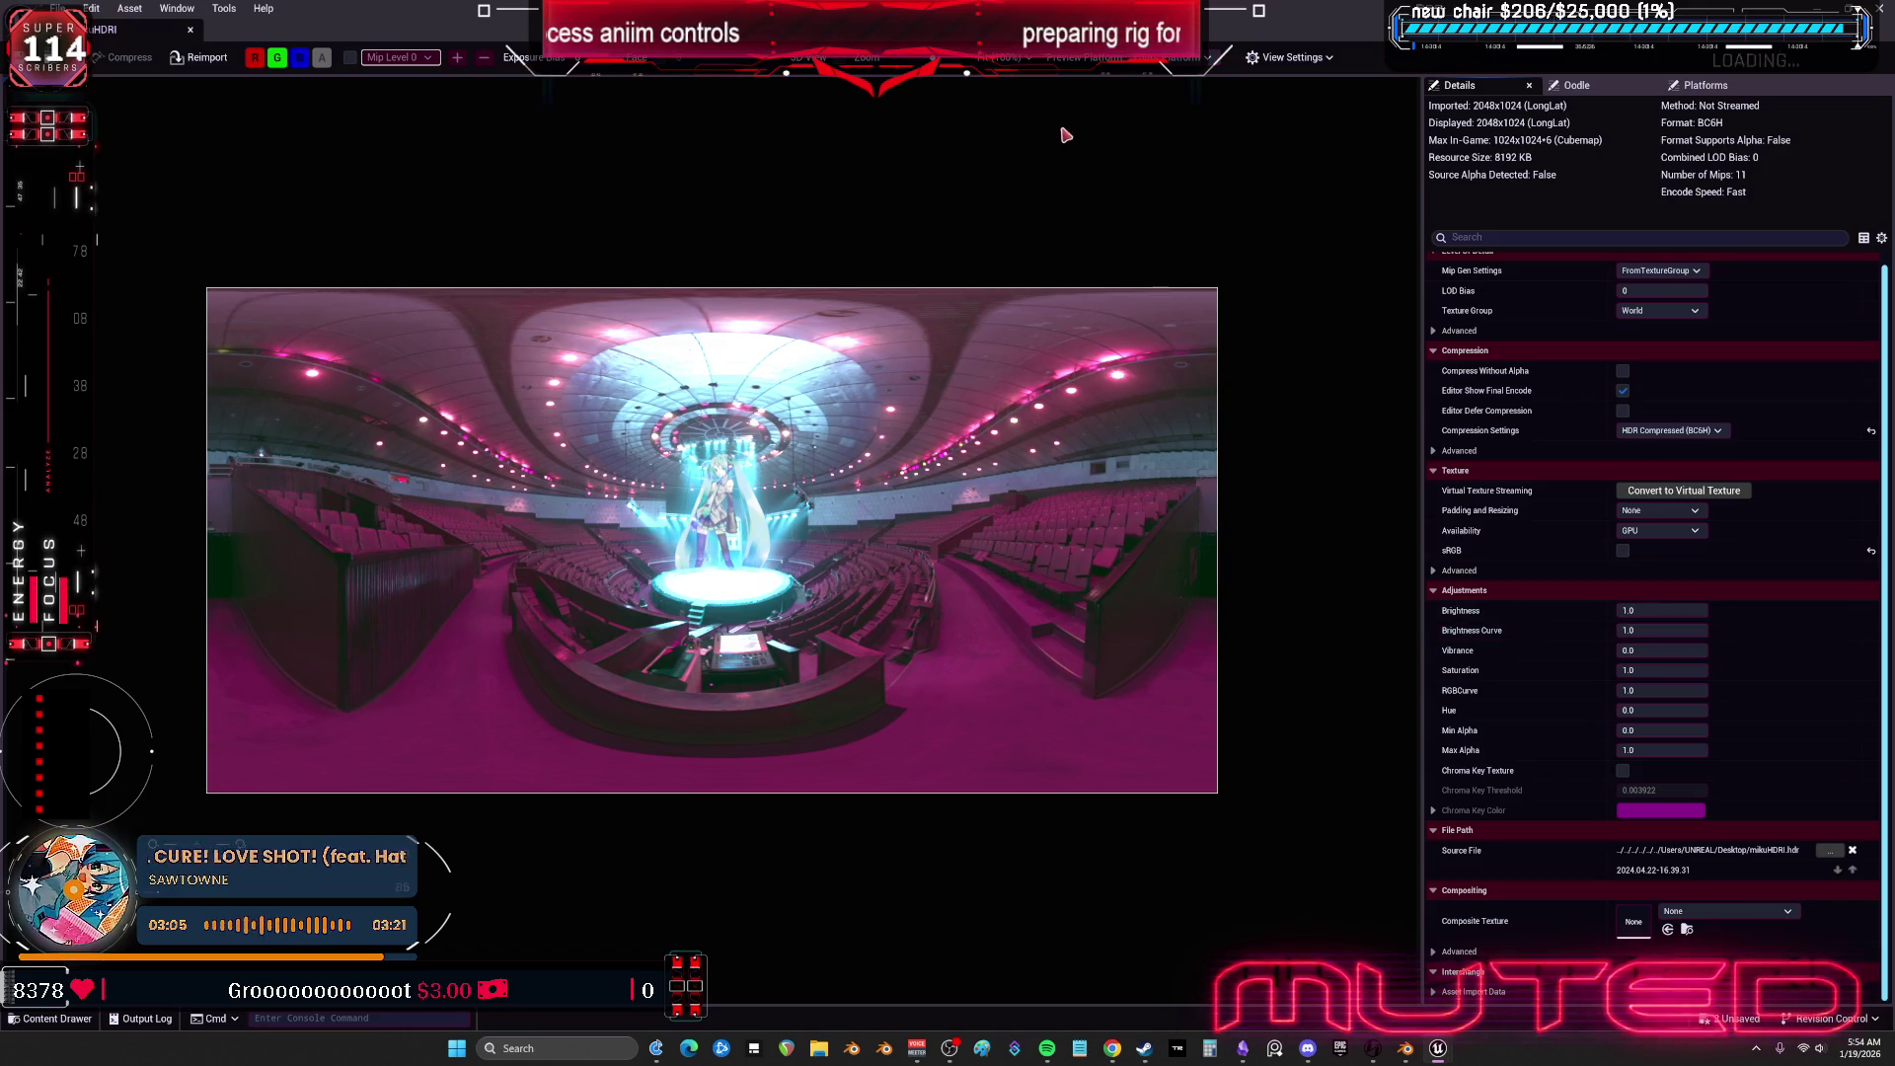
{"action": "left_click_drag", "start_coordinate": [1210, 15], "coordinate": [1210, 726]}
{"action": "mouse_move", "coordinate": [1005, 436]}
{"action": "left_mouse_down"}
{"action": "mouse_move", "coordinate": [869, 435]}
{"action": "mouse_move", "coordinate": [751, 470]}
{"action": "left_mouse_up"}
{"action": "left_click_drag", "start_coordinate": [1138, 617], "coordinate": [1138, 617]}
{"action": "scroll", "coordinate": [1125, 604], "scroll_direction": "up", "scroll_amount": 6}
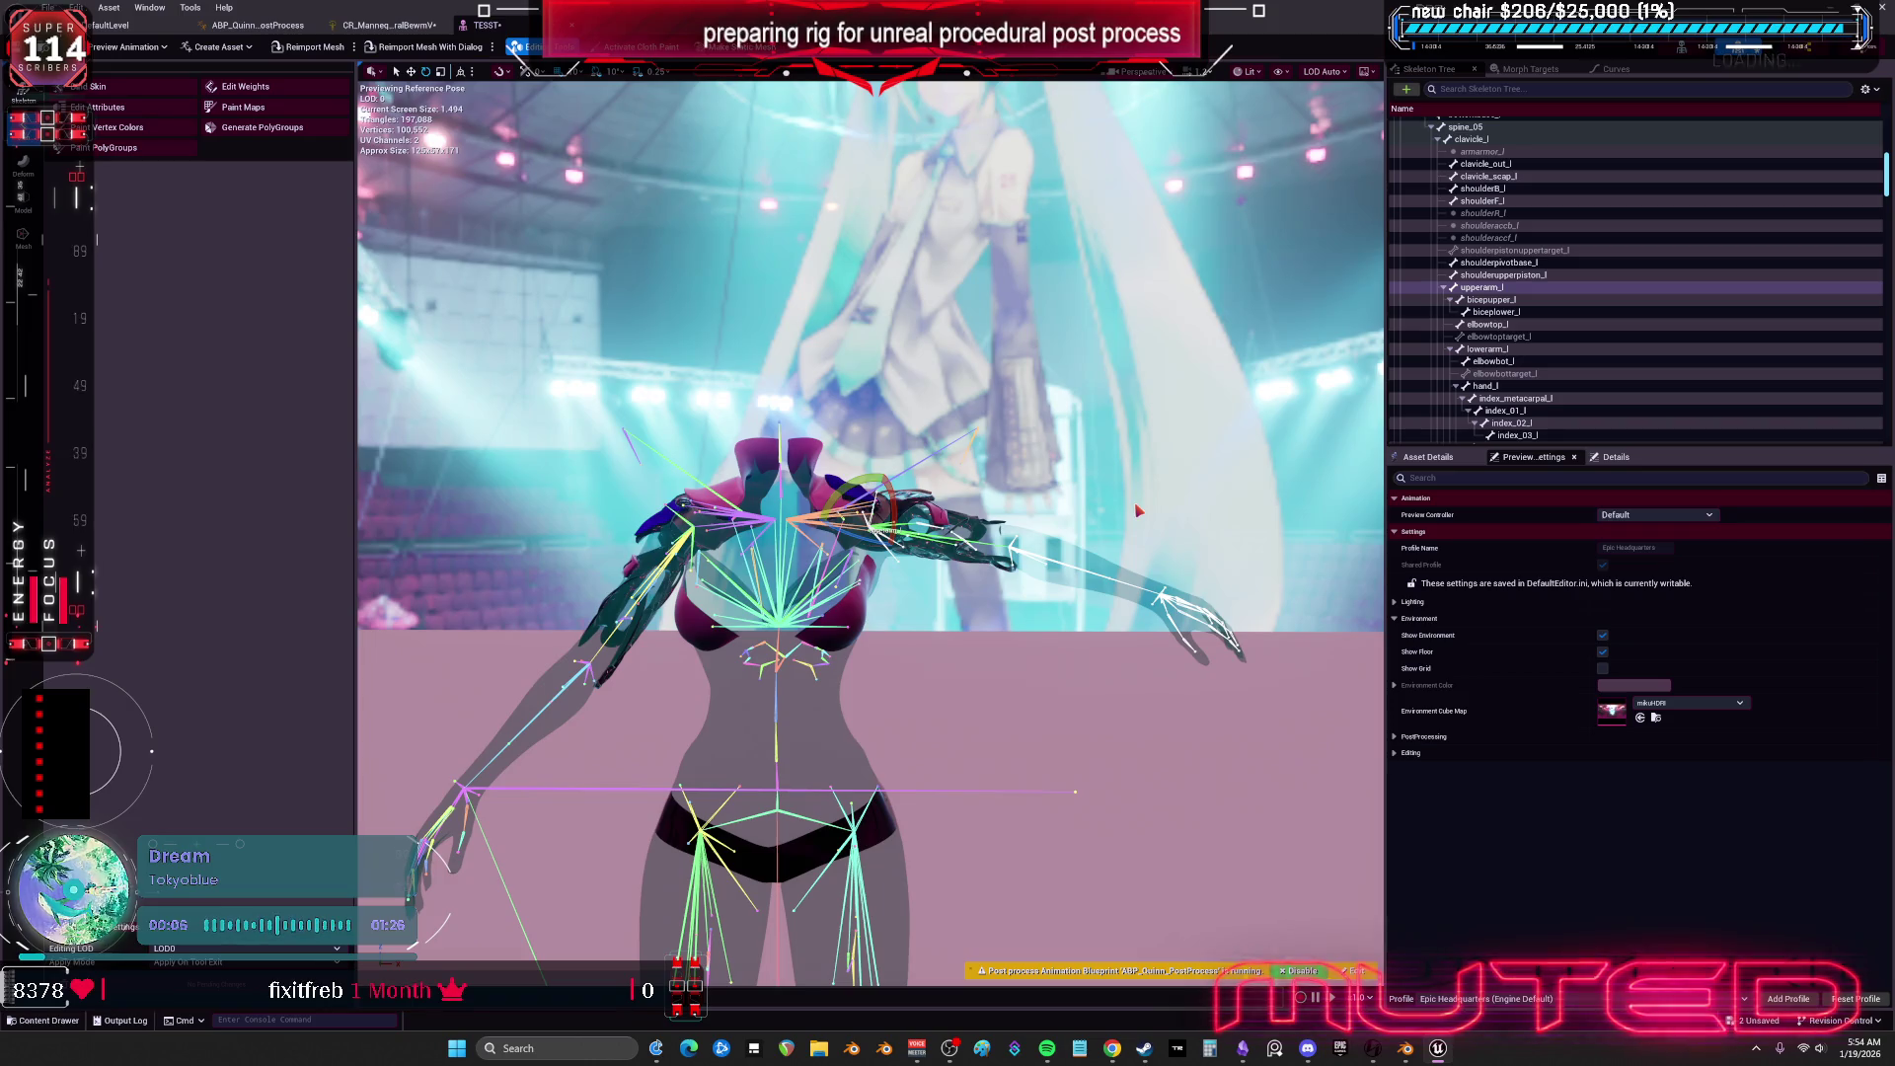
Expand the Lighting options and turn the HDRI backdrop with Lighting Rig Rotation.
{"action": "left_click", "coordinate": [1397, 737]}
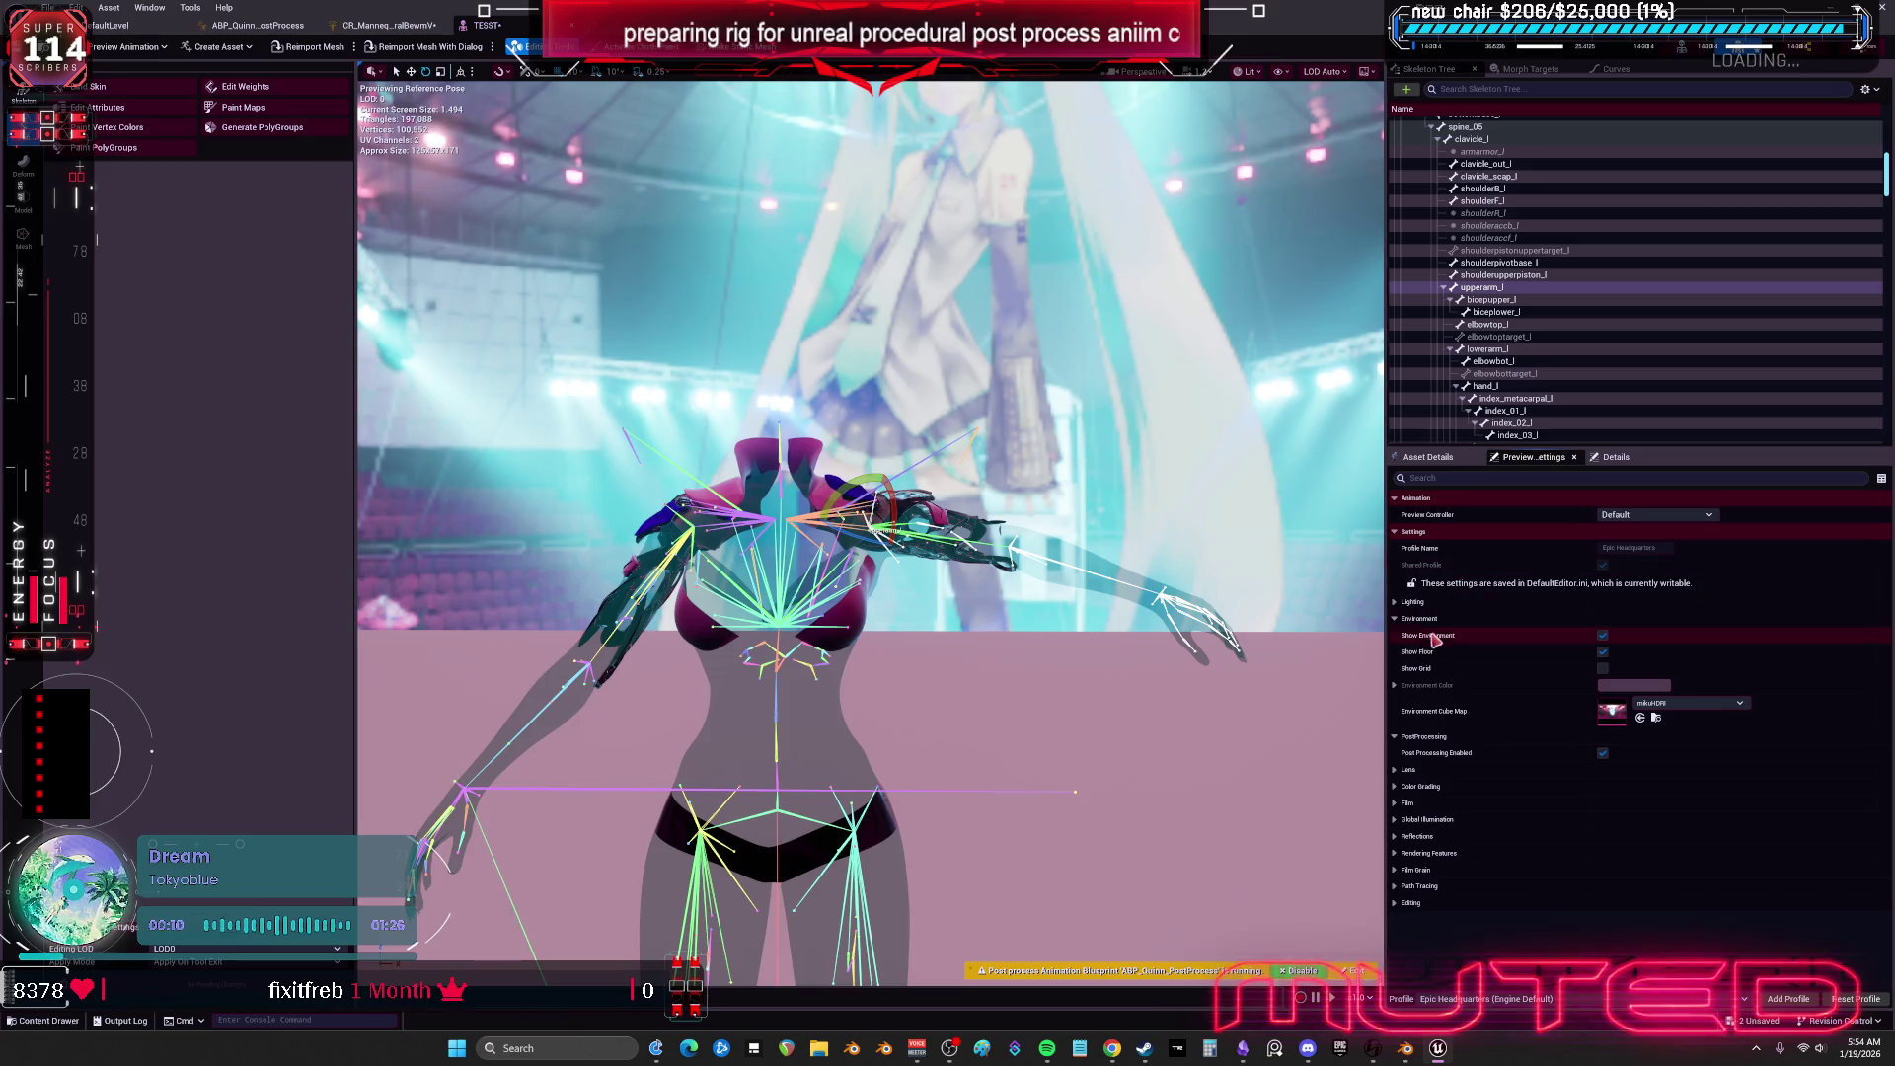
{"action": "left_click", "coordinate": [1395, 602]}
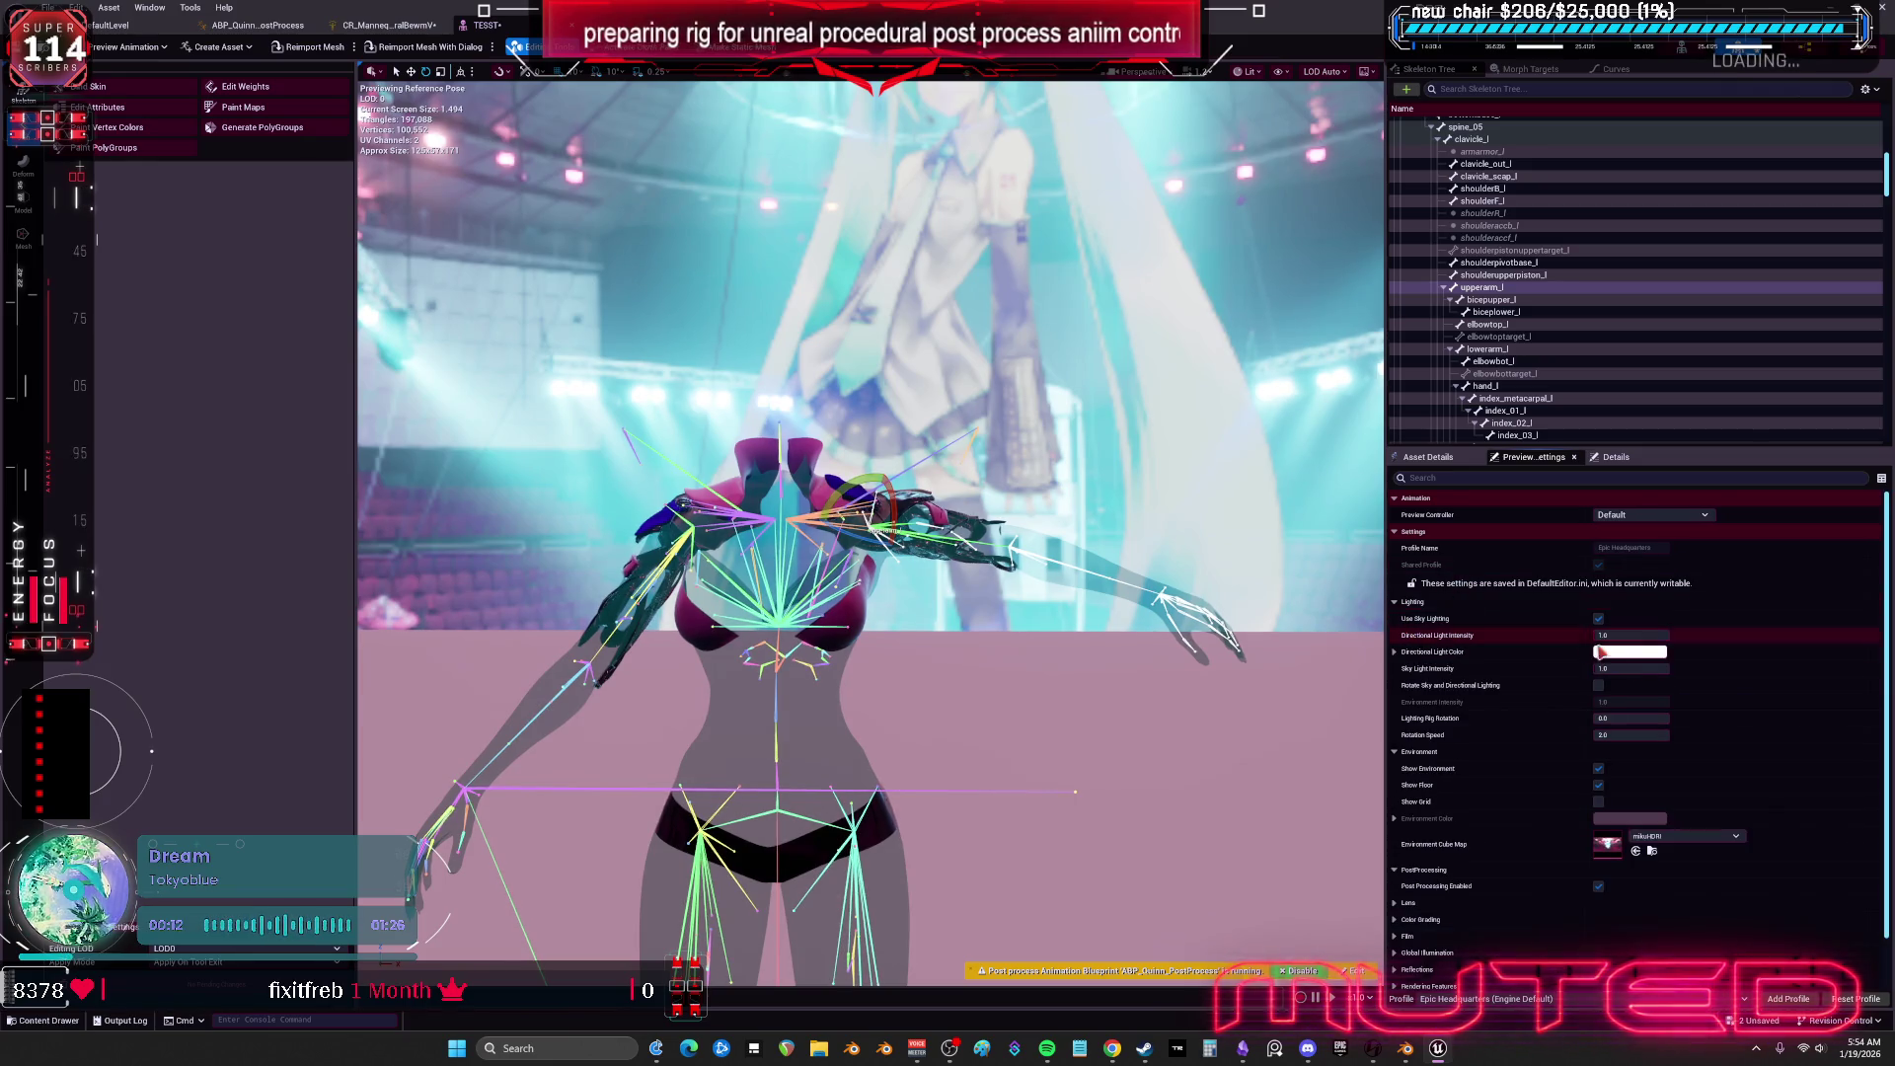
{"action": "left_click_drag", "start_coordinate": [1631, 718], "coordinate": [1698, 718]}
{"action": "left_click", "coordinate": [1631, 735]}
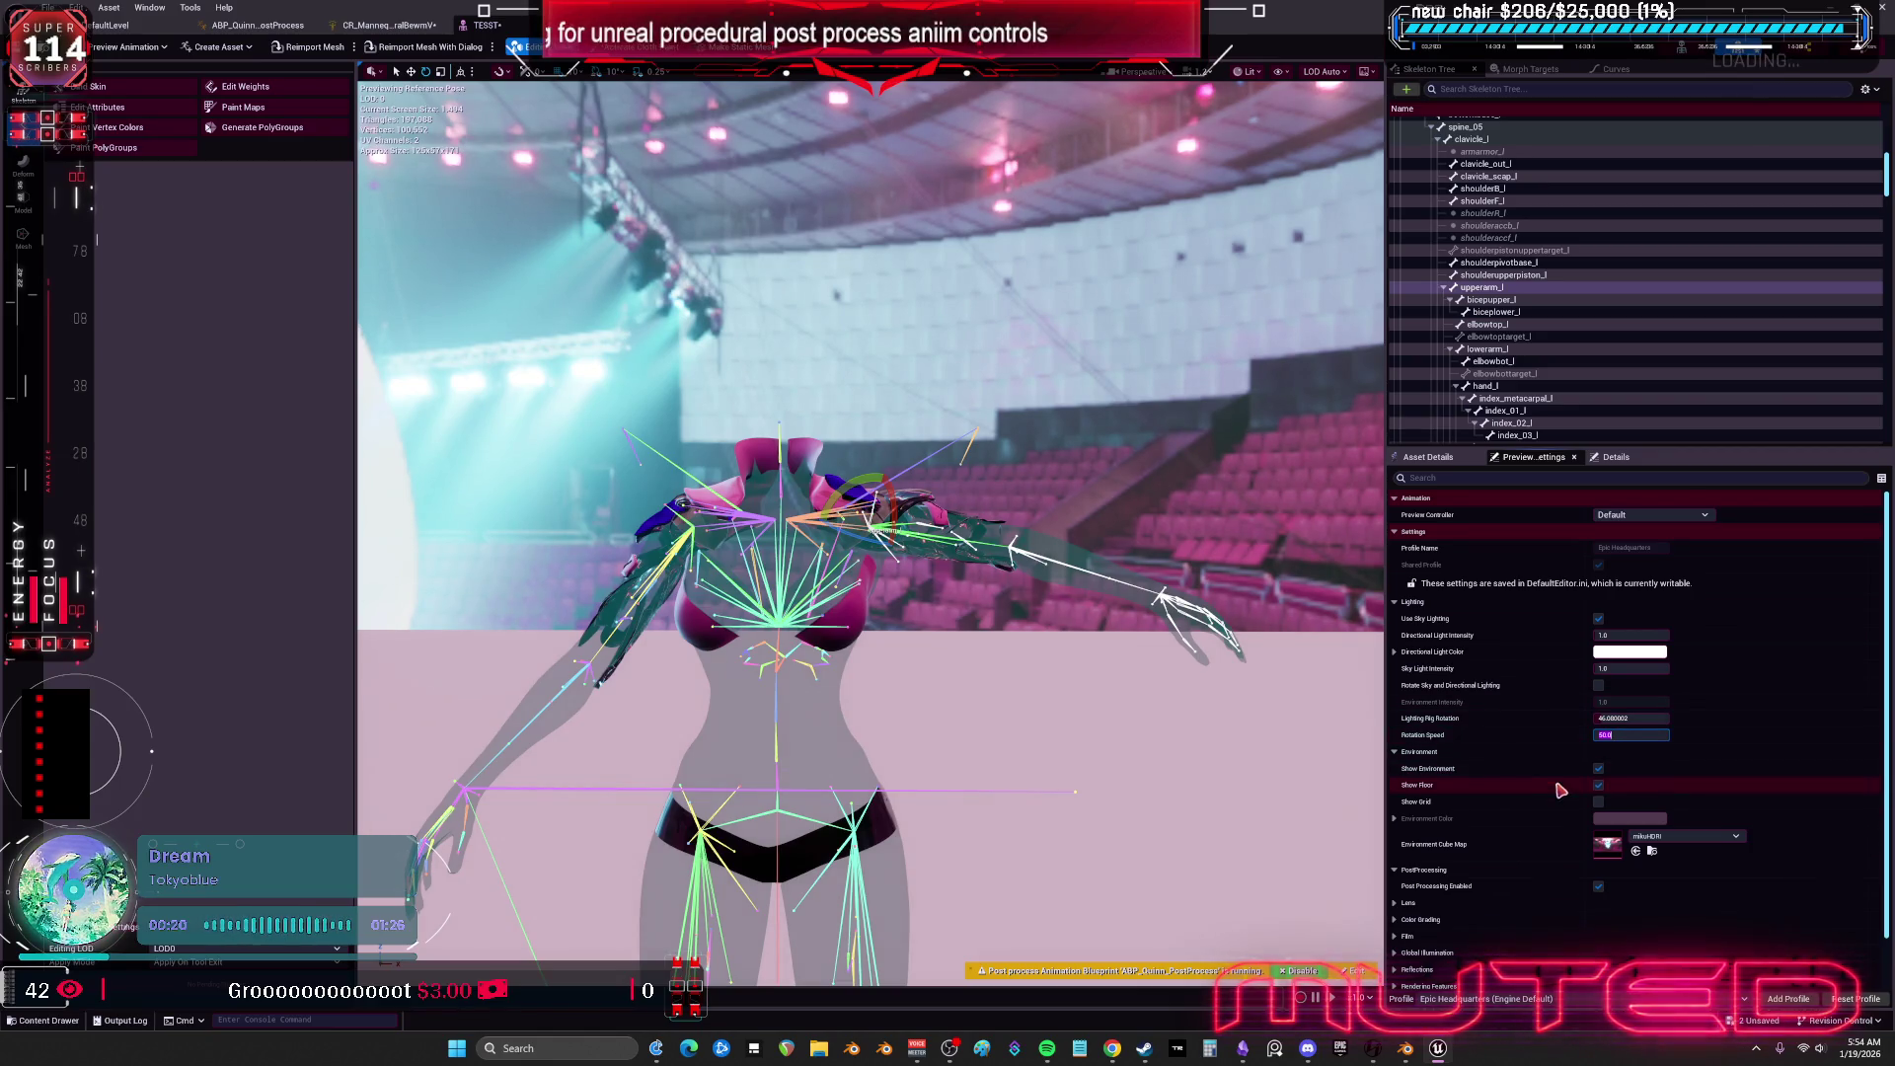
Hide the preview floor and enable Rotate Sky and Directional Lighting at a lower rotation speed.
{"action": "left_click", "coordinate": [1599, 785]}
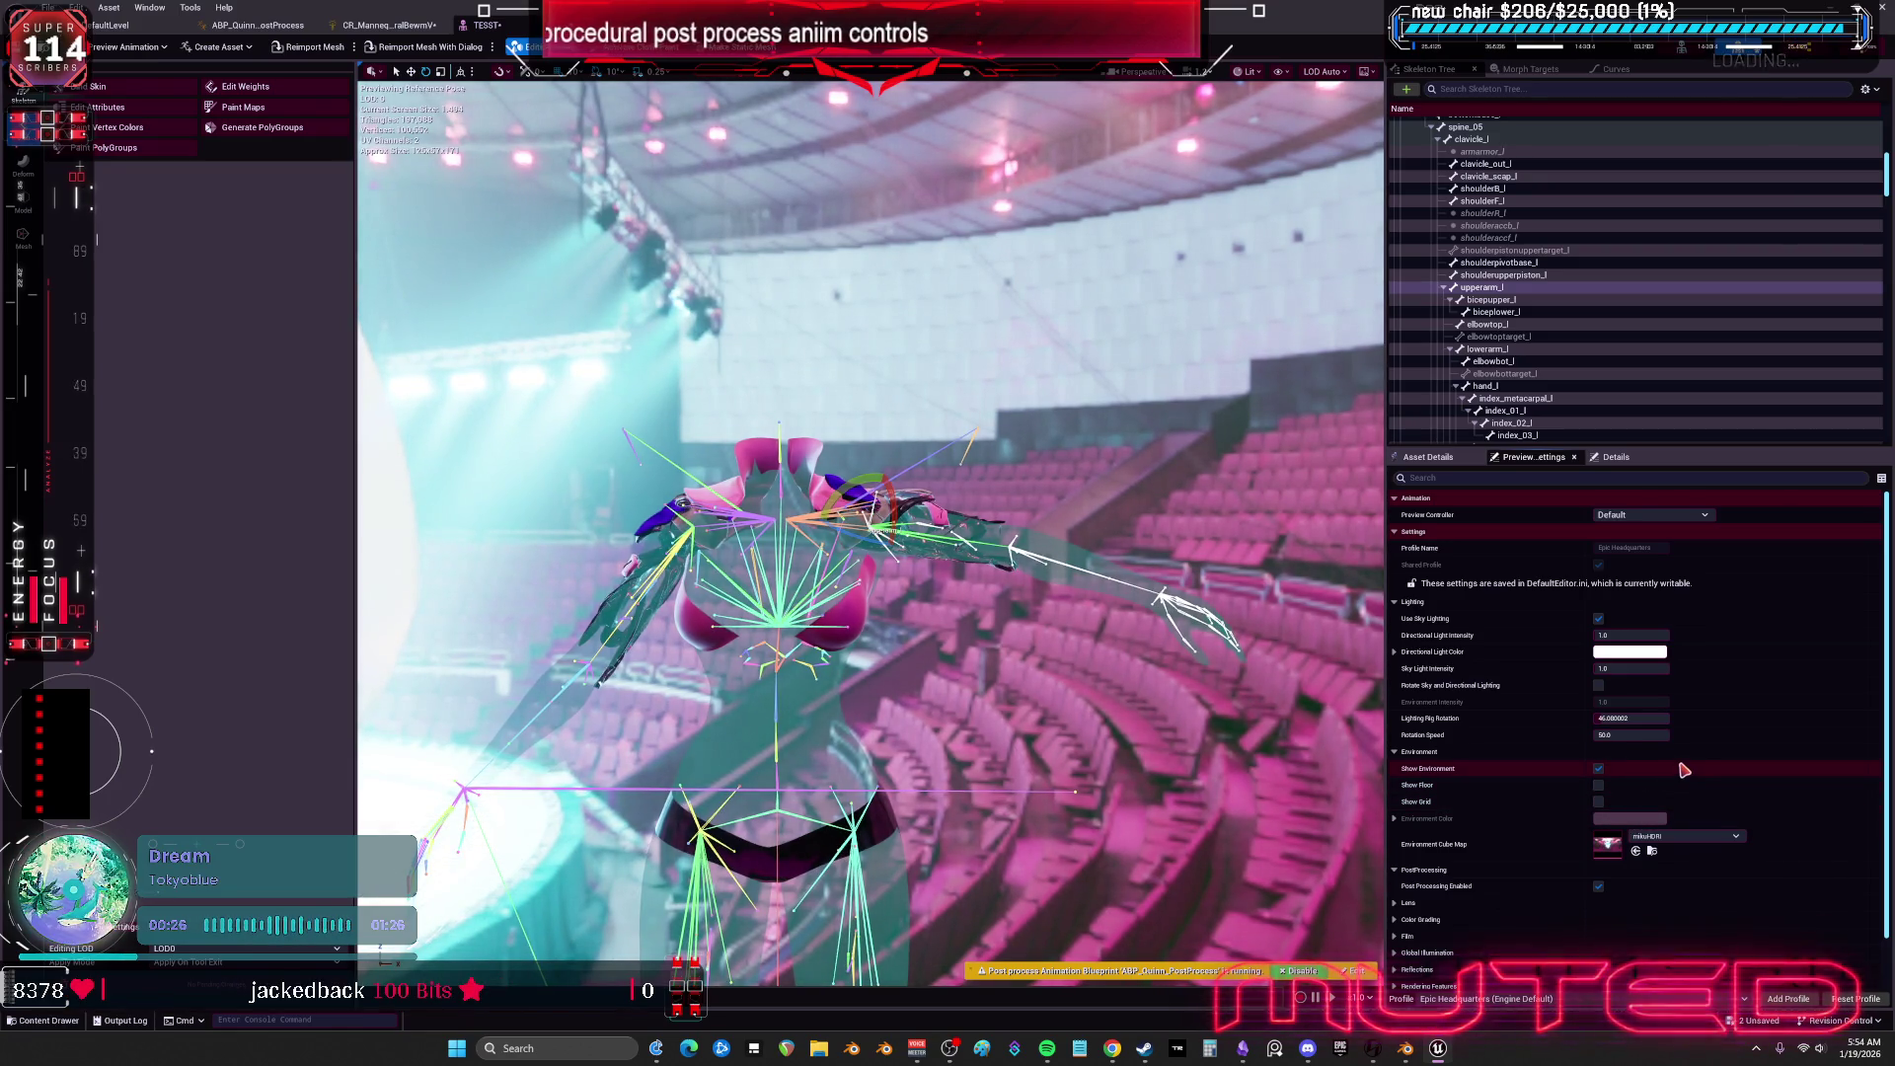
{"action": "left_click", "coordinate": [1599, 685]}
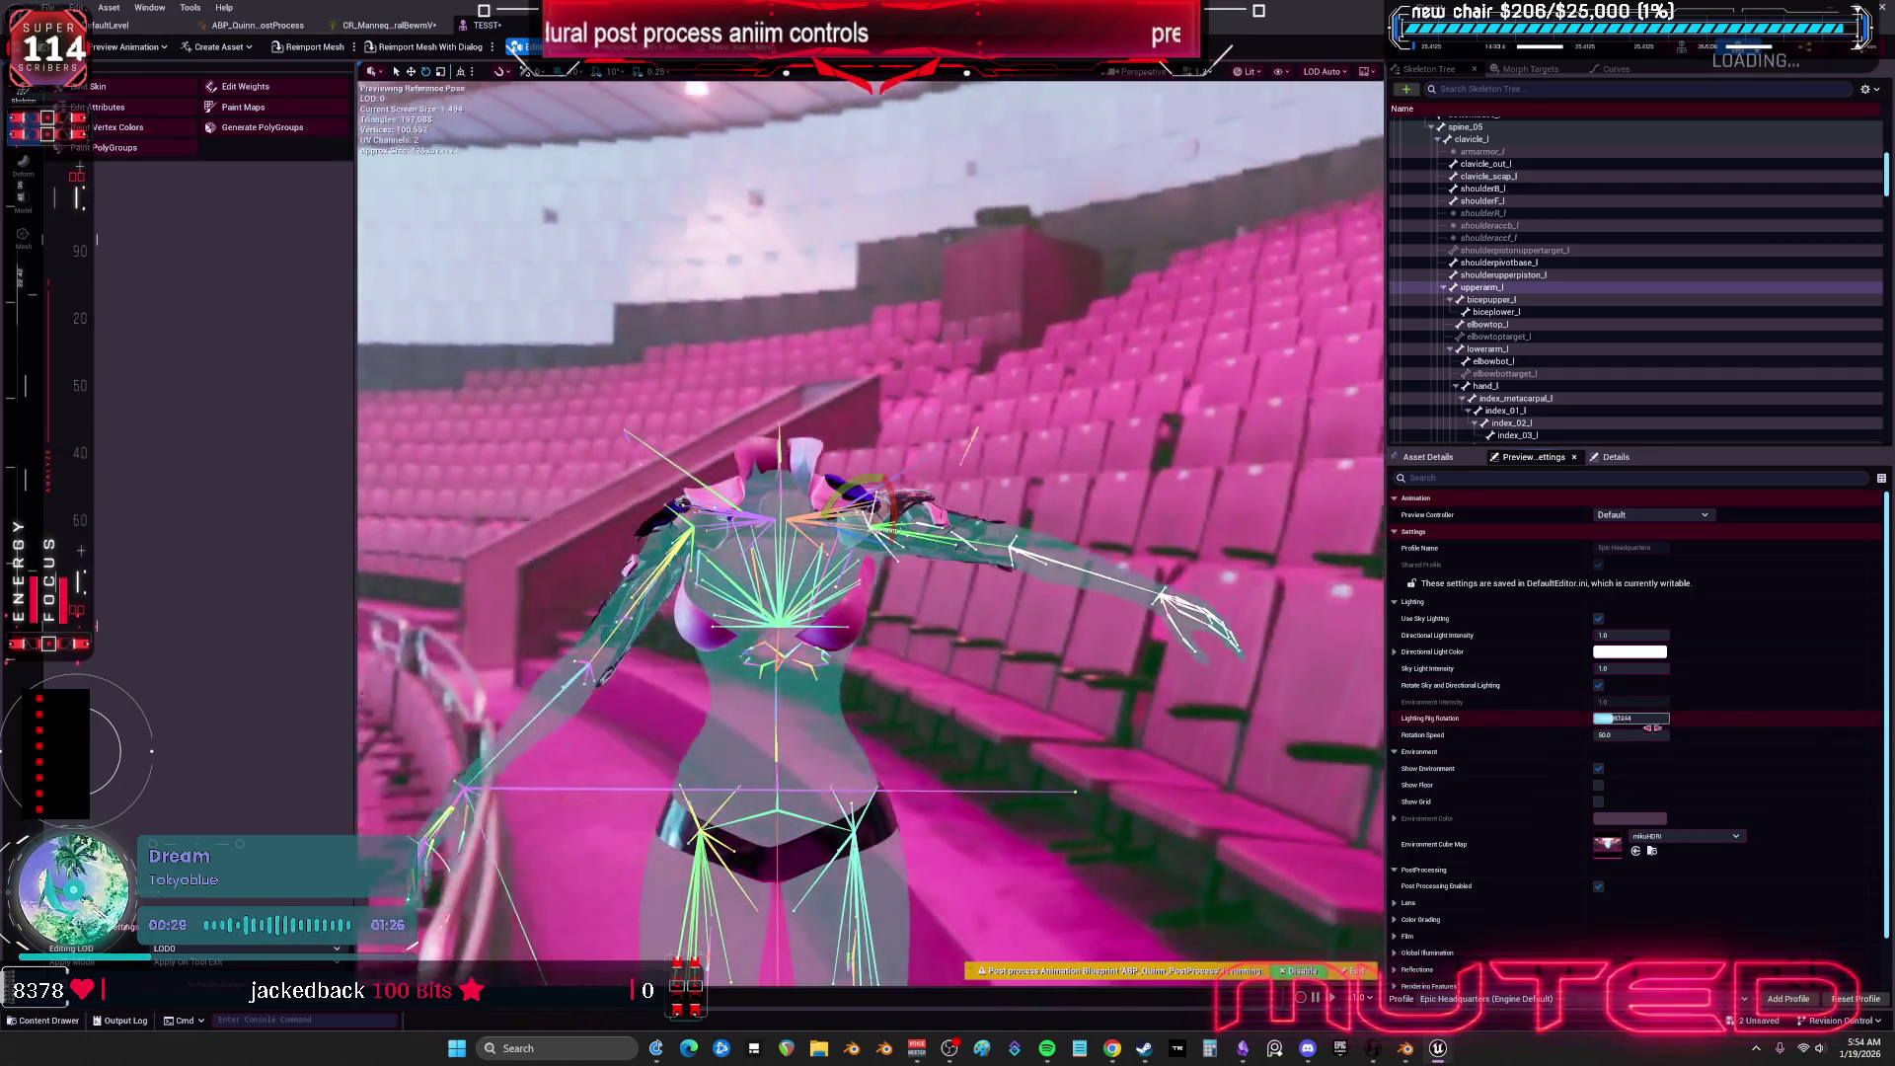
{"action": "left_click_drag", "start_coordinate": [1629, 734], "coordinate": [1570, 734]}
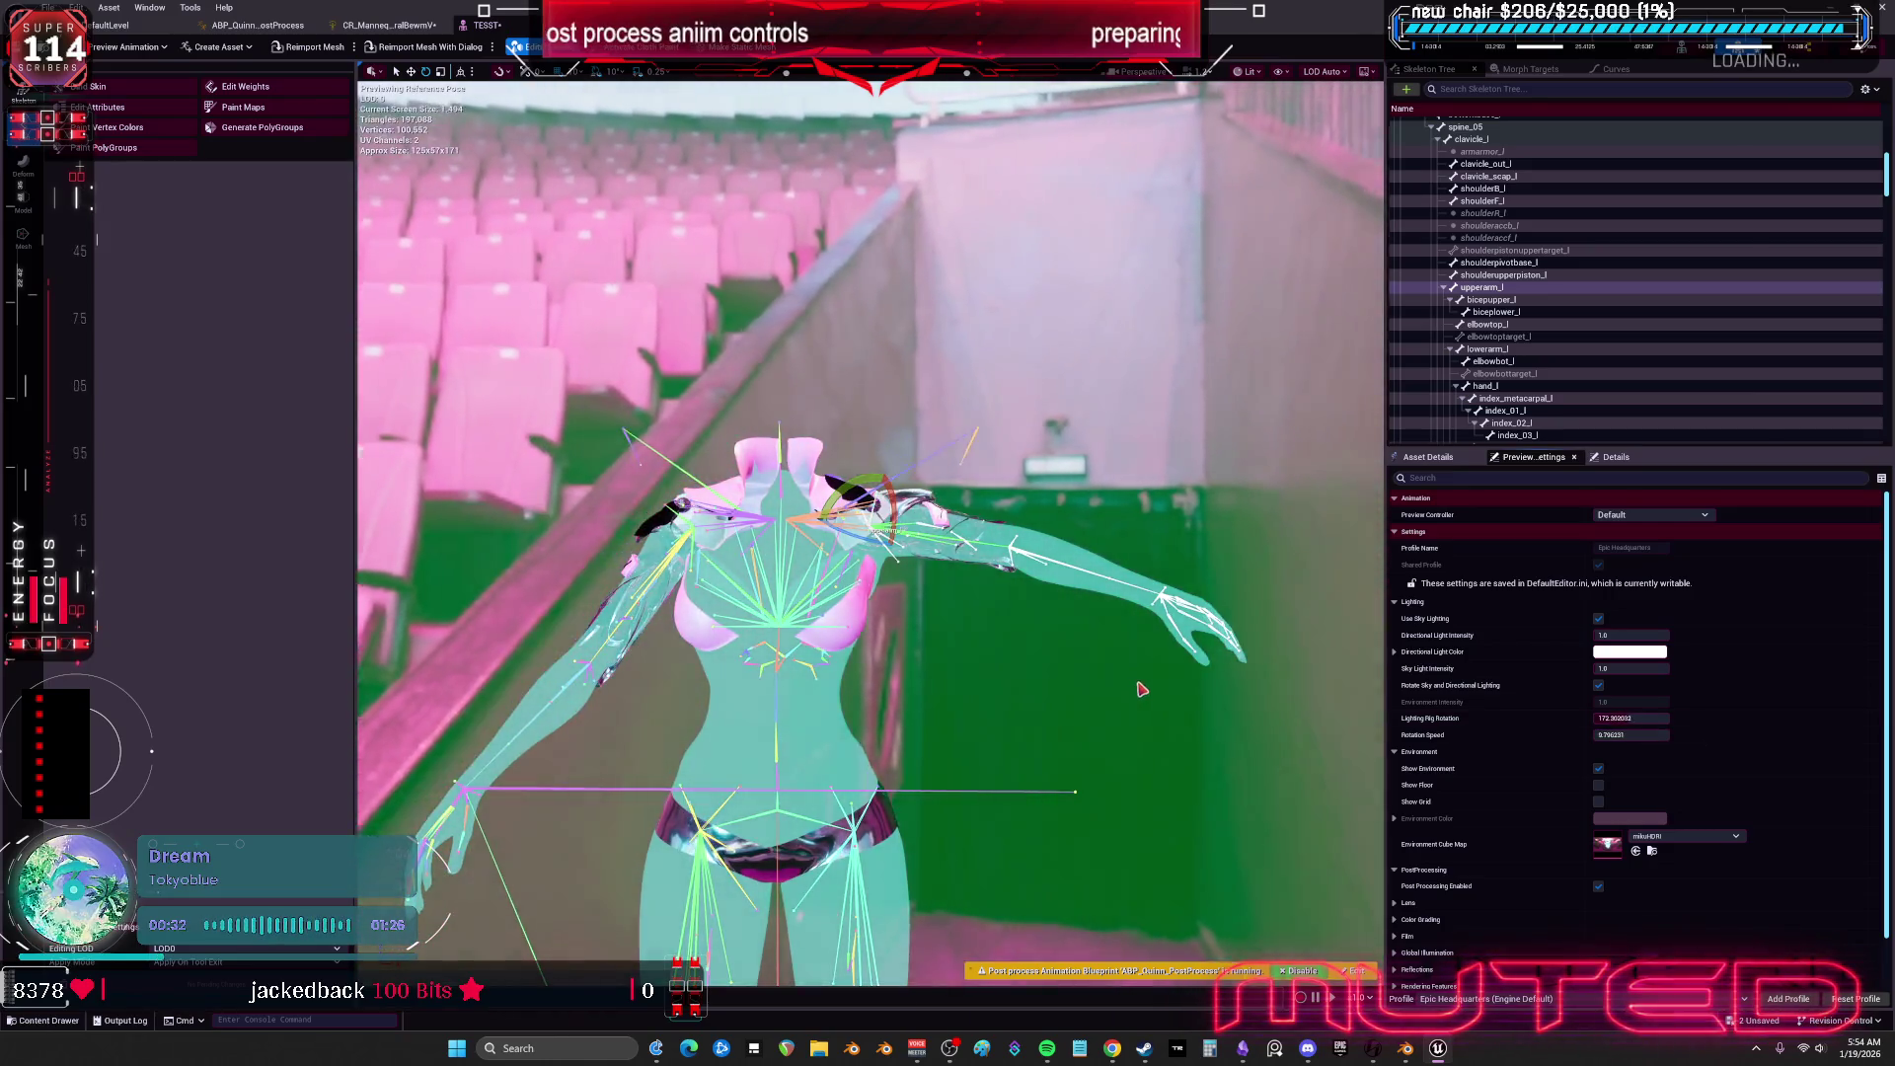
{"action": "scroll", "coordinate": [1142, 688], "scroll_direction": "down", "scroll_amount": 5}
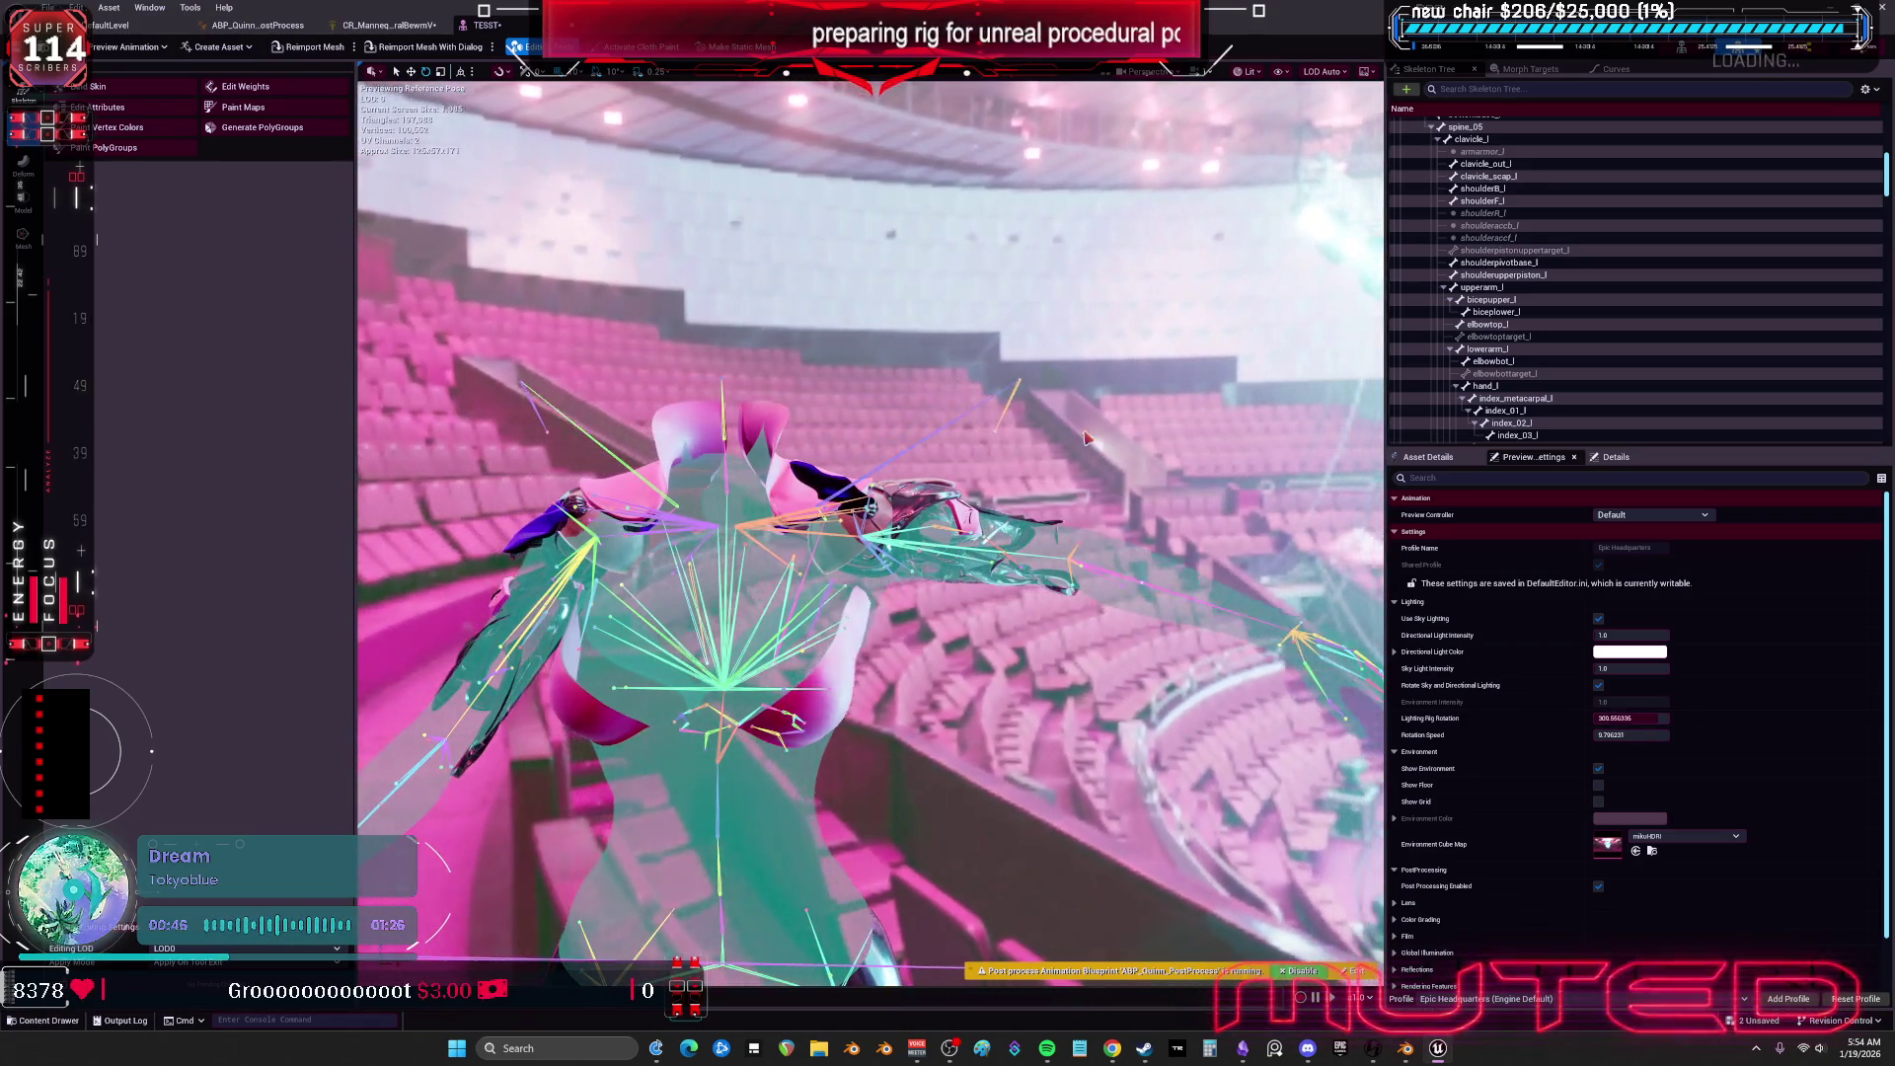
{"action": "left_click", "coordinate": [1406, 458]}
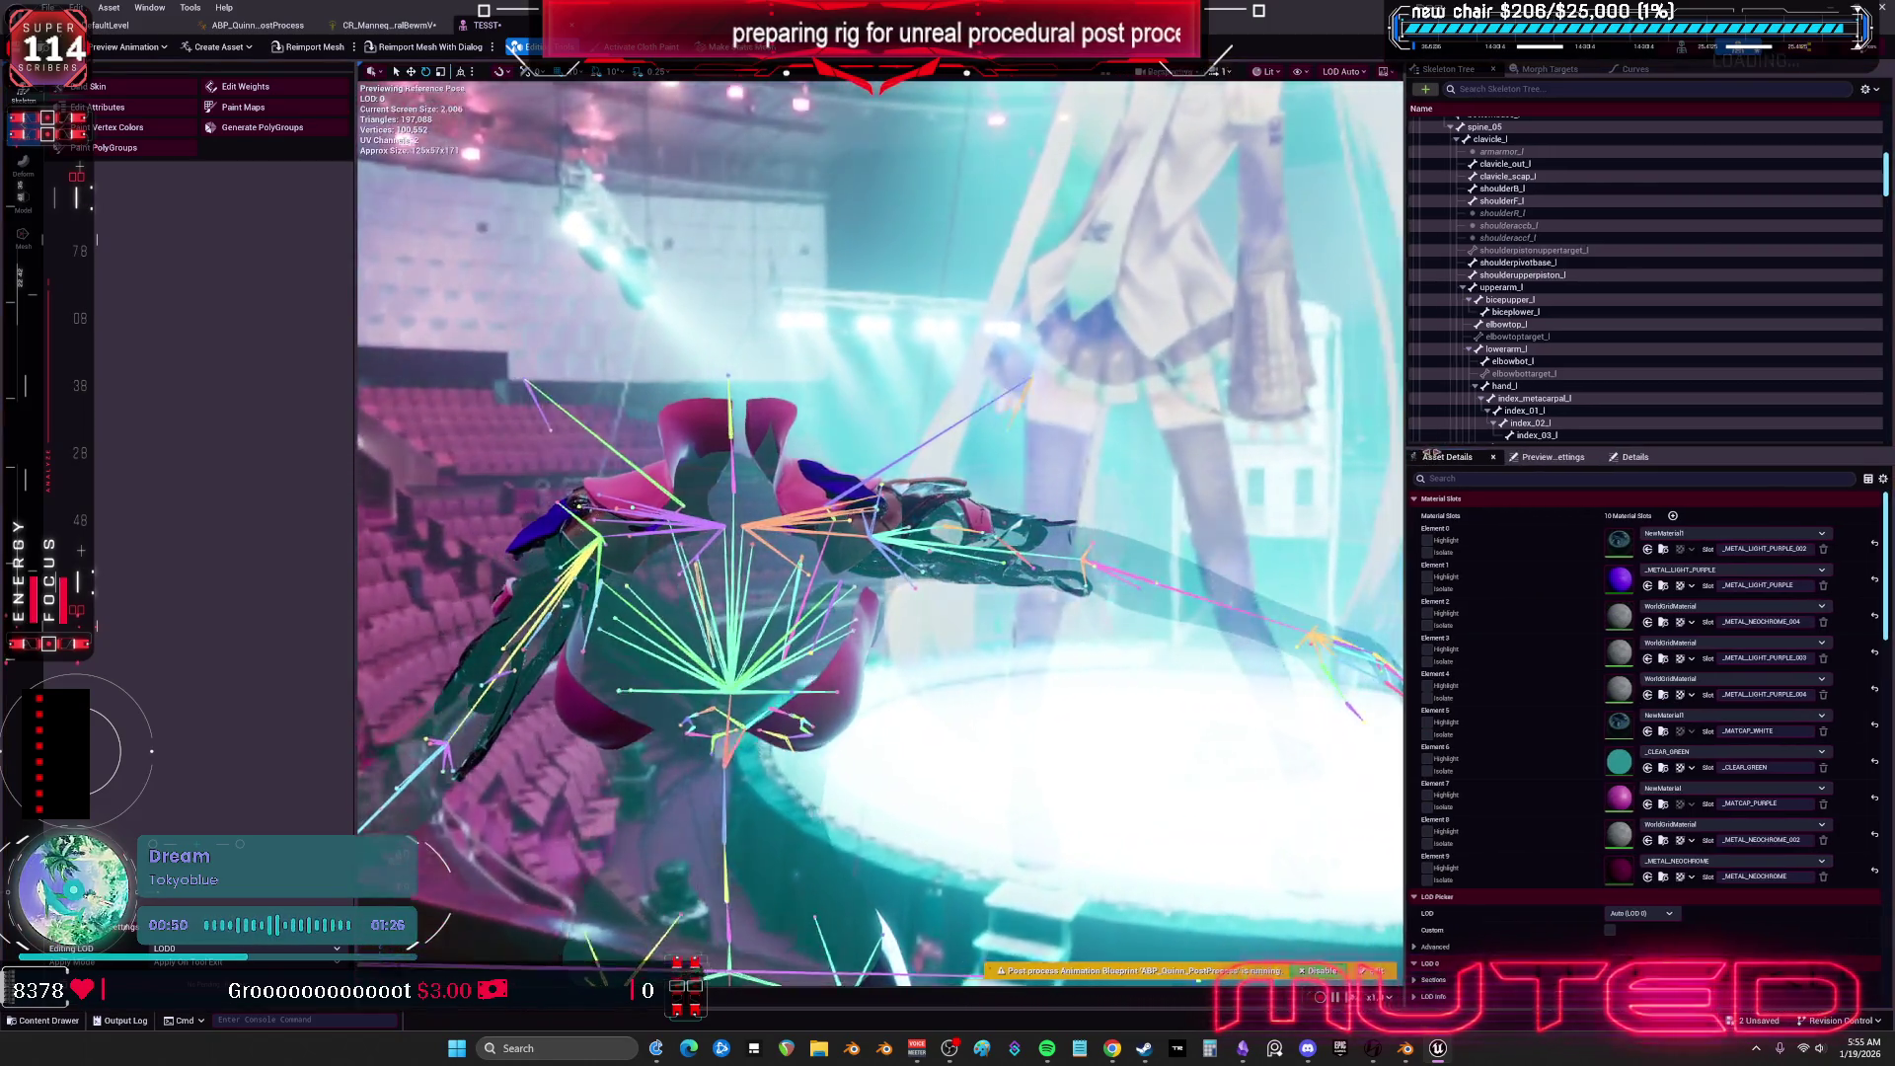
Set Rotation Speed to 0, turn off Rotate Sky and Directional Lighting, and set Lighting Rig Rotation to 242.
{"action": "left_click_drag", "start_coordinate": [1387, 456], "coordinate": [1534, 456]}
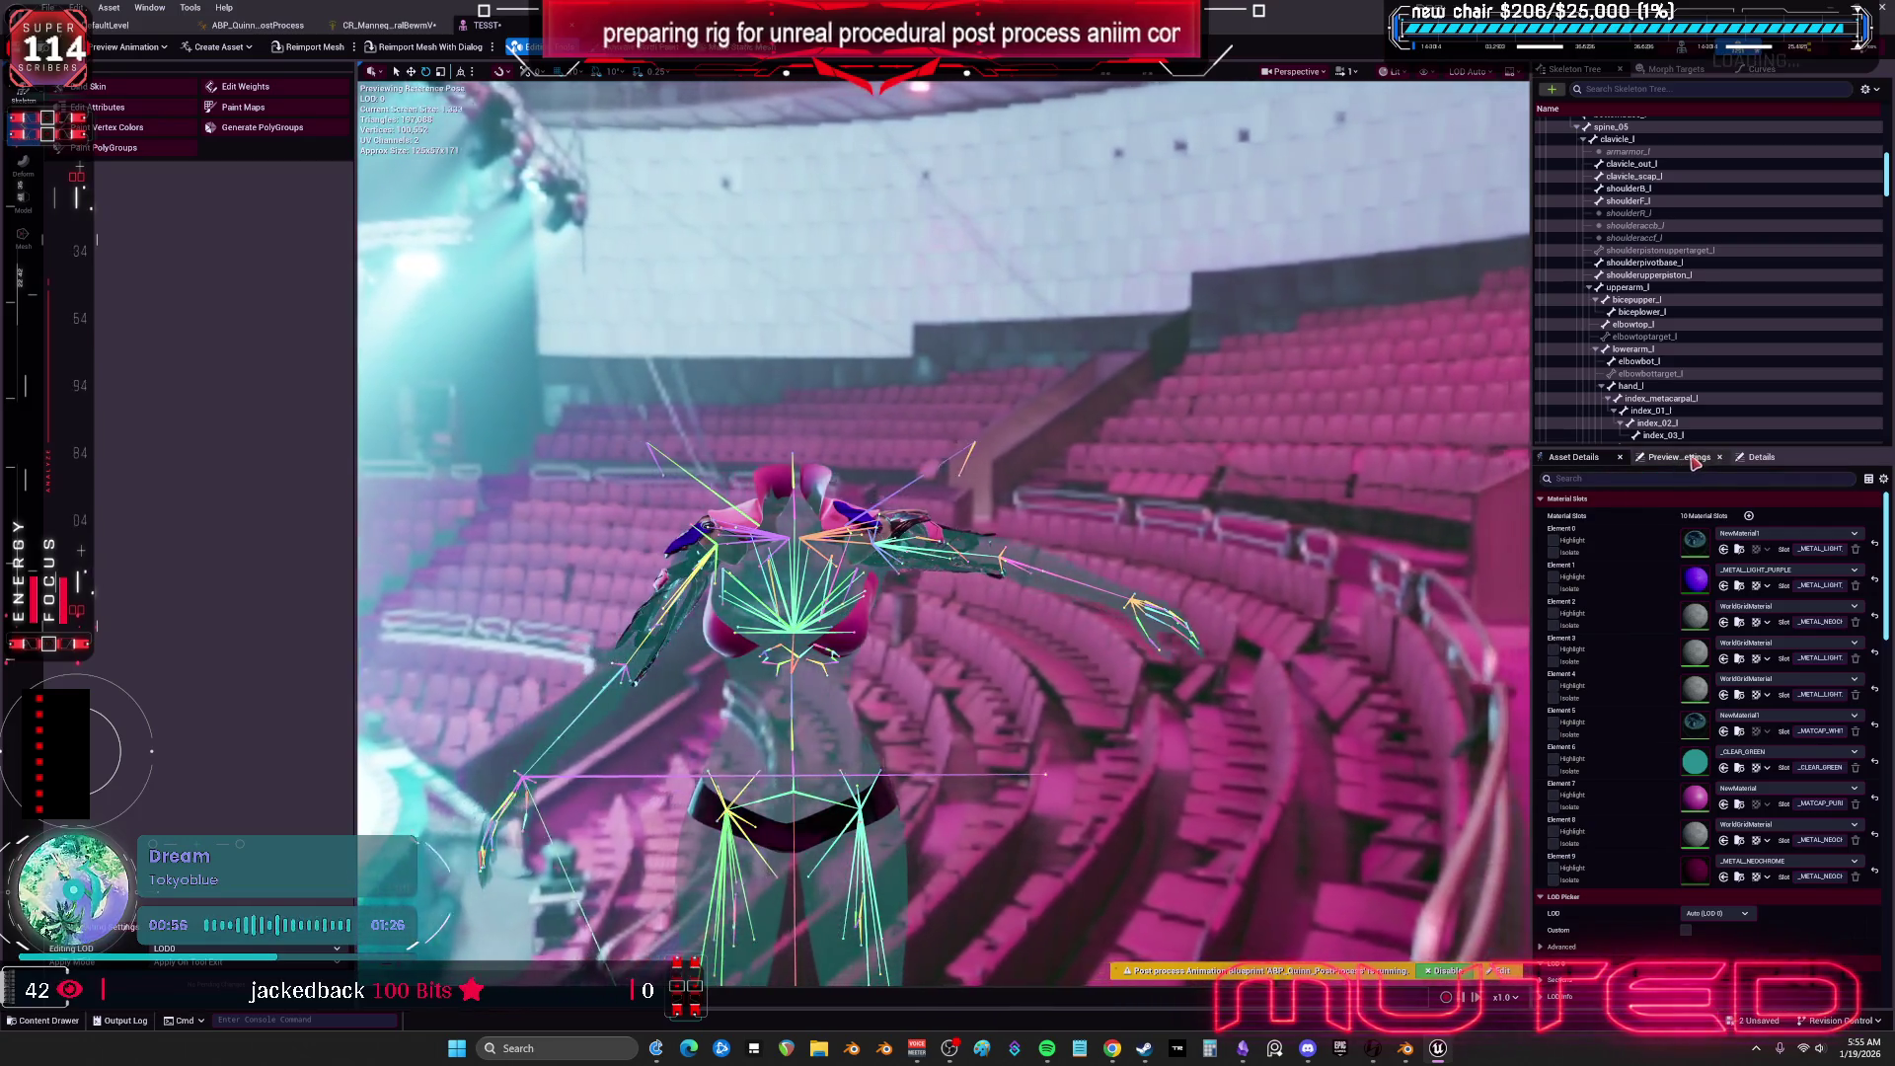
{"action": "left_click", "coordinate": [1678, 457]}
{"action": "left_click", "coordinate": [1718, 736]}
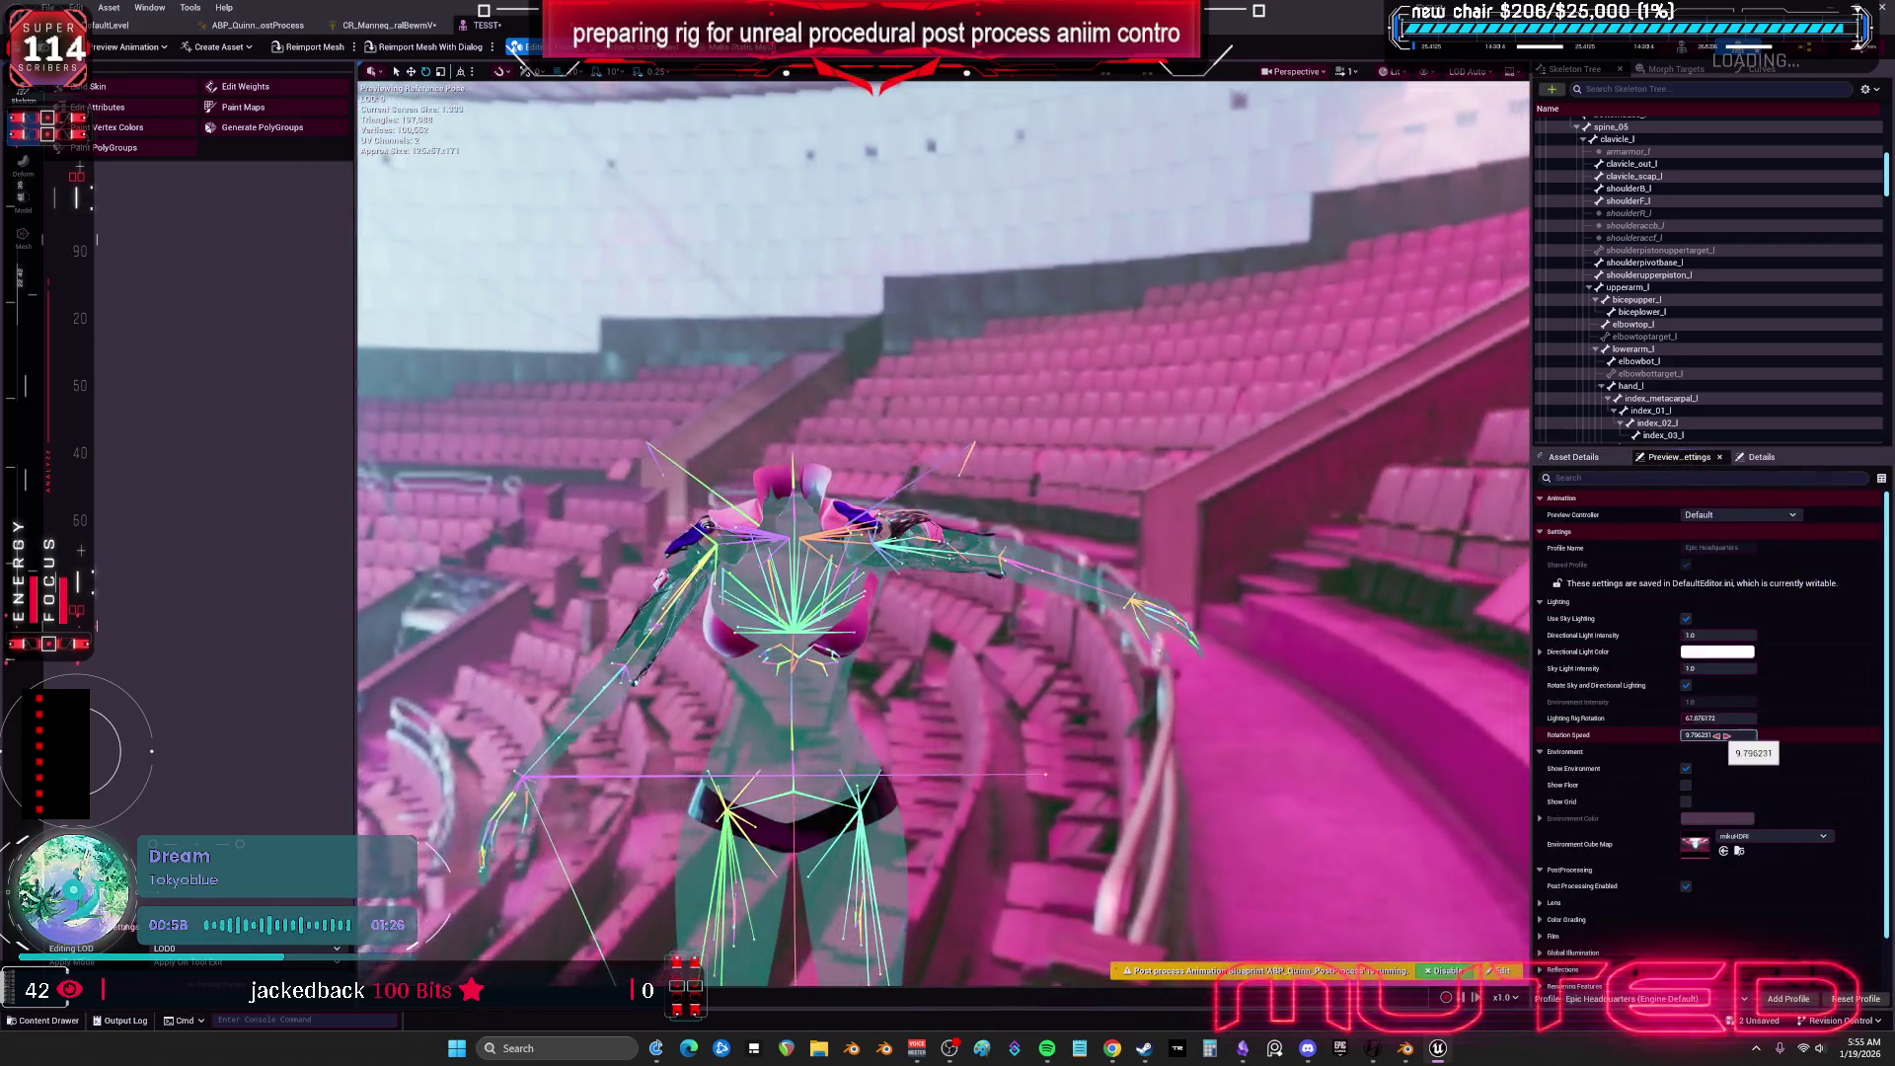
{"action": "type", "text": "0"}
{"action": "key", "text": "Return"}
{"action": "left_click", "coordinate": [1686, 685]}
{"action": "left_click", "coordinate": [1723, 720]}
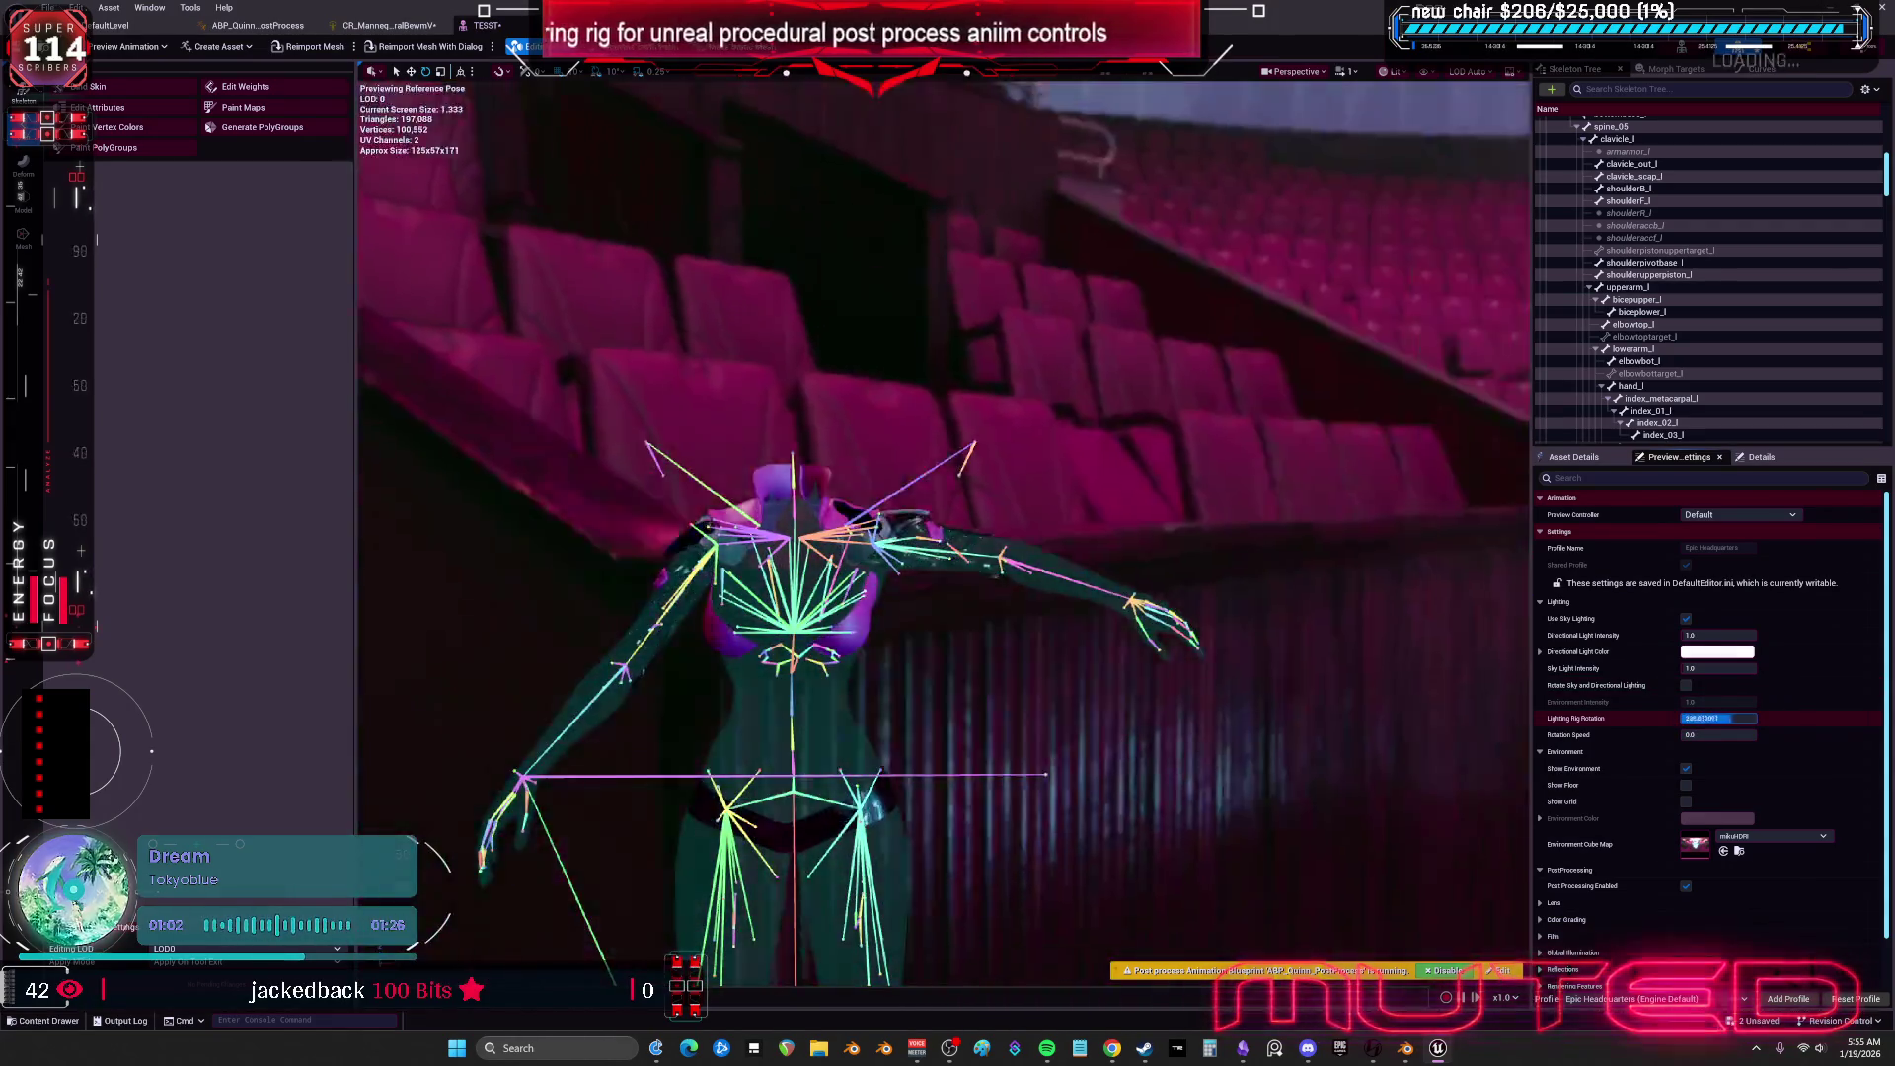
{"action": "left_click_drag", "start_coordinate": [1722, 719], "coordinate": [1703, 718]}
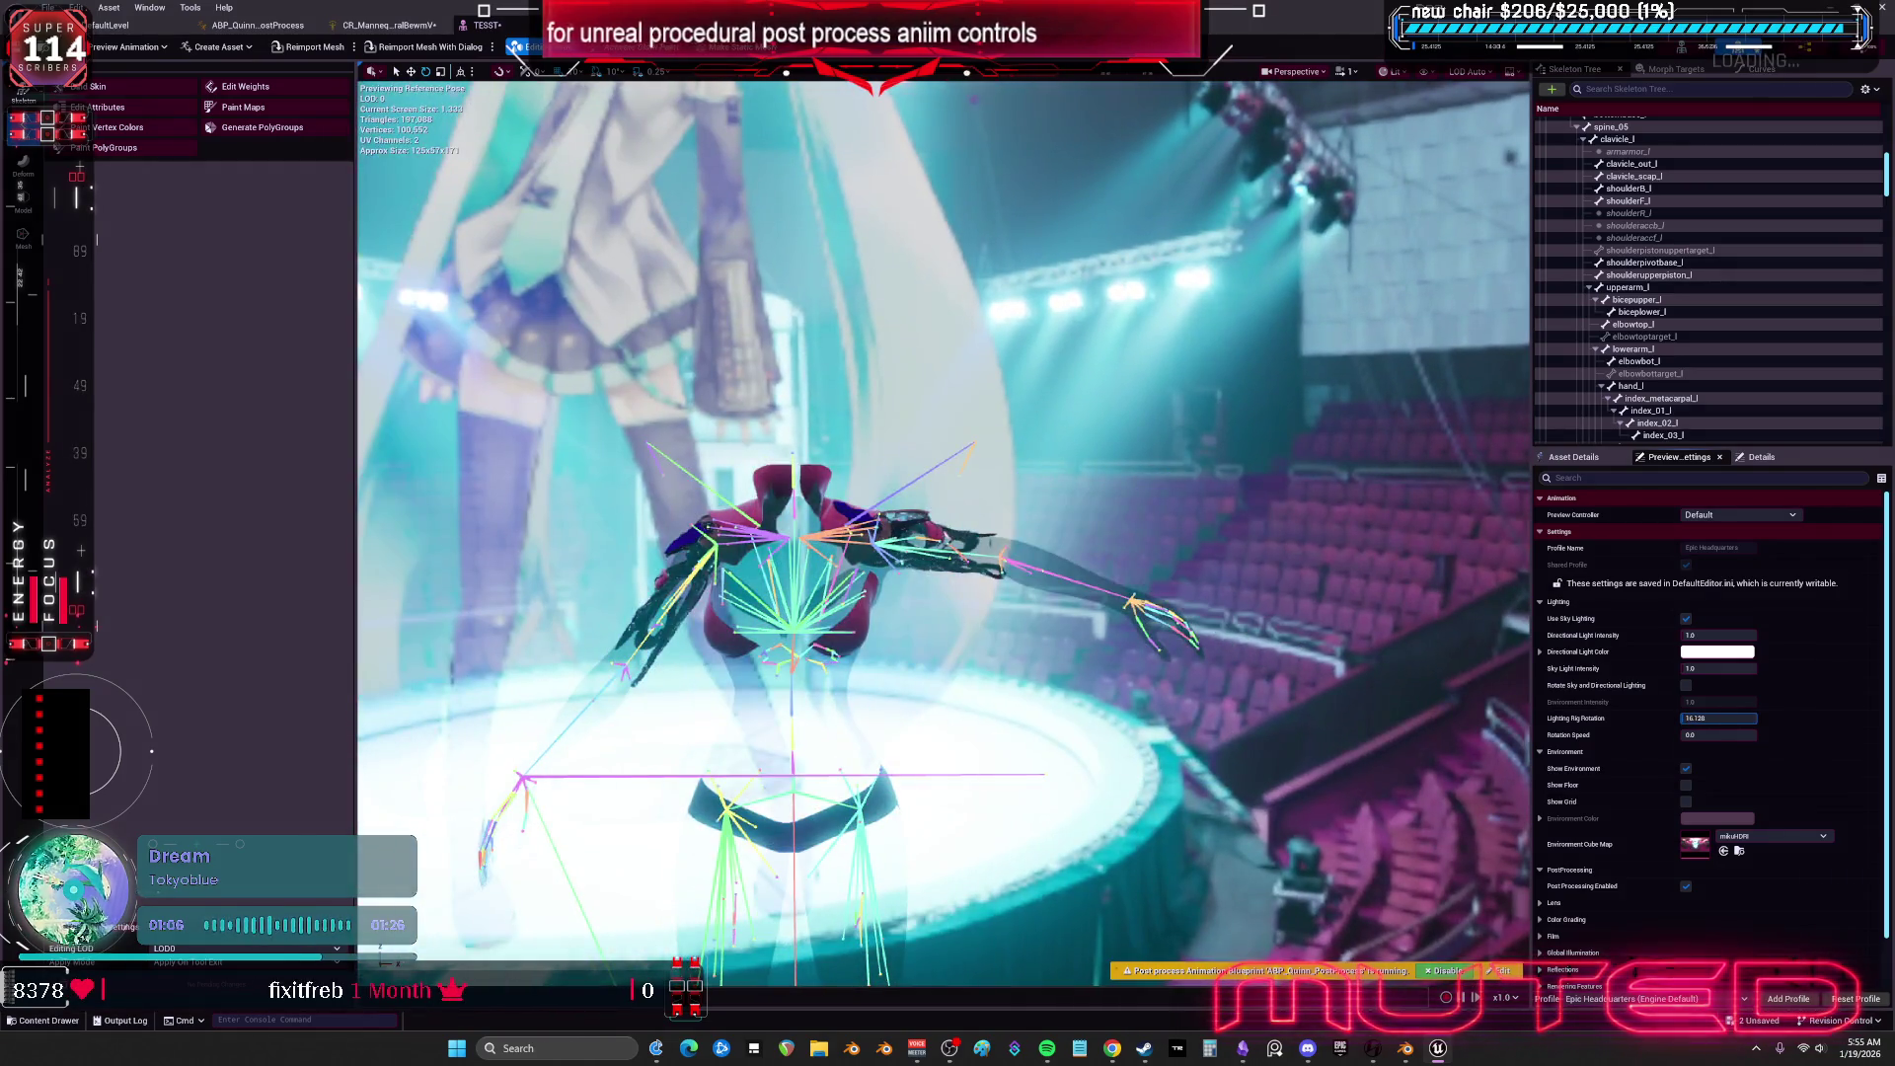
Zoom in on the skeleton and rotate the upperarm_l bone so the left arm hangs down.
{"action": "key", "text": "Up"}
{"action": "key", "text": "Up"}
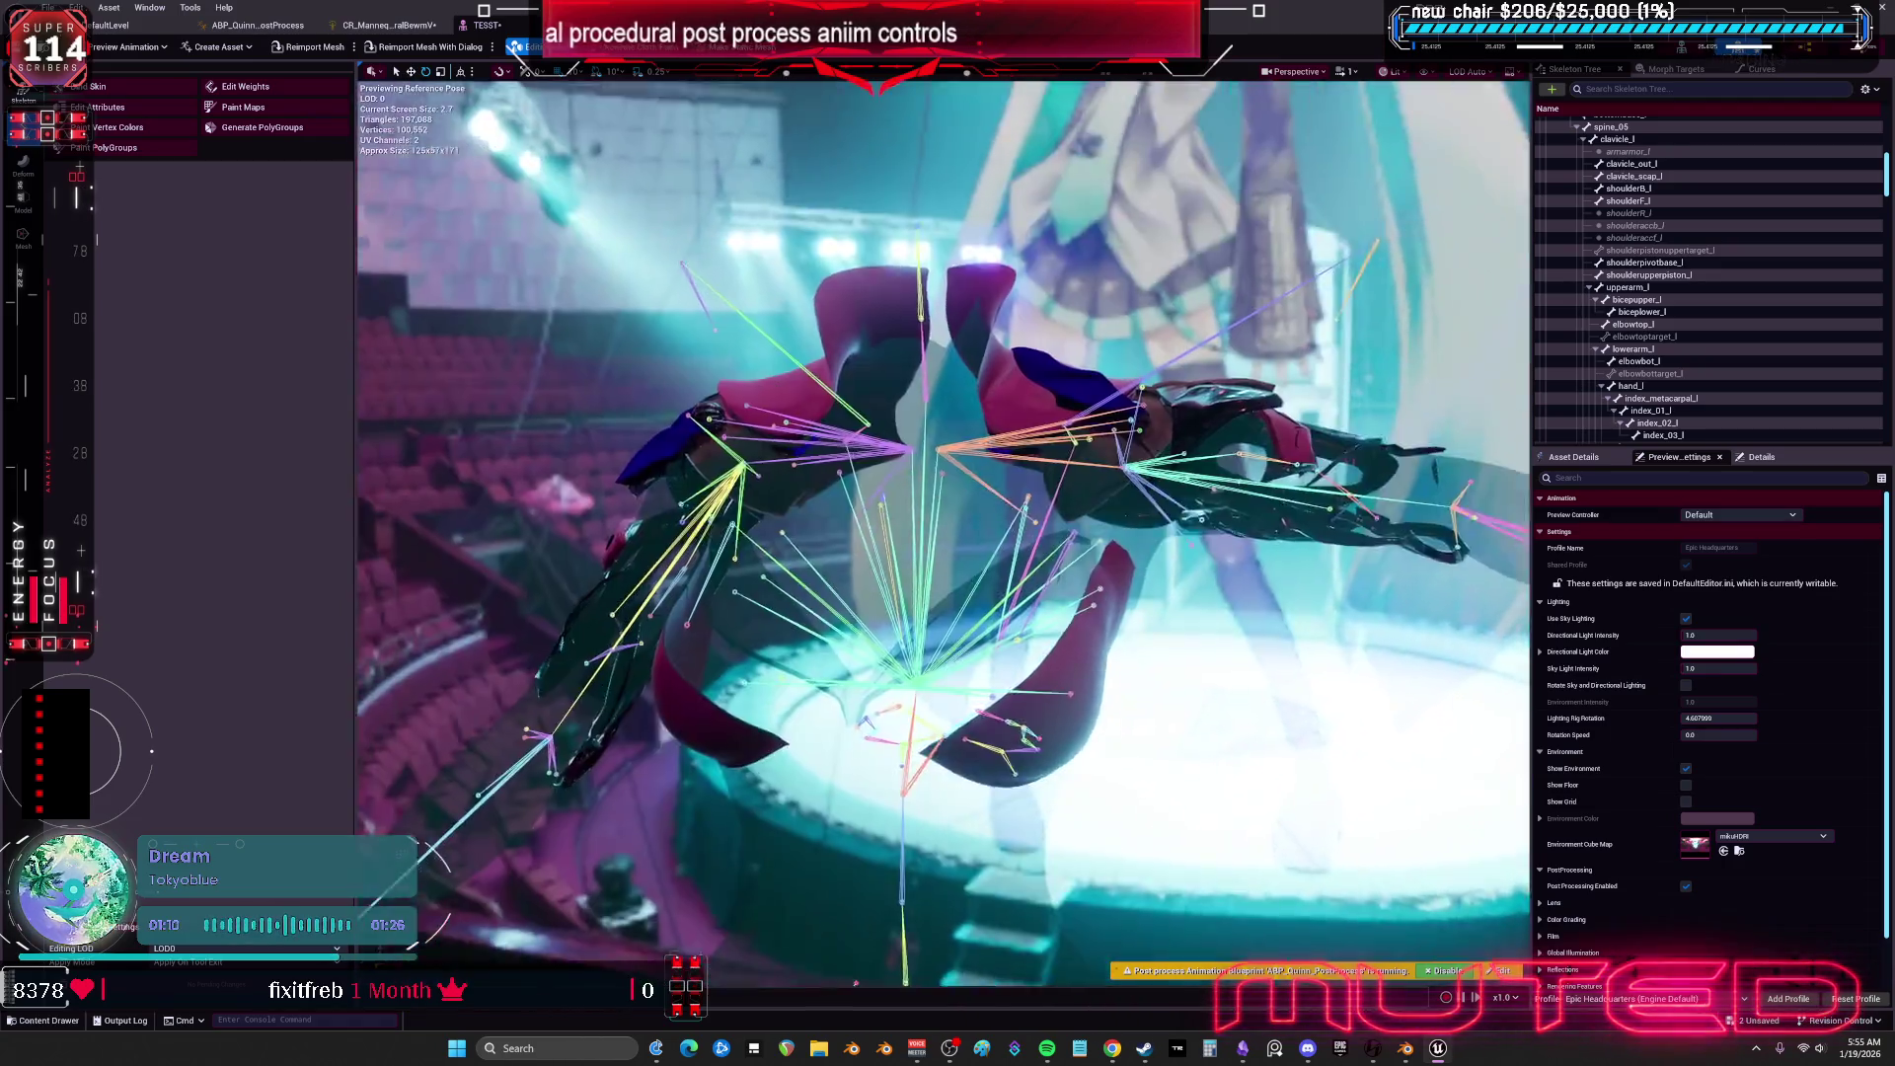
{"action": "left_click_drag", "start_coordinate": [1165, 550], "coordinate": [1178, 549]}
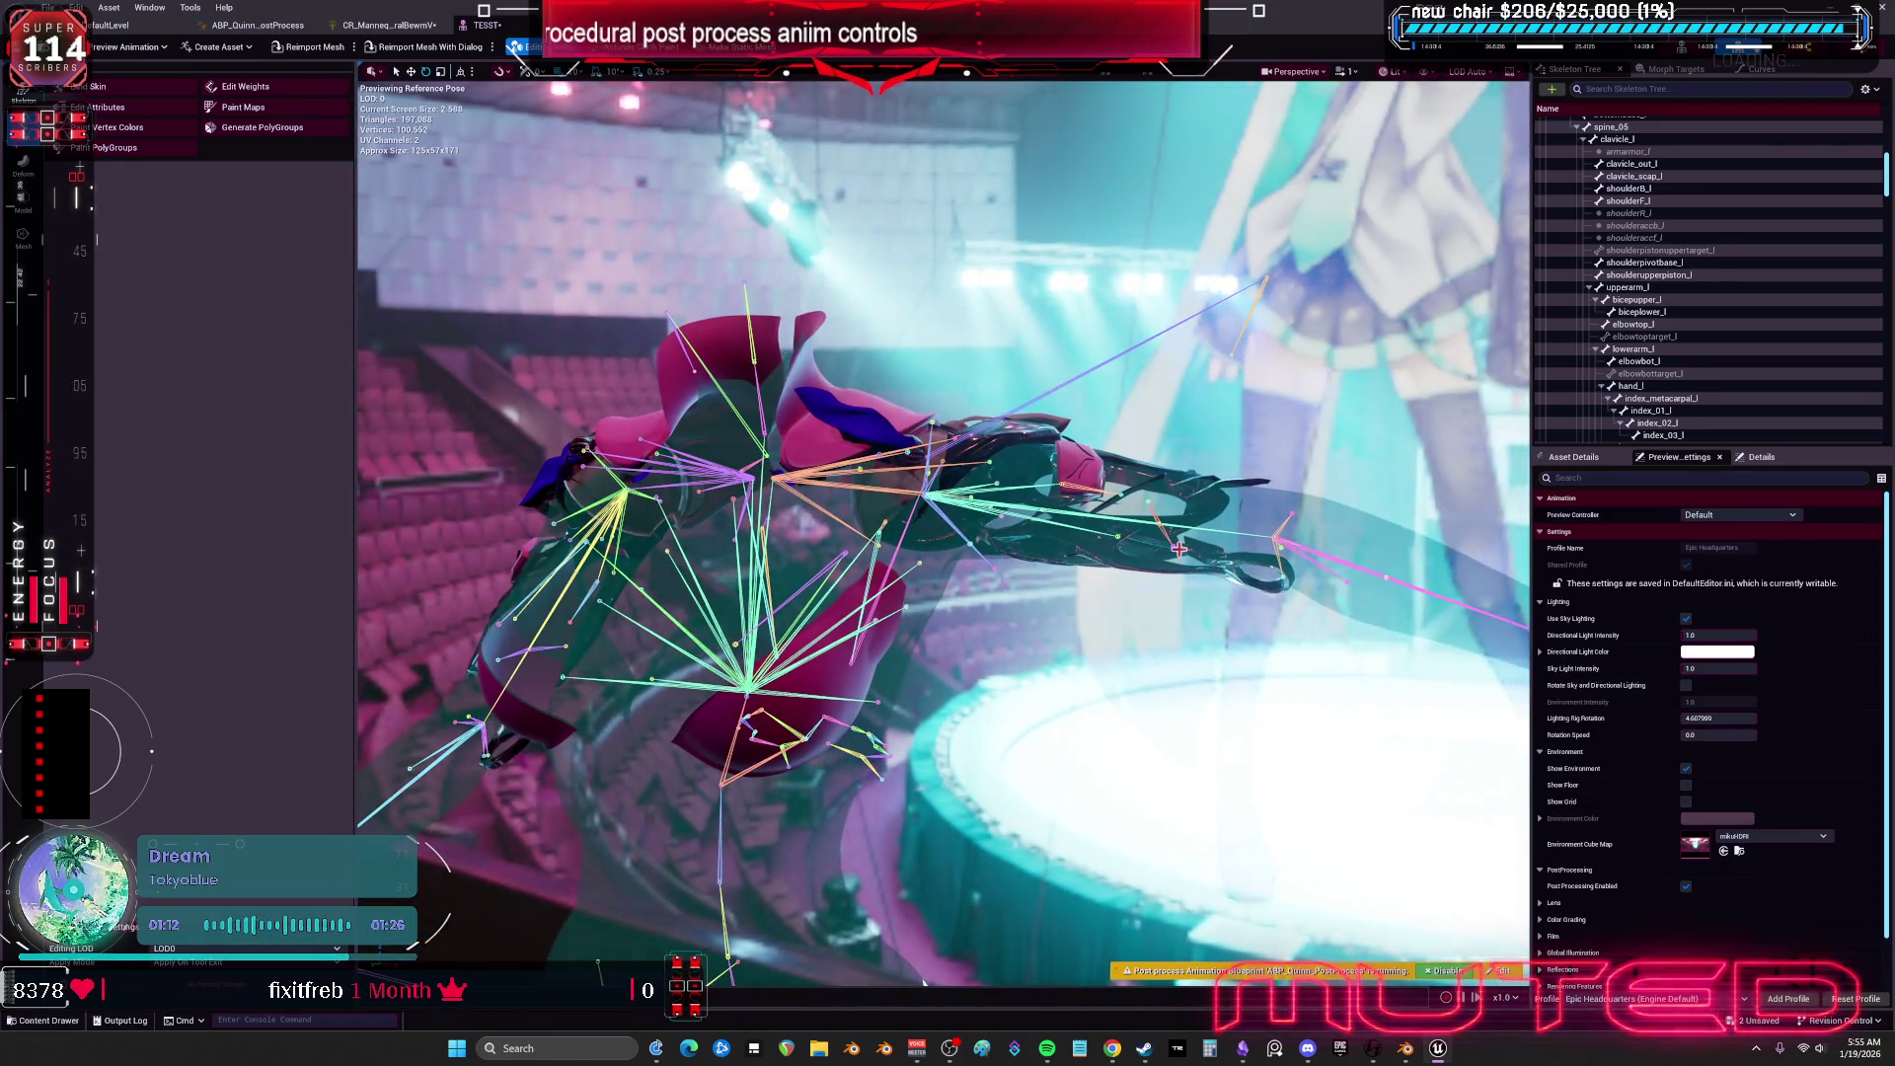
{"action": "left_click", "coordinate": [931, 499]}
{"action": "mouse_move", "coordinate": [901, 451]}
{"action": "left_mouse_down"}
{"action": "mouse_move", "coordinate": [980, 504]}
{"action": "mouse_move", "coordinate": [957, 474]}
{"action": "mouse_move", "coordinate": [910, 509]}
{"action": "mouse_move", "coordinate": [937, 499]}
{"action": "mouse_move", "coordinate": [908, 479]}
{"action": "mouse_move", "coordinate": [908, 522]}
{"action": "mouse_move", "coordinate": [936, 509]}
{"action": "left_mouse_up"}
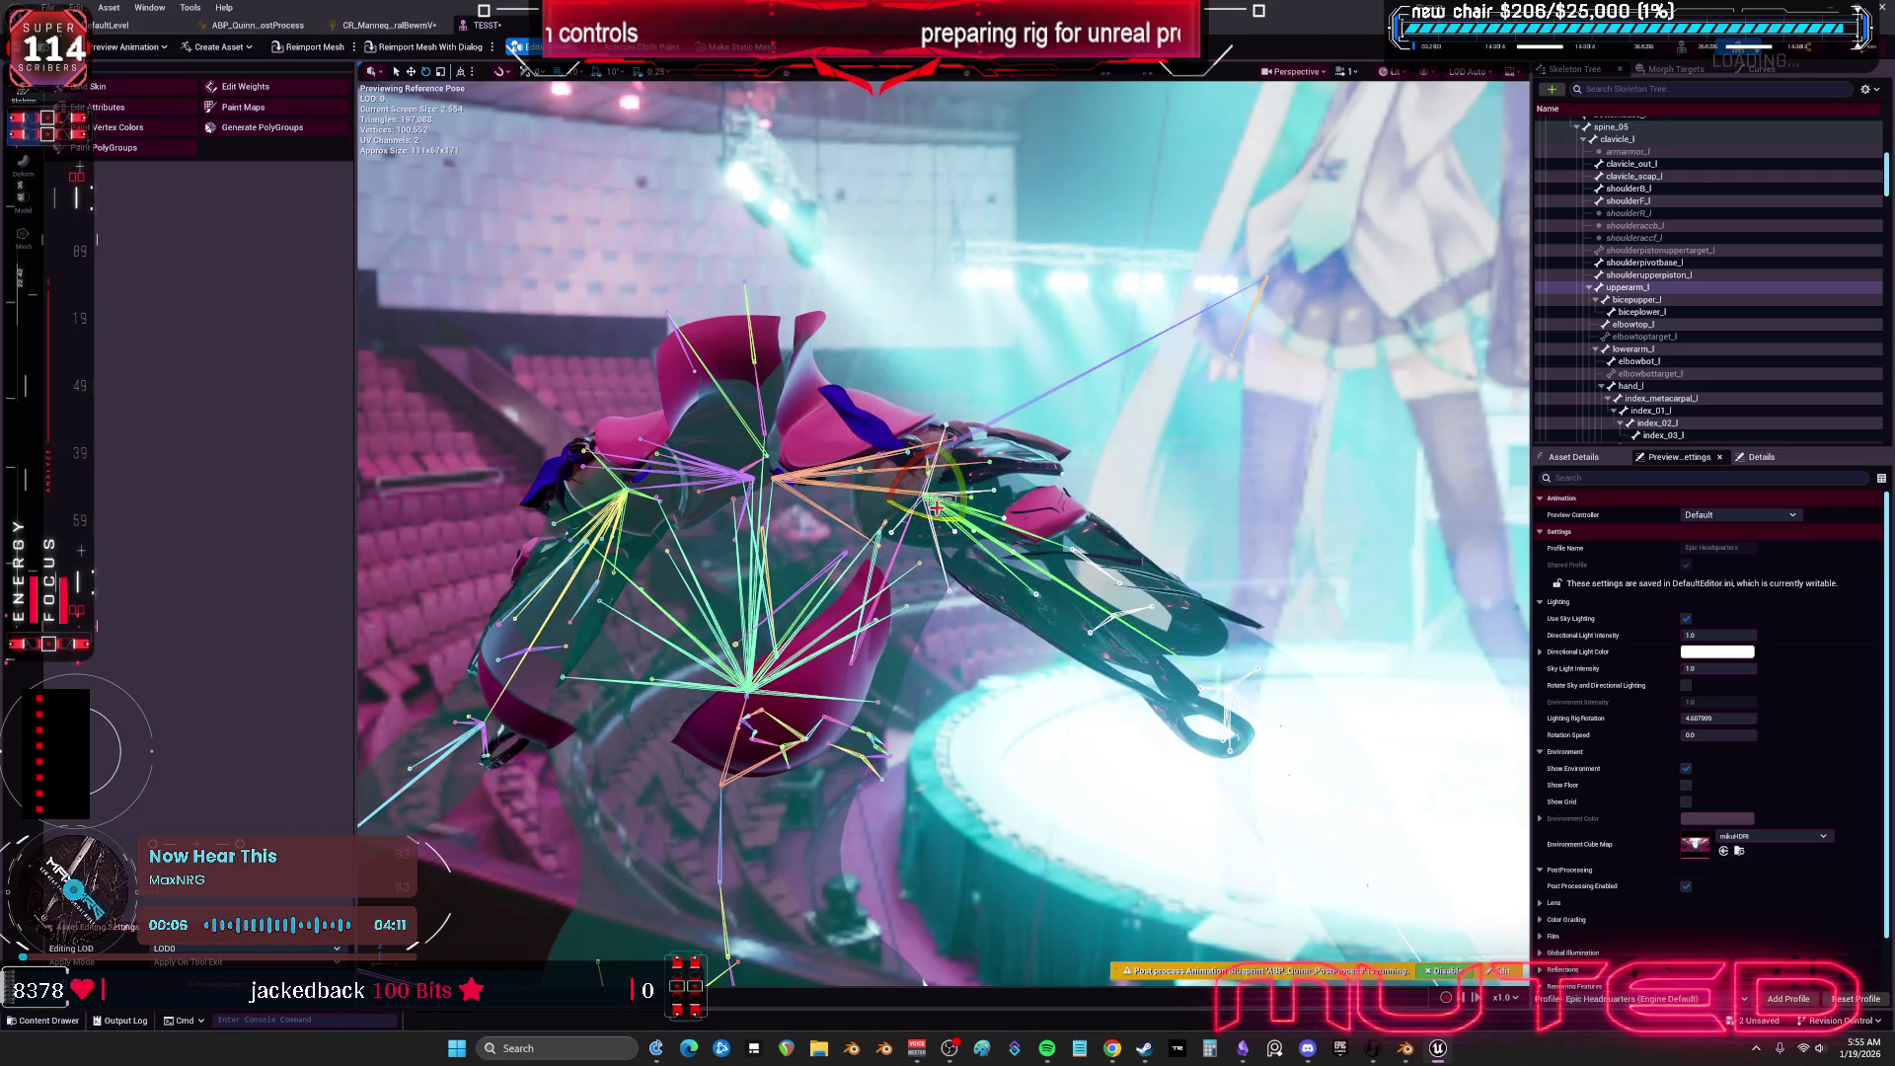
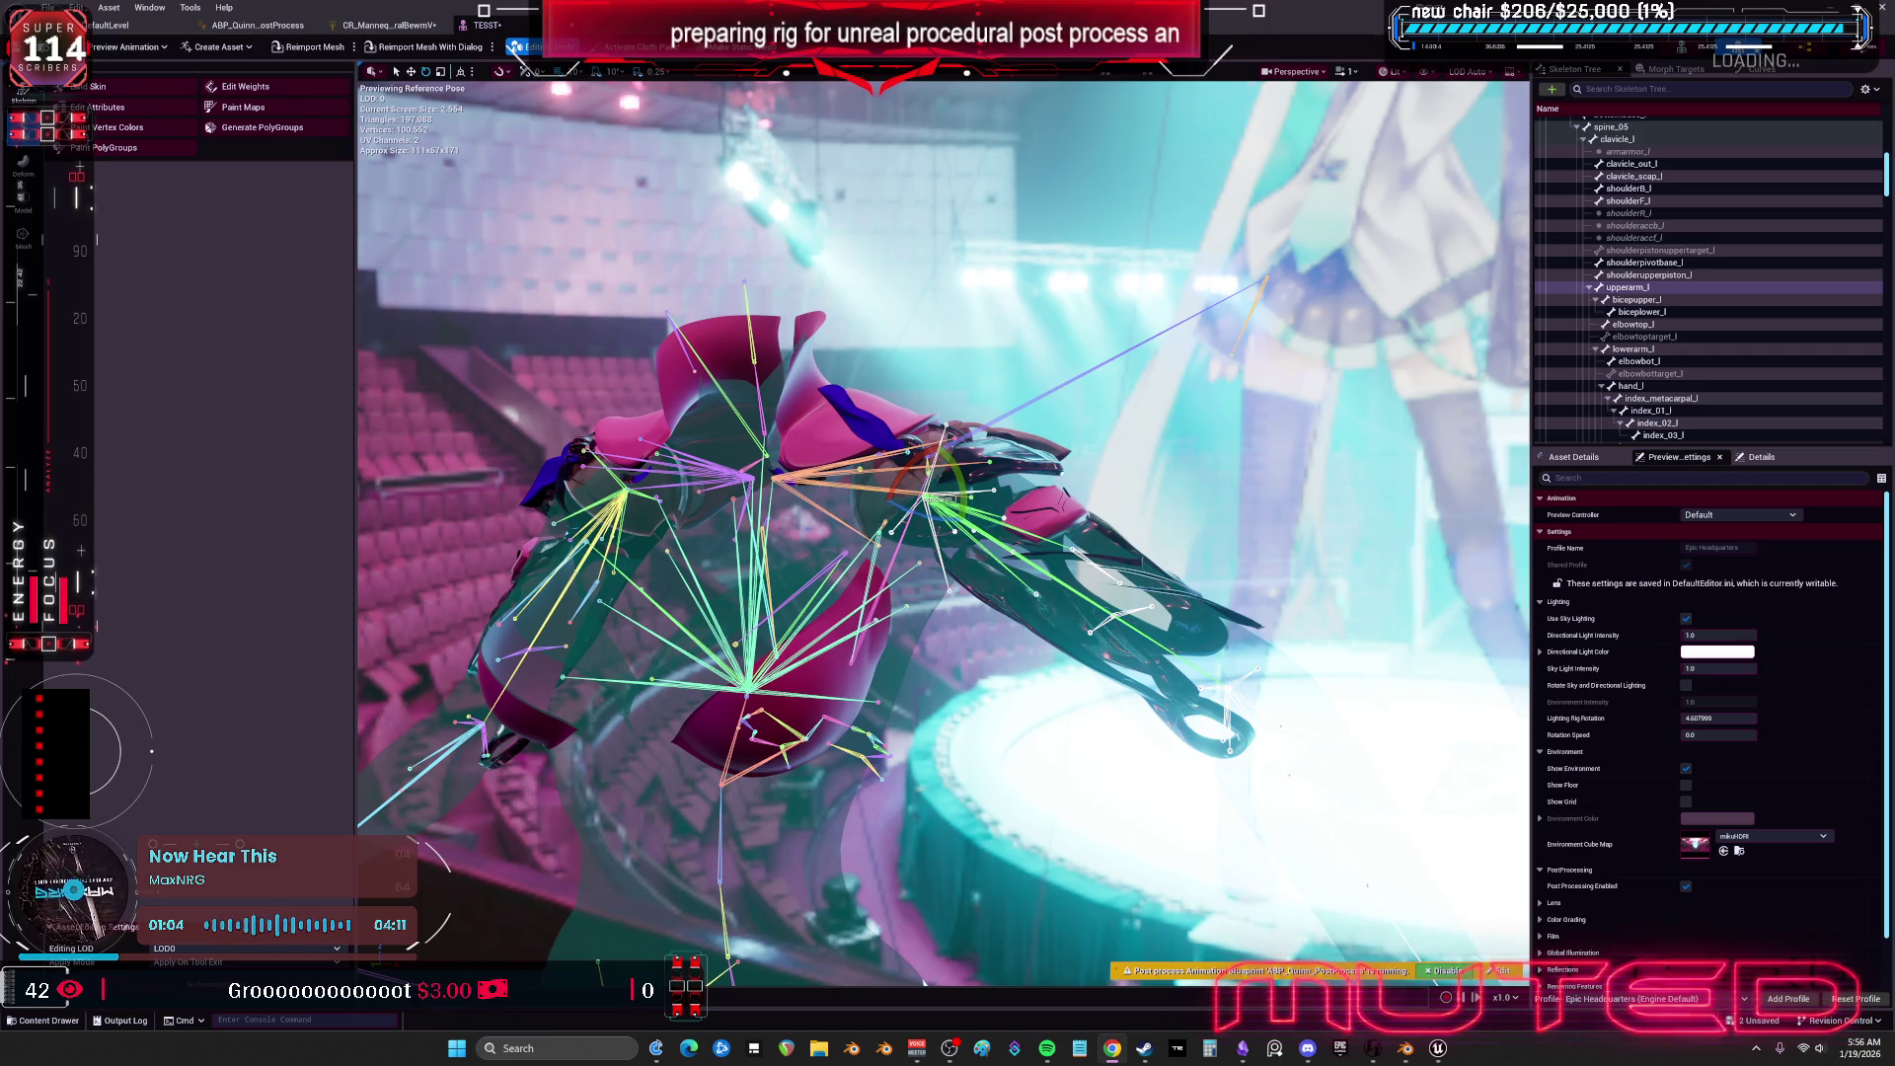
Switch to the CR_Mannequin_ProceduralBewmV tab to show its Forwards Solve graph.
{"action": "left_click", "coordinate": [367, 27]}
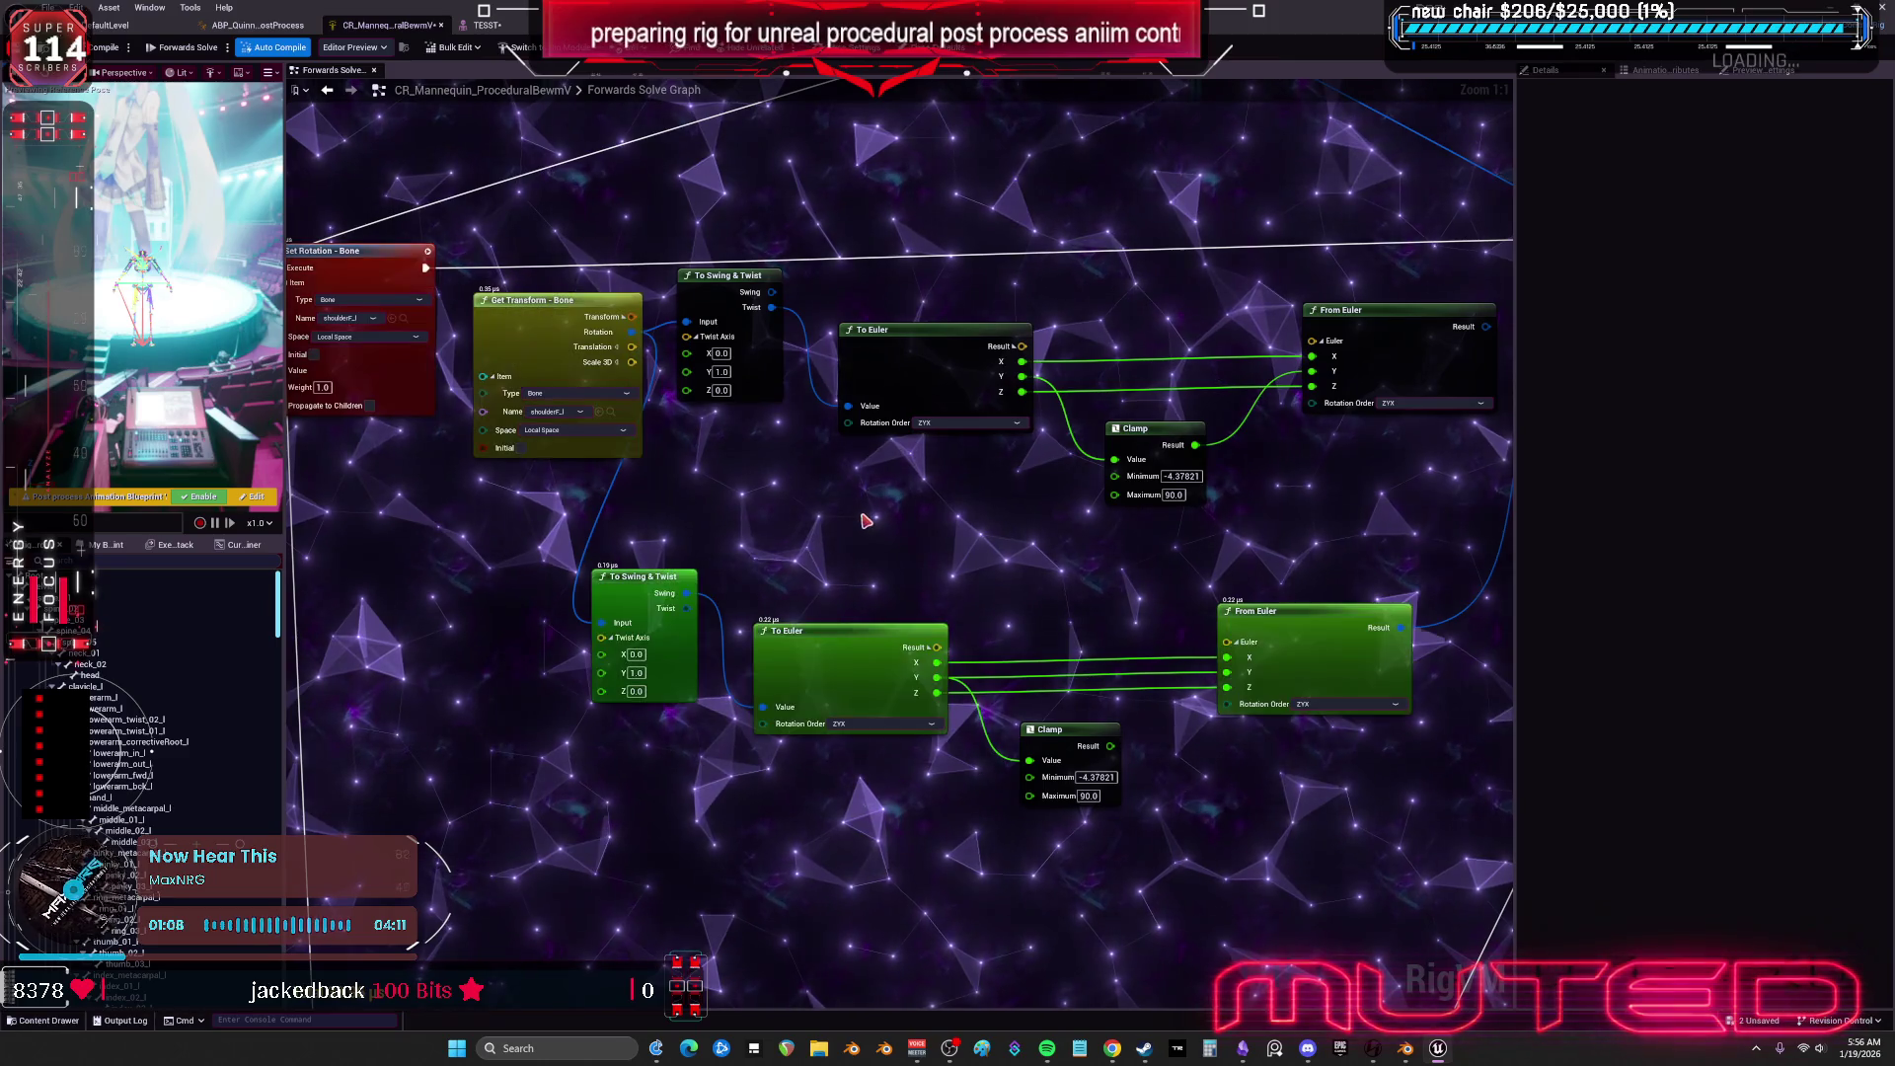
{"action": "scroll", "coordinate": [865, 520], "scroll_direction": "down", "scroll_amount": 2}
{"action": "mouse_move", "coordinate": [866, 520]}
{"action": "left_mouse_down"}
{"action": "mouse_move", "coordinate": [802, 842]}
{"action": "mouse_move", "coordinate": [778, 825]}
{"action": "left_mouse_up"}
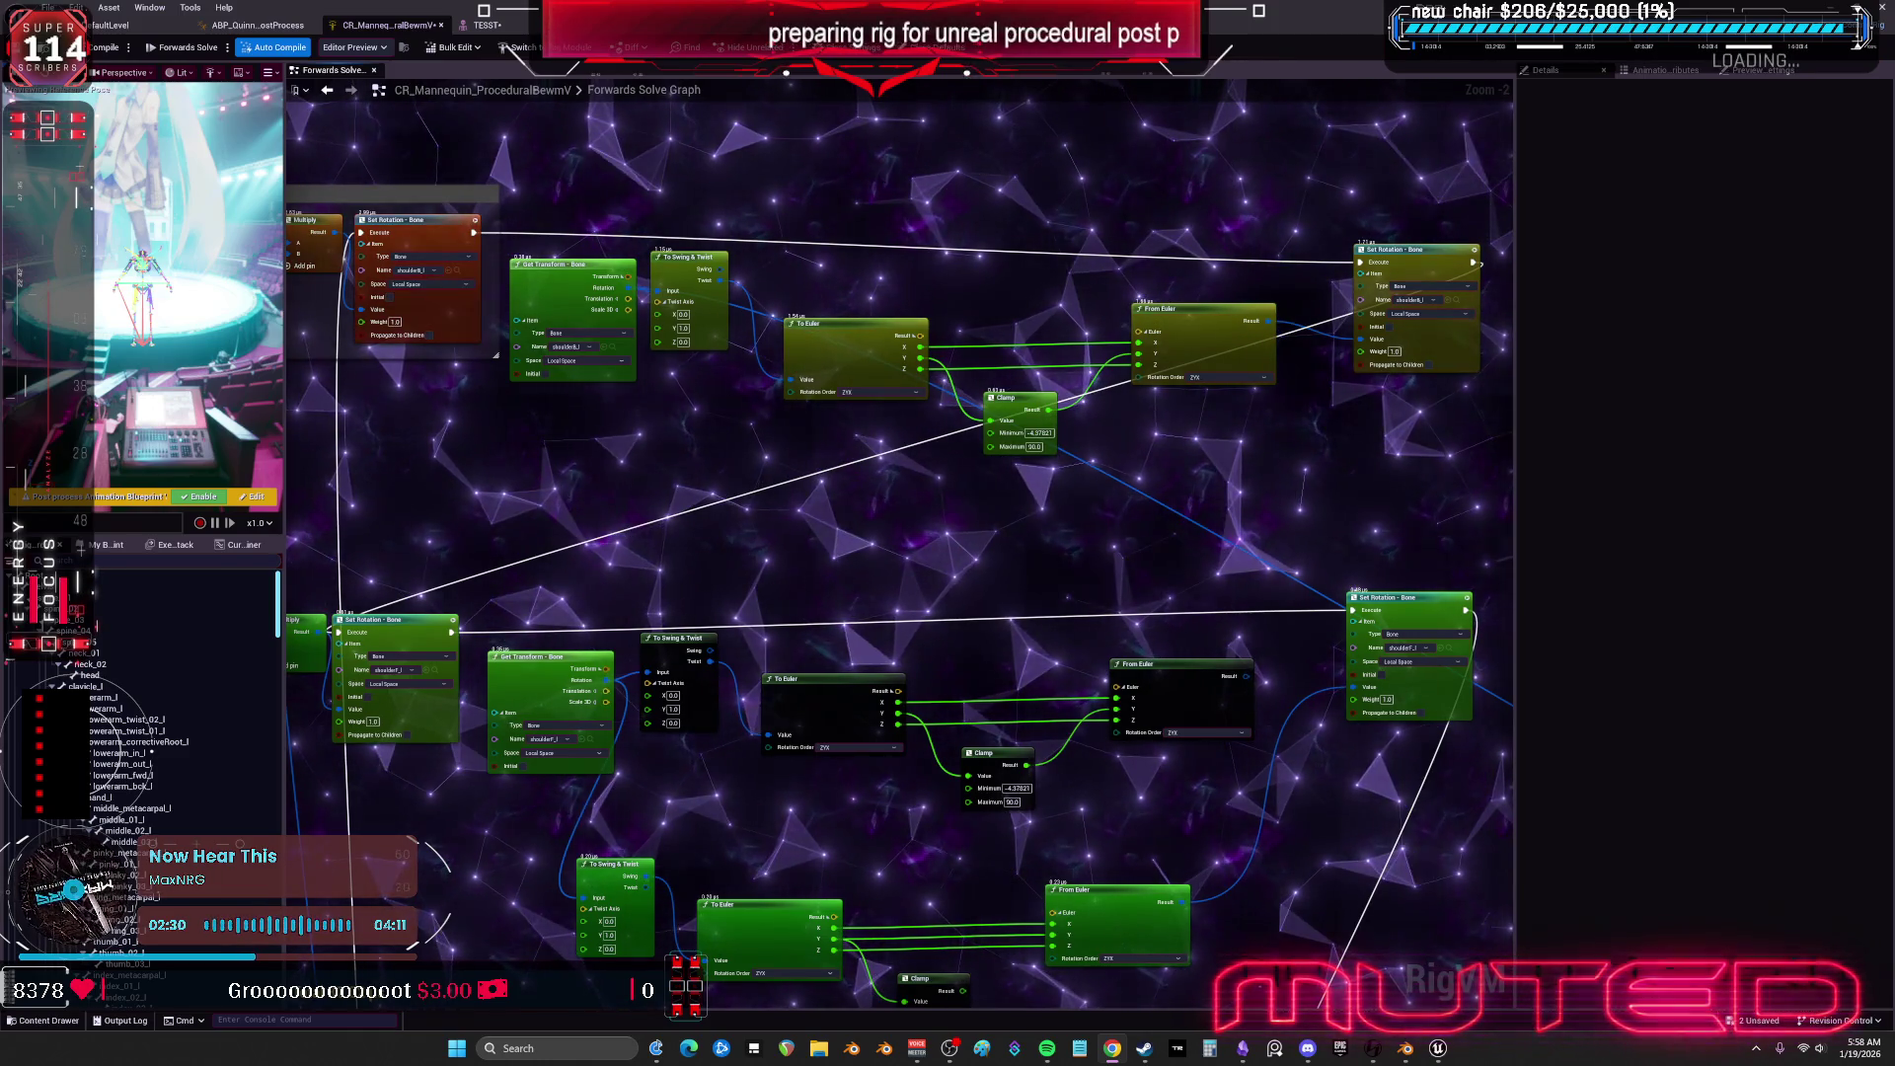
Pull the upper Multiply node out of the 'copy rotations of arm' comment.
{"action": "scroll", "coordinate": [698, 580], "scroll_direction": "up", "scroll_amount": 2}
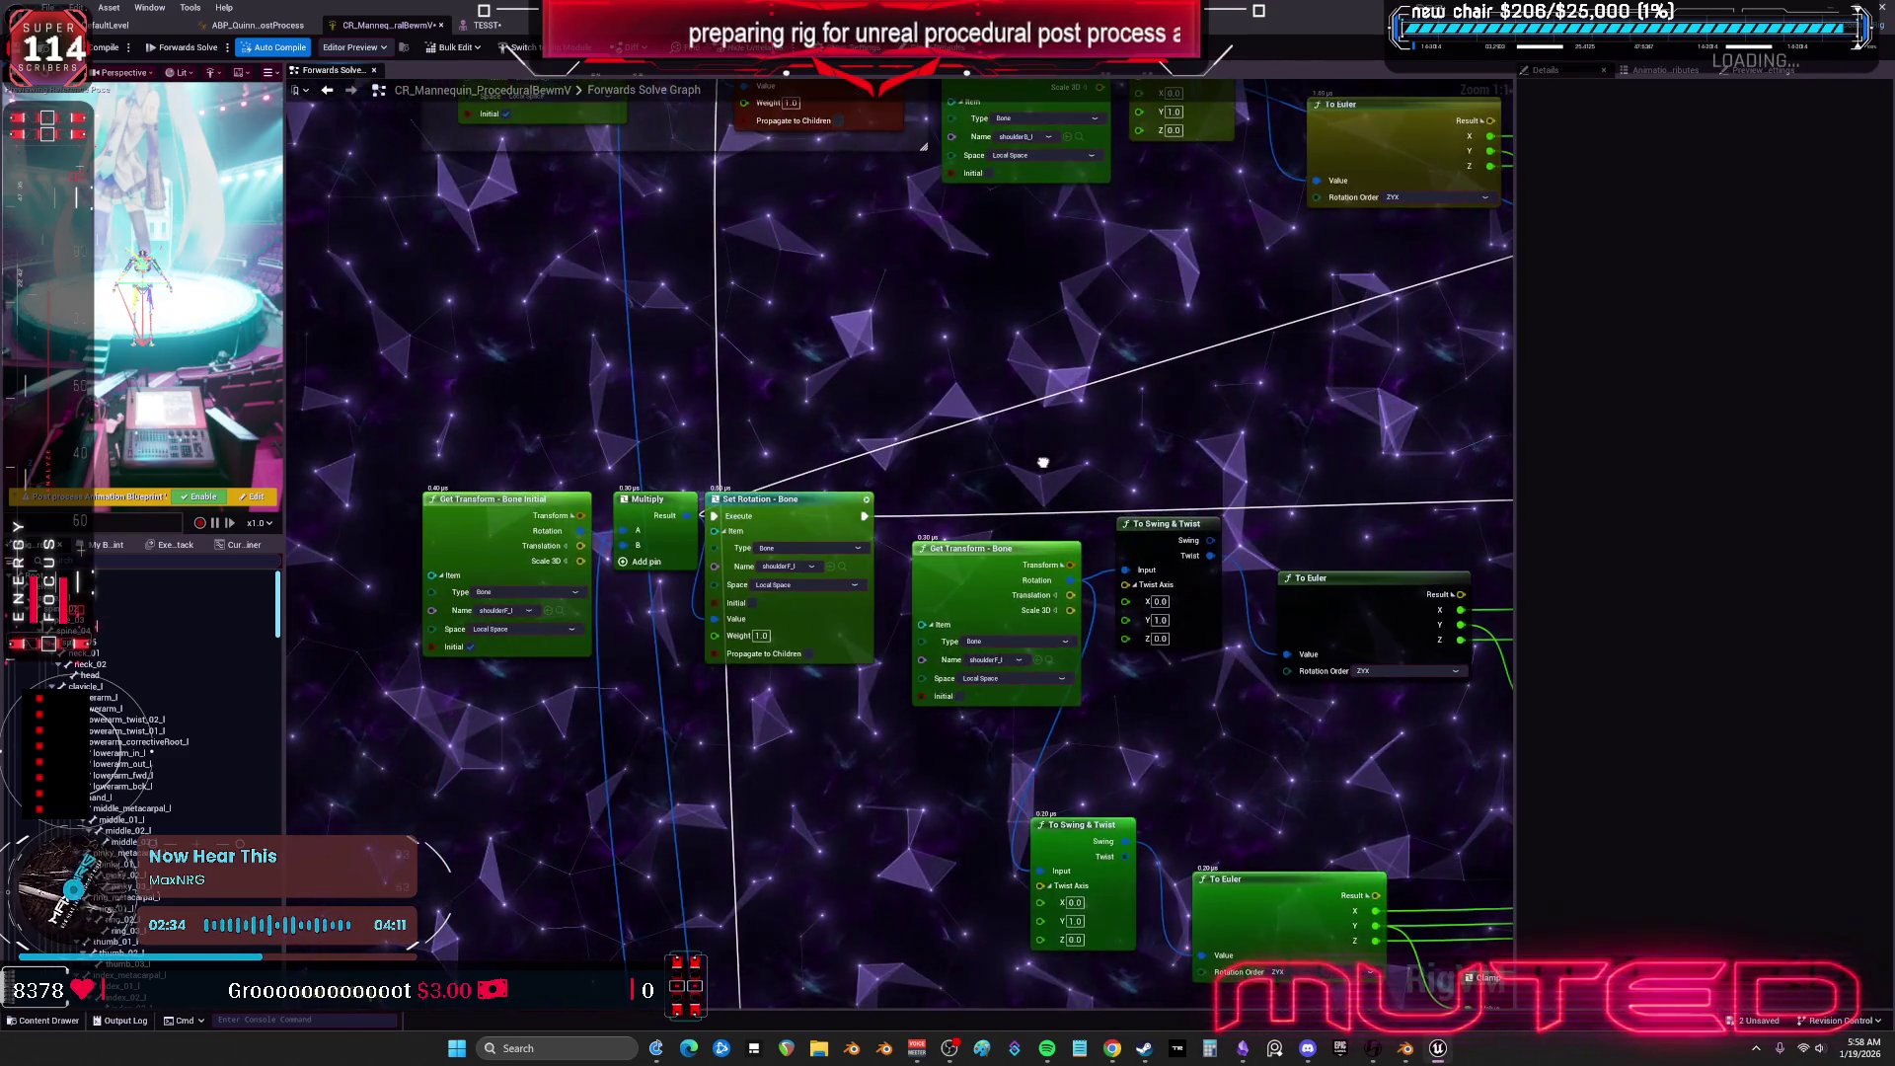
{"action": "left_click_drag", "start_coordinate": [991, 685], "coordinate": [976, 683]}
{"action": "mouse_move", "coordinate": [970, 533]}
{"action": "left_mouse_down"}
{"action": "mouse_move", "coordinate": [977, 478]}
{"action": "mouse_move", "coordinate": [918, 393]}
{"action": "left_mouse_up"}
{"action": "left_click_drag", "start_coordinate": [704, 592], "coordinate": [711, 605]}
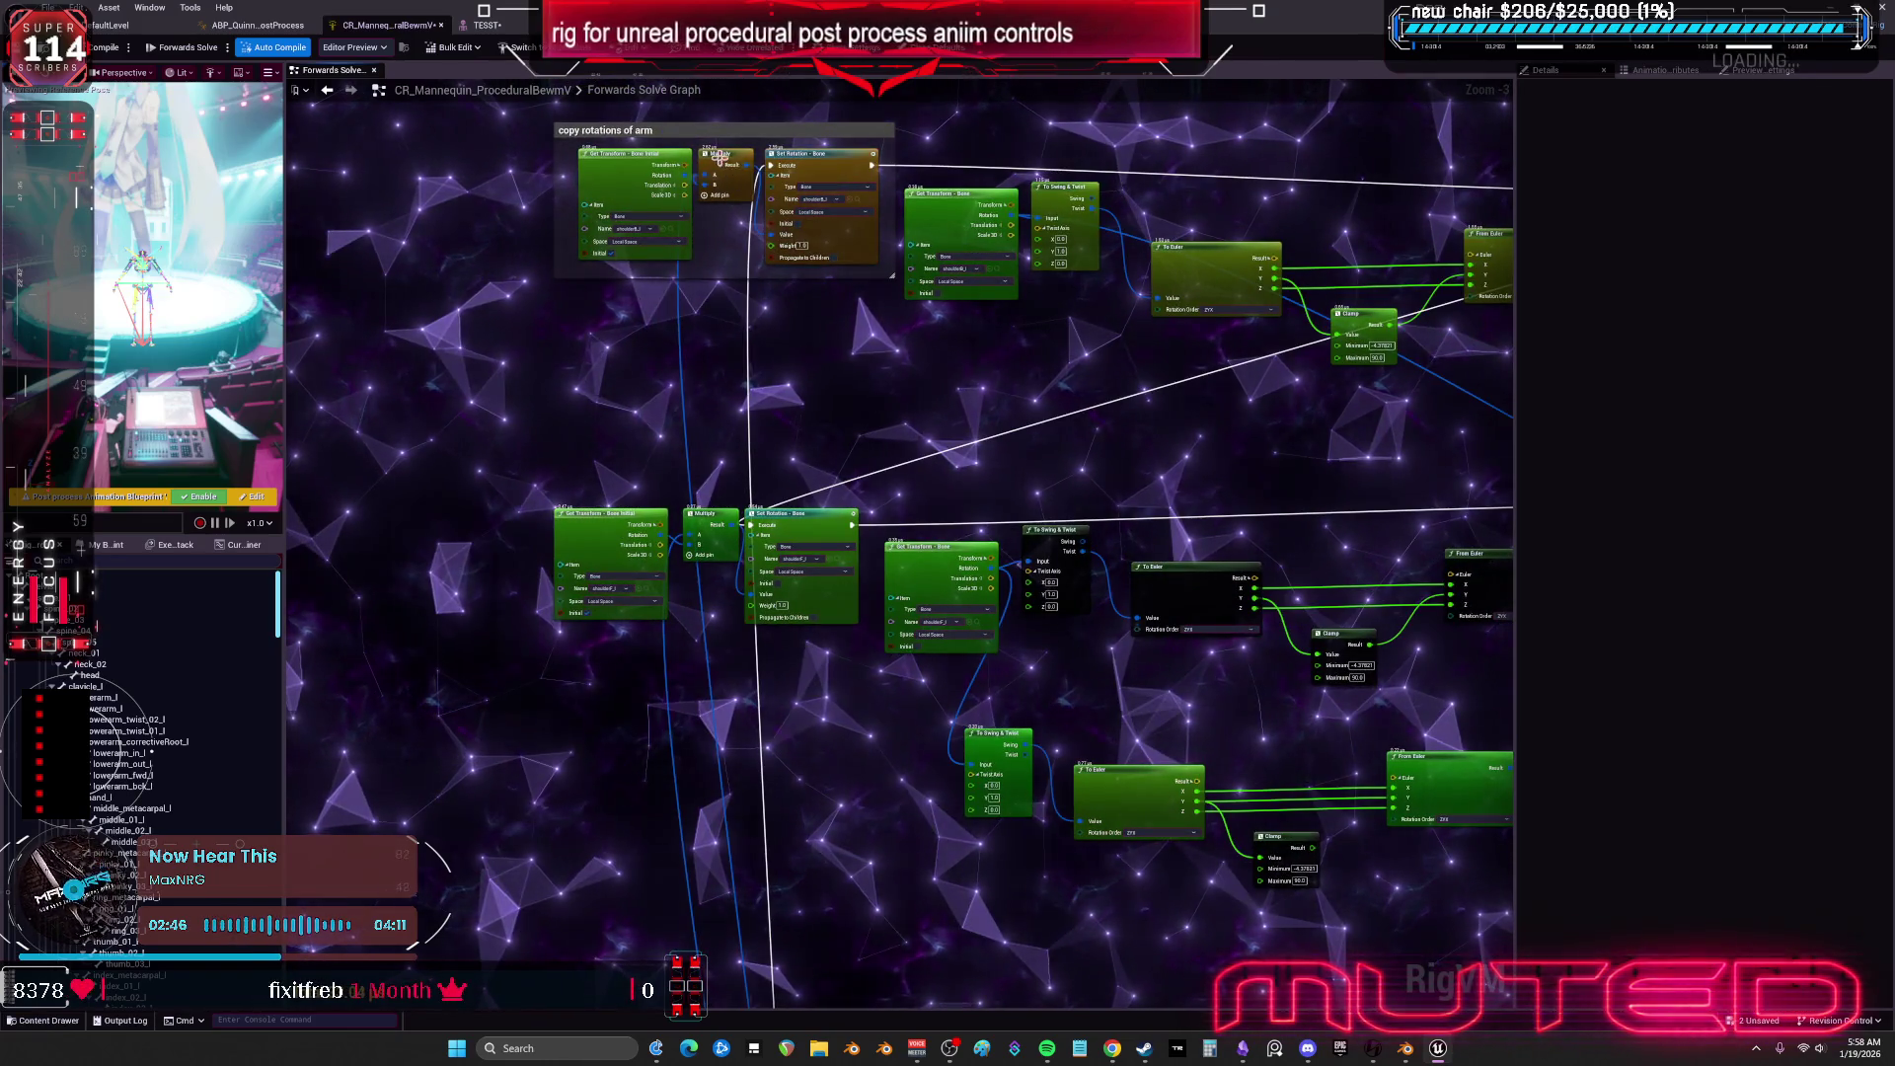
{"action": "left_click_drag", "start_coordinate": [724, 165], "coordinate": [715, 432]}
Add the second Multiply to the selection and place both below the comment.
{"action": "left_click", "coordinate": [709, 513]}
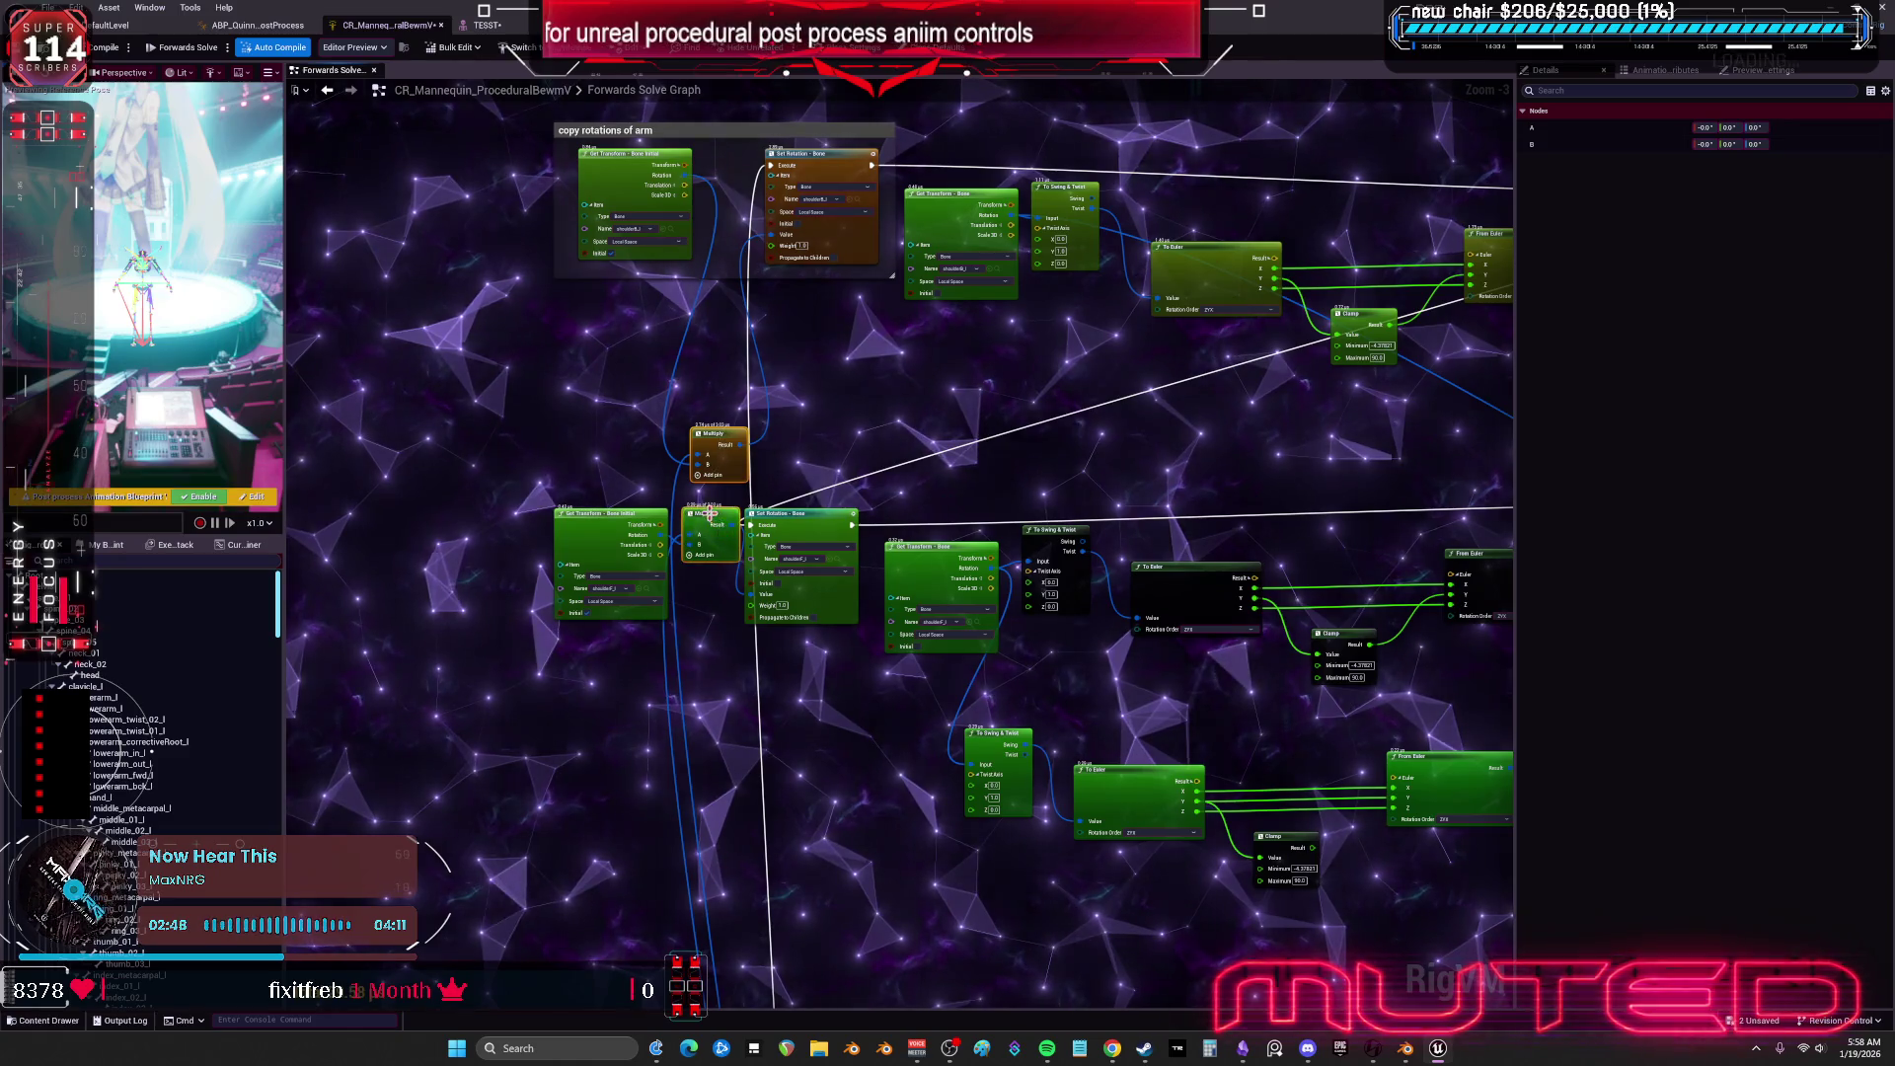
{"action": "mouse_move", "coordinate": [1017, 790]}
{"action": "left_mouse_down"}
{"action": "mouse_move", "coordinate": [1097, 901]}
{"action": "mouse_move", "coordinate": [1237, 962]}
{"action": "mouse_move", "coordinate": [1305, 788]}
{"action": "mouse_move", "coordinate": [1314, 906]}
{"action": "left_mouse_up"}
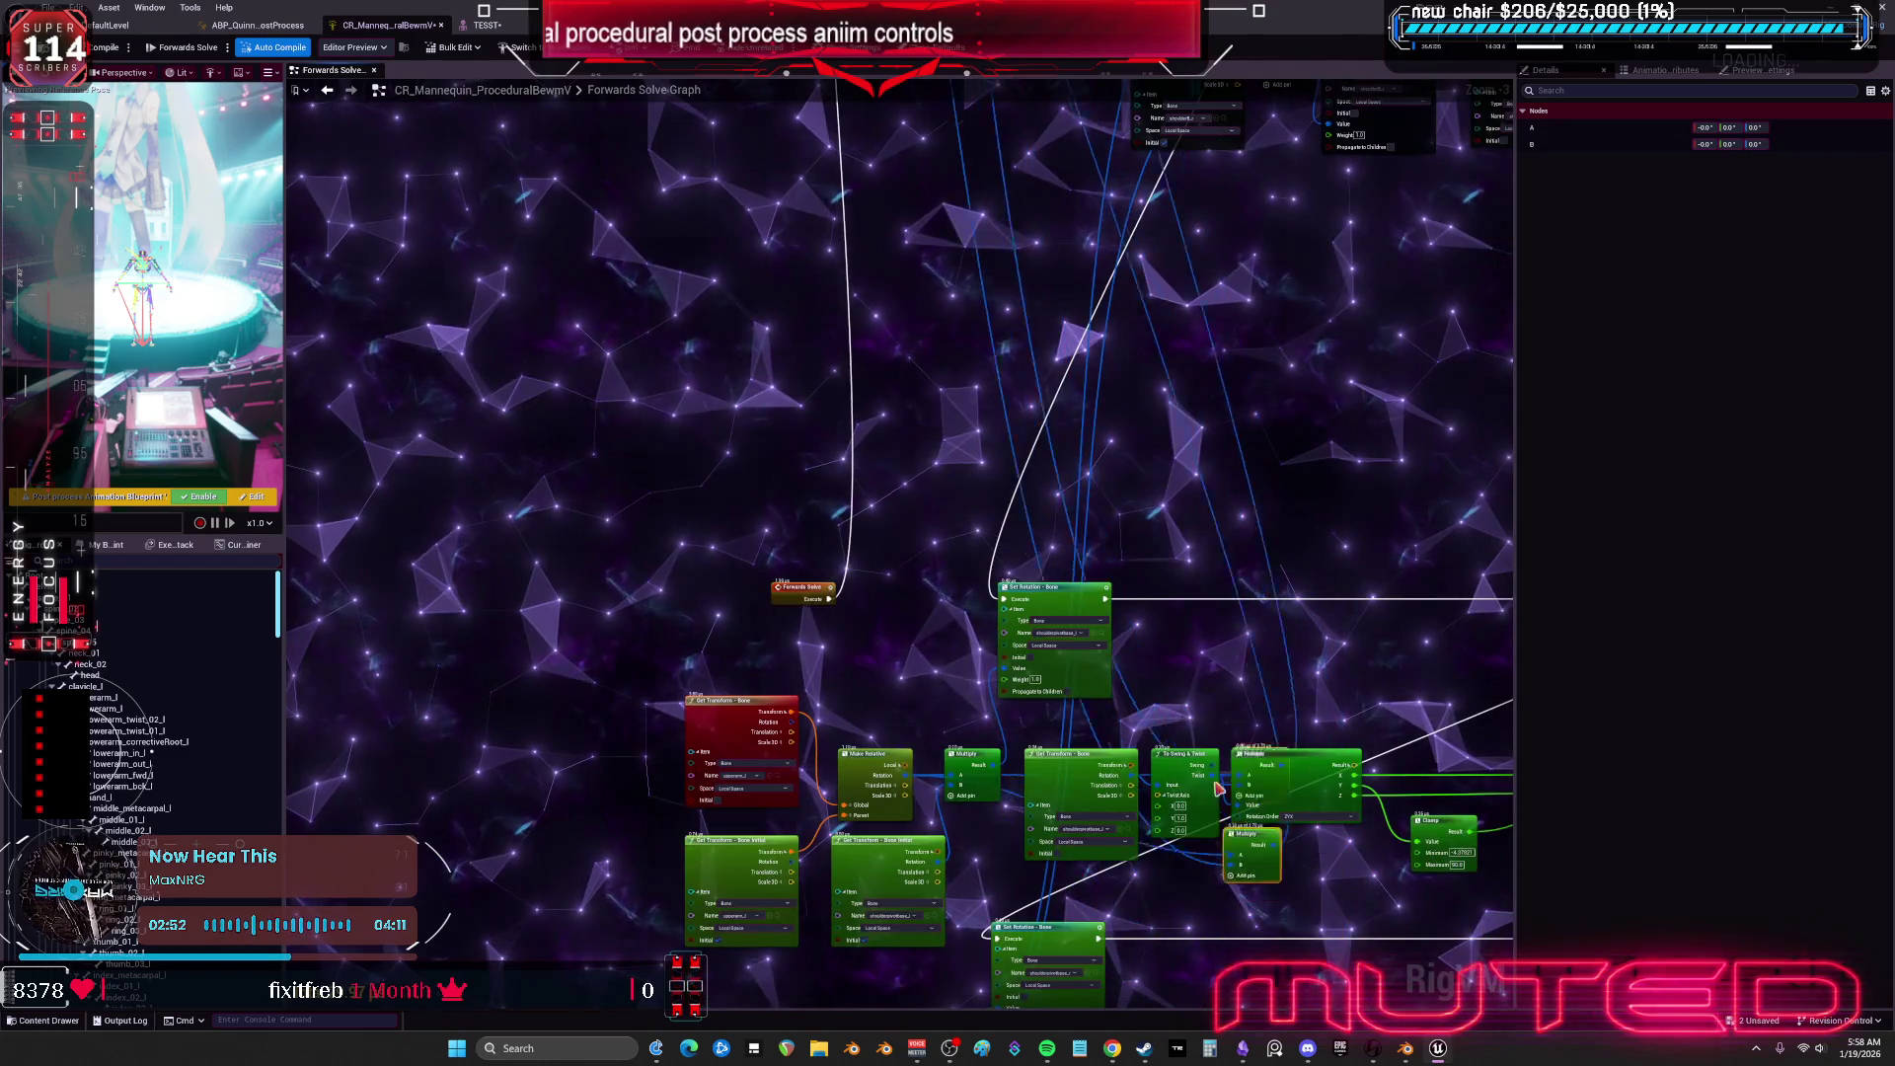
{"action": "left_click_drag", "start_coordinate": [1232, 808], "coordinate": [935, 596]}
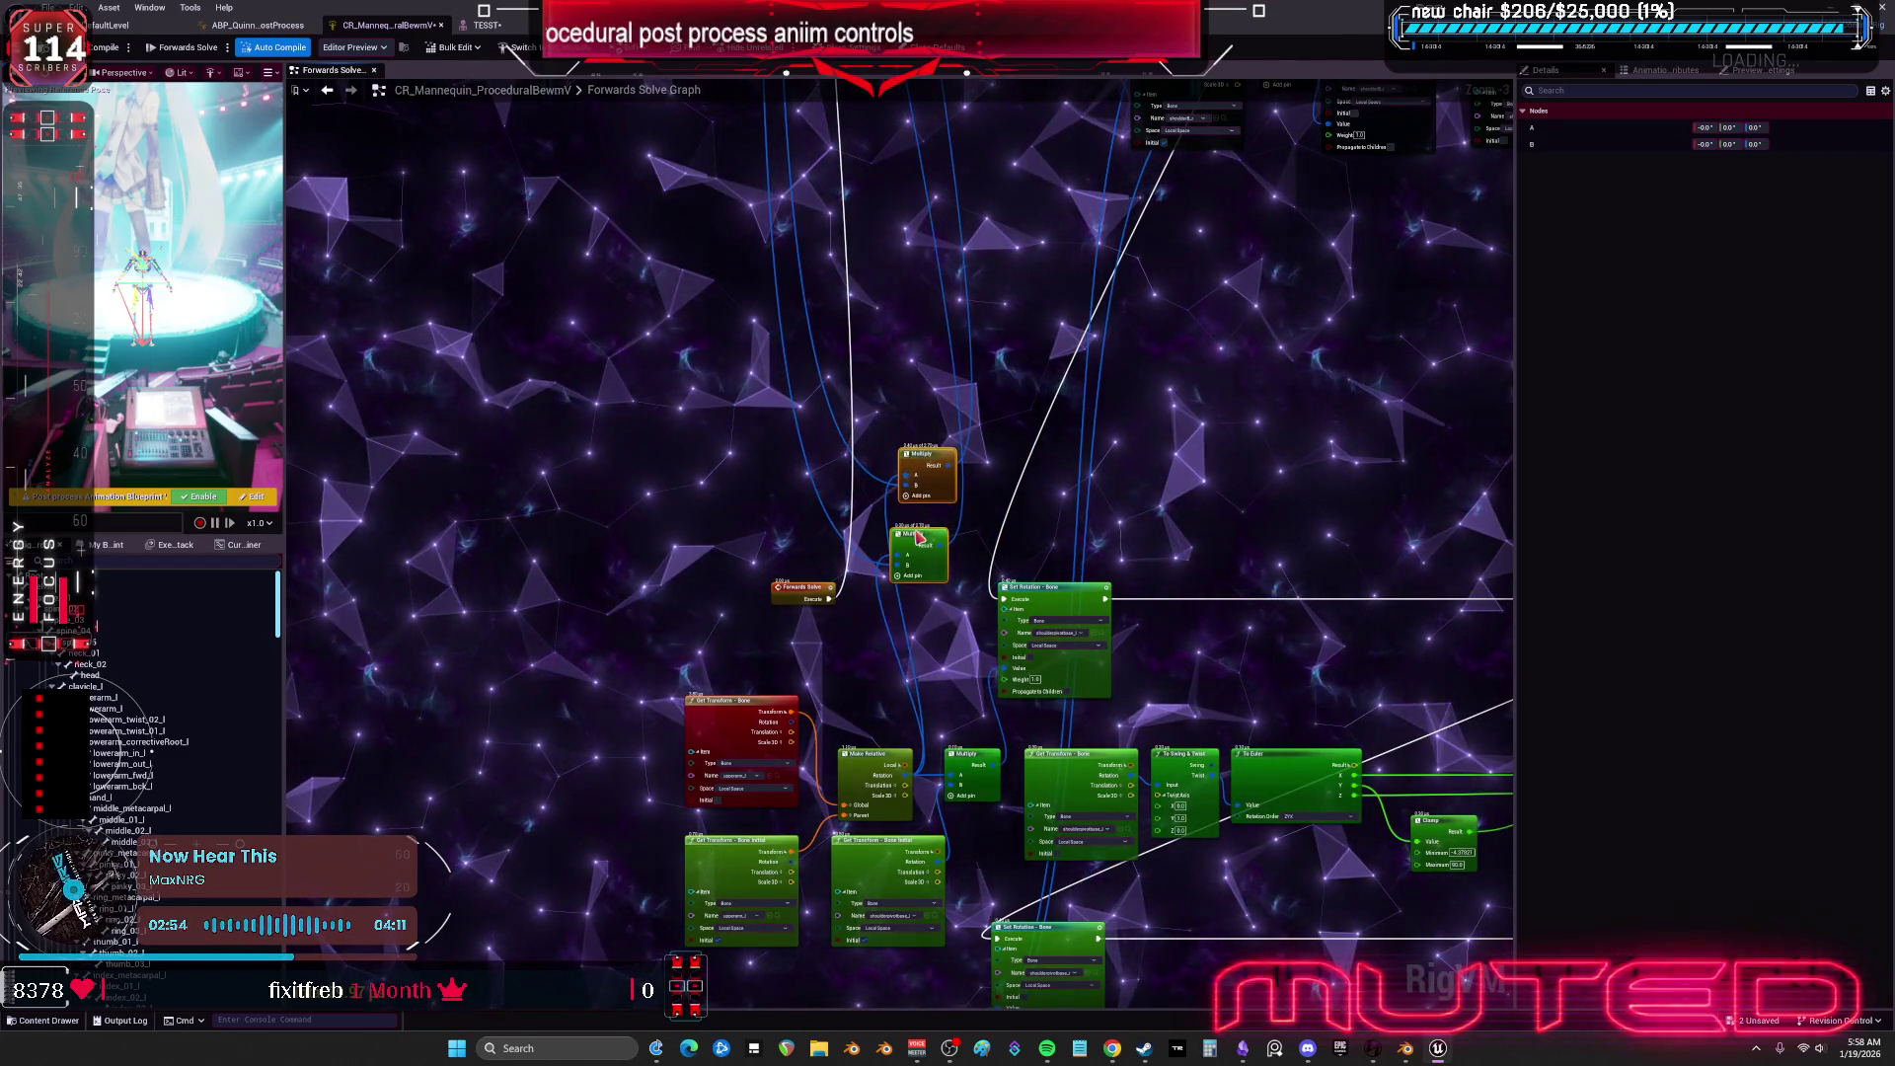
{"action": "left_click_drag", "start_coordinate": [916, 530], "coordinate": [931, 484]}
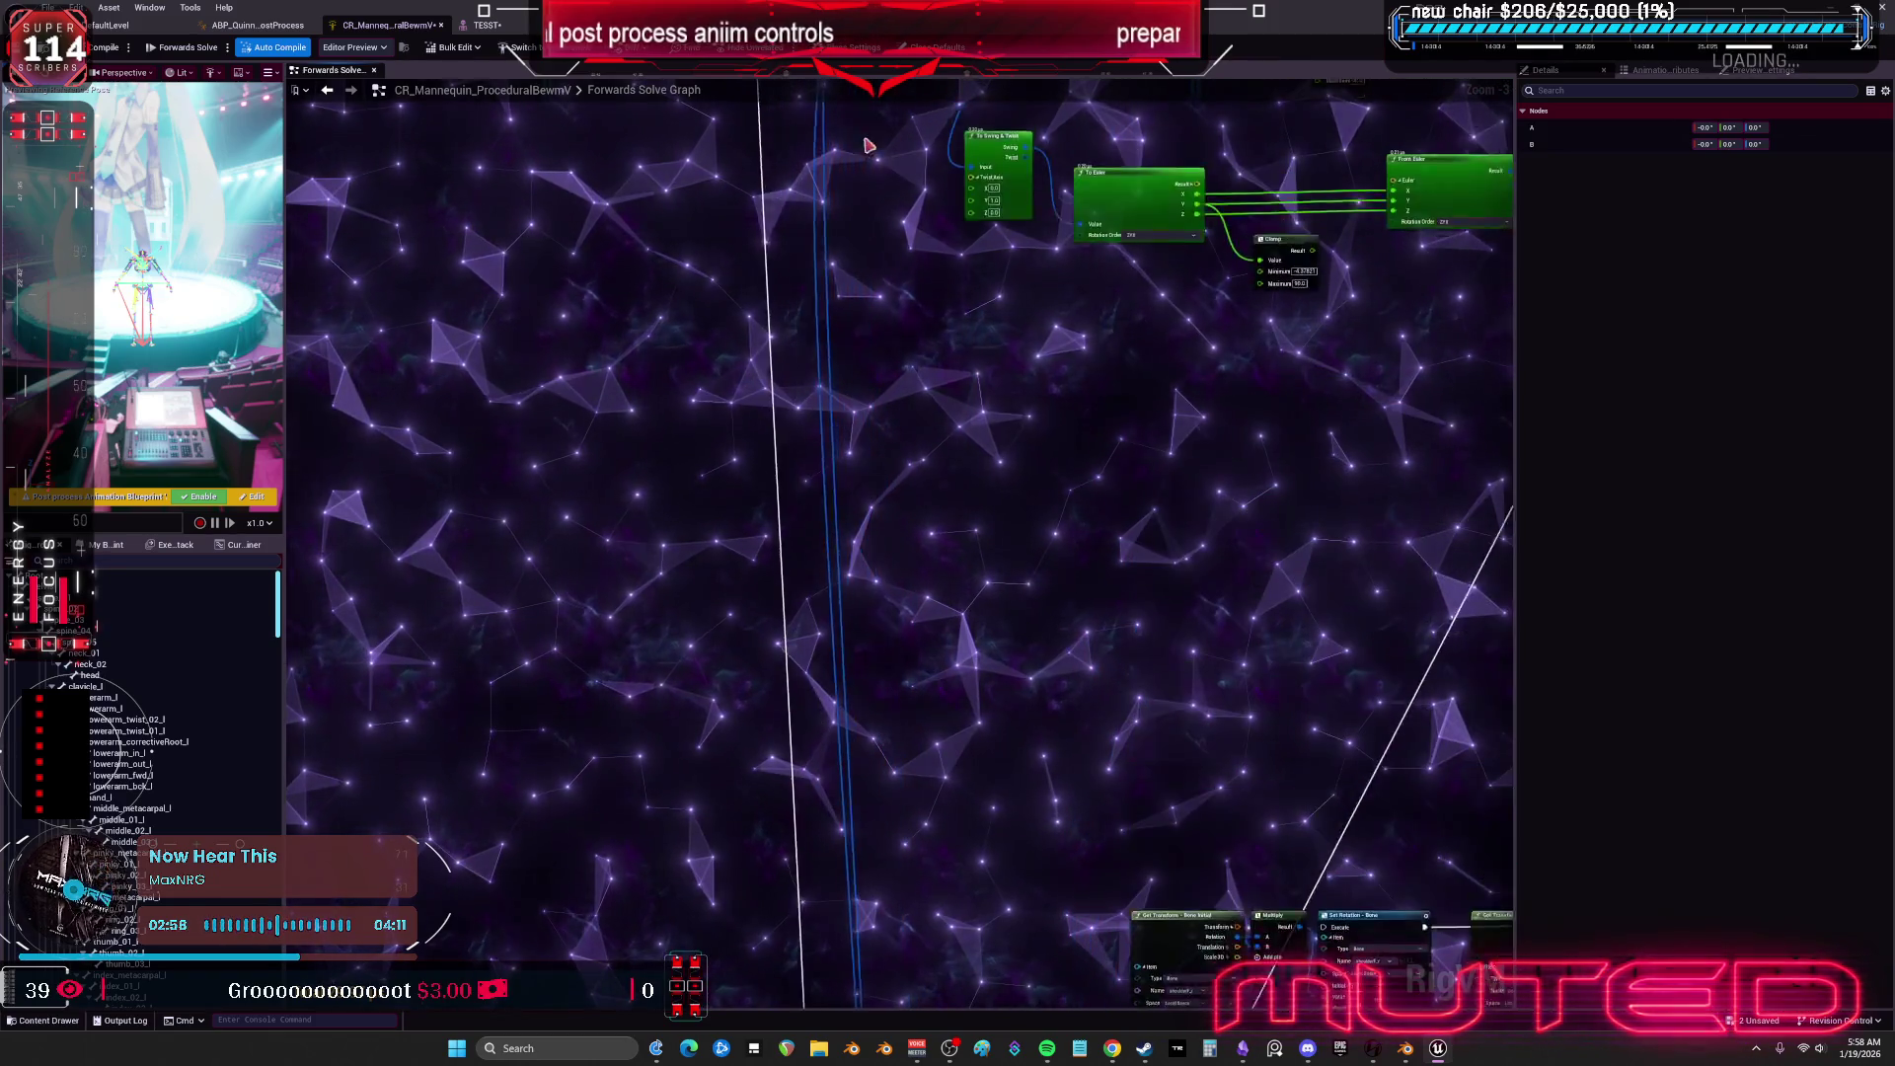
{"action": "left_click_drag", "start_coordinate": [905, 143], "coordinate": [790, 632]}
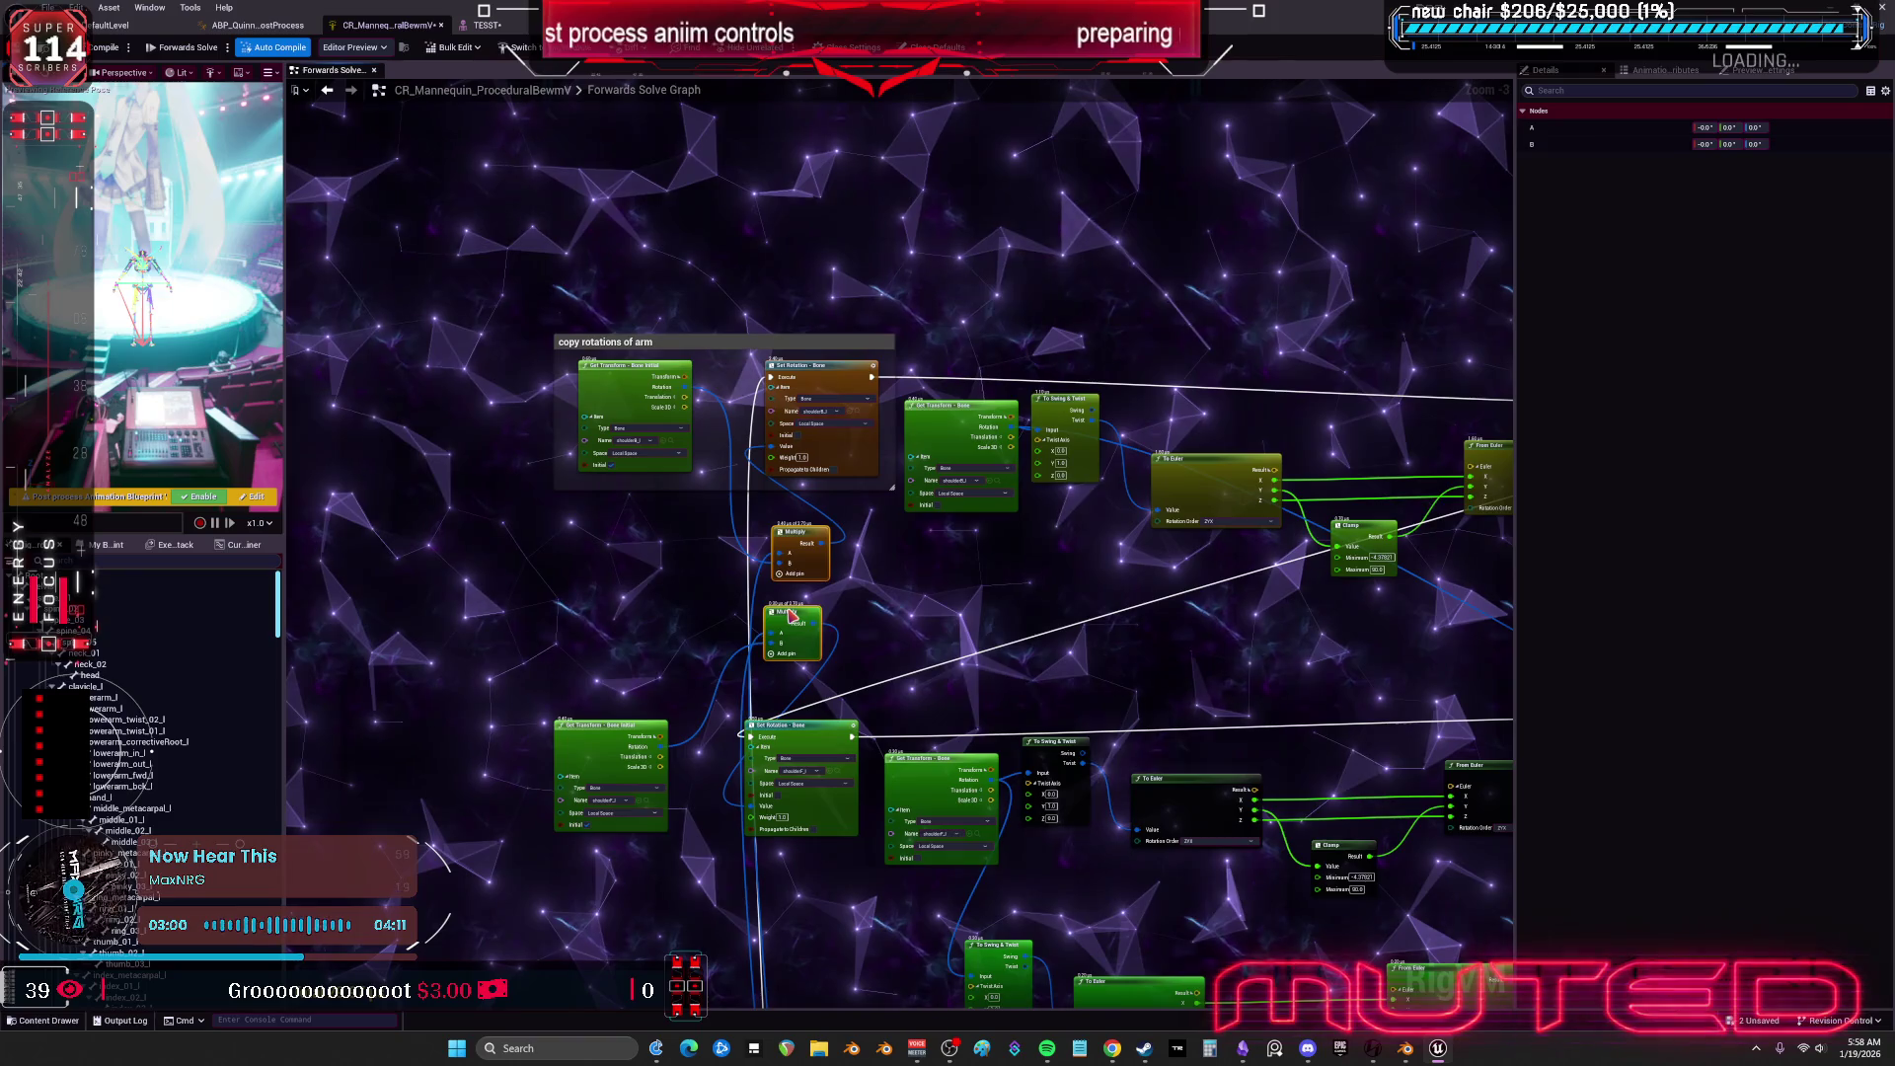
{"action": "scroll", "coordinate": [869, 592], "scroll_direction": "up", "scroll_amount": 3}
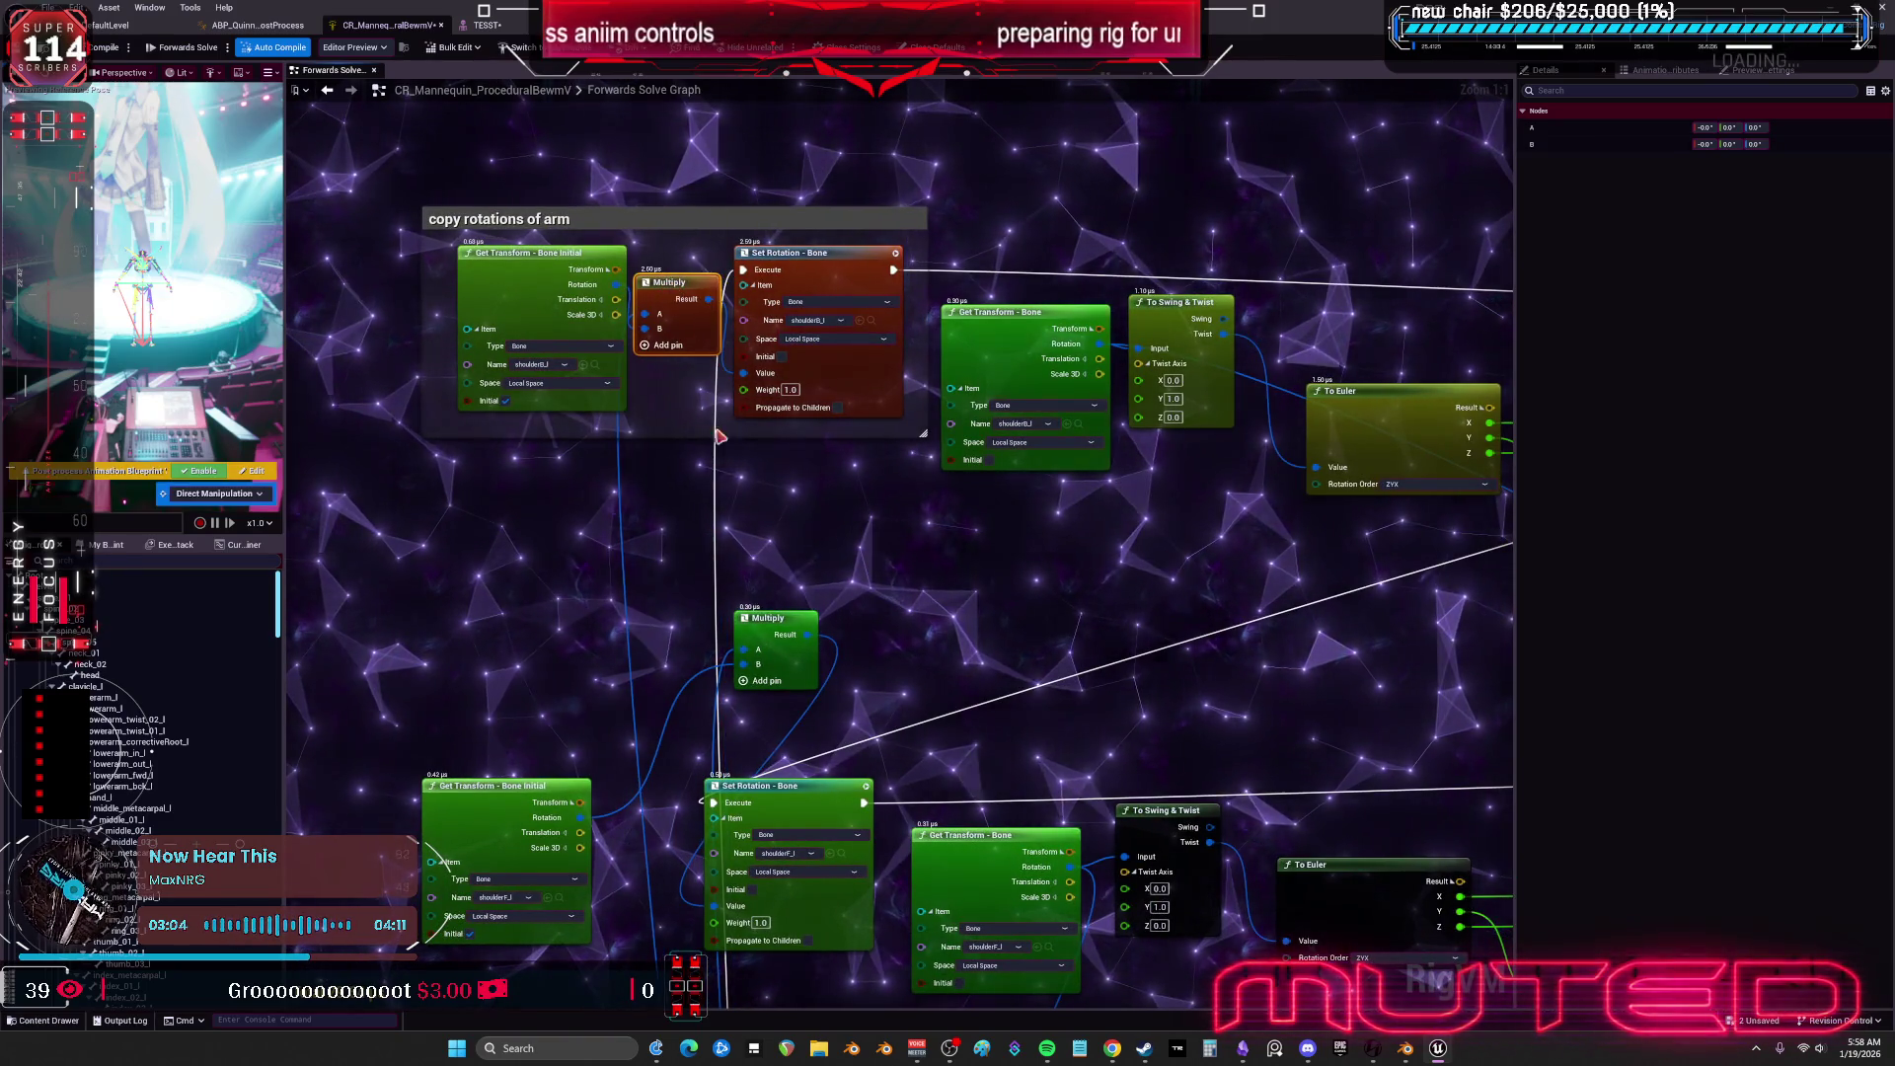
Put a Multiply node back beside the lower Set Rotation - Bone node.
{"action": "left_click_drag", "start_coordinate": [845, 600], "coordinate": [722, 807]}
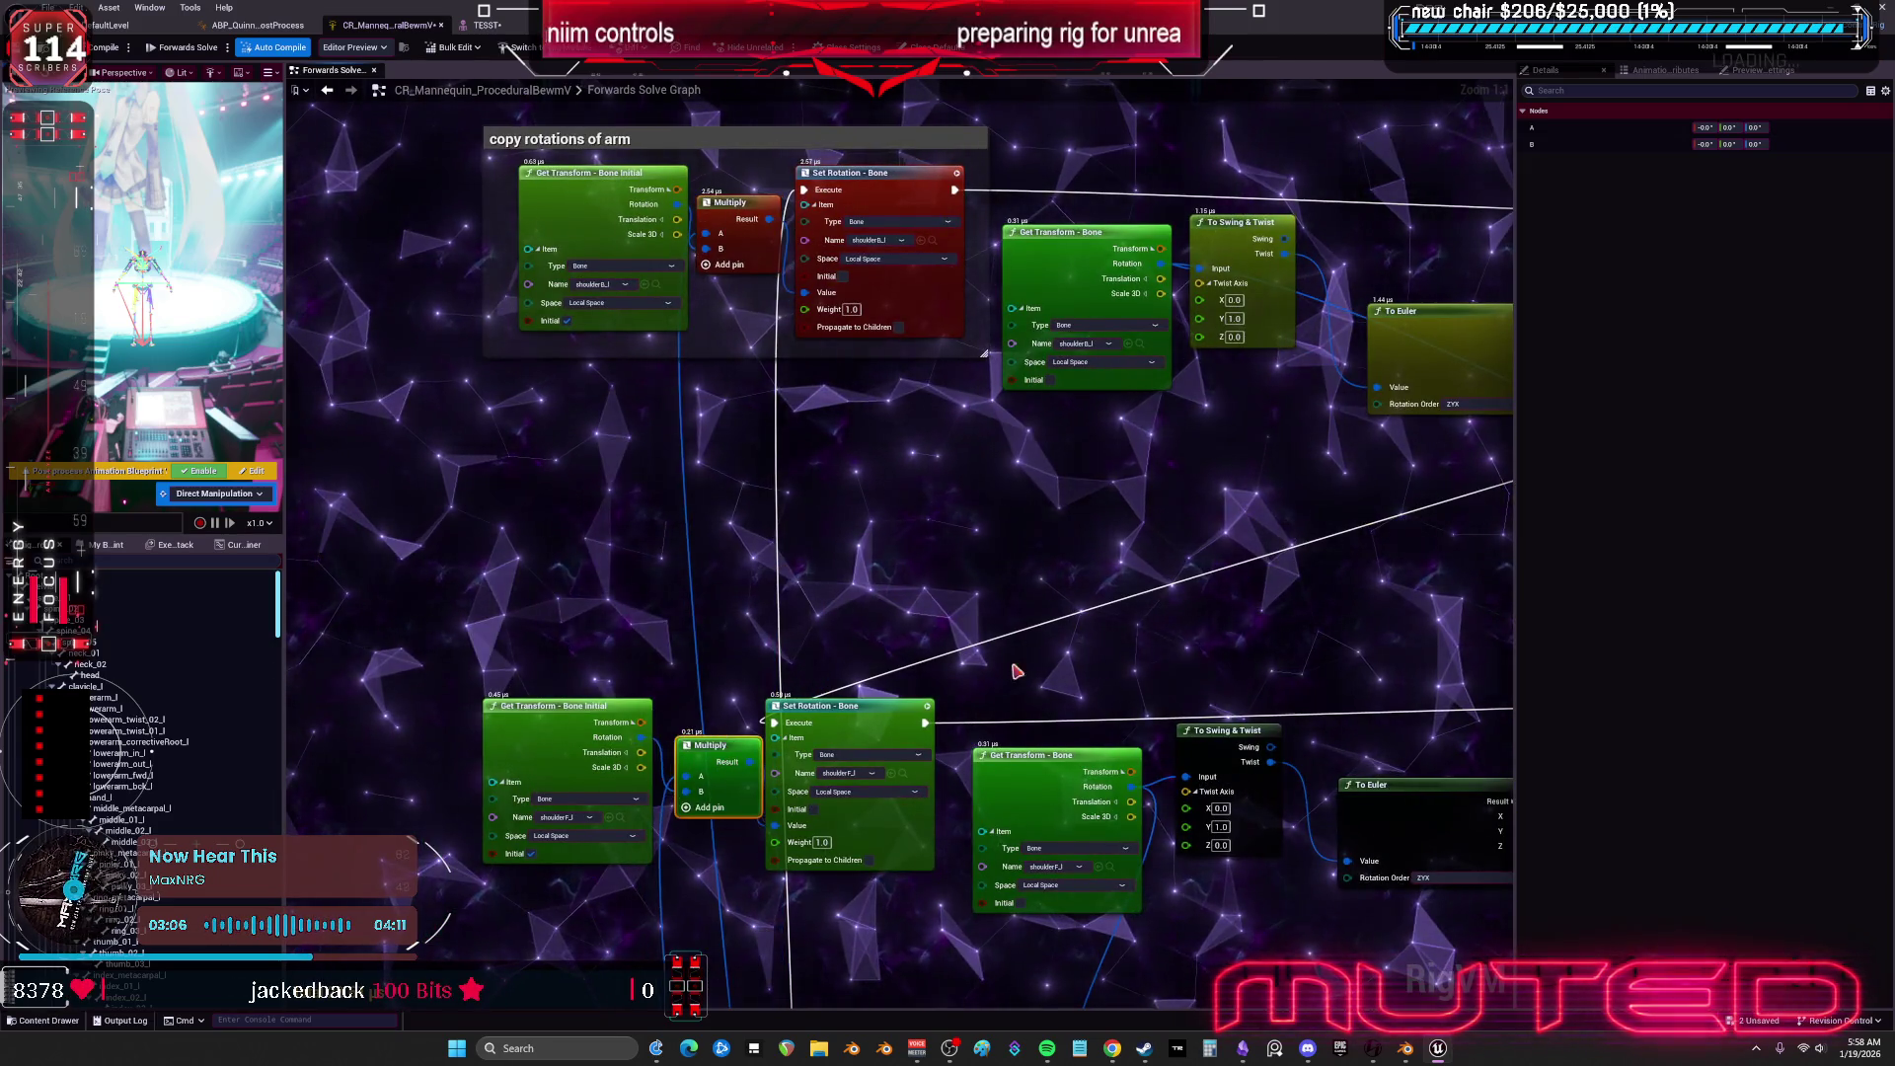
{"action": "left_click_drag", "start_coordinate": [1148, 640], "coordinate": [815, 464]}
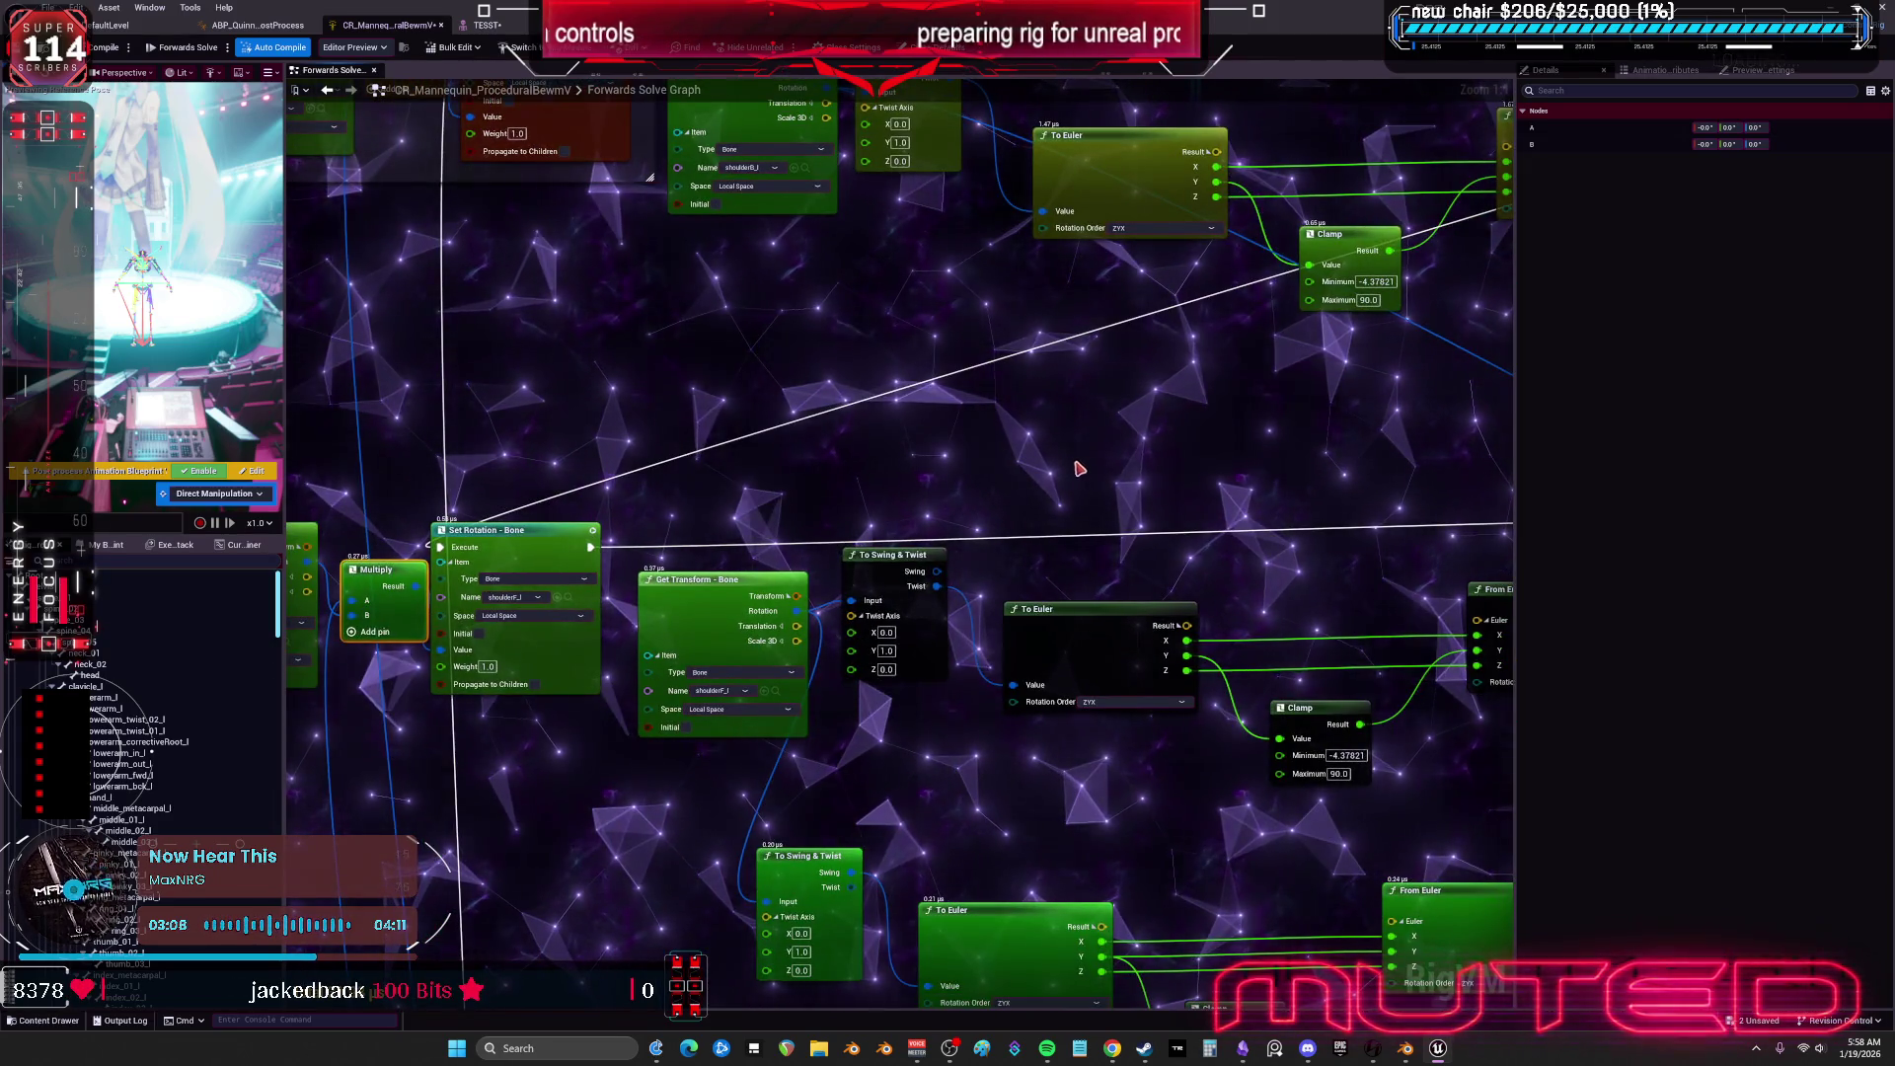
{"action": "left_click_drag", "start_coordinate": [1082, 471], "coordinate": [960, 477]}
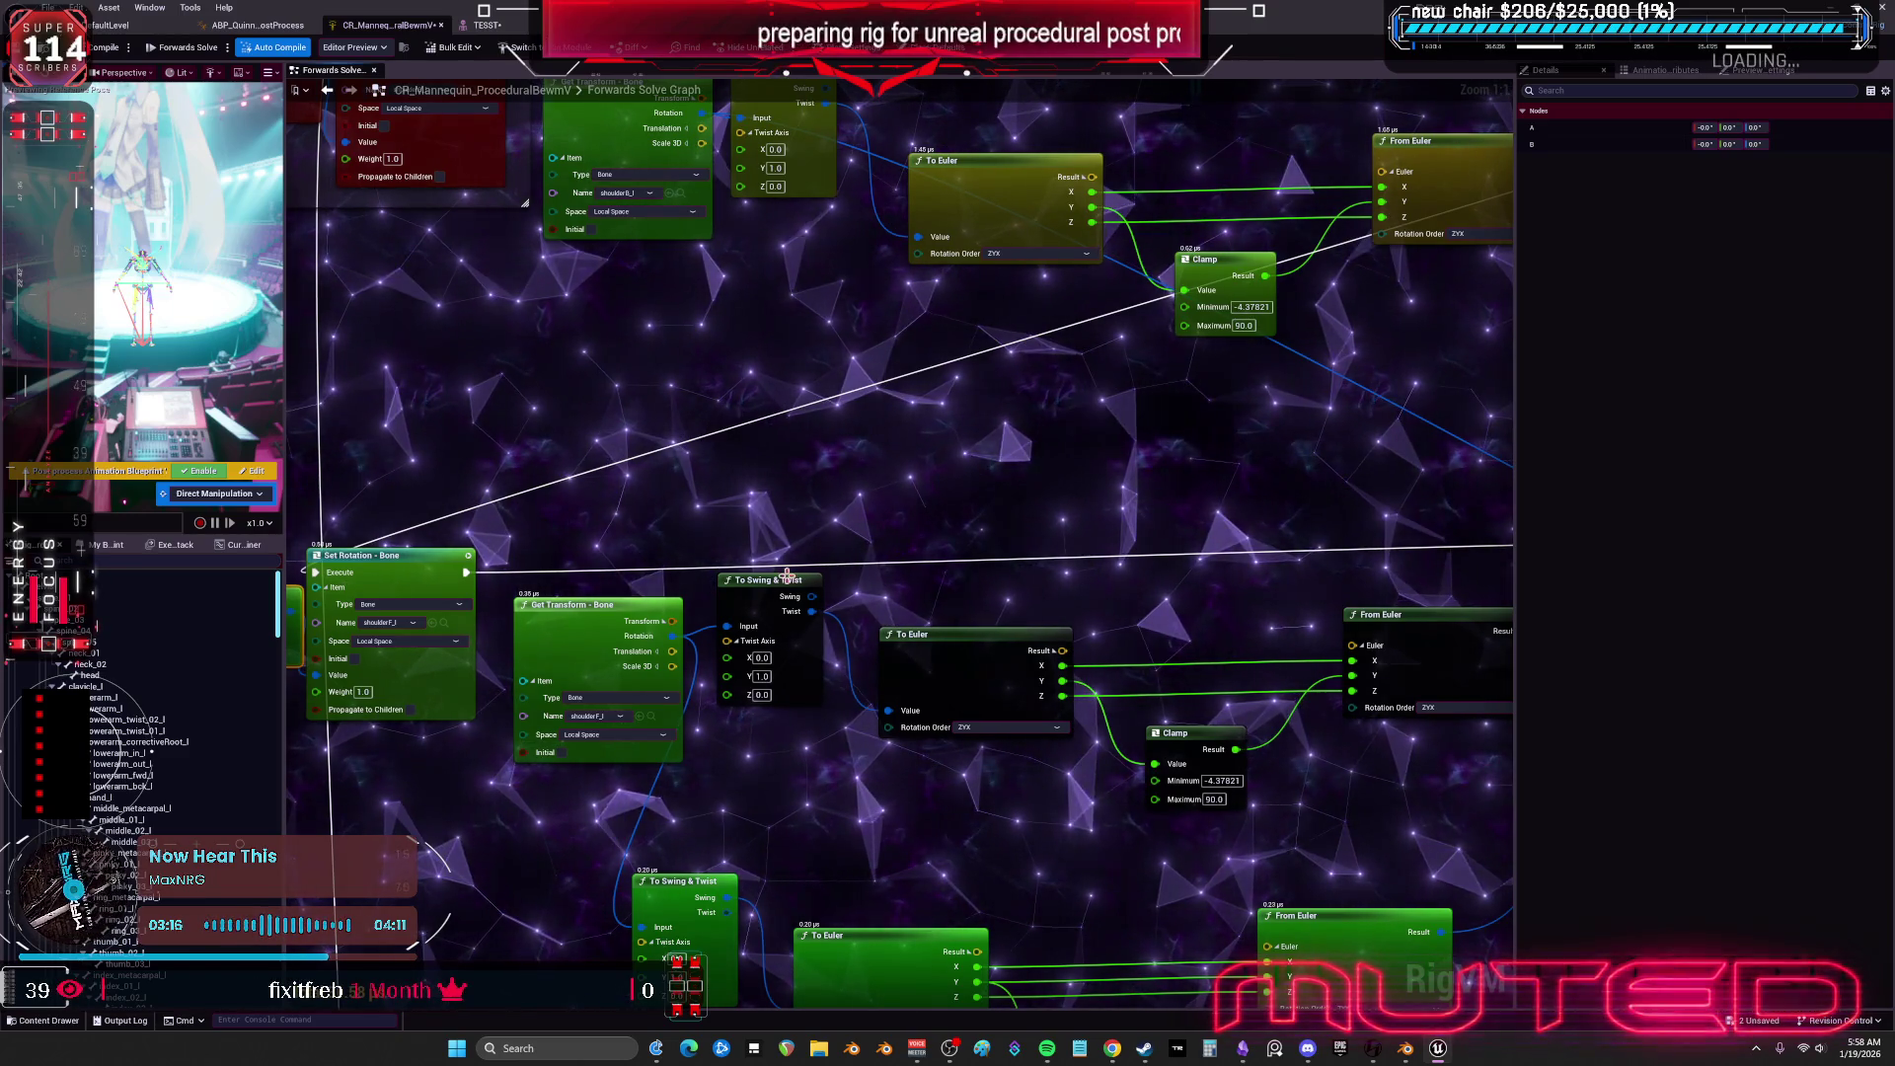
Align the upper chain's To Euler, Set Rotation - Bone, From Euler and Clamp nodes.
{"action": "left_click_drag", "start_coordinate": [1015, 528], "coordinate": [947, 612]}
{"action": "left_click_drag", "start_coordinate": [906, 309], "coordinate": [910, 292]}
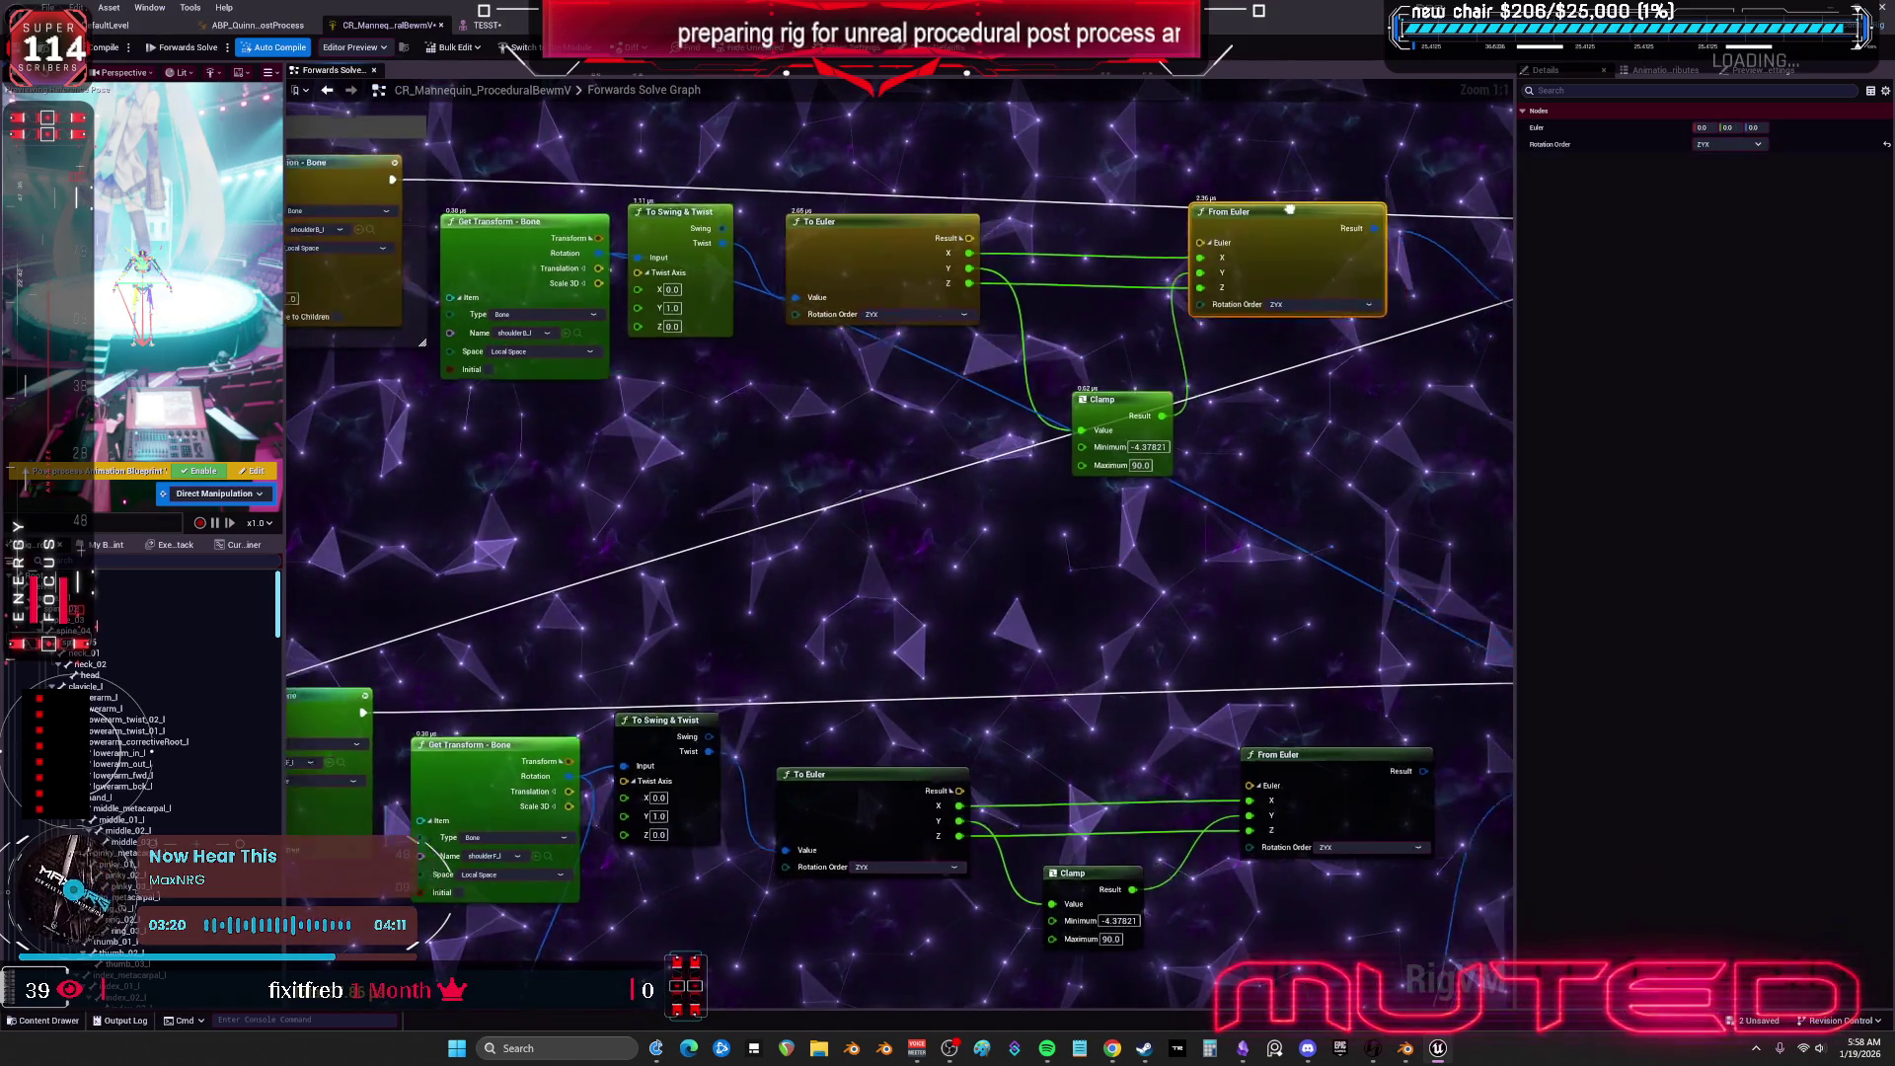
{"action": "left_click_drag", "start_coordinate": [1303, 207], "coordinate": [1023, 305]}
{"action": "left_click_drag", "start_coordinate": [1393, 293], "coordinate": [1275, 254]}
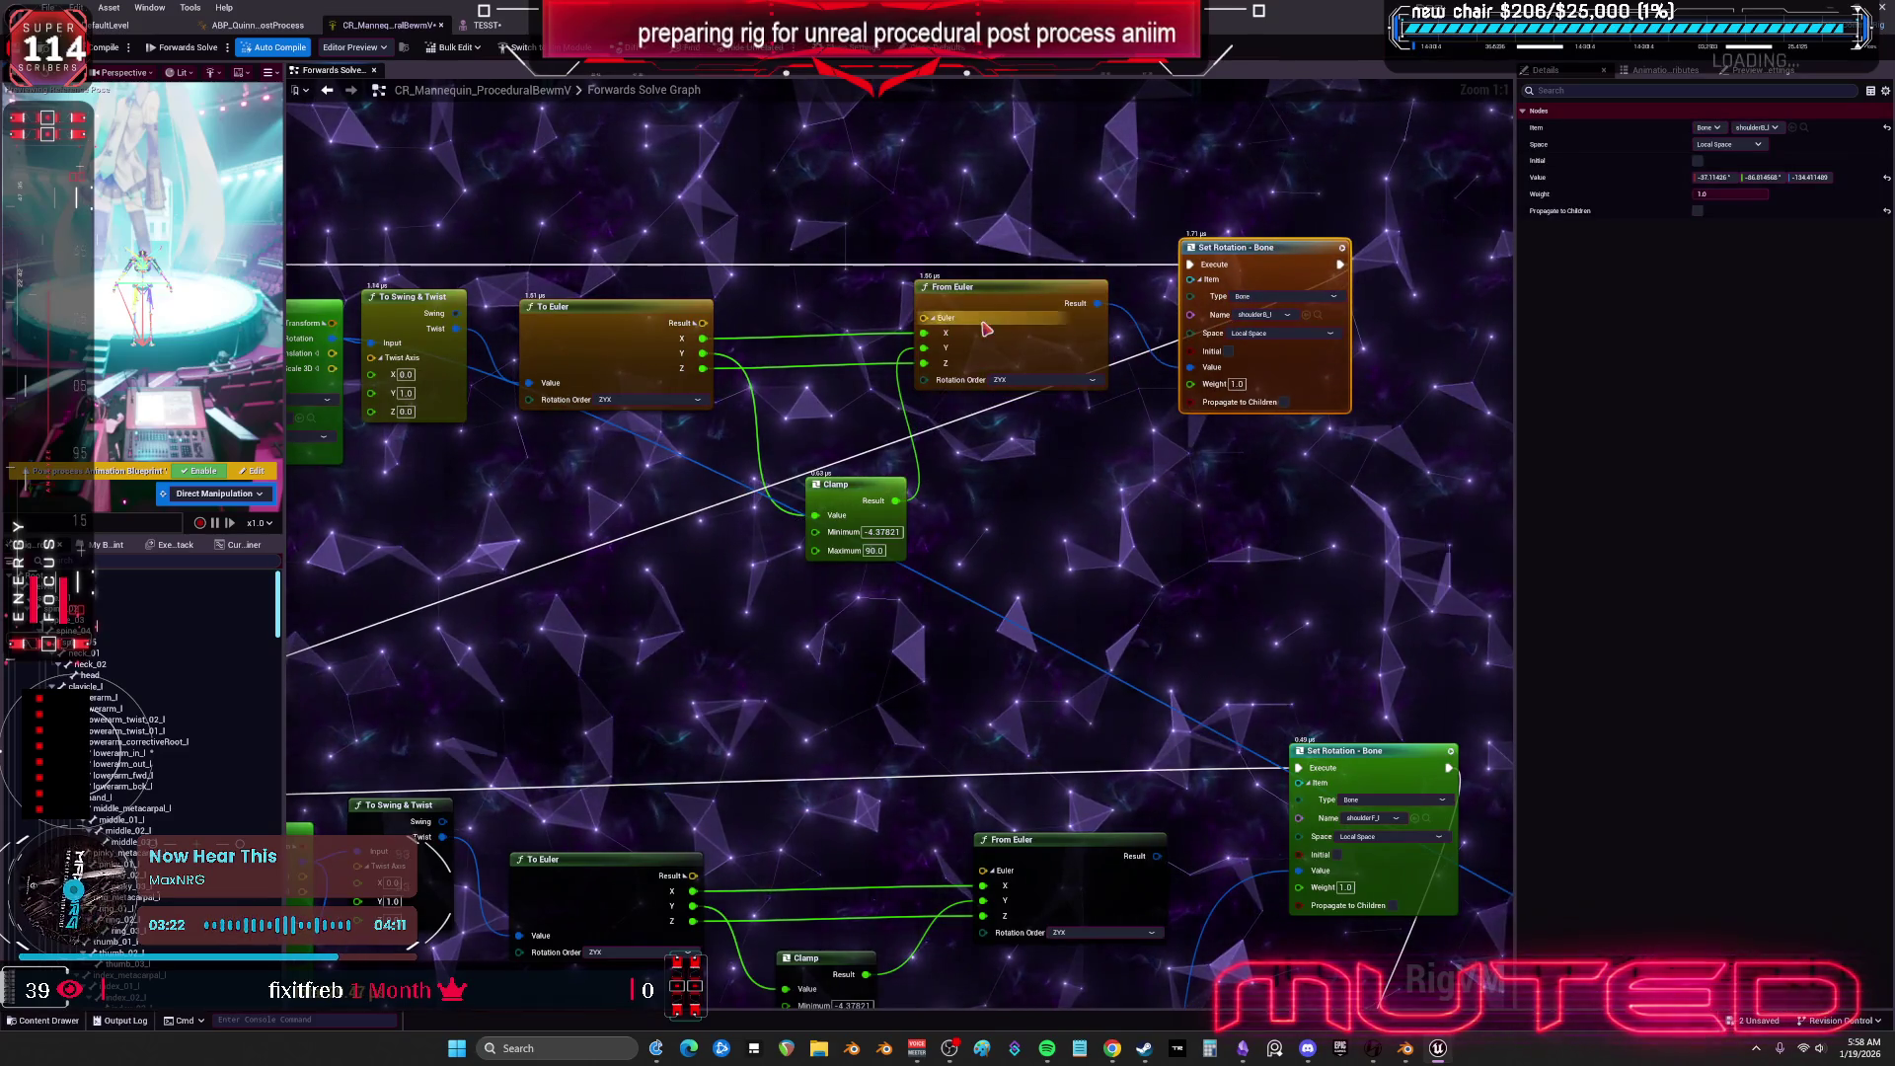
{"action": "left_click_drag", "start_coordinate": [982, 299], "coordinate": [992, 309]}
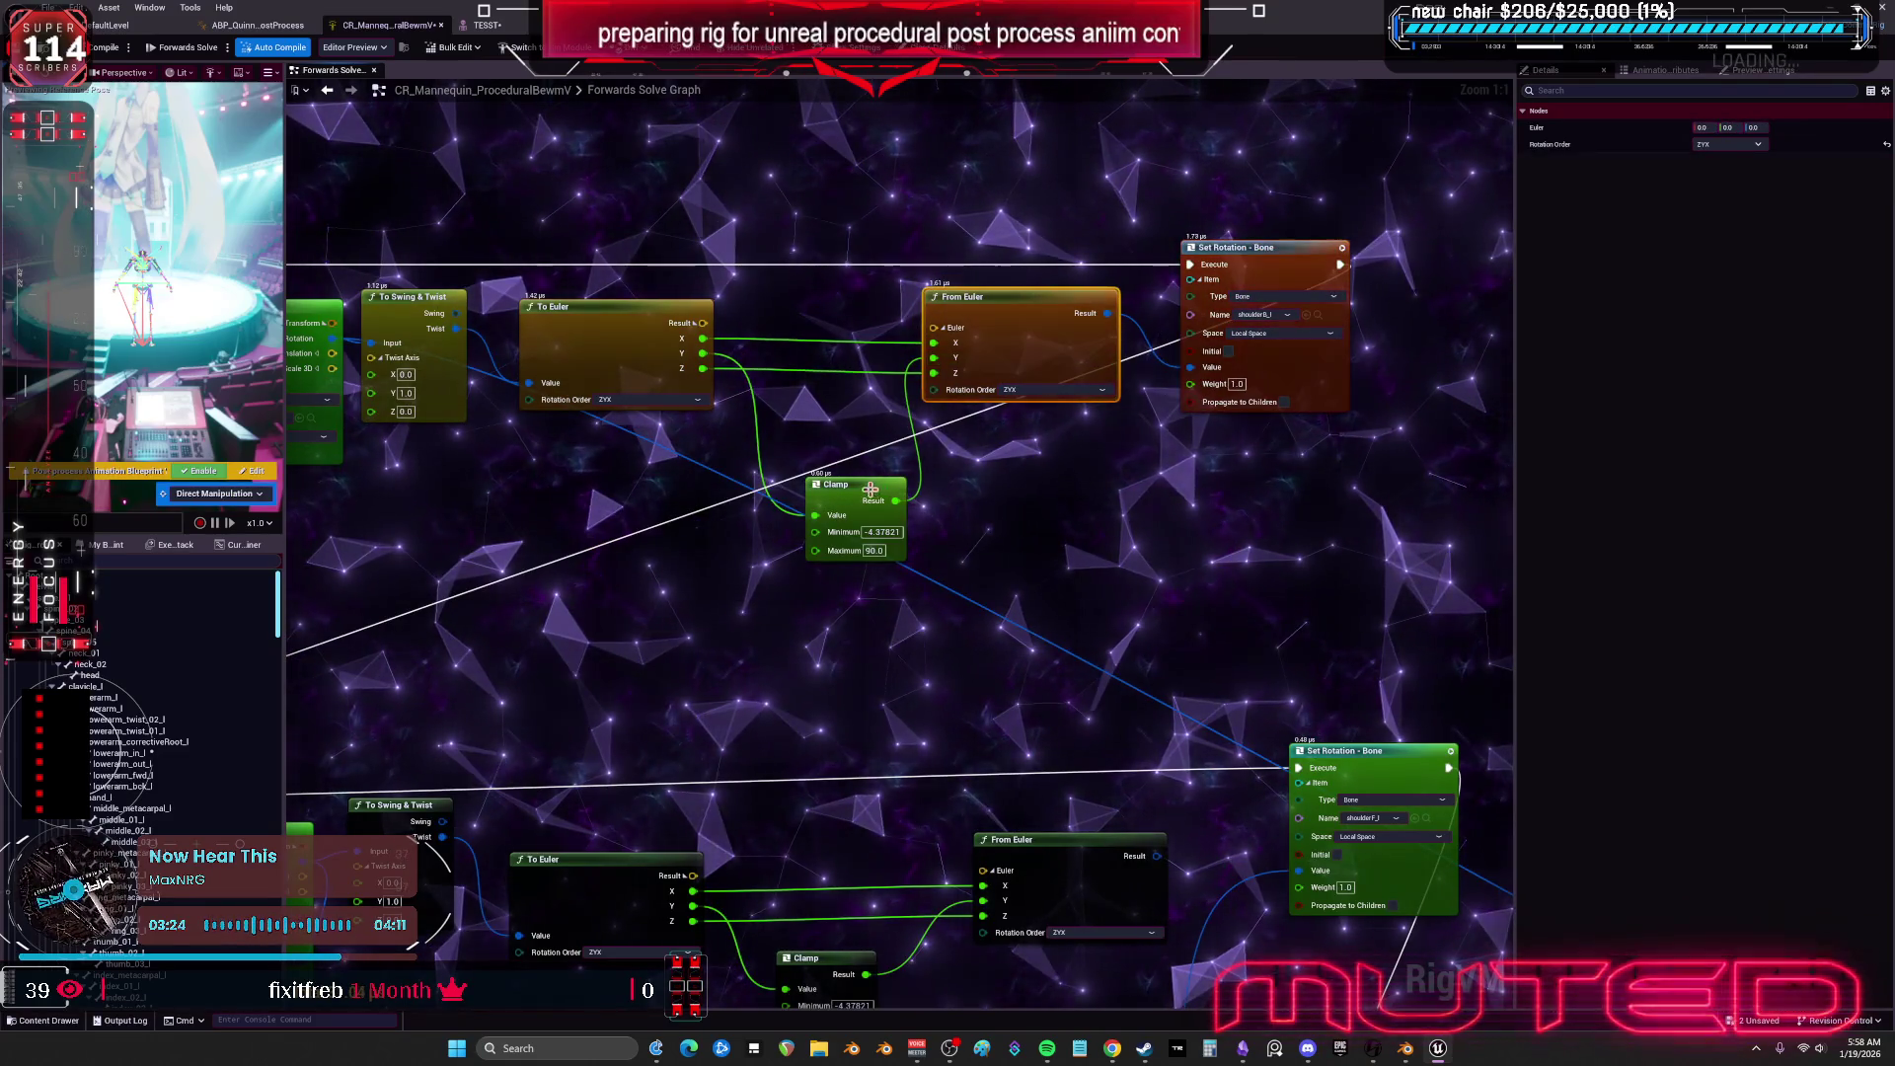
{"action": "left_click_drag", "start_coordinate": [839, 484], "coordinate": [807, 415]}
Lower the To Euler, Clamp and From Euler group, then return to the skeletal mesh editor.
{"action": "left_click_drag", "start_coordinate": [617, 706], "coordinate": [710, 516]}
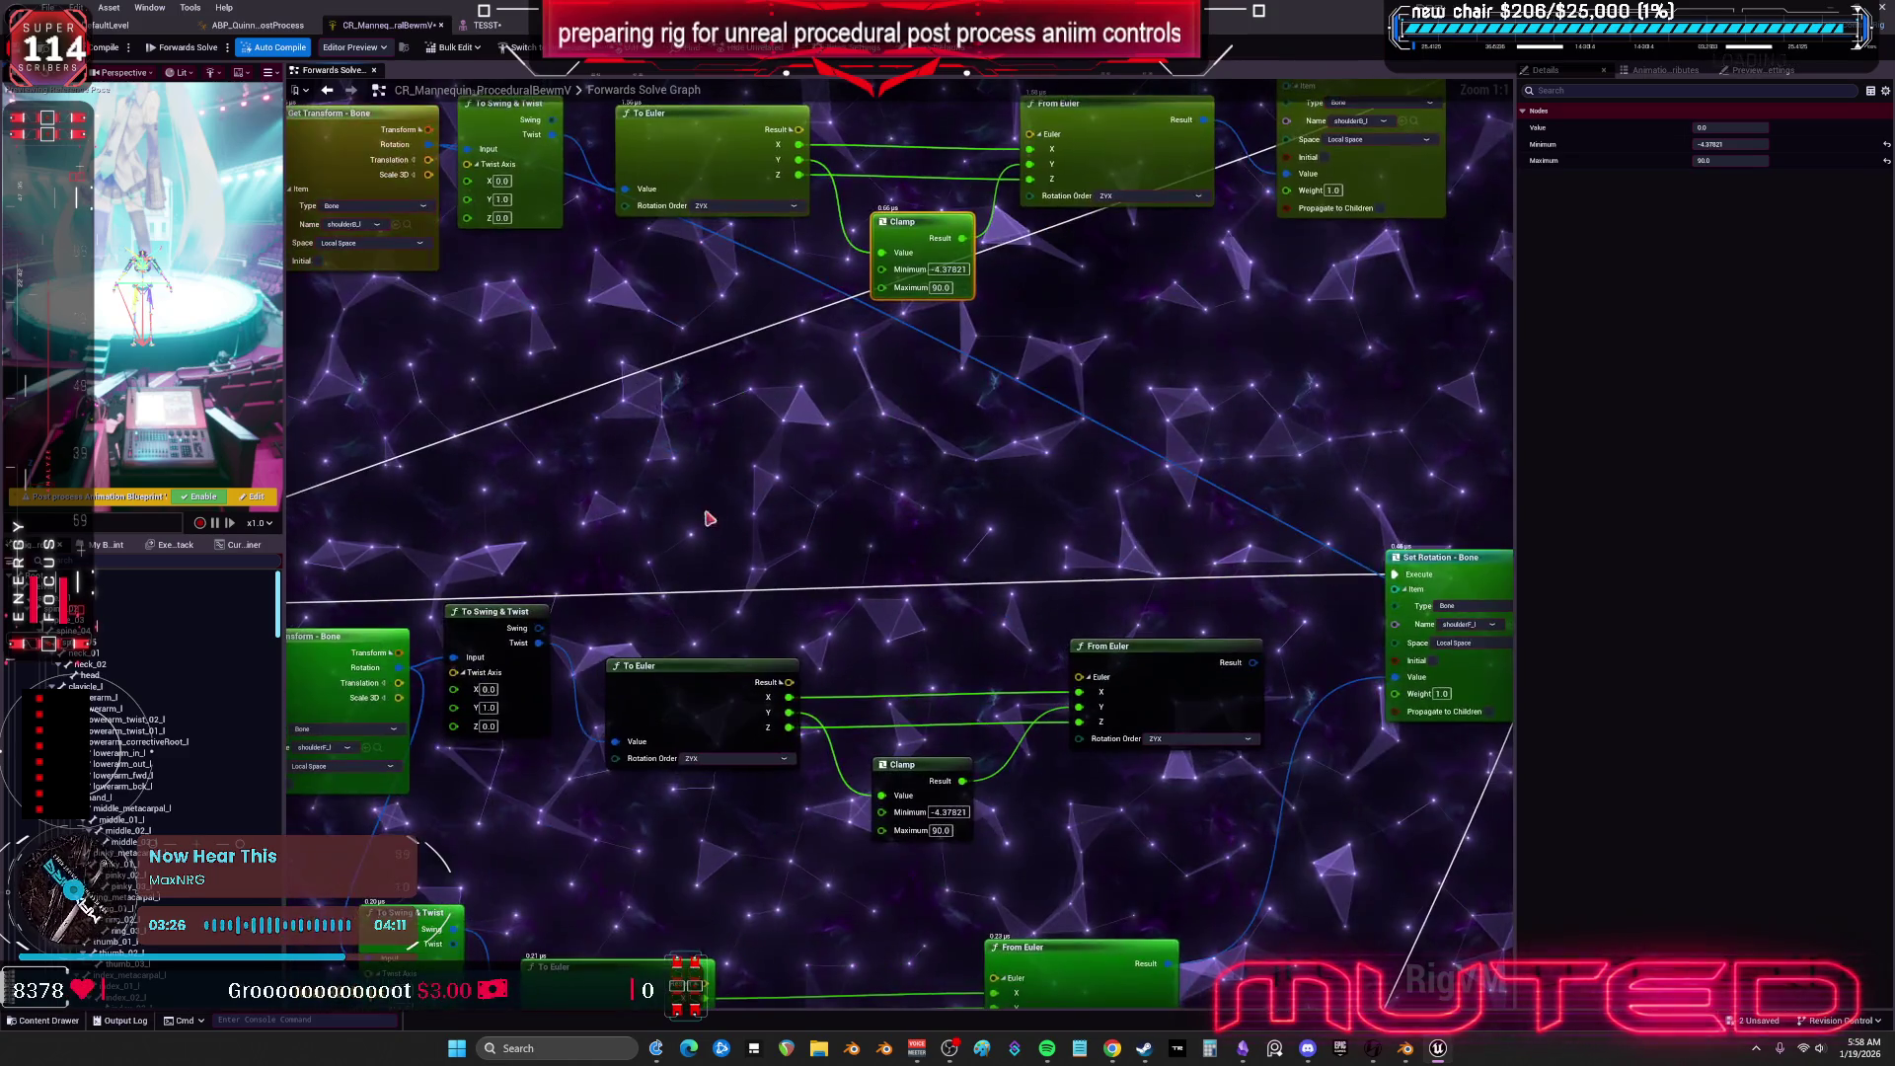
{"action": "left_click_drag", "start_coordinate": [769, 612], "coordinate": [512, 612]}
{"action": "scroll", "coordinate": [712, 603], "scroll_direction": "down", "scroll_amount": 2}
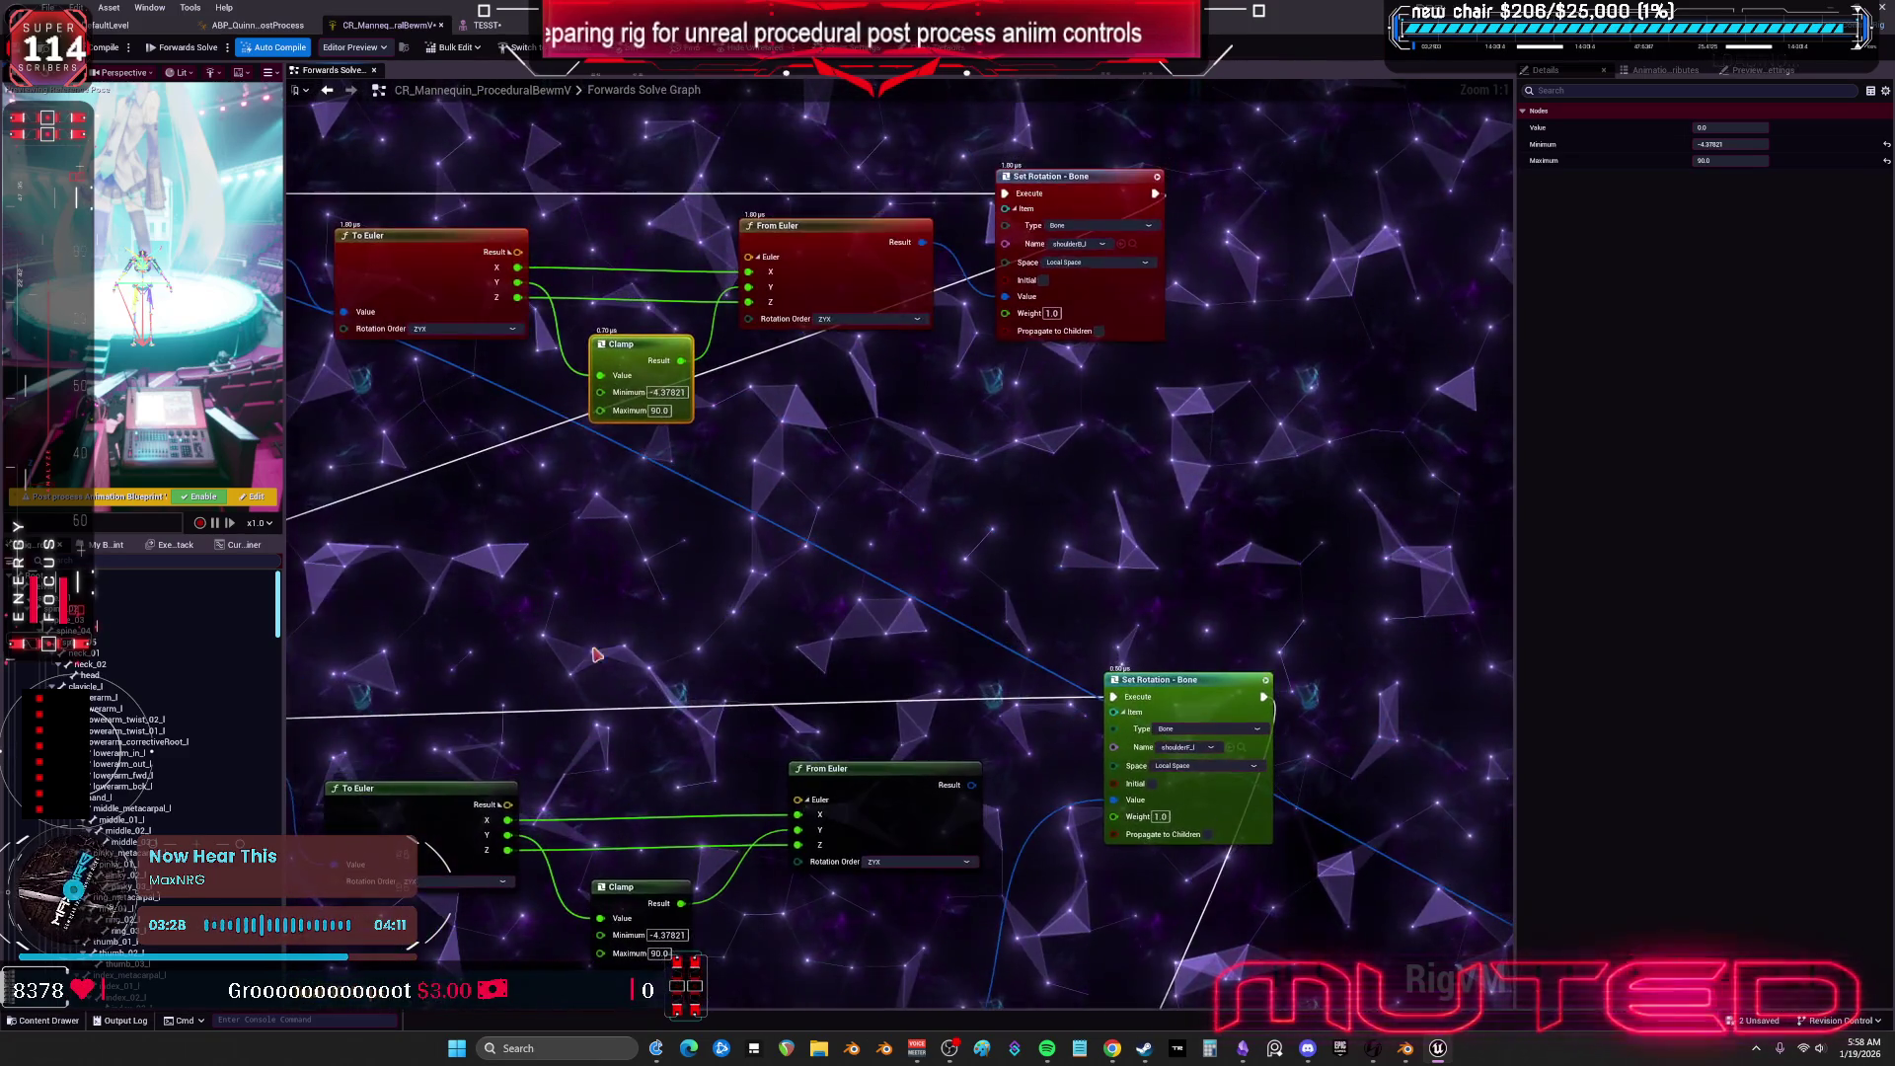
{"action": "left_click_drag", "start_coordinate": [713, 603], "coordinate": [1166, 504]}
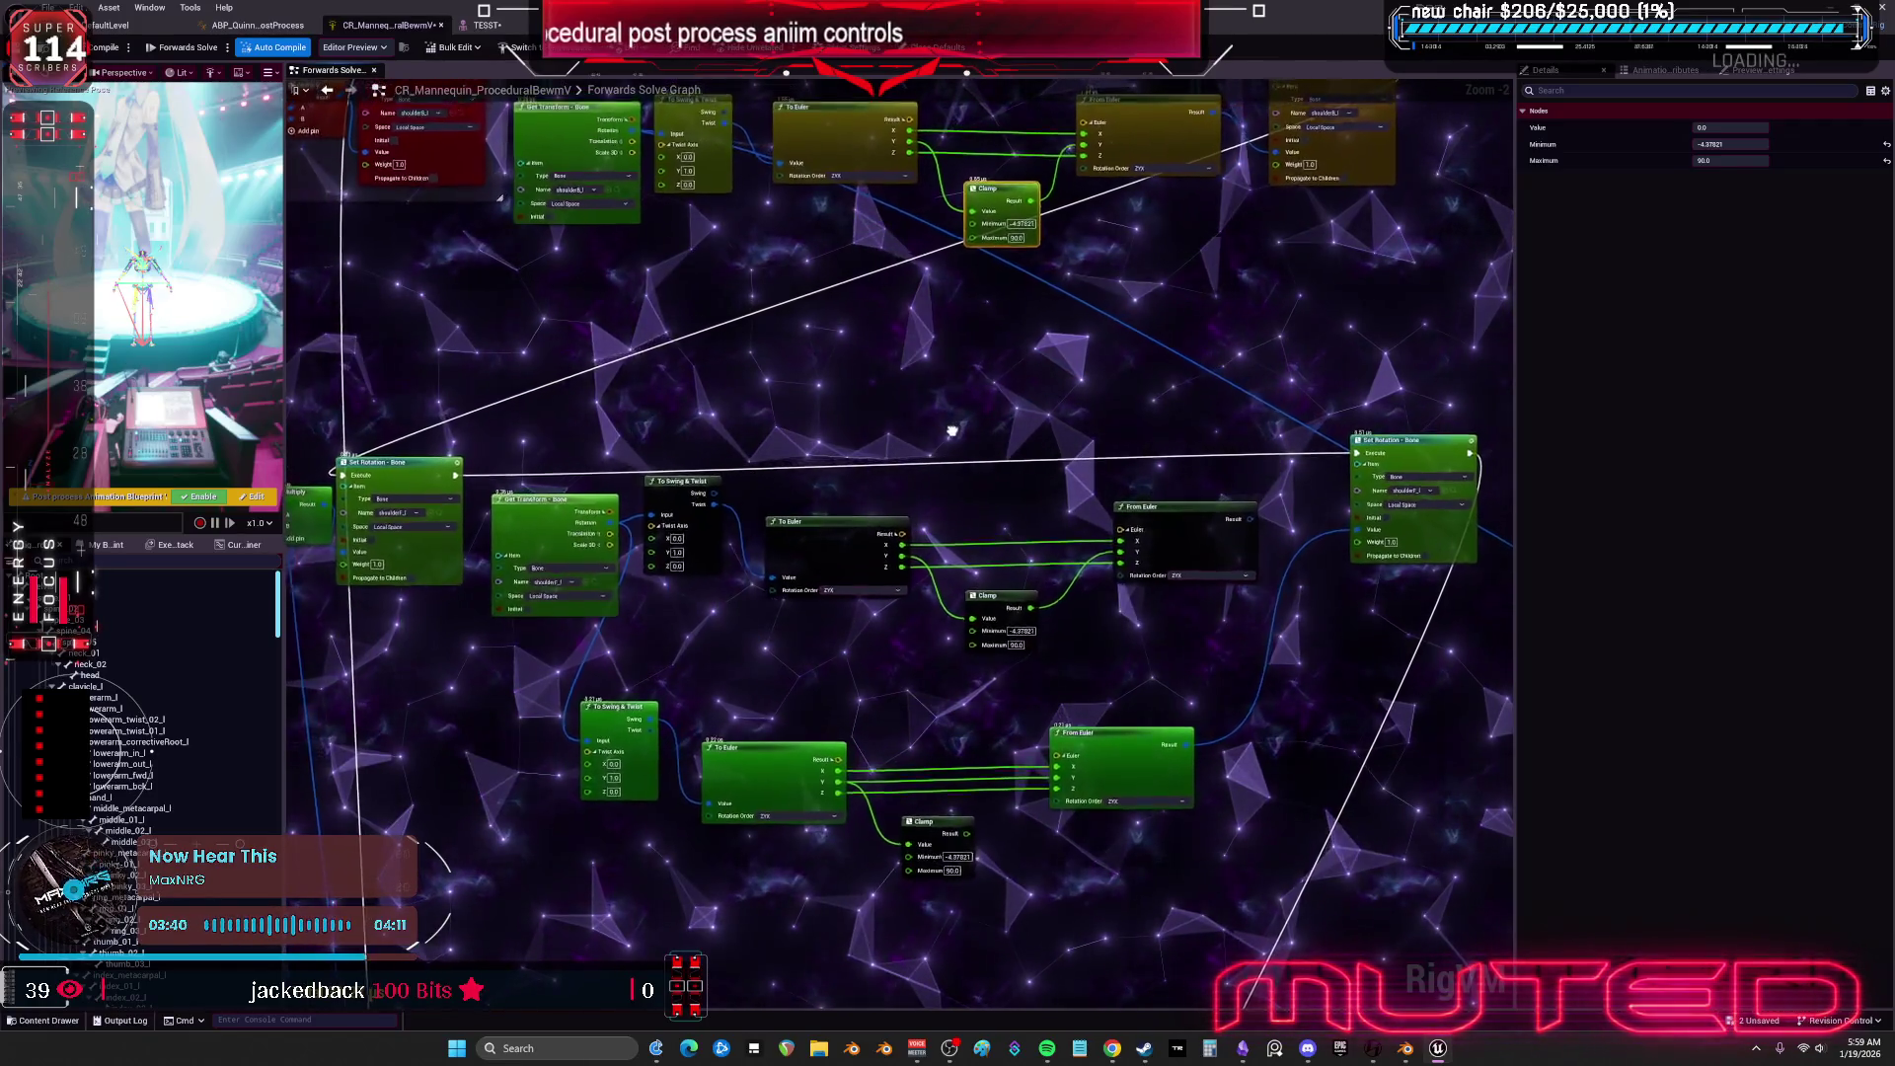
{"action": "left_click_drag", "start_coordinate": [953, 431], "coordinate": [880, 501]}
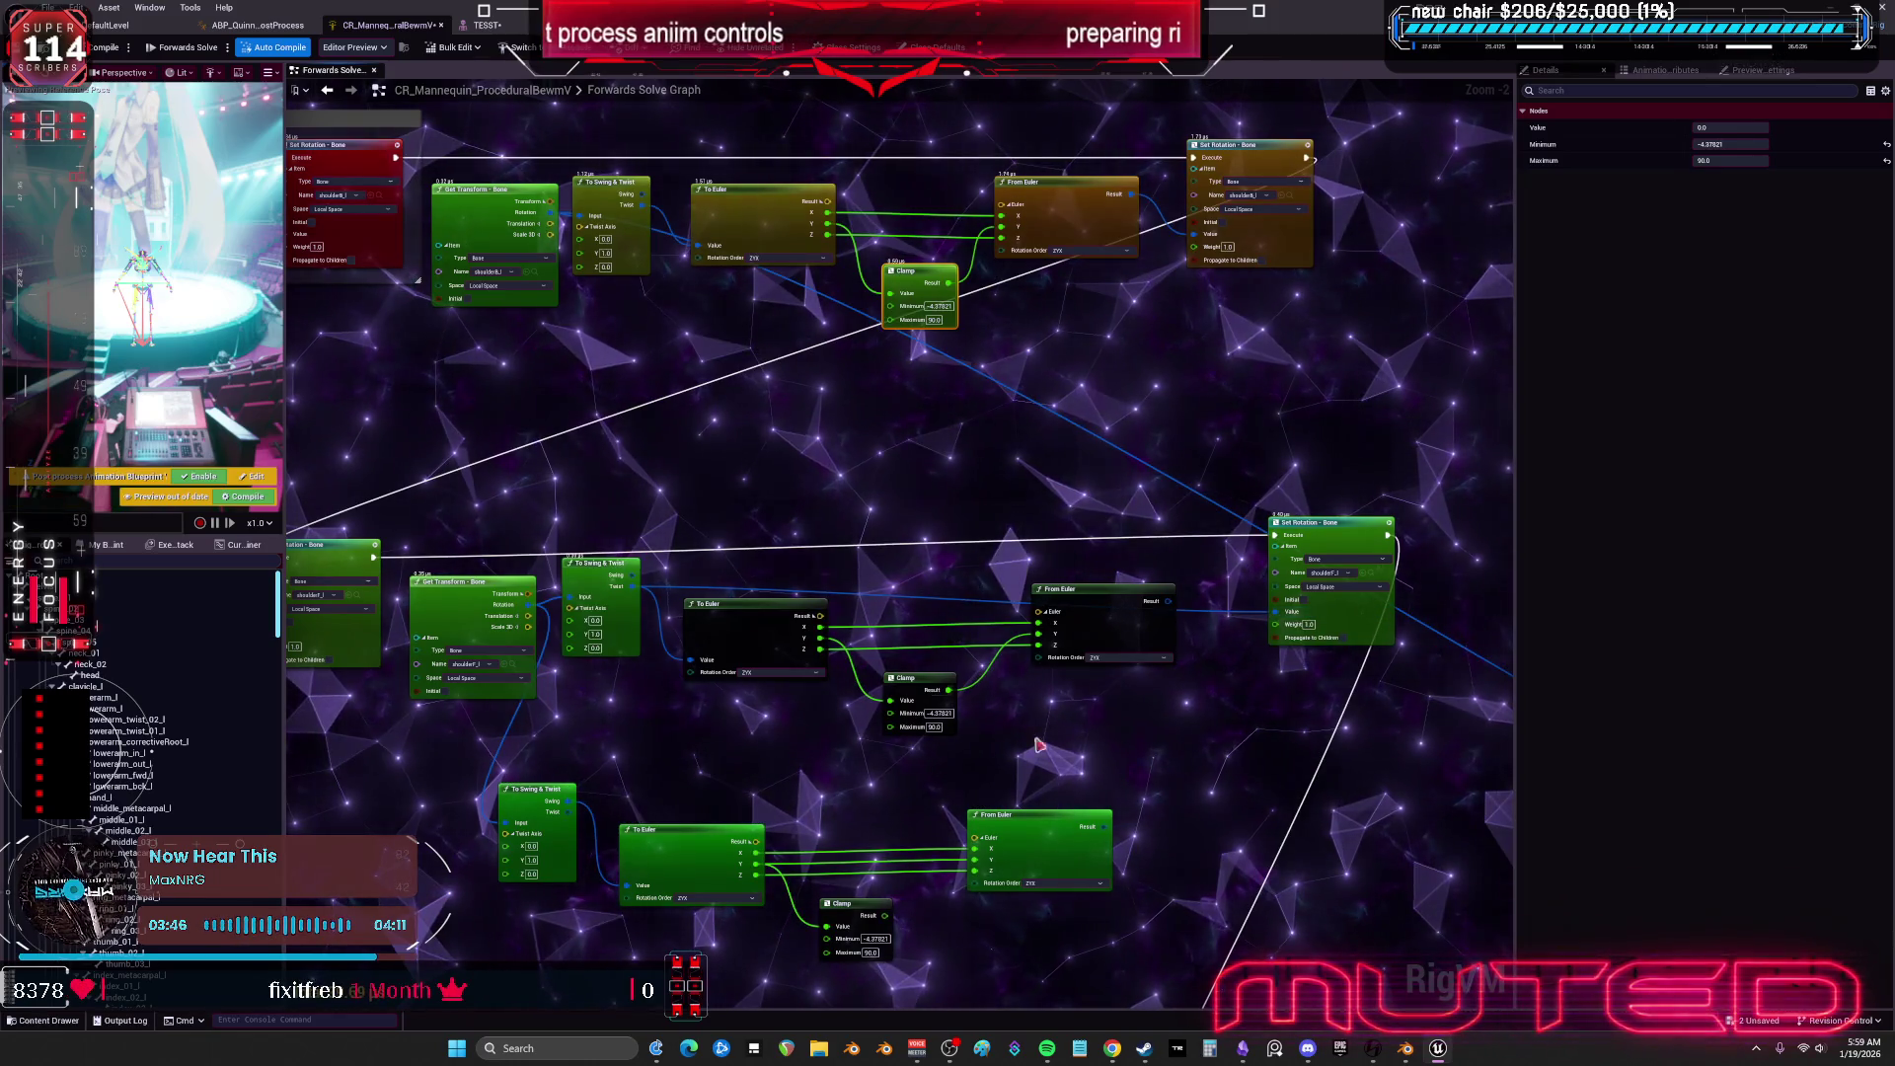
{"action": "left_click_drag", "start_coordinate": [777, 639], "coordinate": [763, 677]}
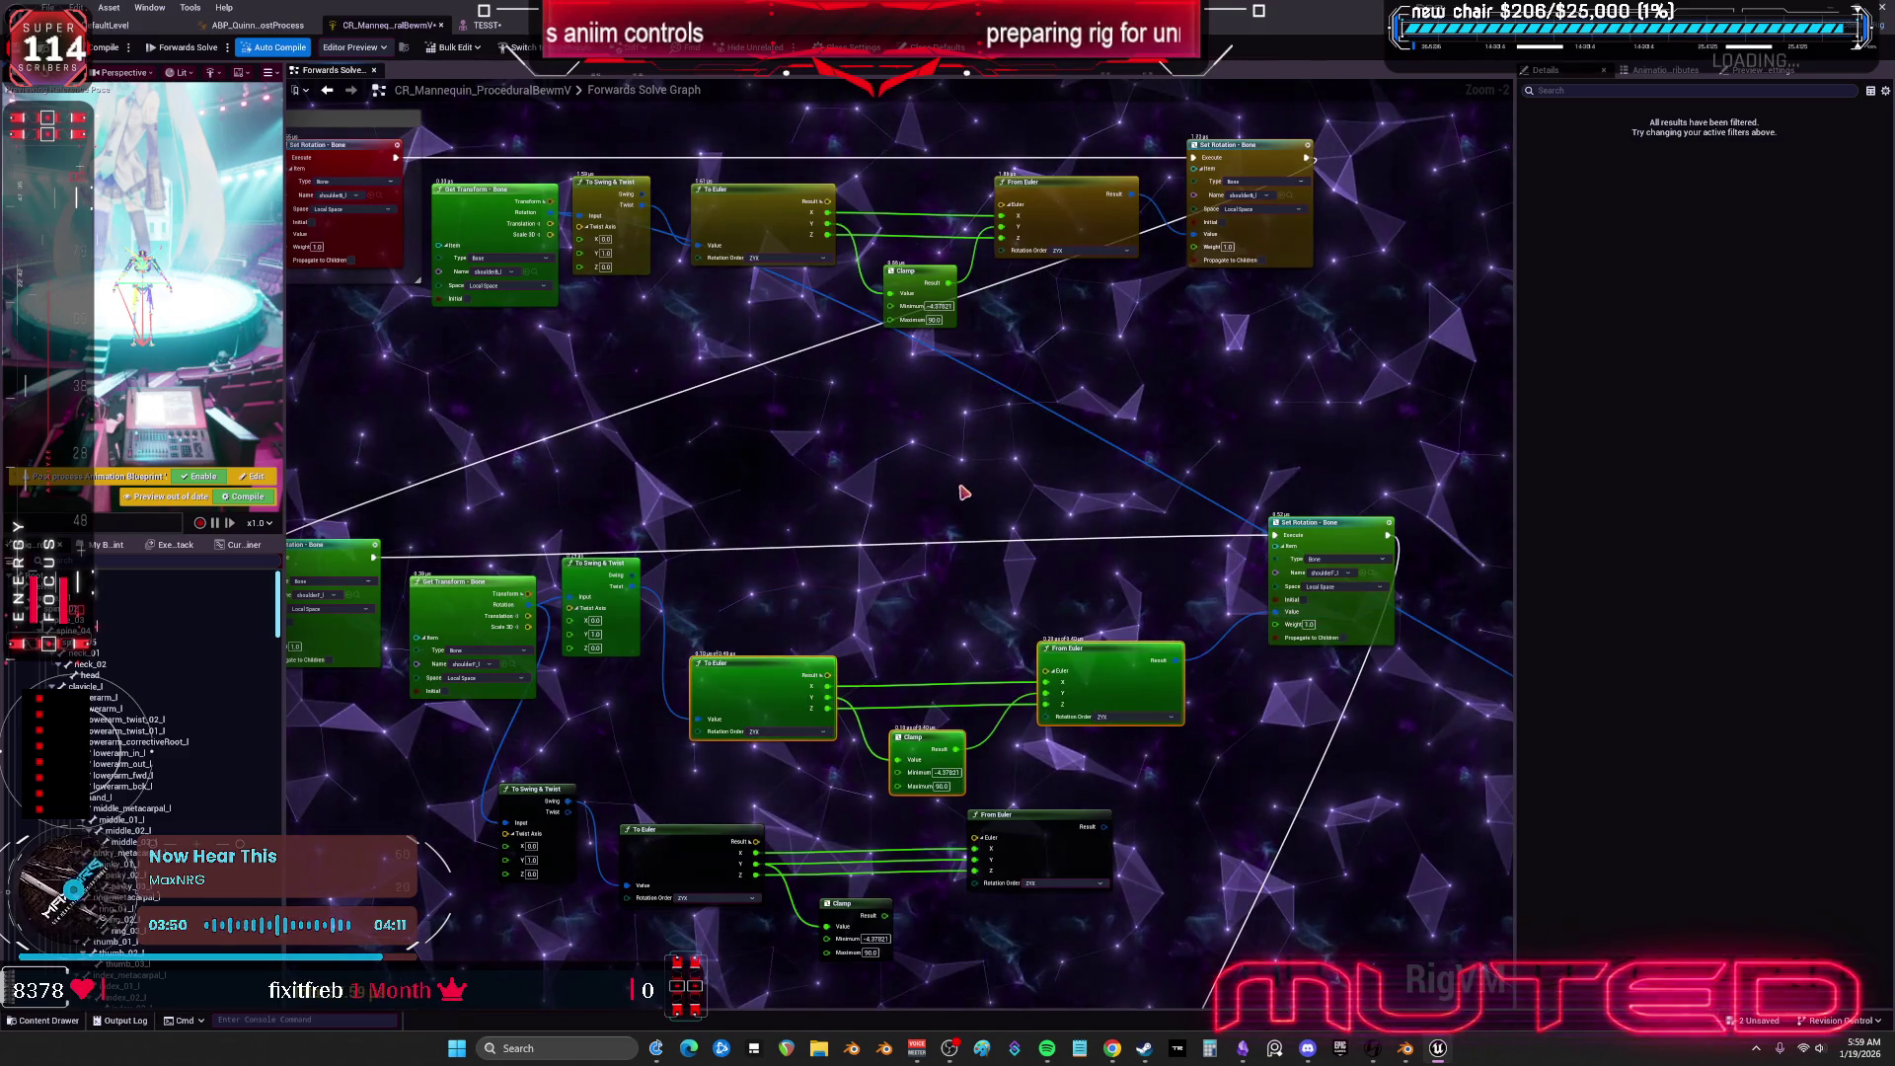
{"action": "scroll", "coordinate": [810, 314], "scroll_direction": "up", "scroll_amount": 1}
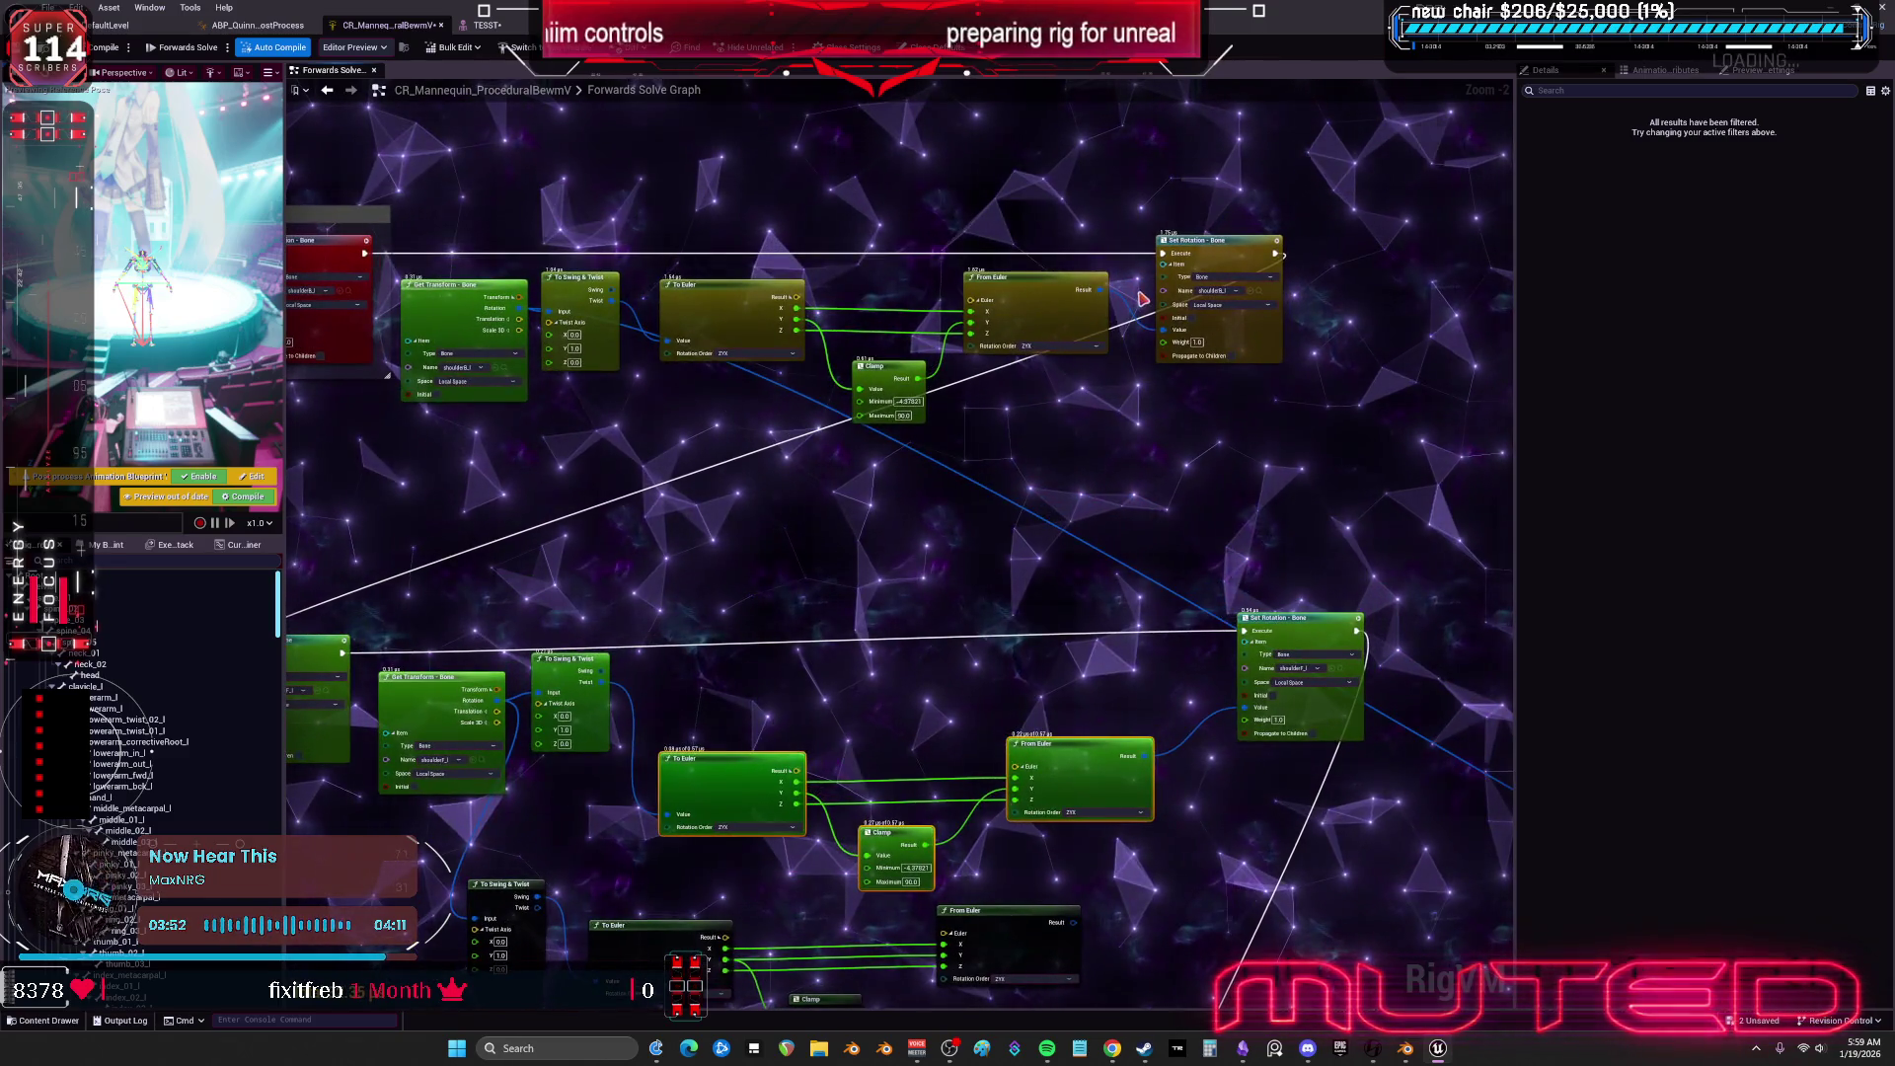
{"action": "left_click", "coordinate": [484, 24]}
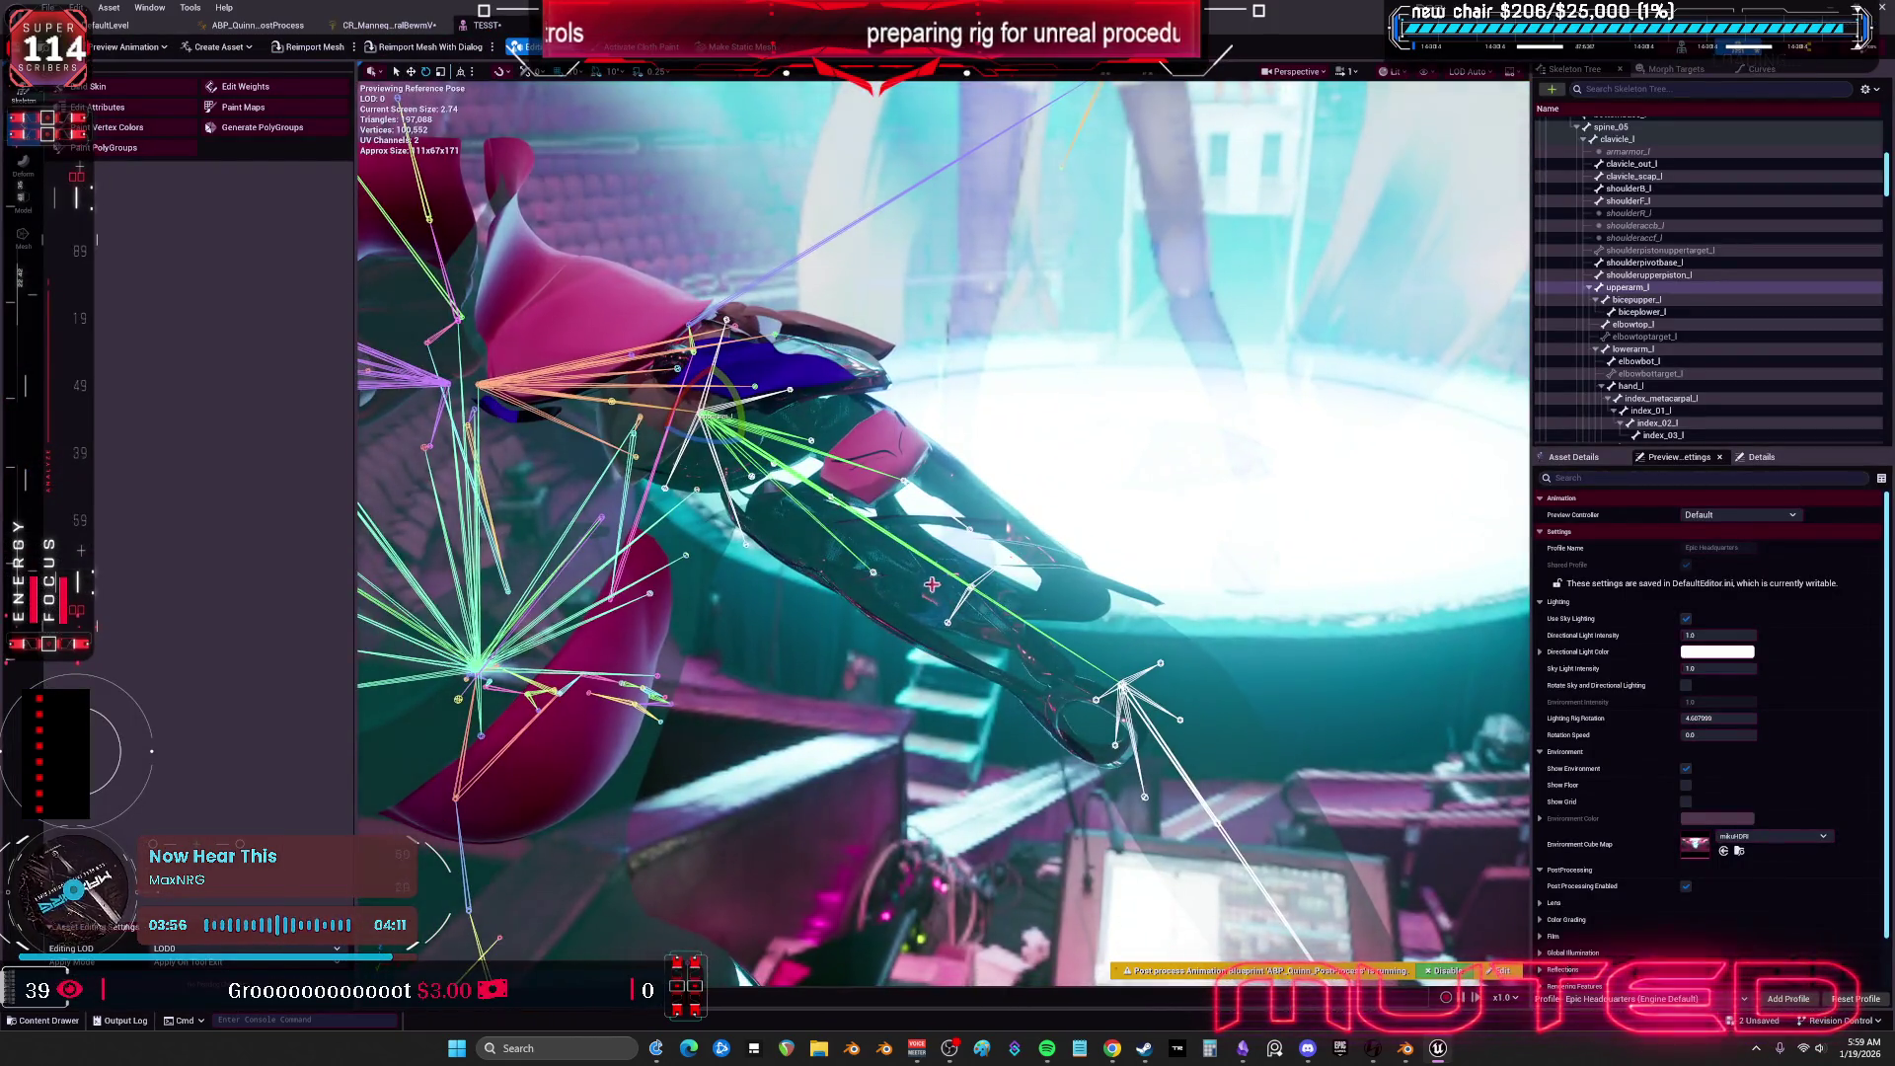
{"action": "left_click_drag", "start_coordinate": [750, 439], "coordinate": [753, 387]}
{"action": "mouse_move", "coordinate": [937, 533]}
{"action": "left_mouse_down"}
{"action": "mouse_move", "coordinate": [859, 572]}
{"action": "mouse_move", "coordinate": [1040, 180]}
{"action": "left_mouse_up"}
{"action": "left_click_drag", "start_coordinate": [904, 274], "coordinate": [891, 293]}
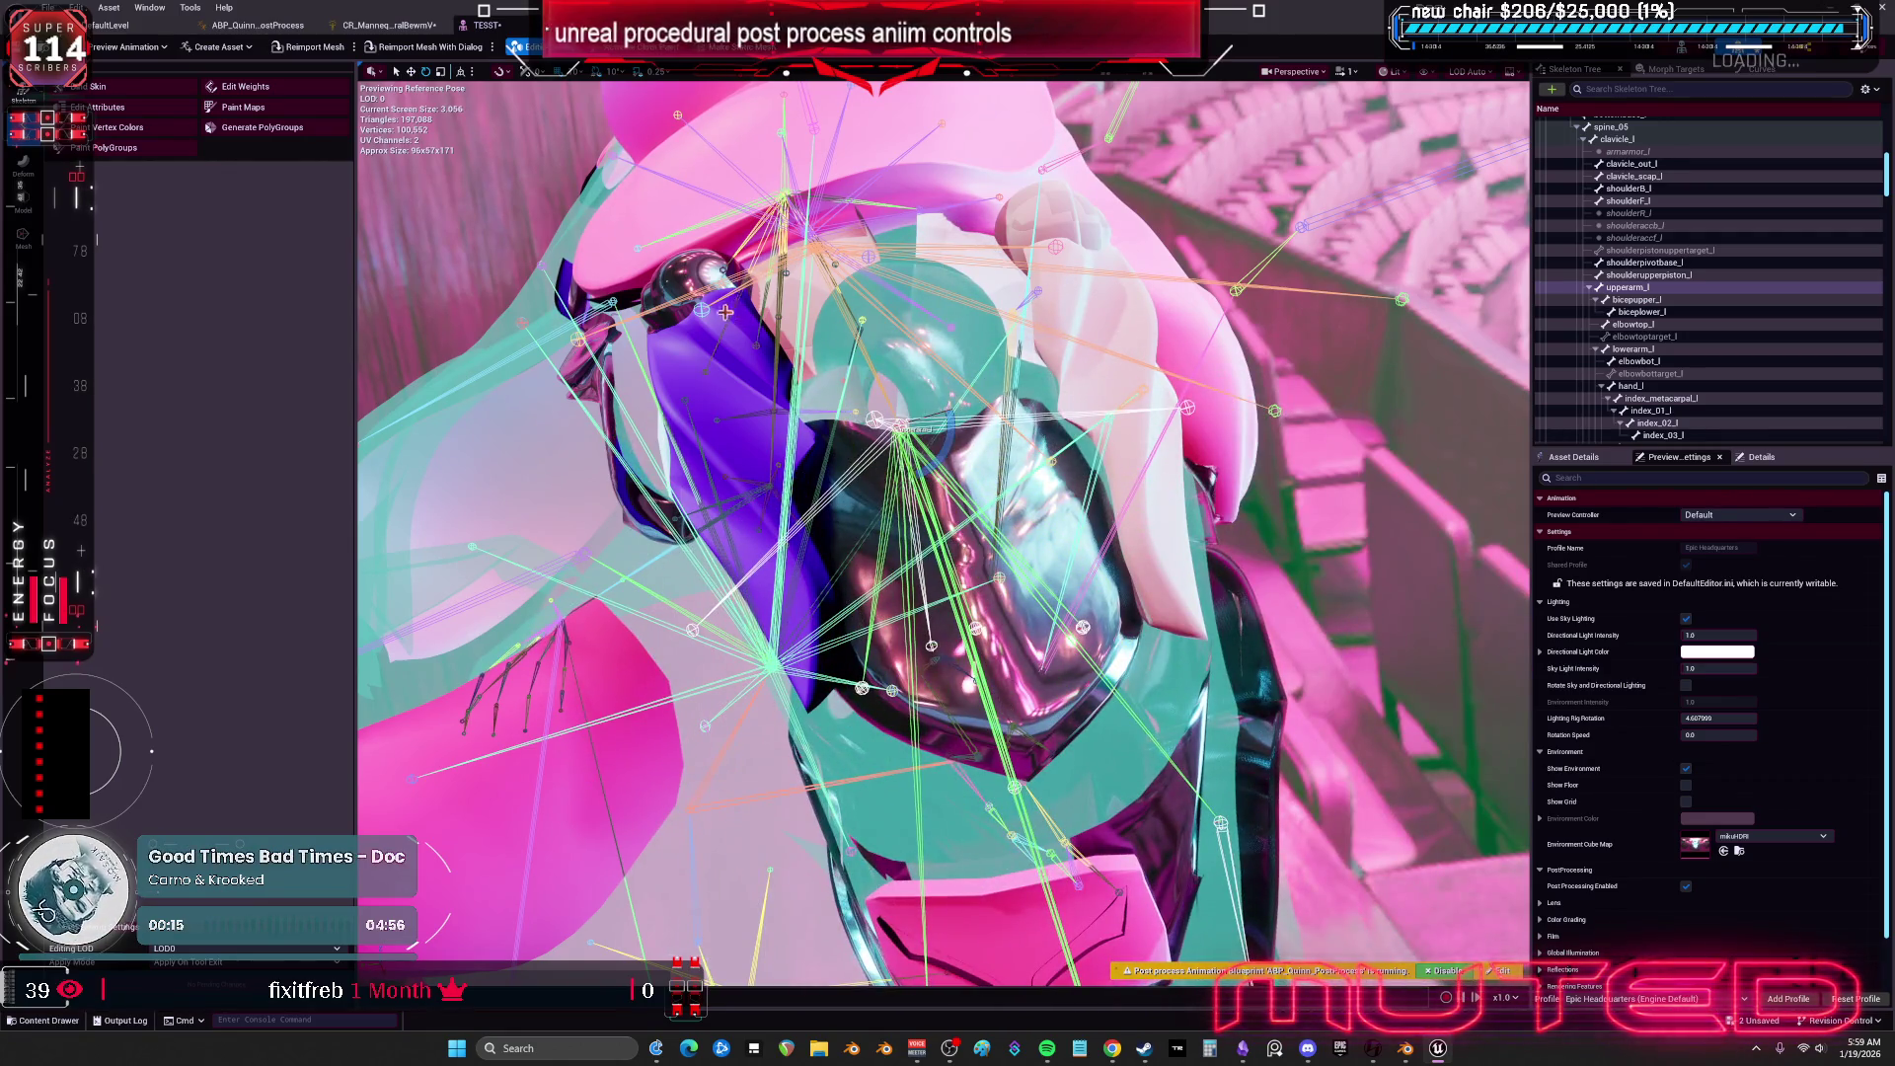
In the Forwards Solve graph, feed To Euler's Value from the Twist output instead of Swing.
{"action": "left_click", "coordinate": [385, 24]}
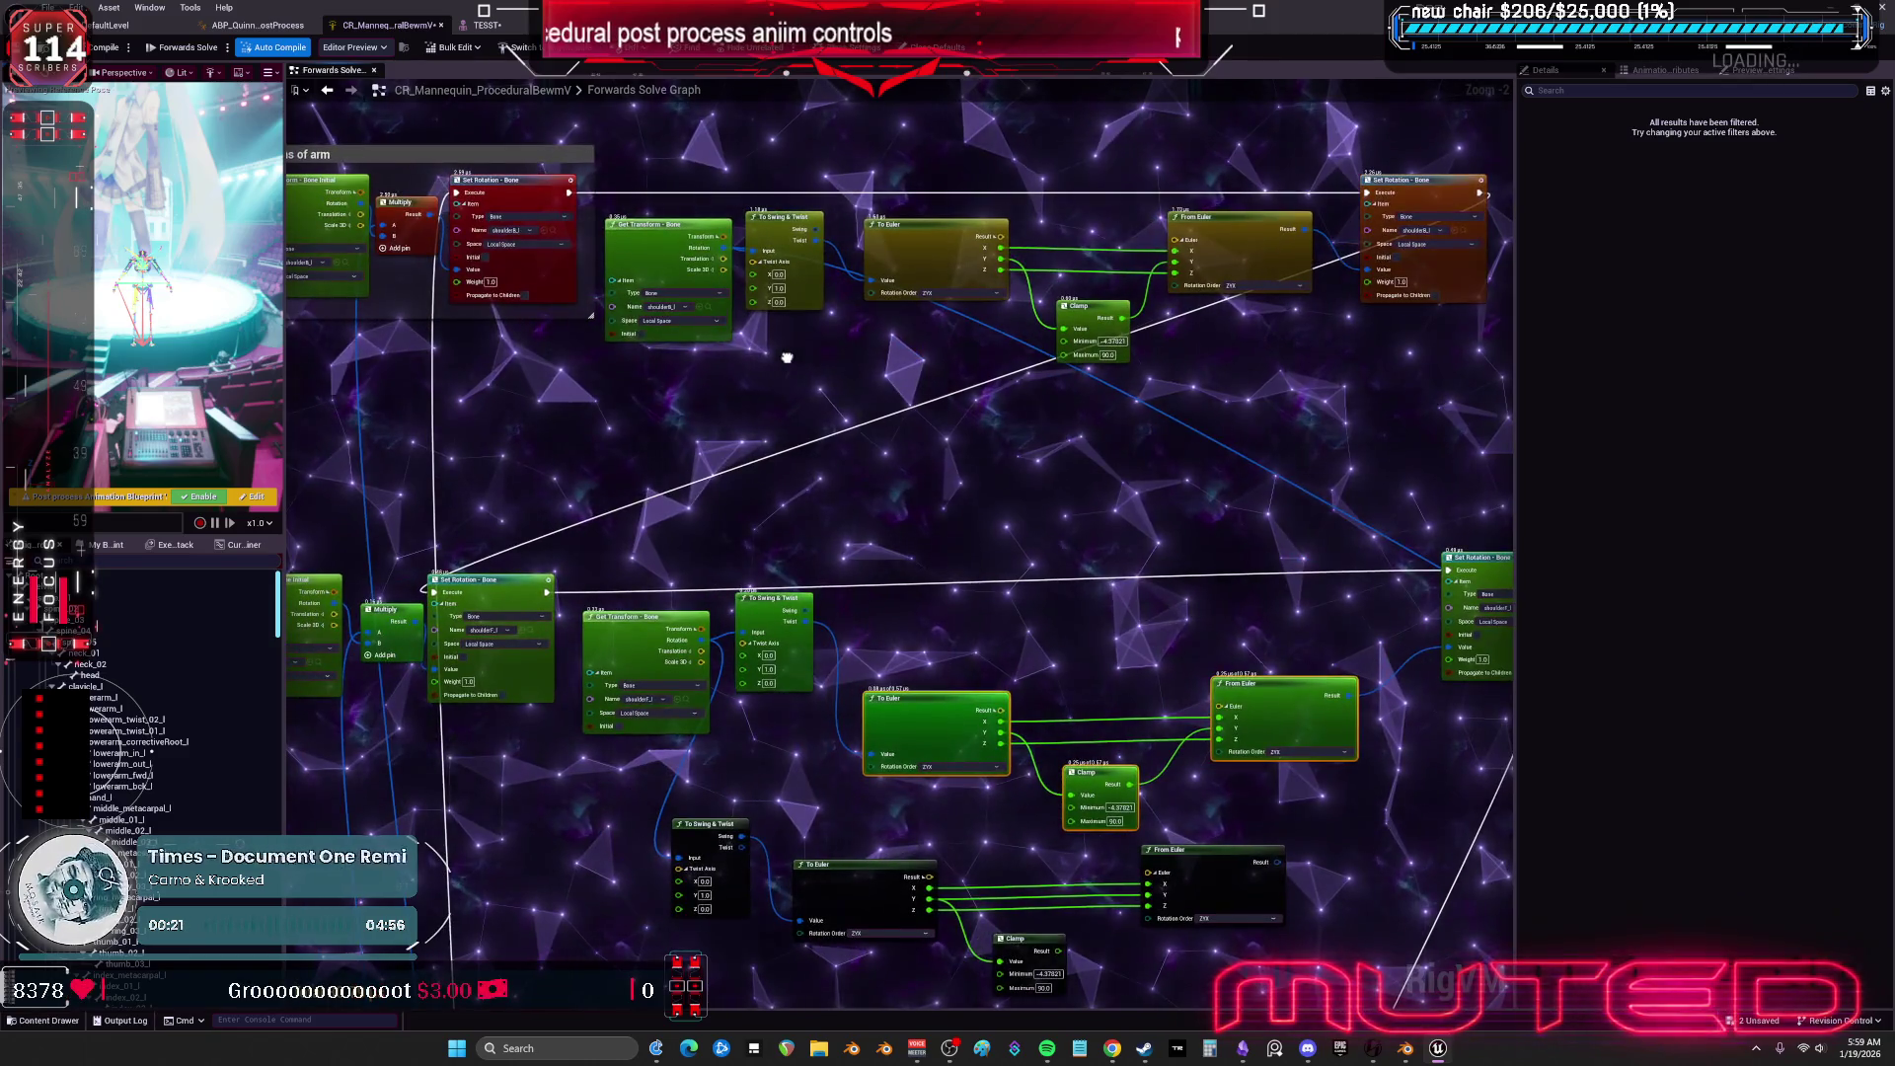
{"action": "left_click_drag", "start_coordinate": [787, 357], "coordinate": [750, 187]}
{"action": "scroll", "coordinate": [779, 566], "scroll_direction": "up", "scroll_amount": 2}
{"action": "left_click_drag", "start_coordinate": [779, 567], "coordinate": [700, 499]}
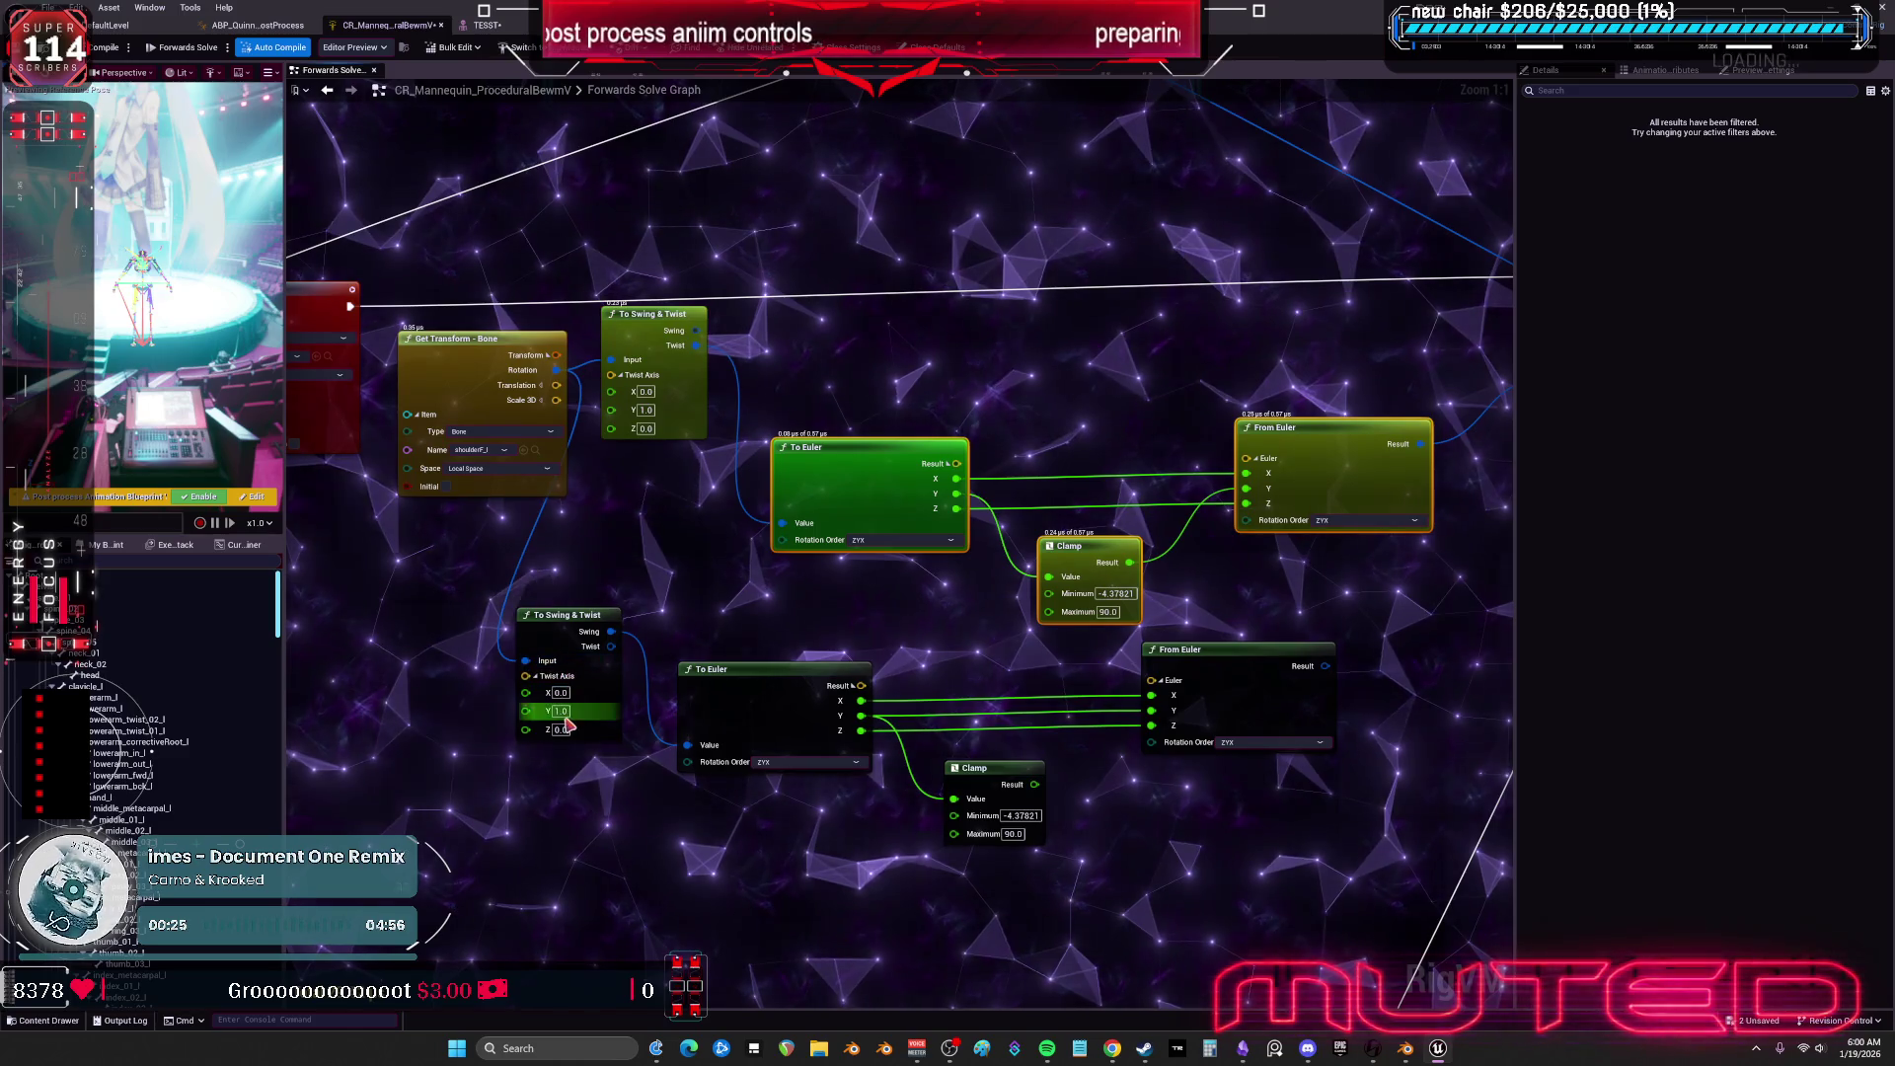
{"action": "left_click_drag", "start_coordinate": [612, 647], "coordinate": [688, 745]}
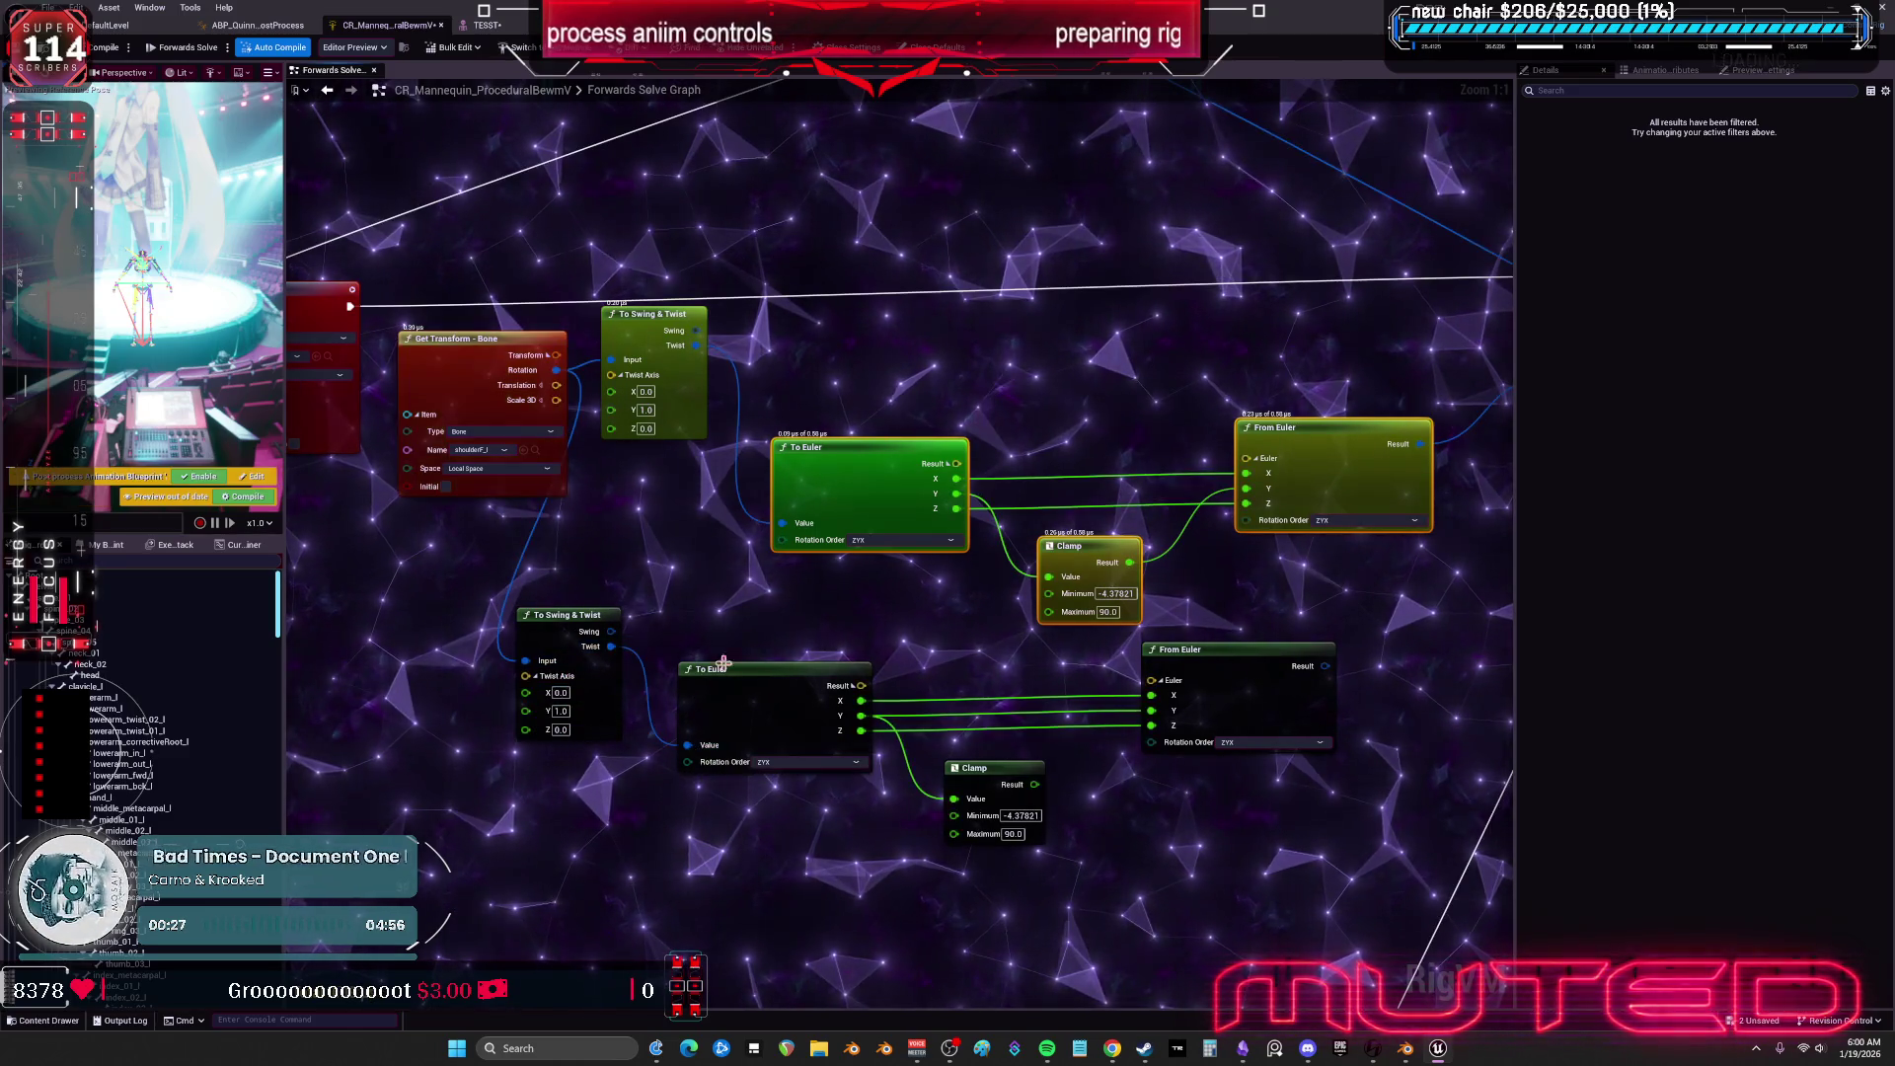
Start wiring the lower chain's Twist output toward its Set Rotation node.
{"action": "mouse_move", "coordinate": [1020, 619]}
{"action": "left_mouse_down"}
{"action": "mouse_move", "coordinate": [800, 605]}
{"action": "mouse_move", "coordinate": [723, 626]}
{"action": "mouse_move", "coordinate": [736, 697]}
{"action": "left_mouse_up"}
{"action": "scroll", "coordinate": [725, 632], "scroll_direction": "down", "scroll_amount": 2}
{"action": "left_click_drag", "start_coordinate": [427, 710], "coordinate": [1224, 509]}
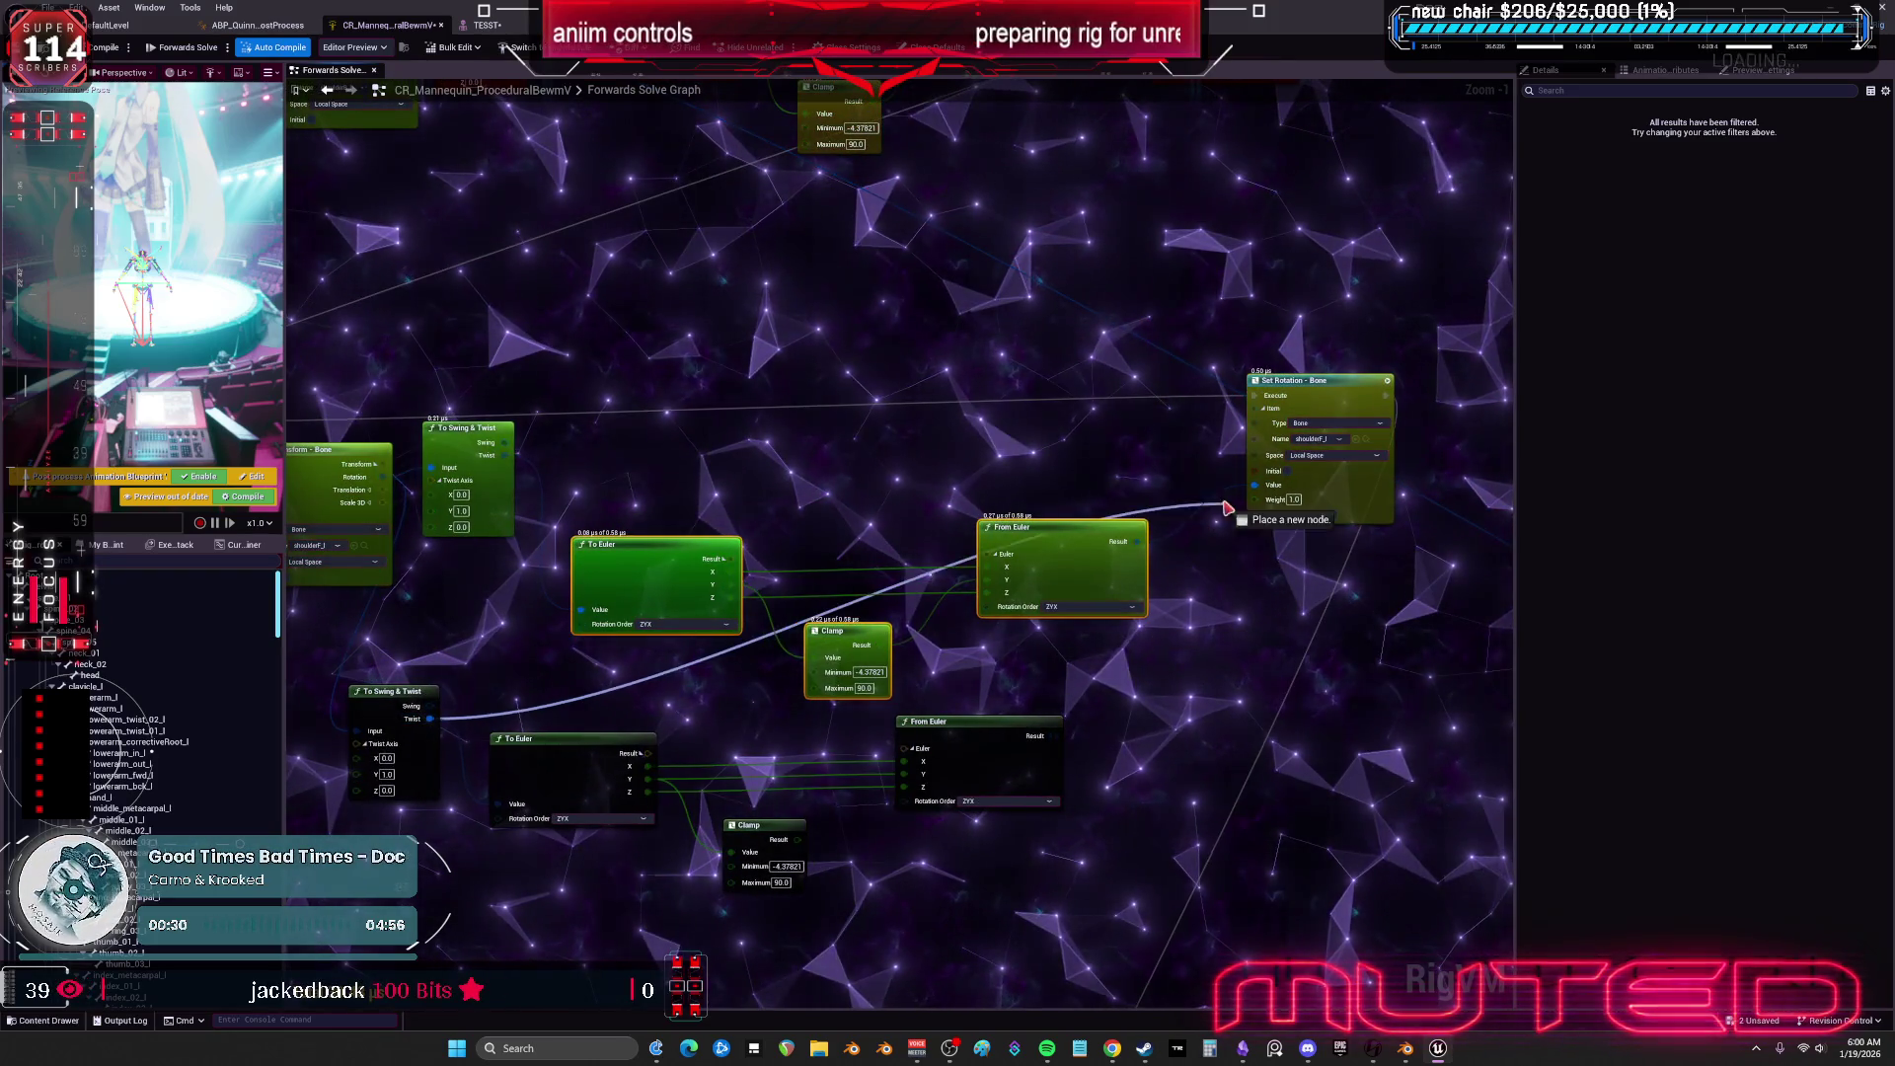
{"action": "mouse_move", "coordinate": [1034, 552]}
{"action": "left_mouse_down"}
{"action": "mouse_move", "coordinate": [1077, 535]}
{"action": "mouse_move", "coordinate": [1021, 534]}
{"action": "mouse_move", "coordinate": [1170, 537]}
{"action": "left_mouse_up"}
Duplicate the upper To Swing & Twist node, delete the copy, and return to the mannequin preview.
{"action": "left_click", "coordinate": [613, 233]}
{"action": "key", "text": "ctrl+c"}
{"action": "key", "text": "ctrl+v"}
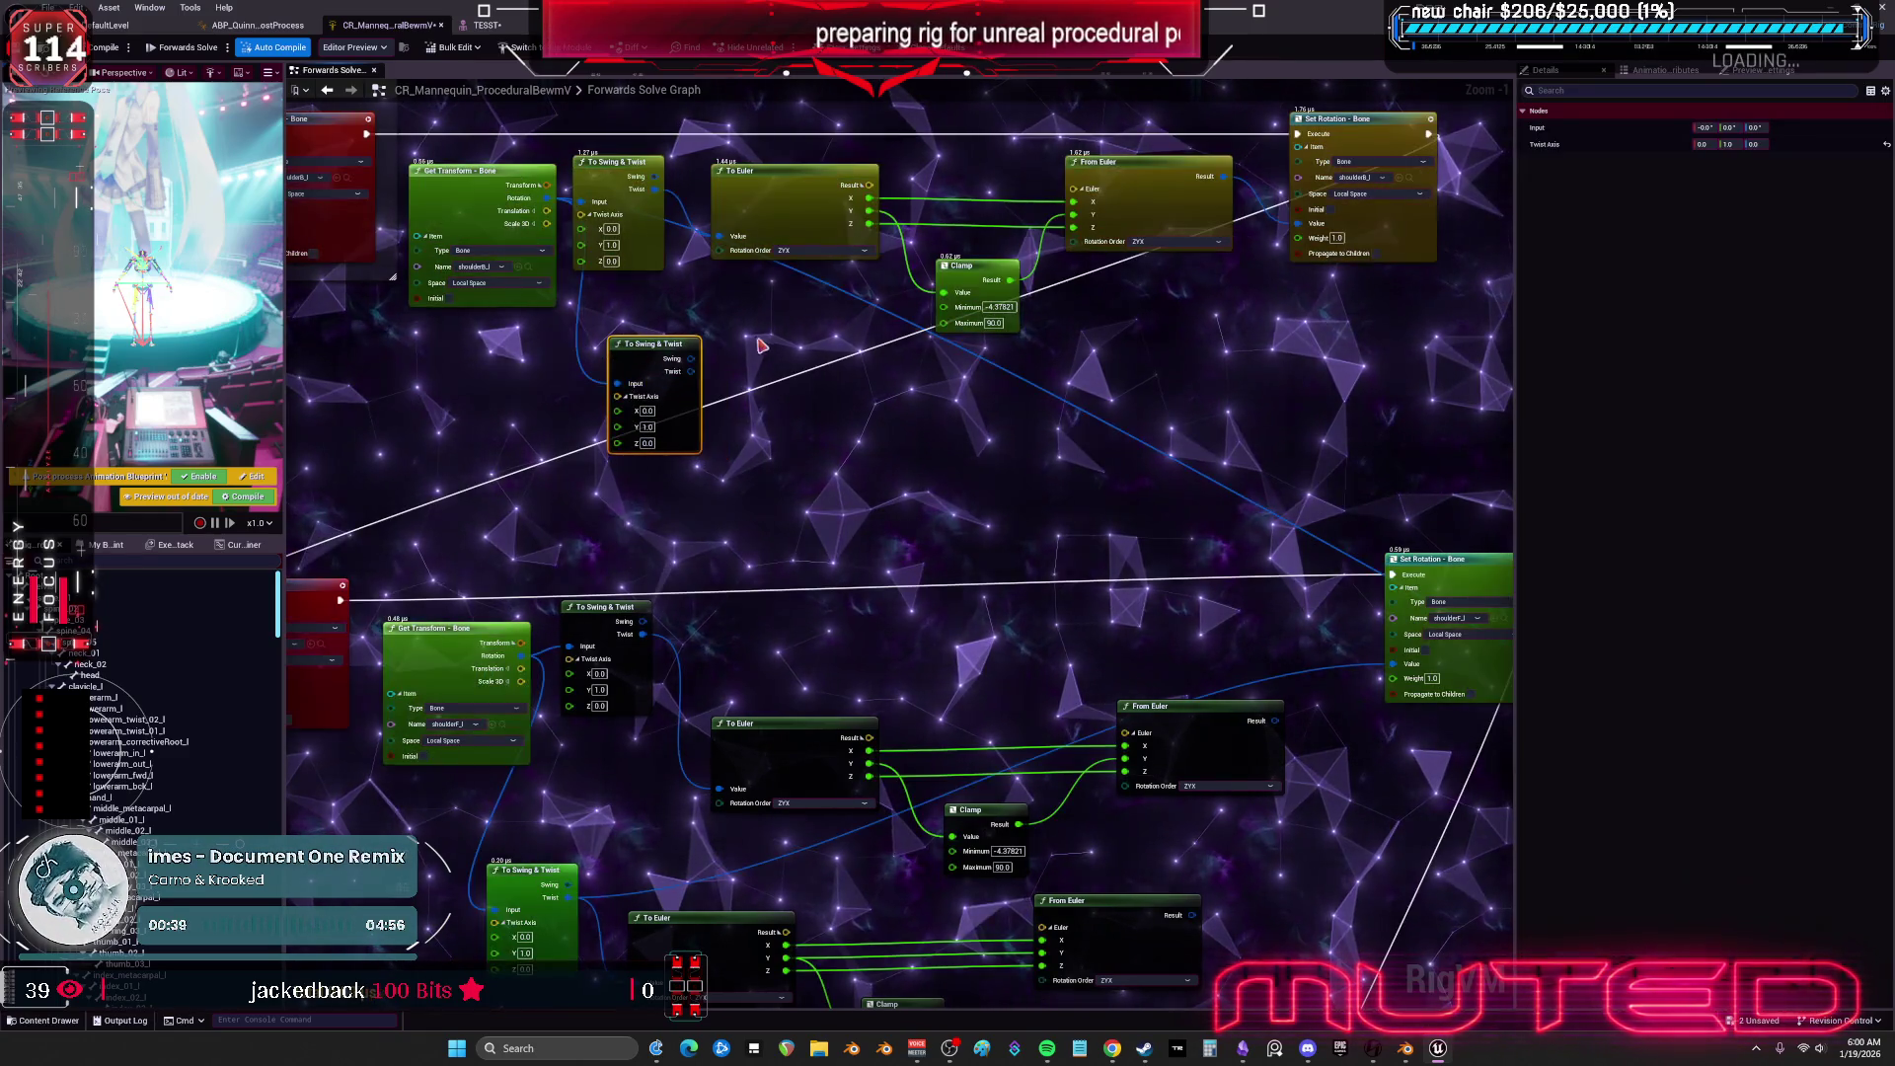
{"action": "left_click_drag", "start_coordinate": [753, 346], "coordinate": [747, 454]}
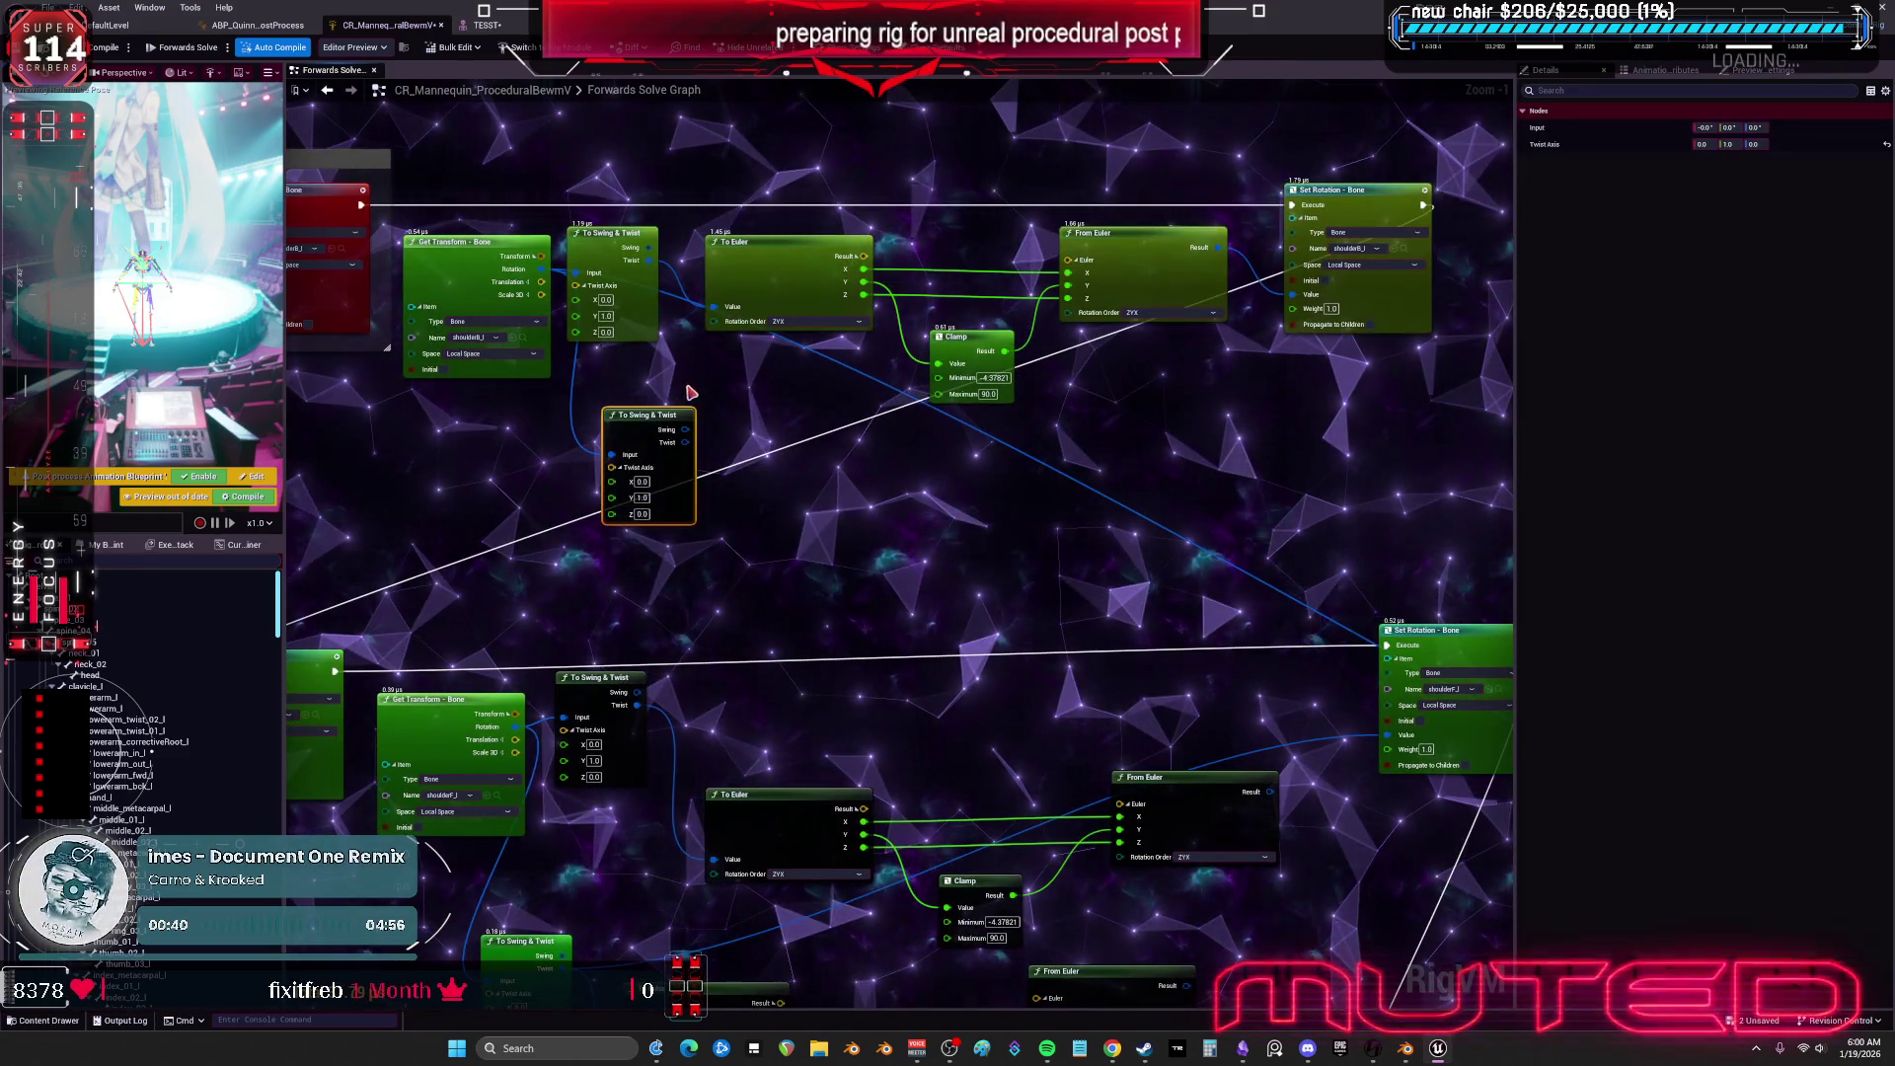
{"action": "key", "text": "Delete"}
{"action": "left_click_drag", "start_coordinate": [634, 253], "coordinate": [108, 98]}
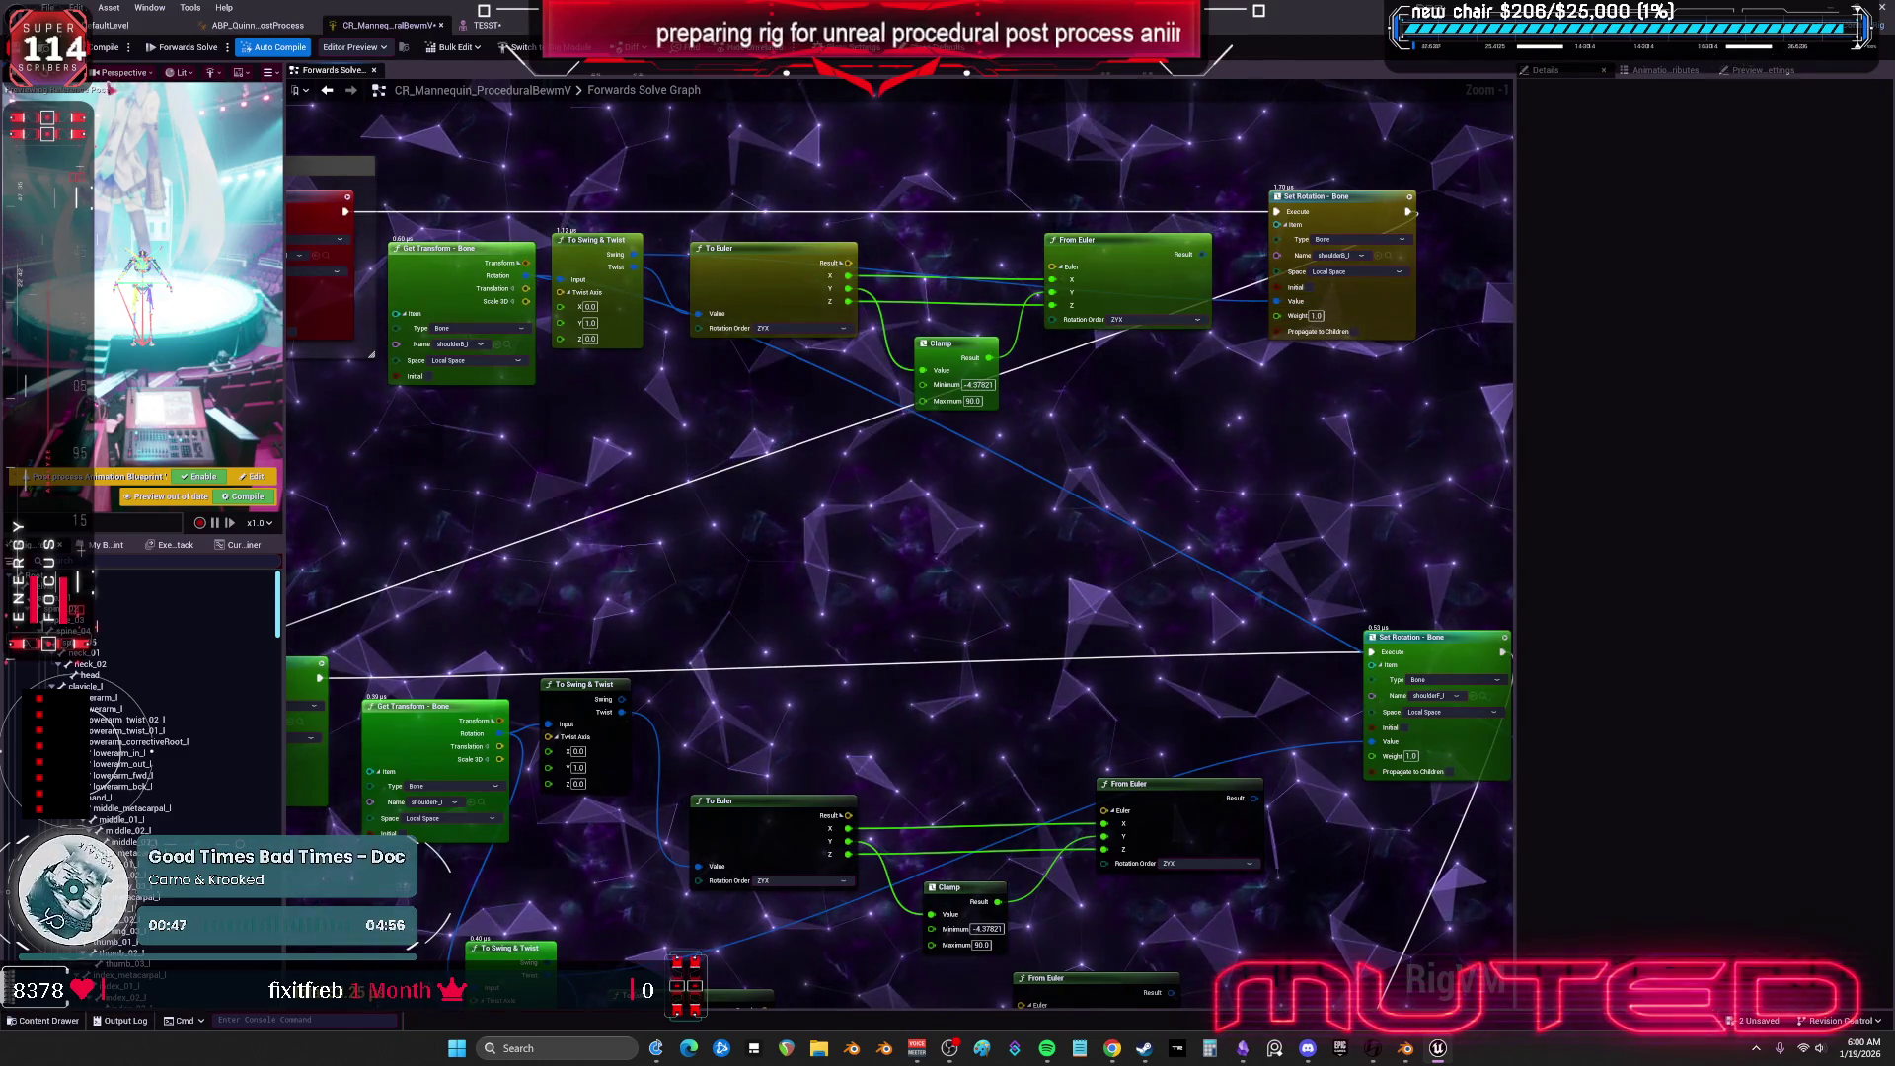
{"action": "left_click", "coordinate": [484, 25]}
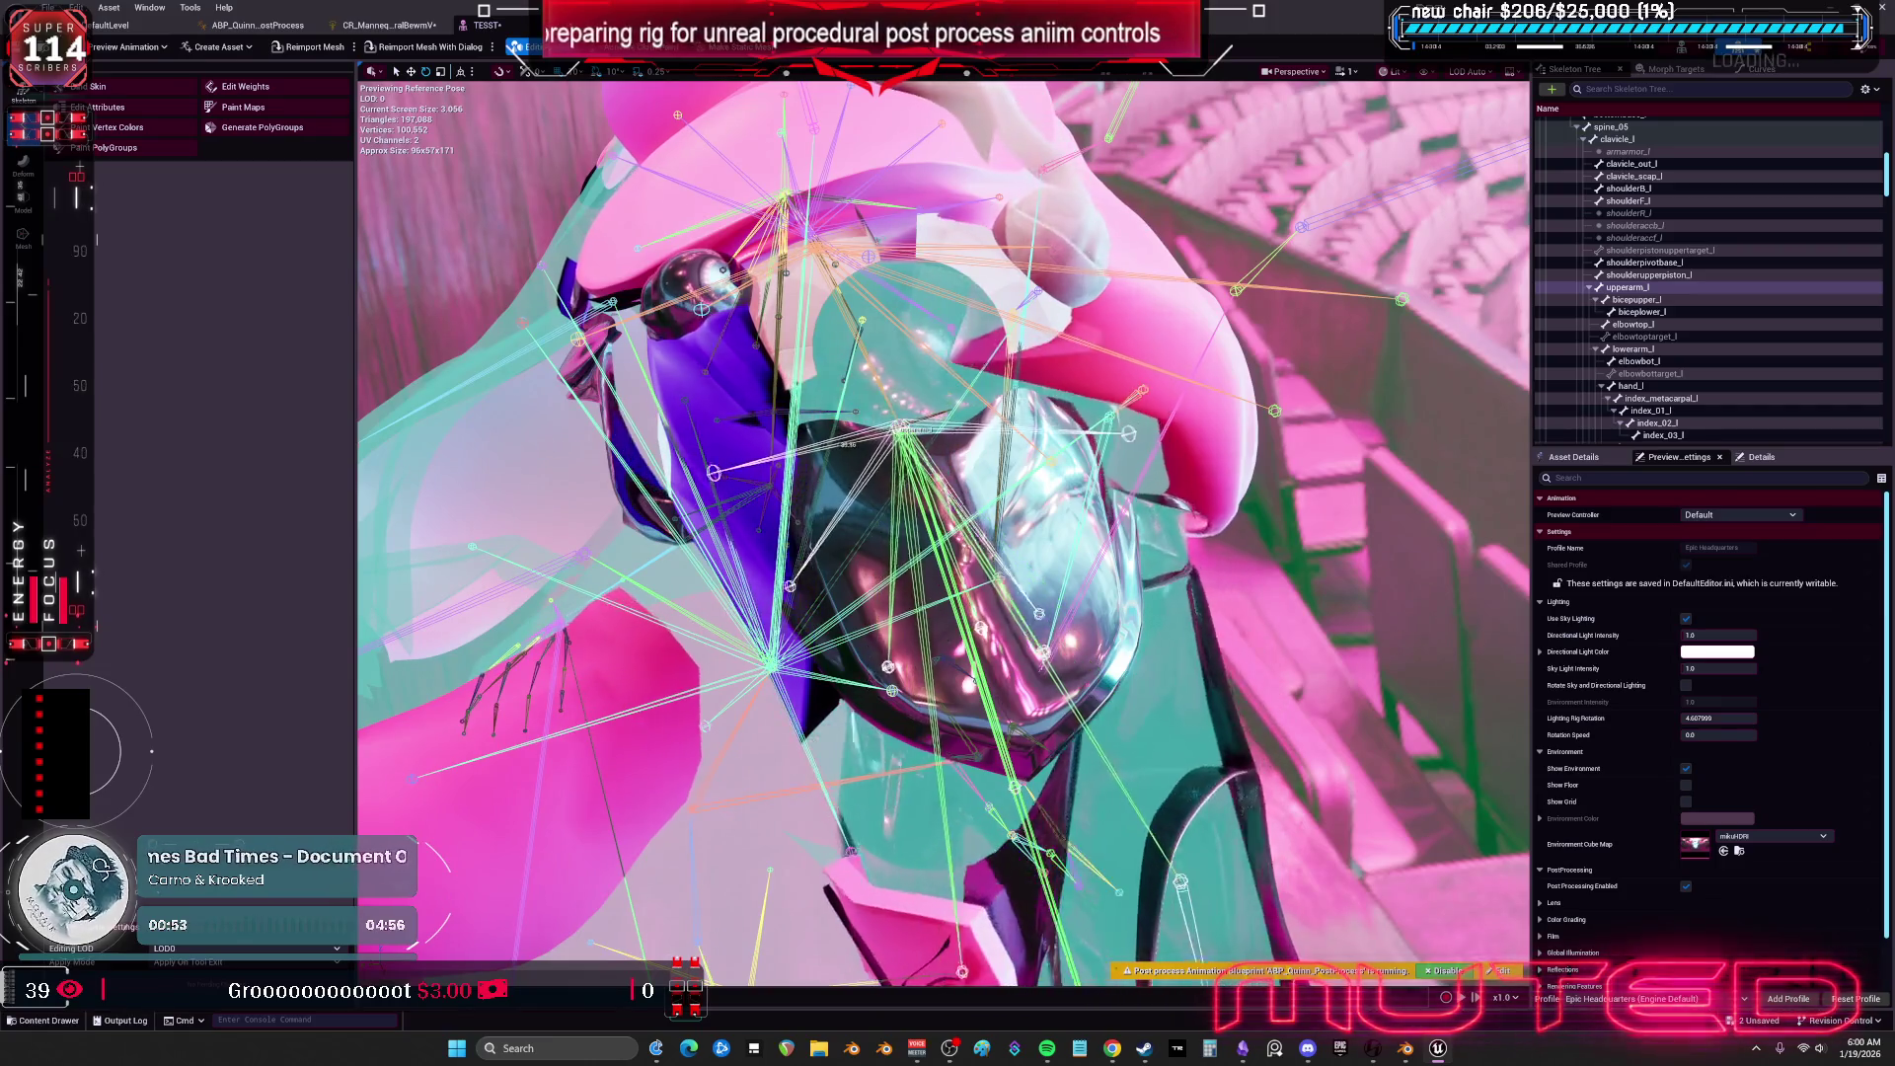
Orbit around the mannequin's shoulder, then switch to the Forwards Solve graph.
{"action": "left_click_drag", "start_coordinate": [943, 533], "coordinate": [789, 444]}
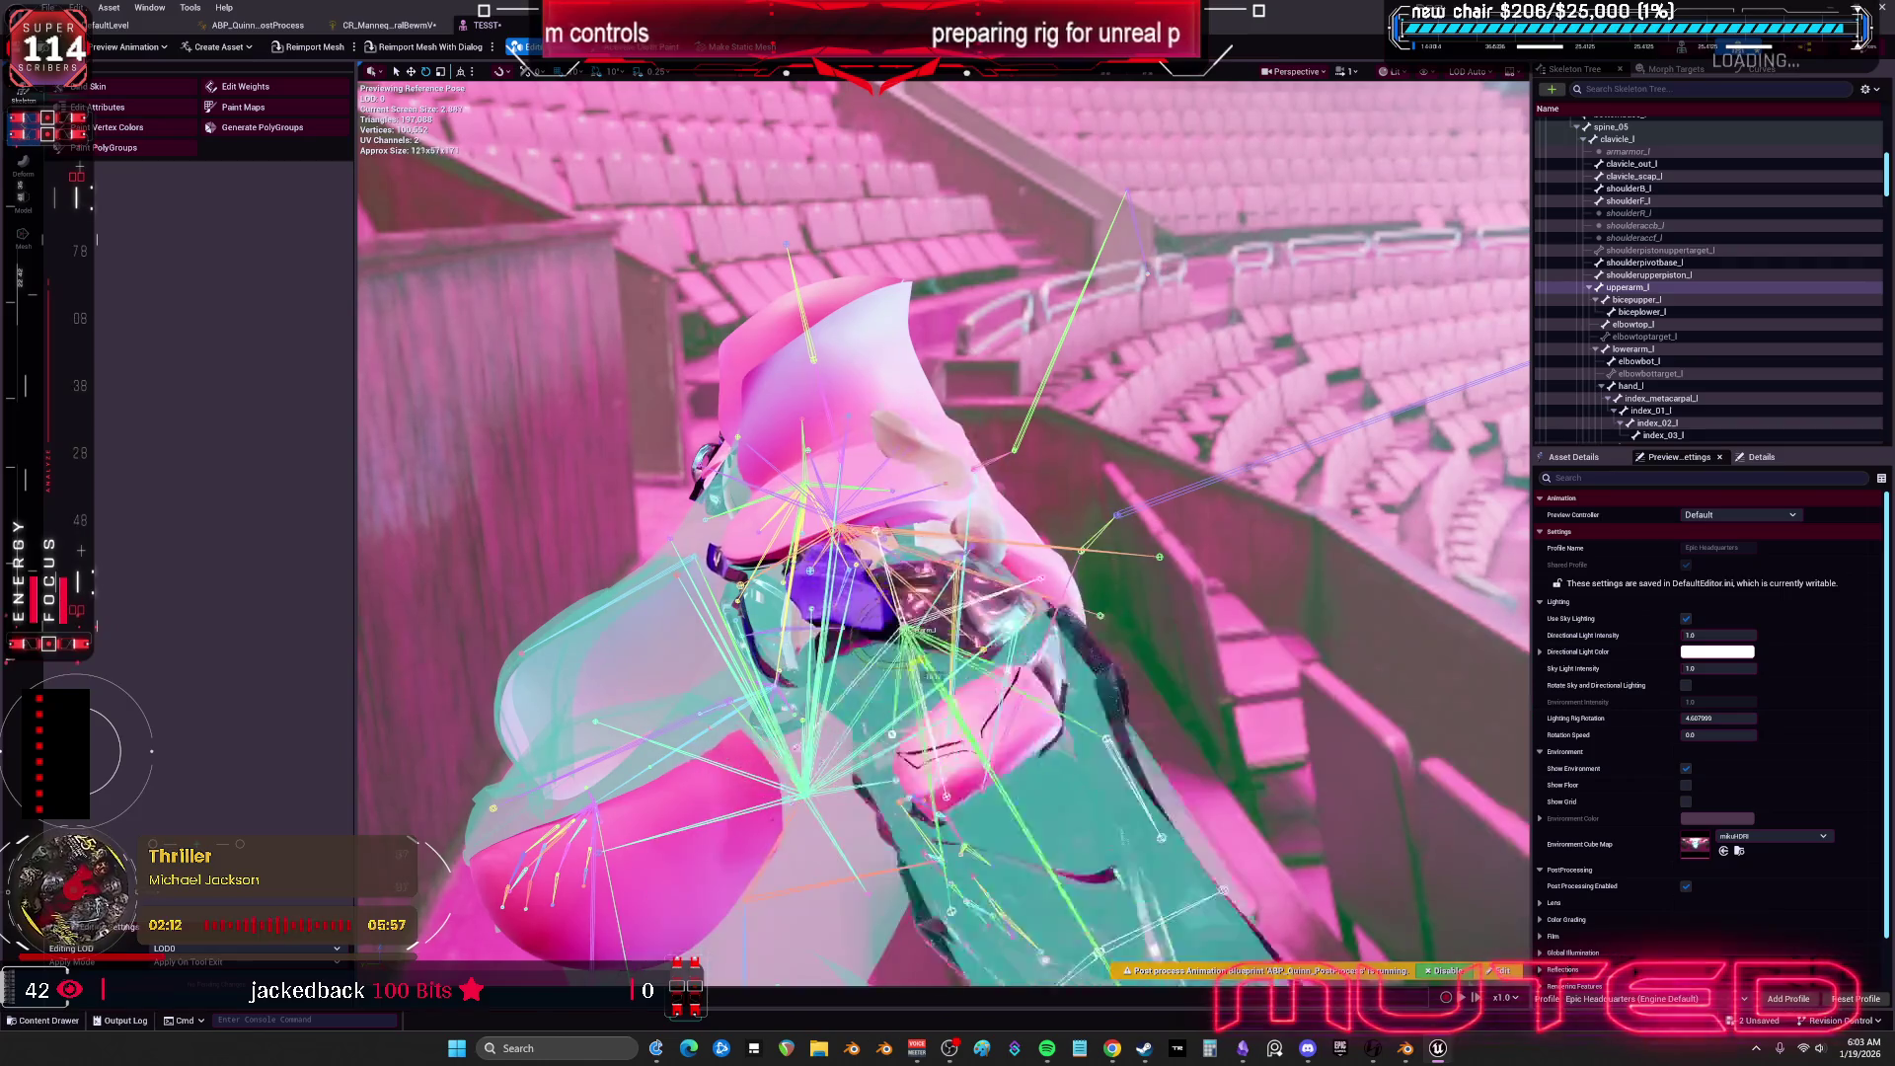
{"action": "left_click", "coordinate": [390, 24]}
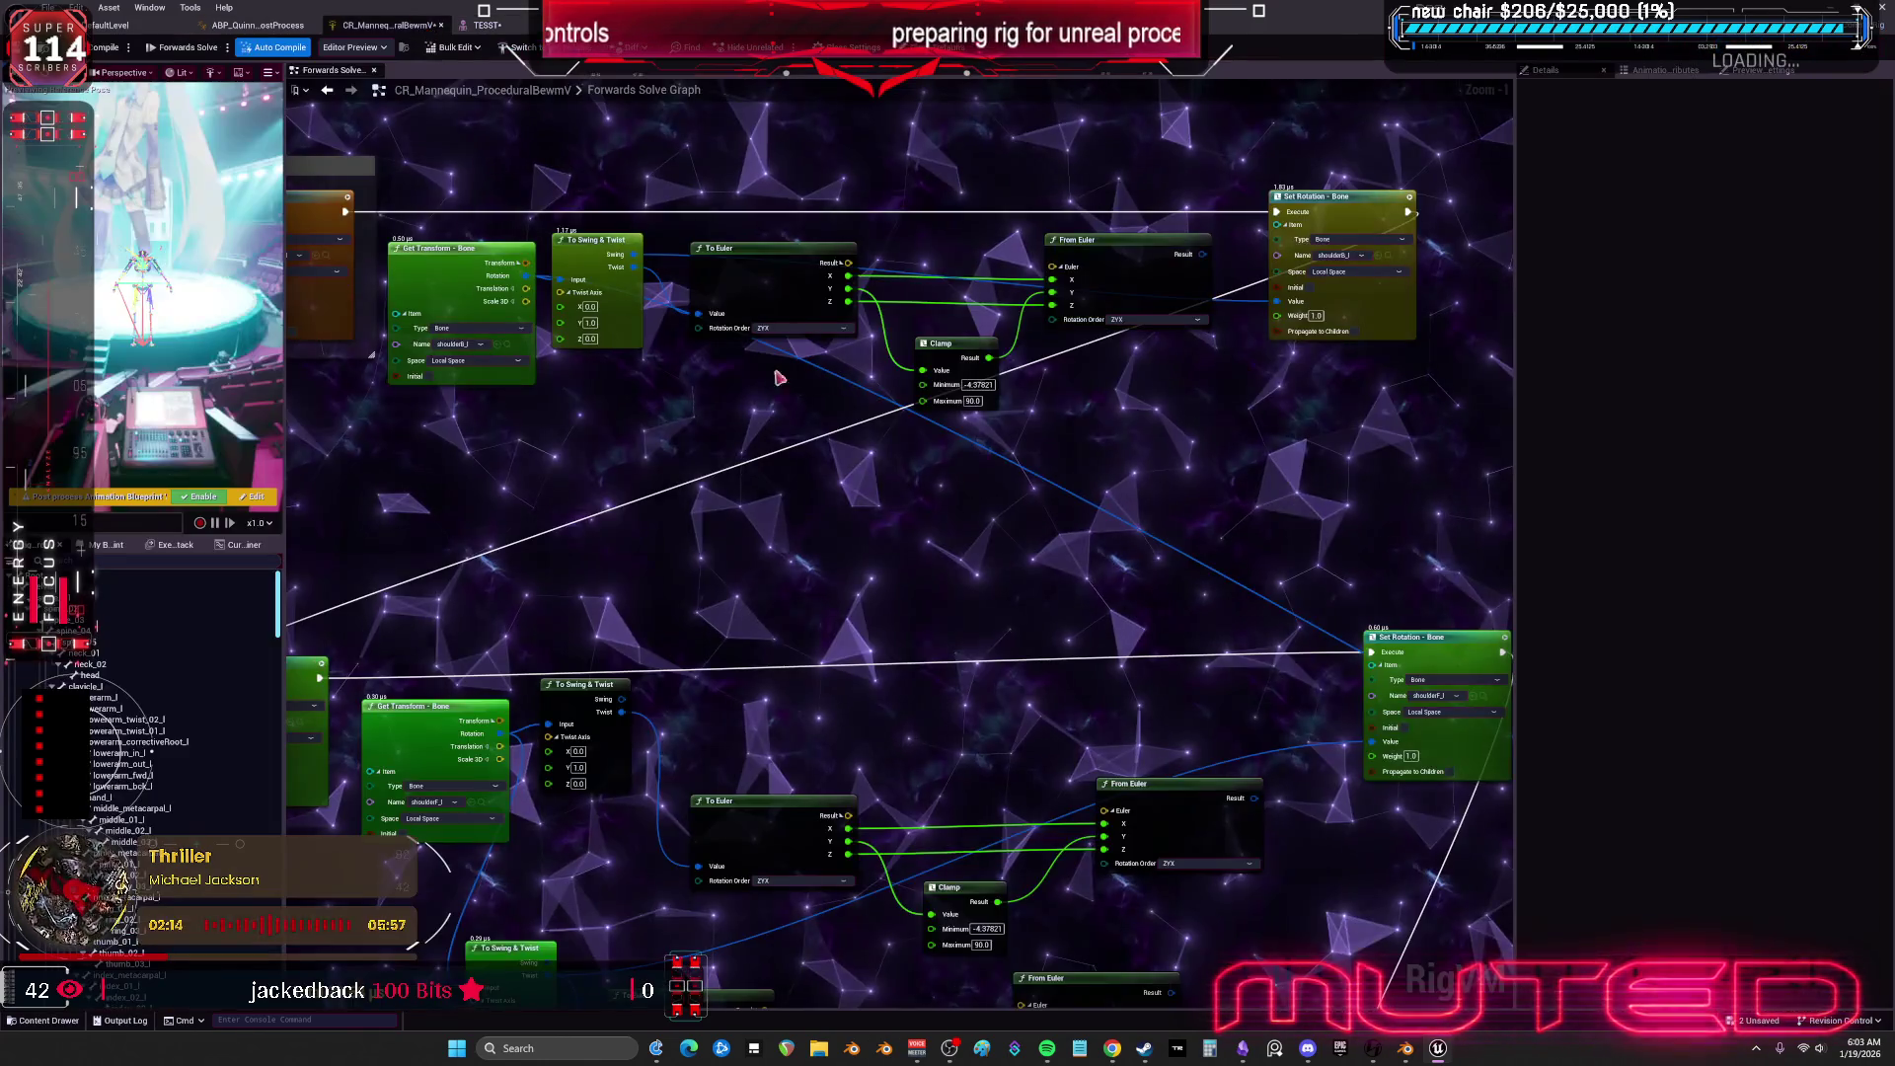
Wire From Euler's Result into the upper Set Rotation Value, then return to the mannequin preview.
{"action": "scroll", "coordinate": [923, 540], "scroll_direction": "down", "scroll_amount": 2}
{"action": "key", "text": "ctrl+a"}
{"action": "scroll", "coordinate": [1222, 423], "scroll_direction": "up", "scroll_amount": 2}
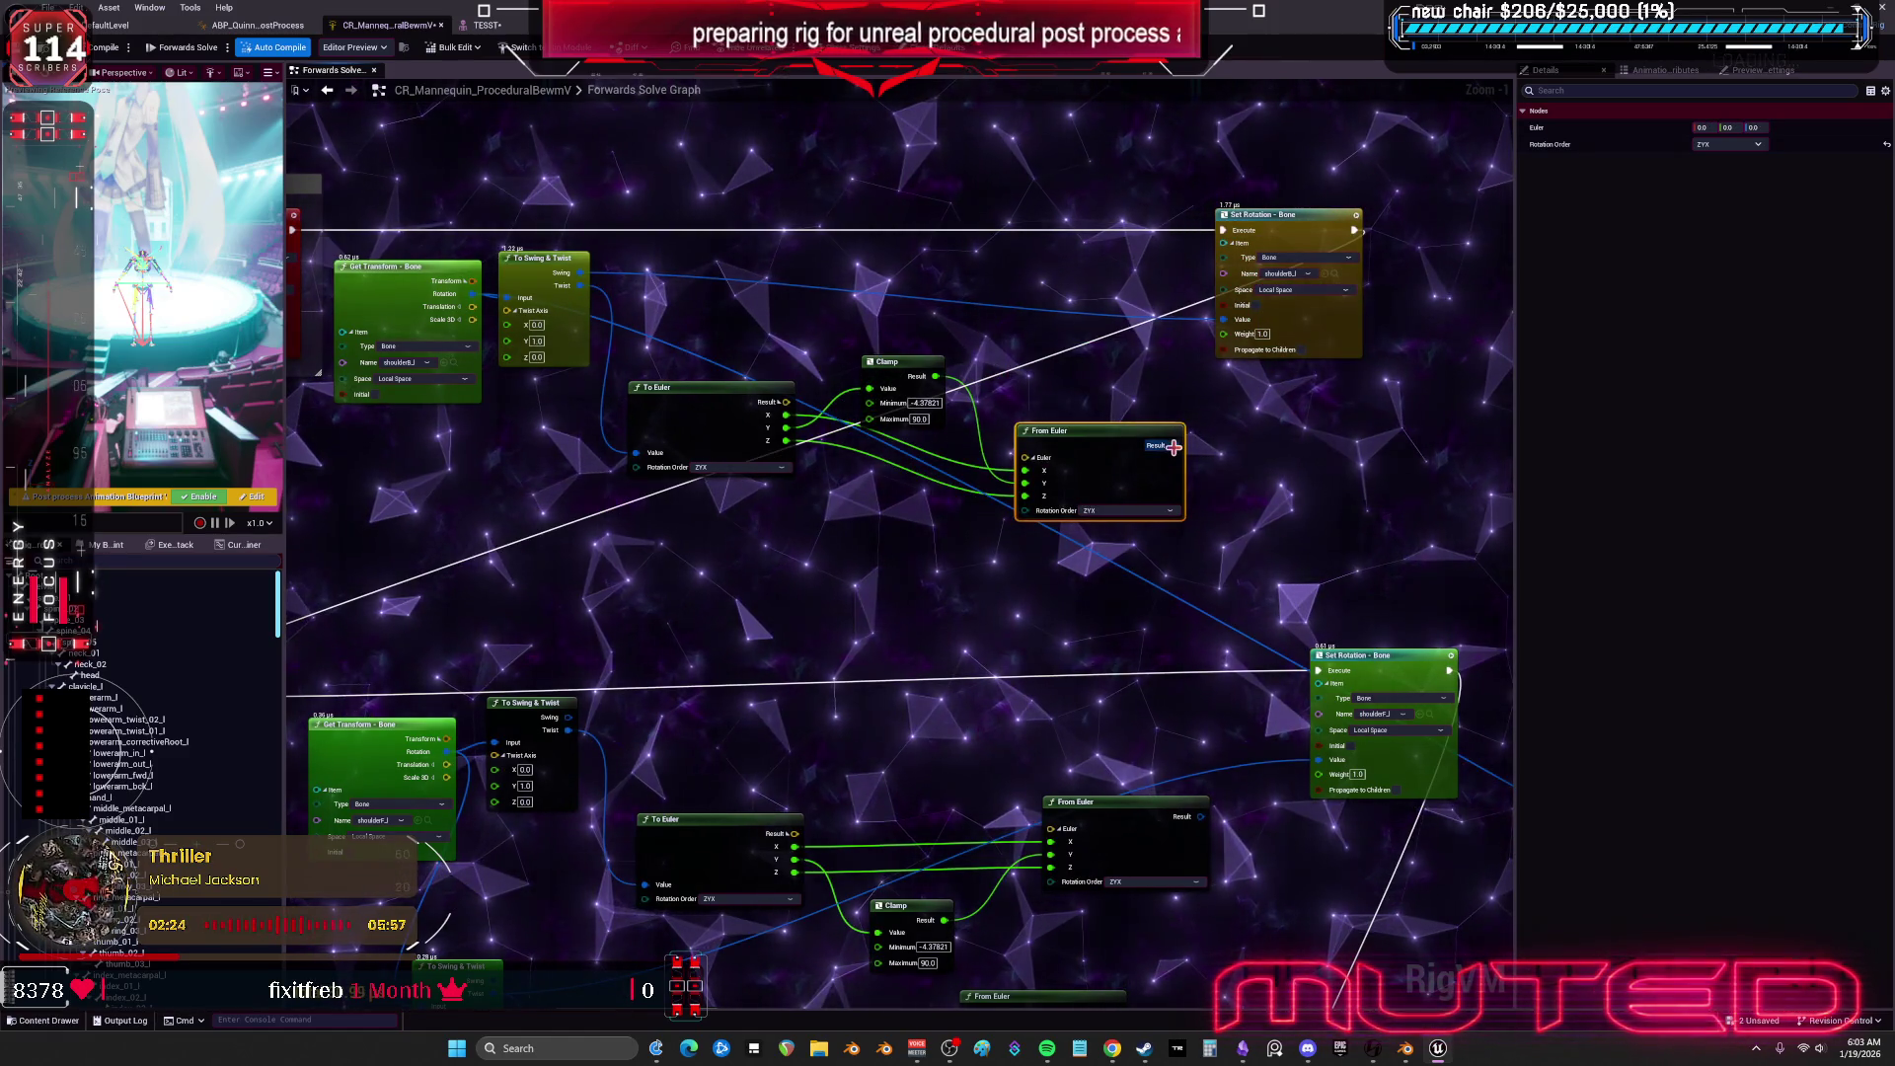
{"action": "left_click_drag", "start_coordinate": [1173, 447], "coordinate": [1188, 410]}
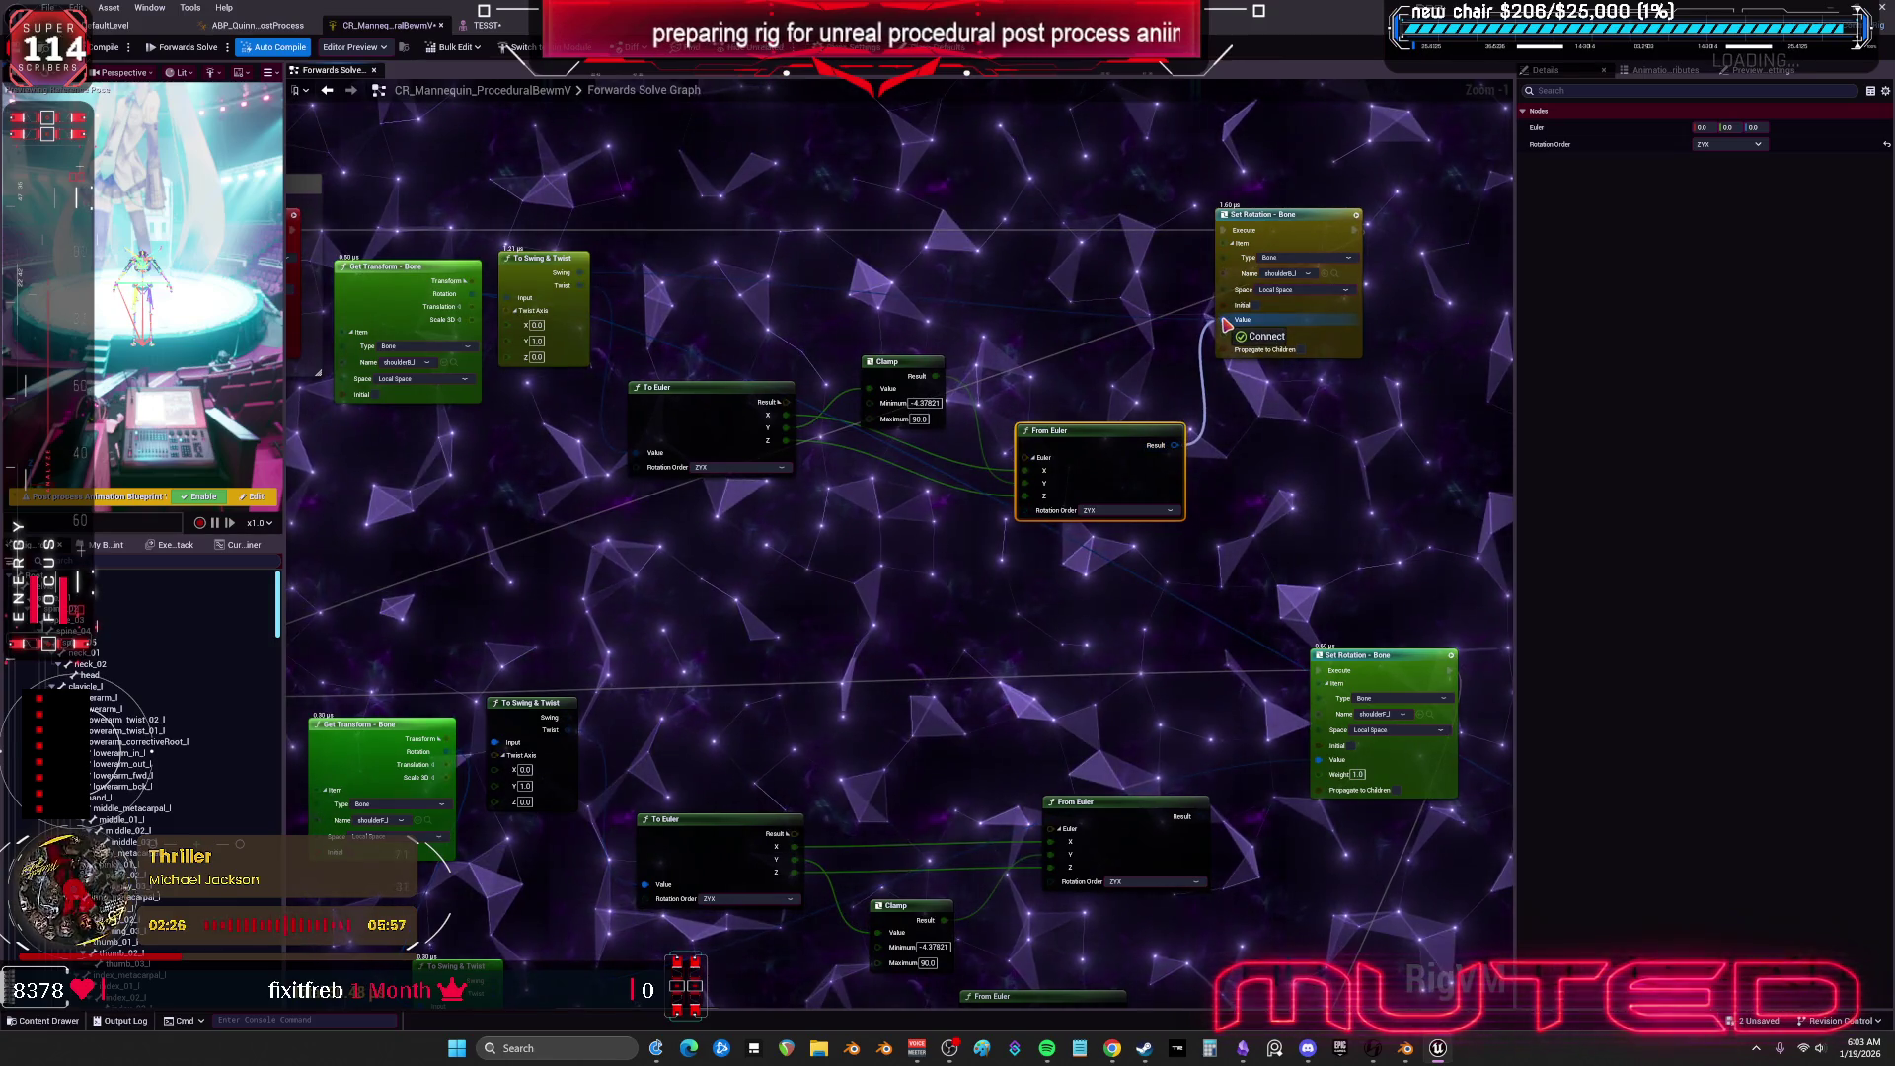
{"action": "left_click_drag", "start_coordinate": [1224, 323], "coordinate": [1224, 324]}
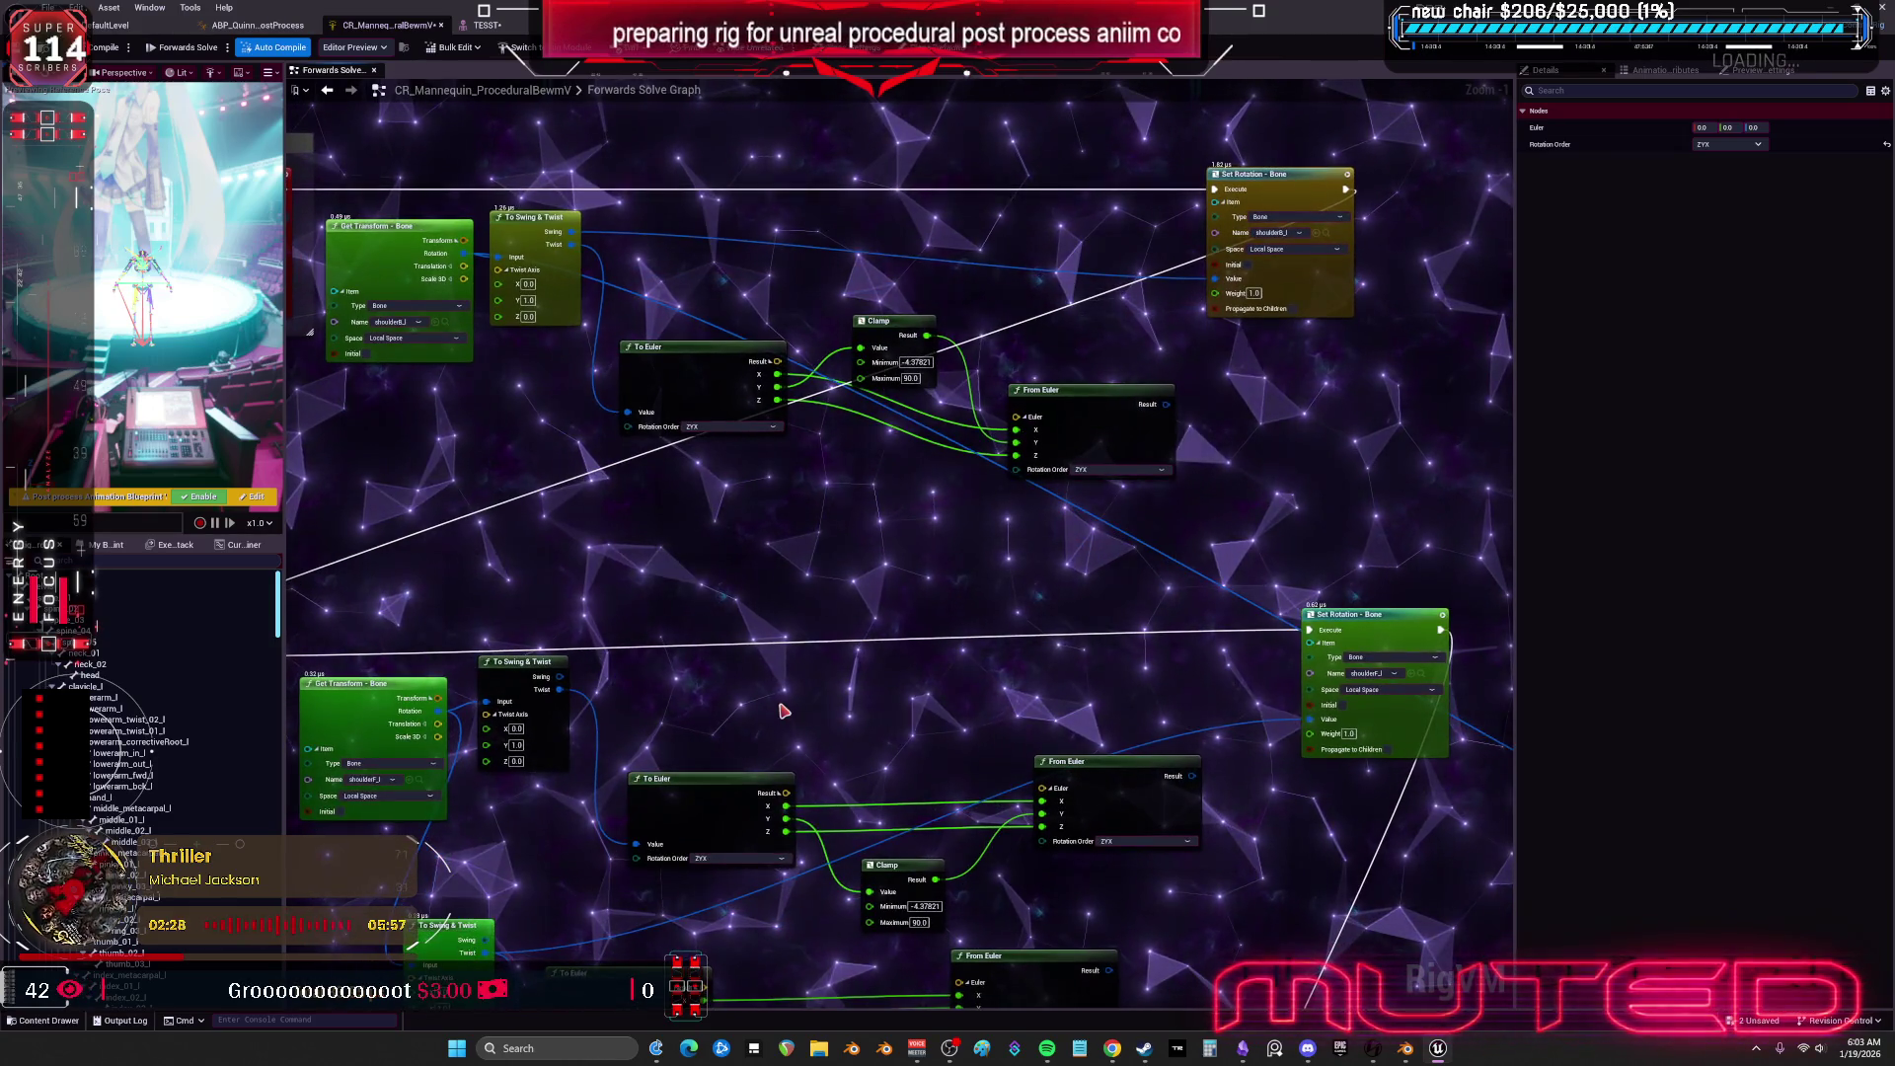
{"action": "left_click_drag", "start_coordinate": [783, 710], "coordinate": [811, 608]}
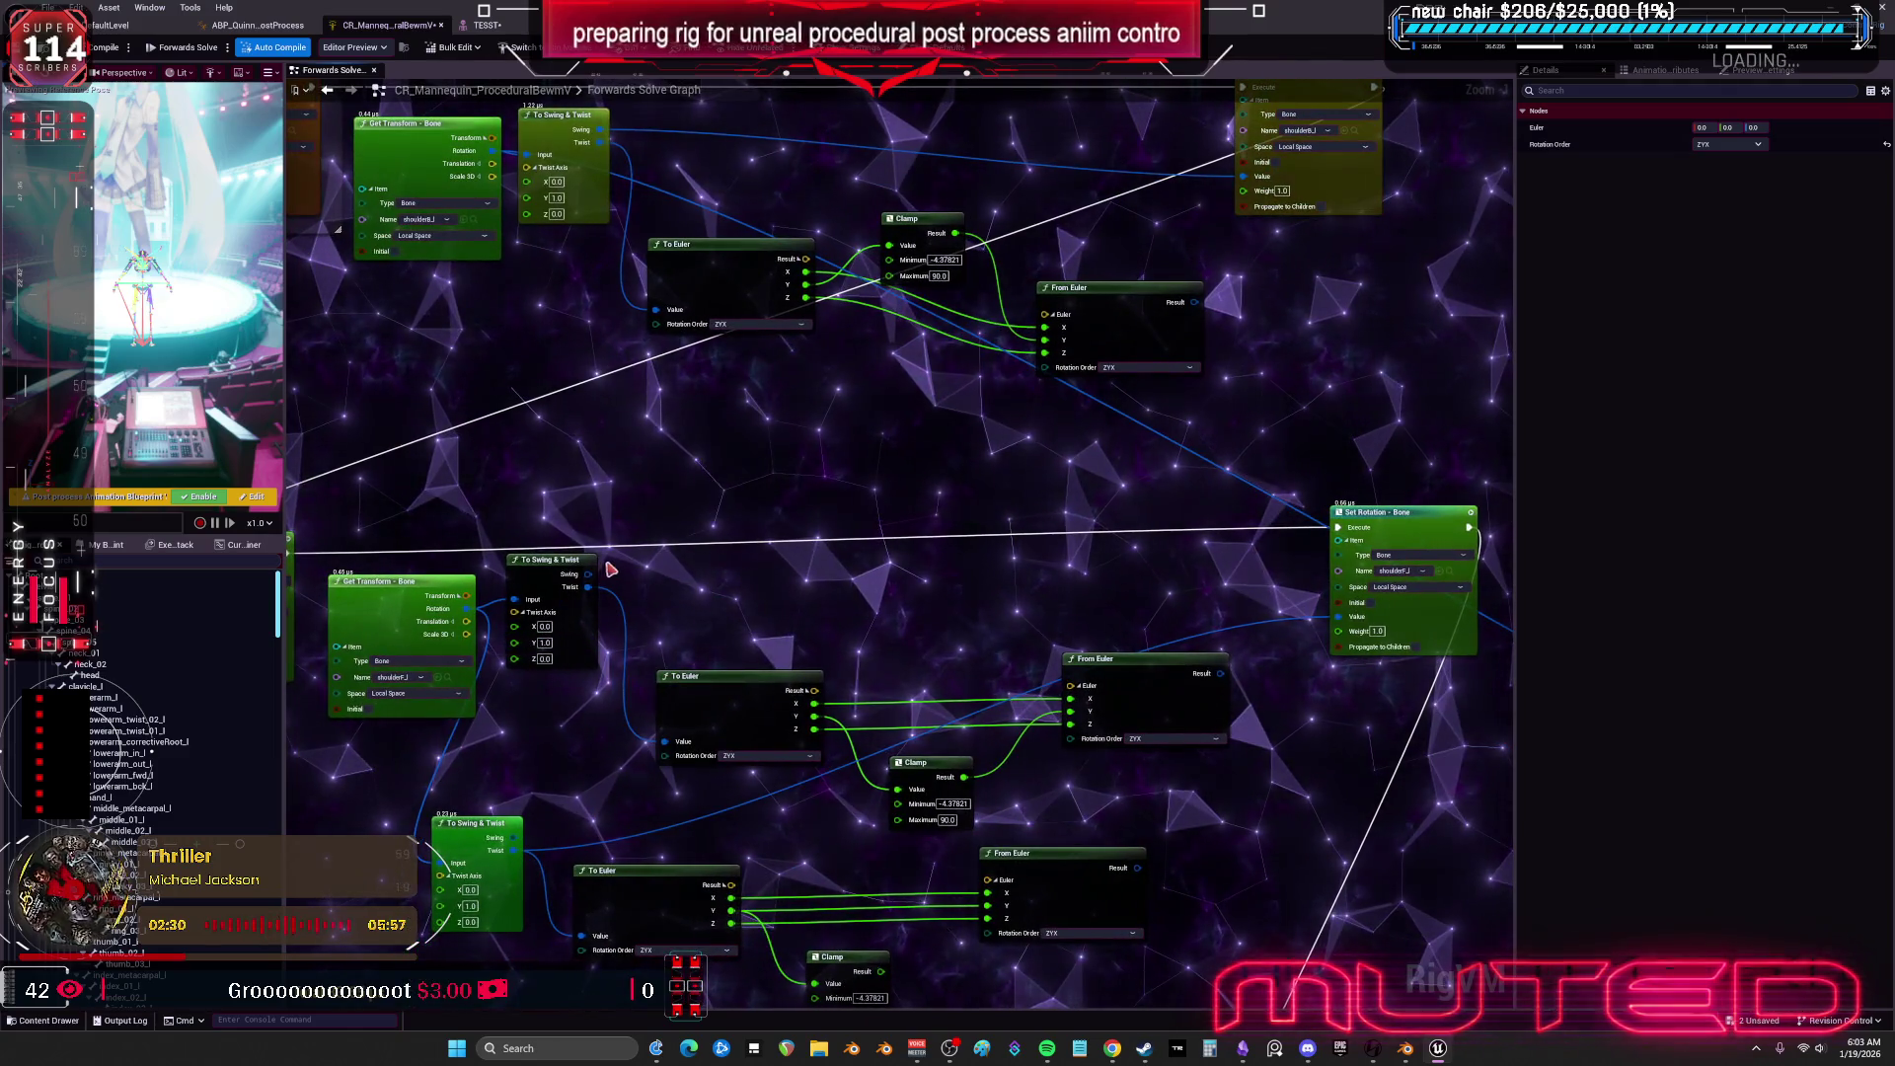
{"action": "mouse_move", "coordinate": [600, 142]}
{"action": "left_mouse_down"}
{"action": "mouse_move", "coordinate": [587, 198]}
{"action": "mouse_move", "coordinate": [1213, 251]}
{"action": "mouse_move", "coordinate": [1230, 231]}
{"action": "left_mouse_up"}
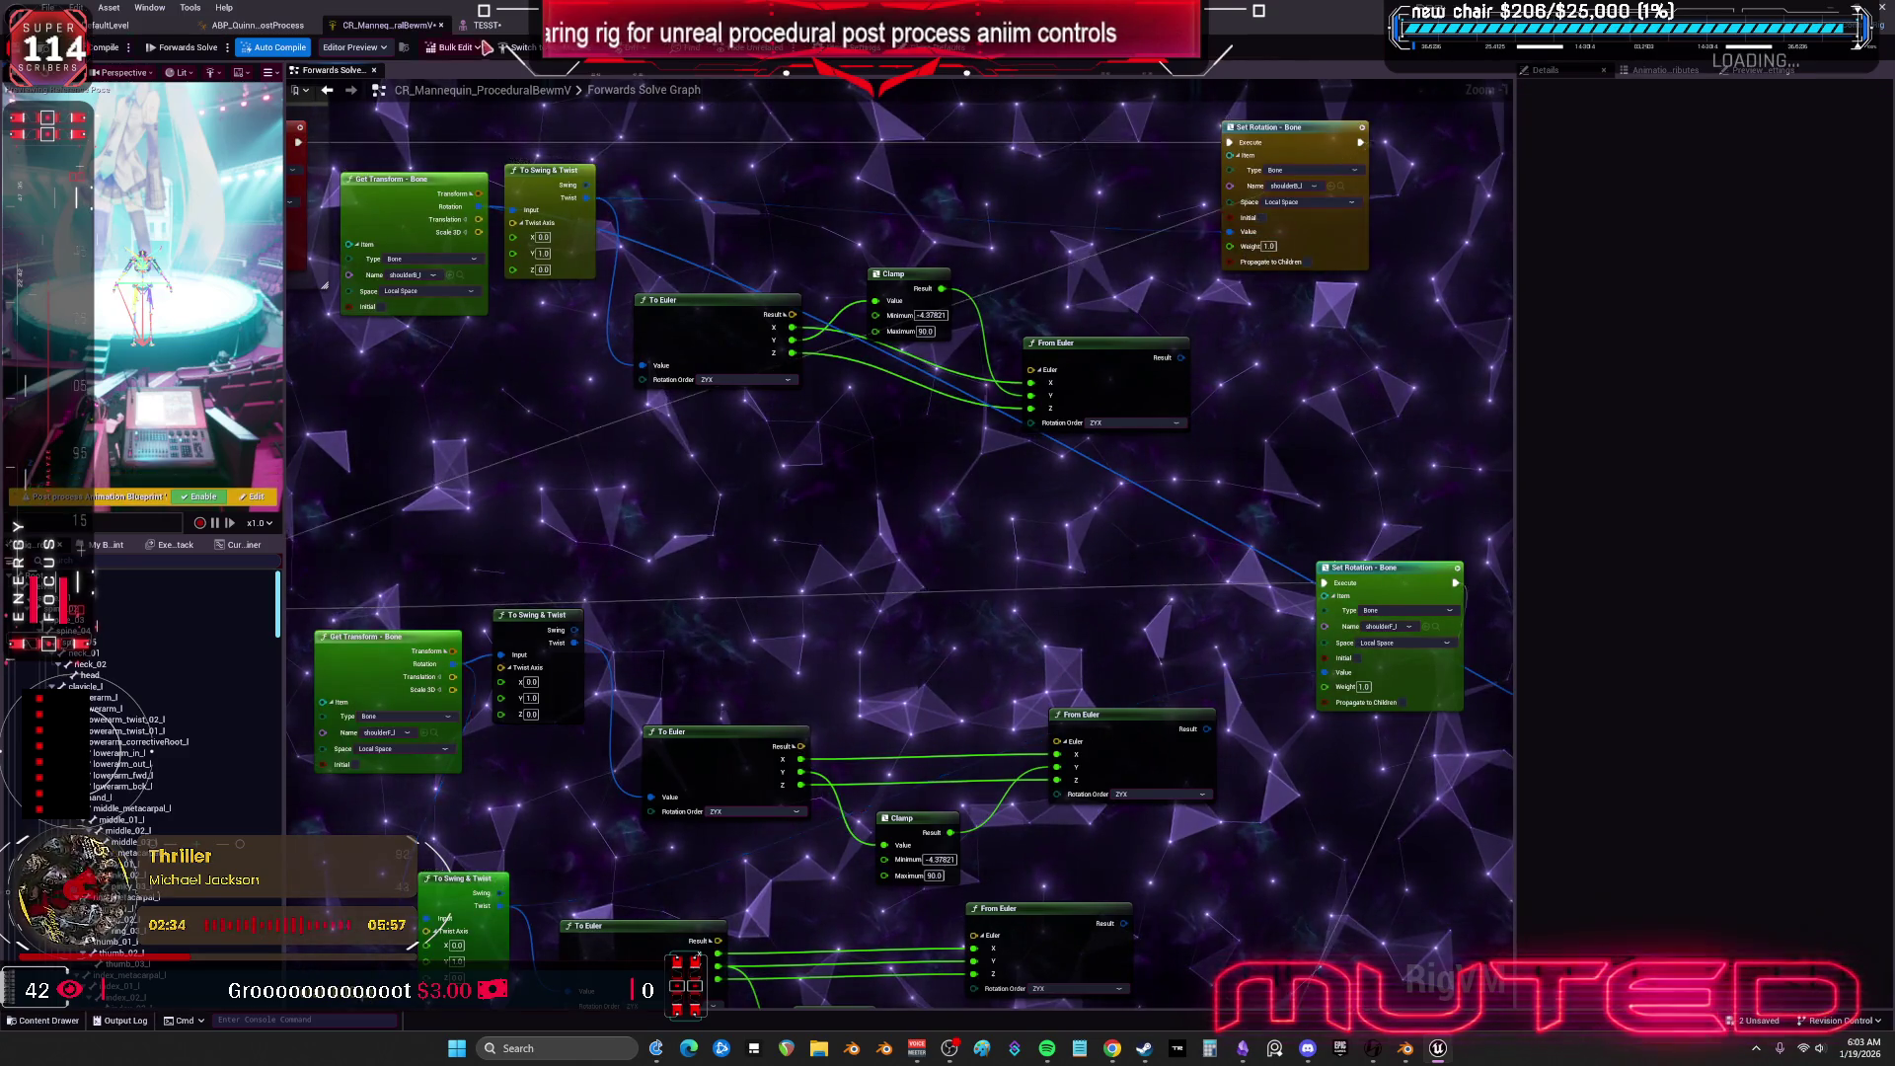
{"action": "left_click", "coordinate": [486, 24]}
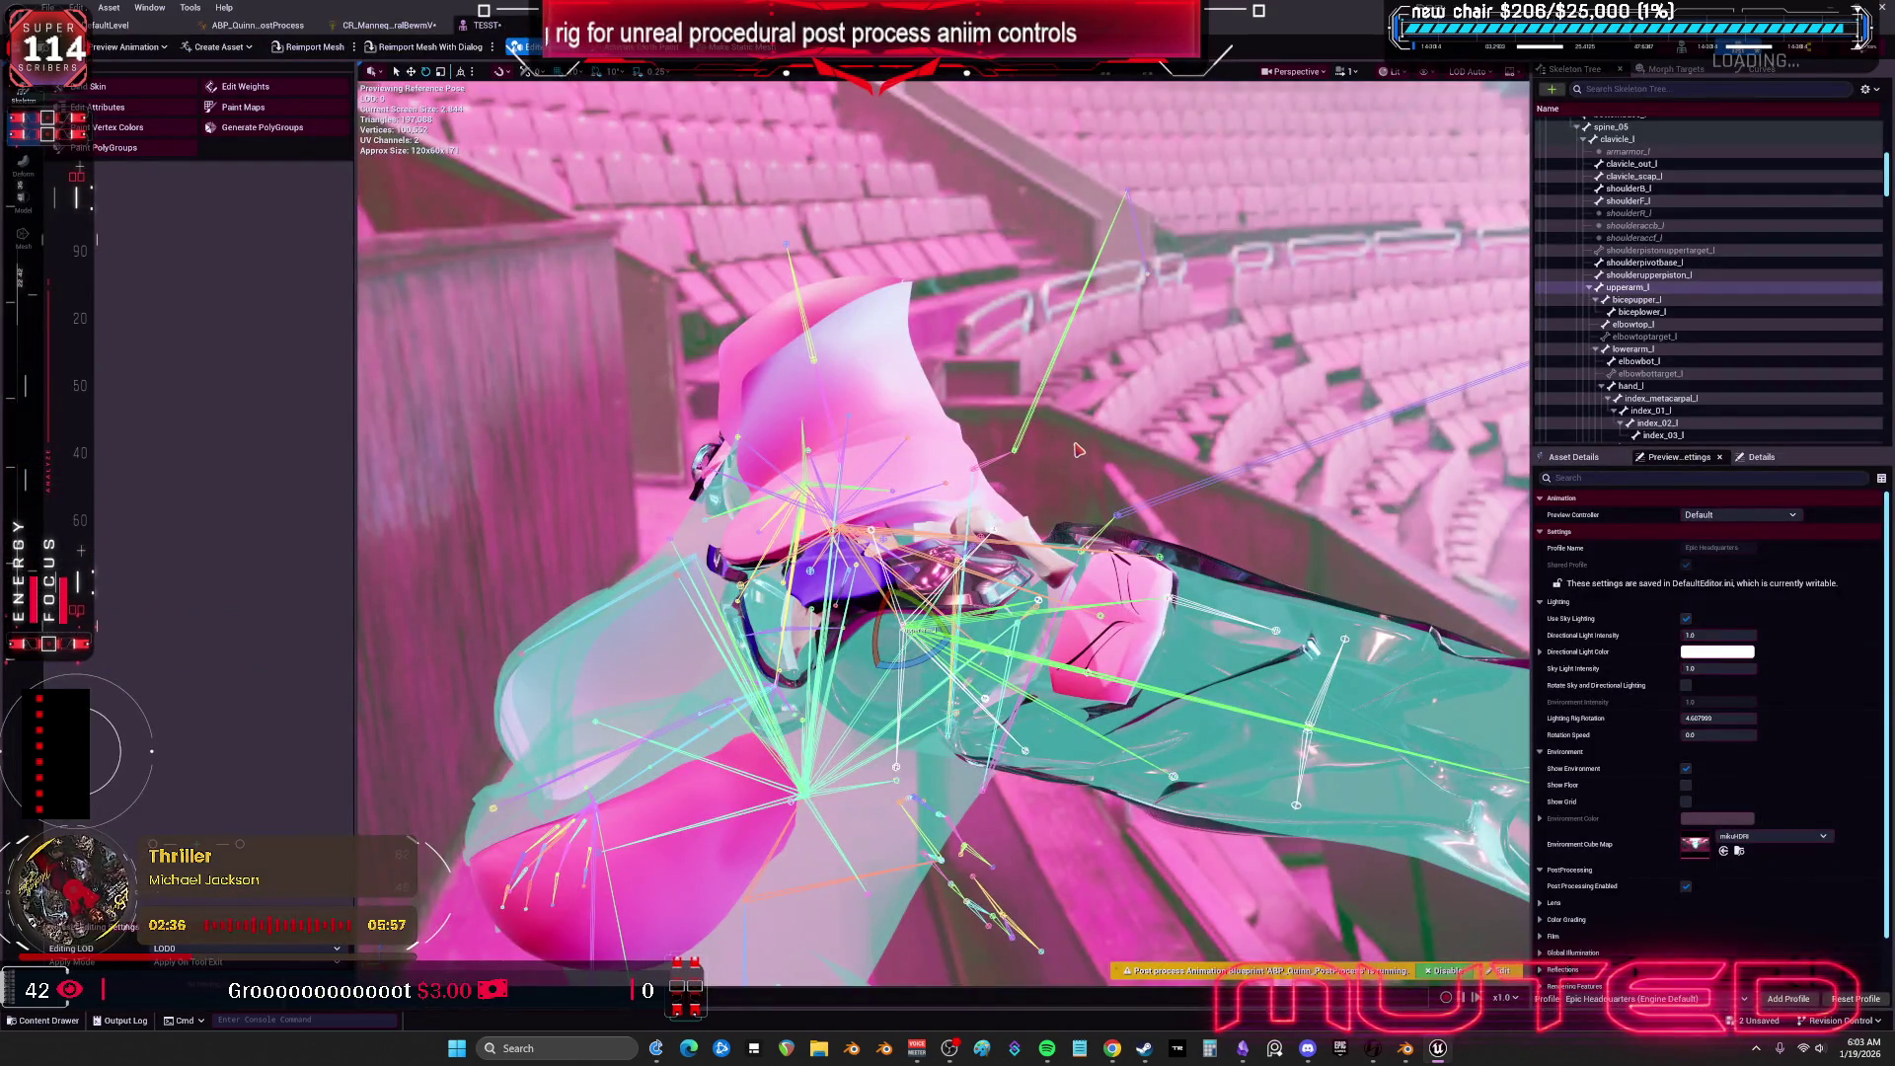
Orbit to view the shoulder from another angle, then reopen the Forwards Solve graph.
{"action": "left_click_drag", "start_coordinate": [1108, 435], "coordinate": [802, 530]}
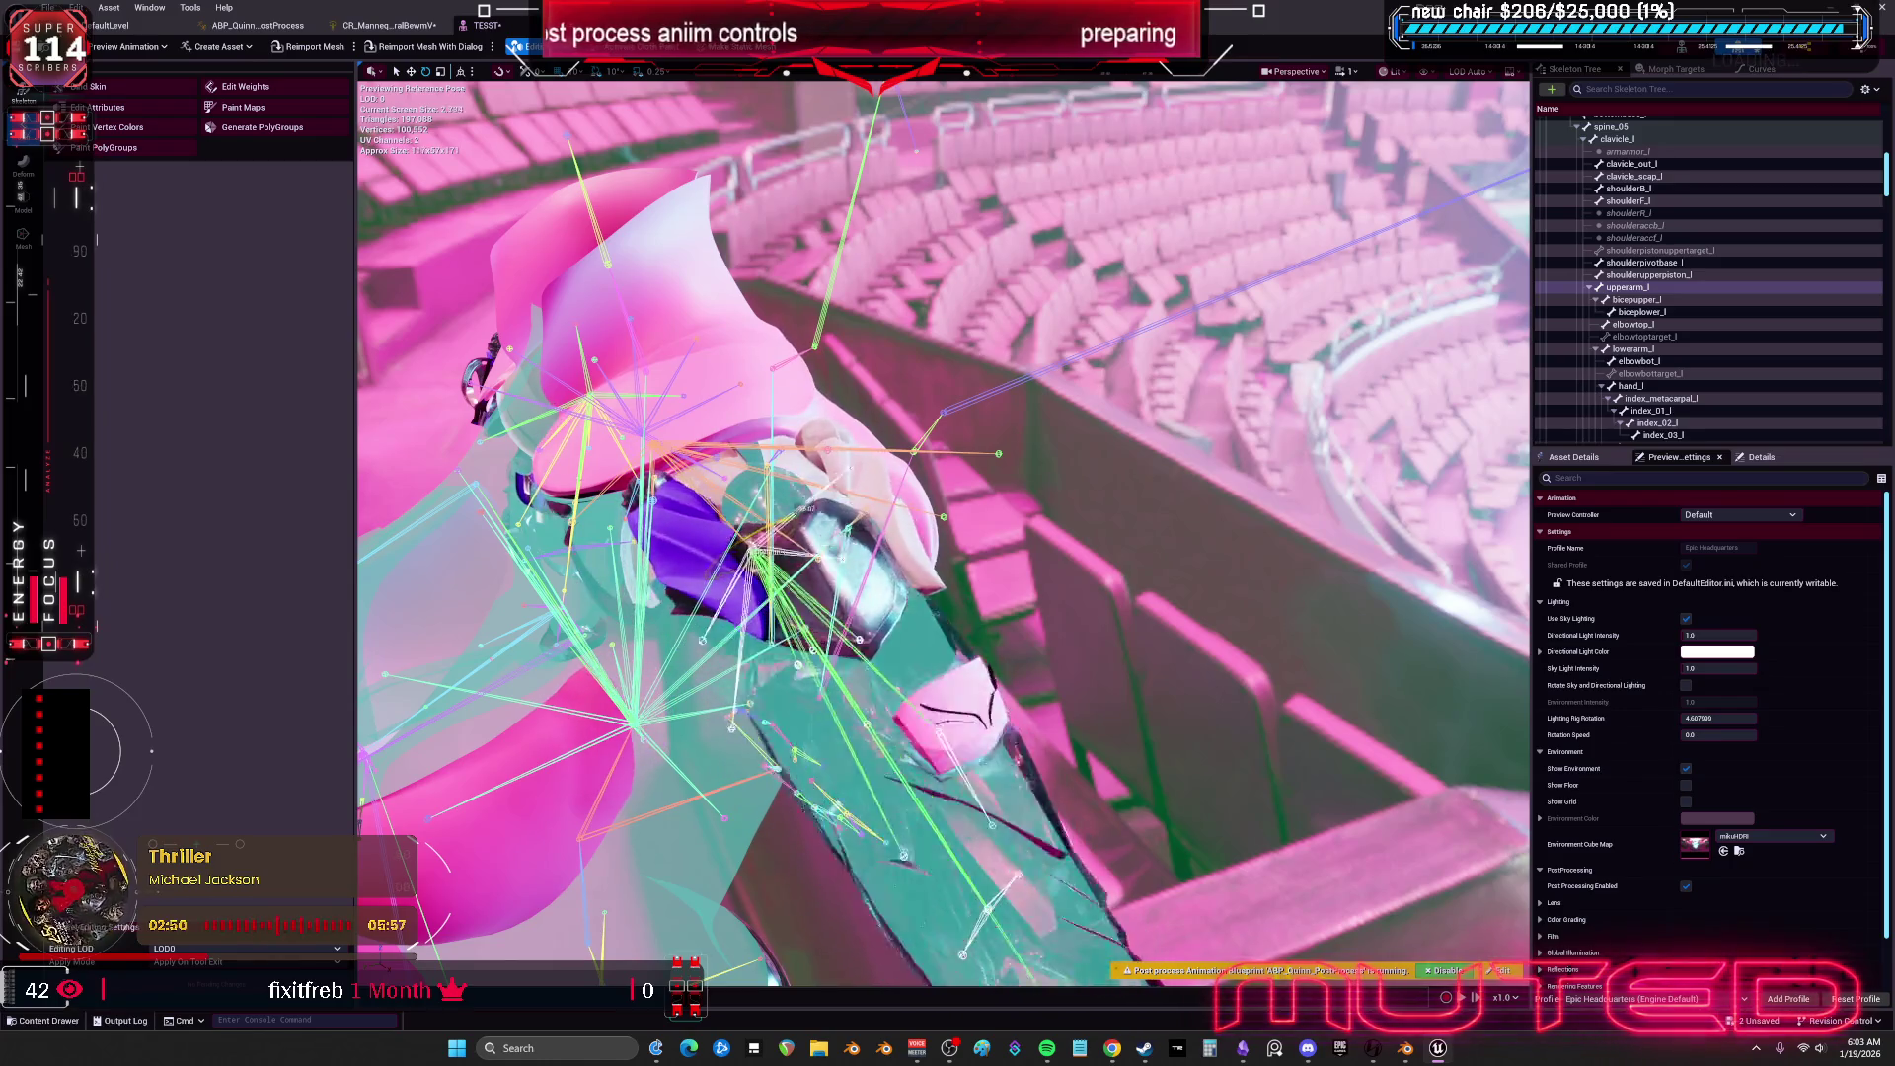
{"action": "left_click", "coordinate": [380, 24]}
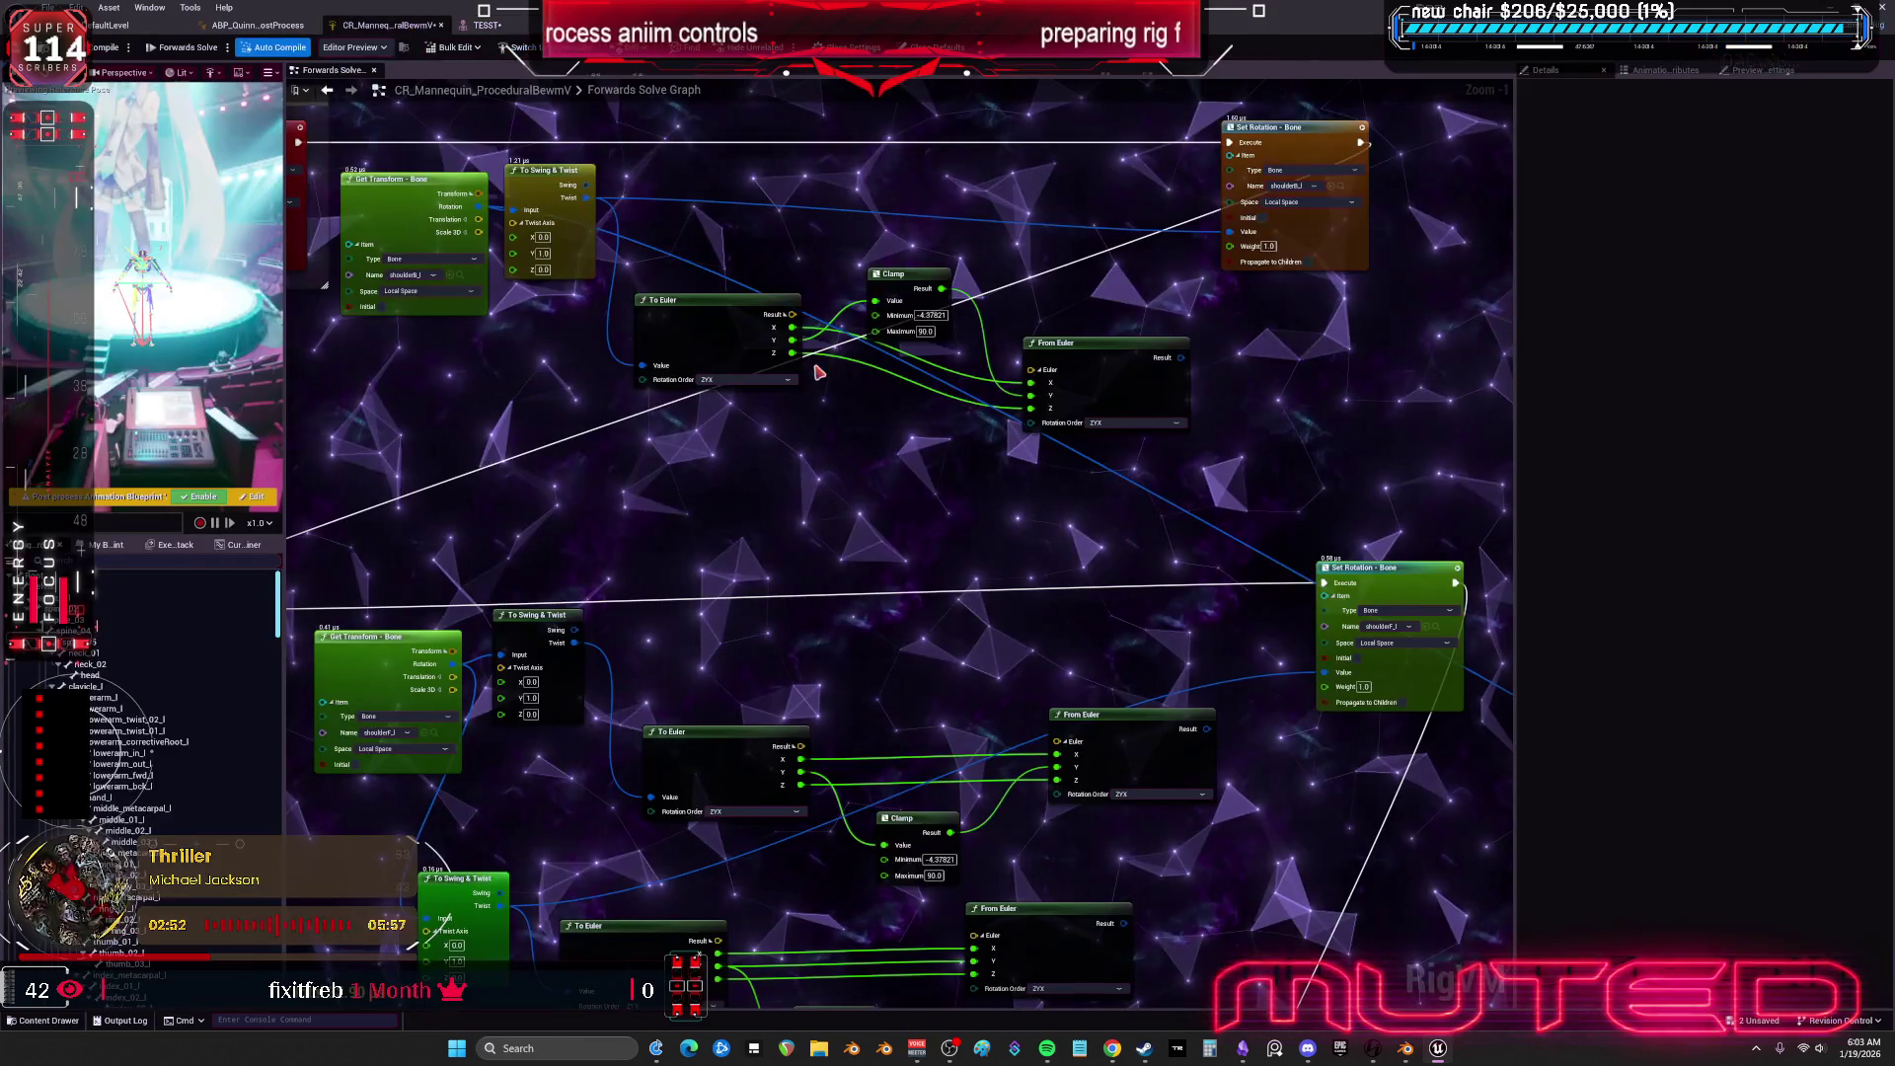
Connect the upper and lower Swing outputs to their Set Rotation Value pins, then return to the preview.
{"action": "left_click_drag", "start_coordinate": [590, 191], "coordinate": [591, 191]}
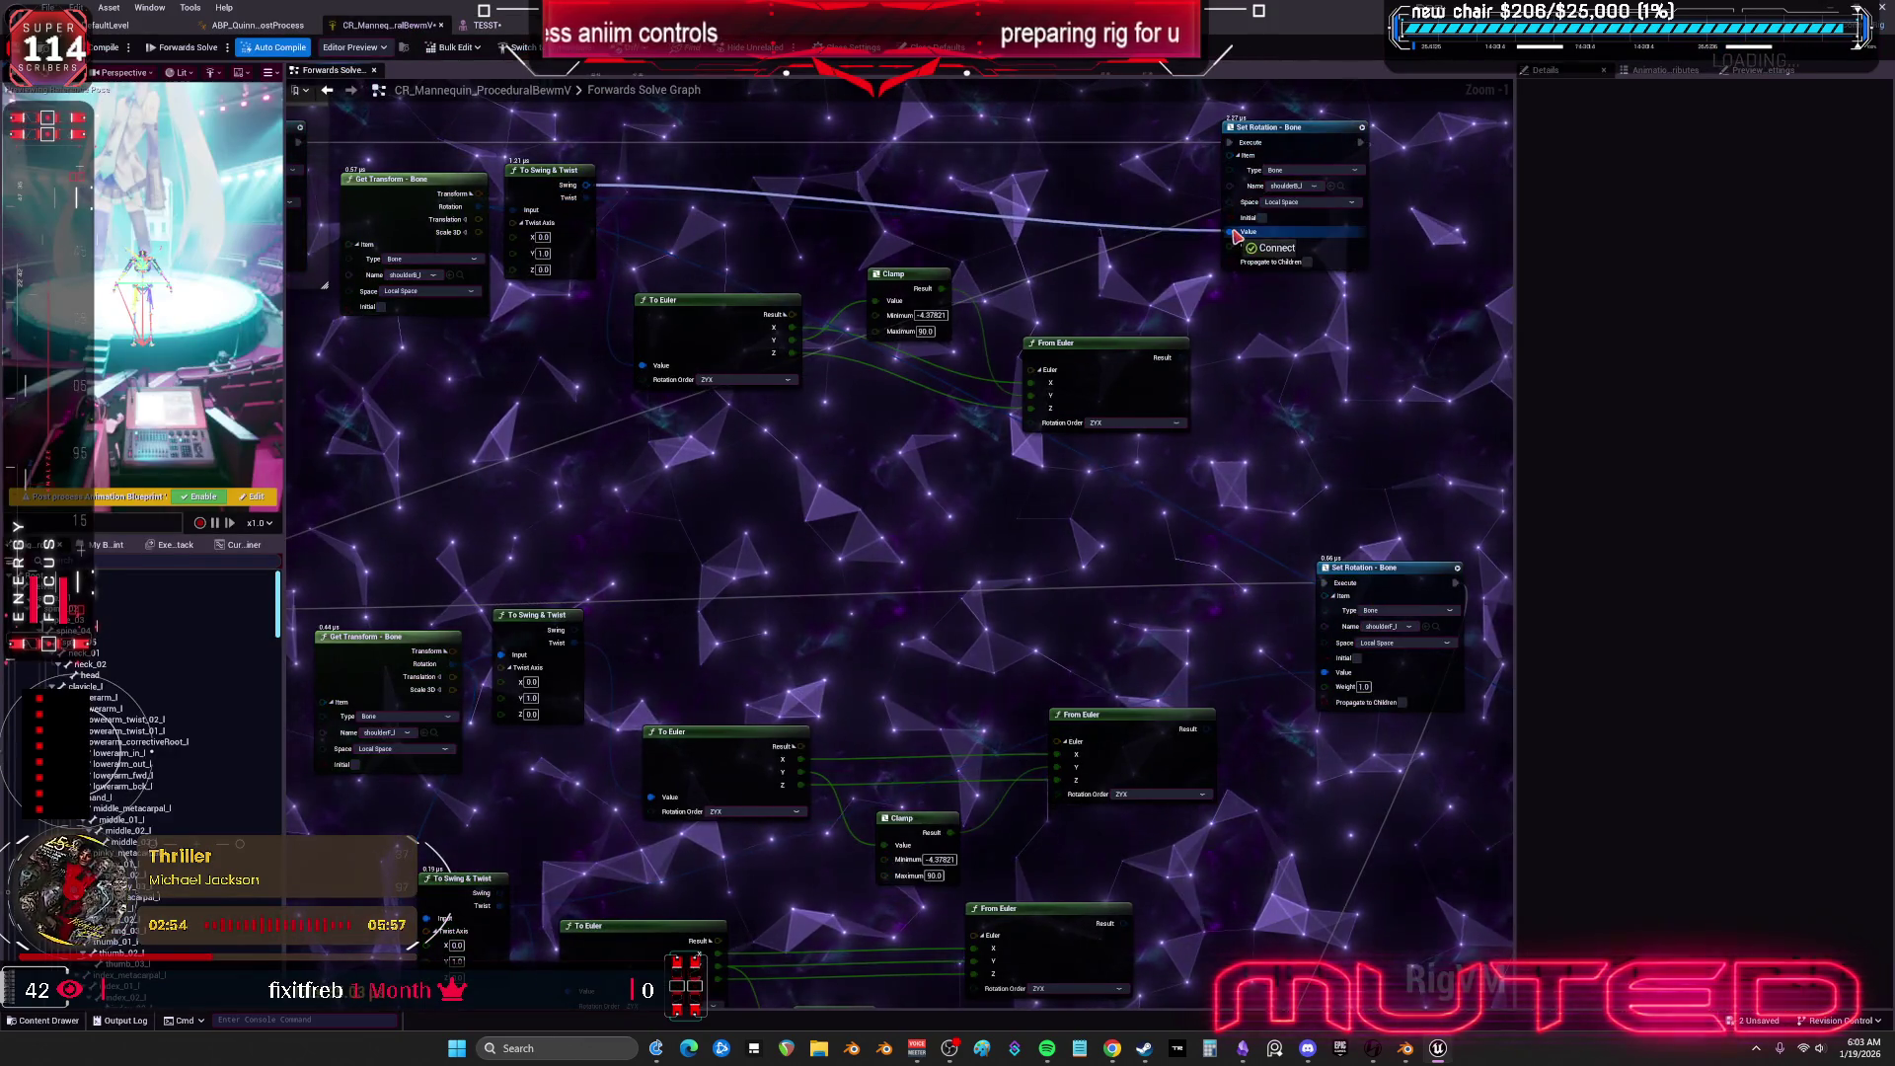
{"action": "left_click_drag", "start_coordinate": [575, 629], "coordinate": [1325, 672]}
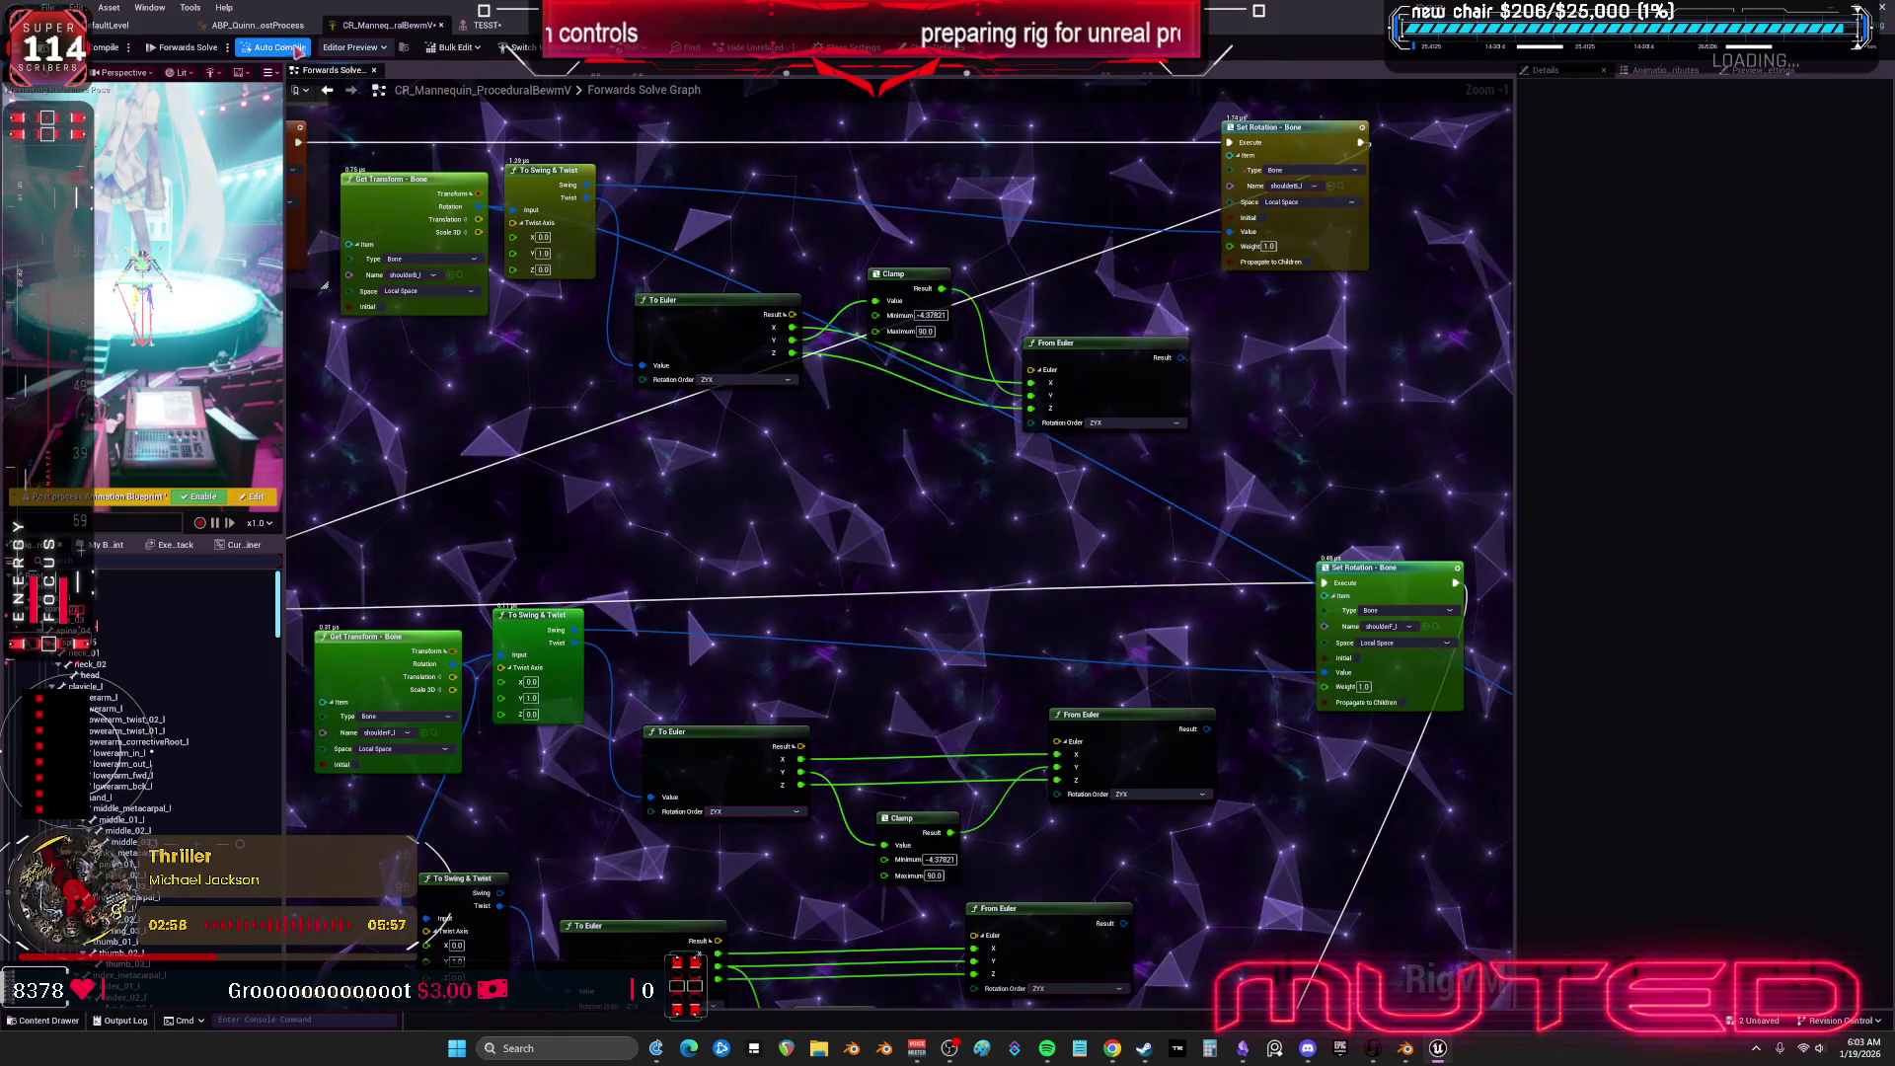
{"action": "left_click", "coordinate": [484, 25]}
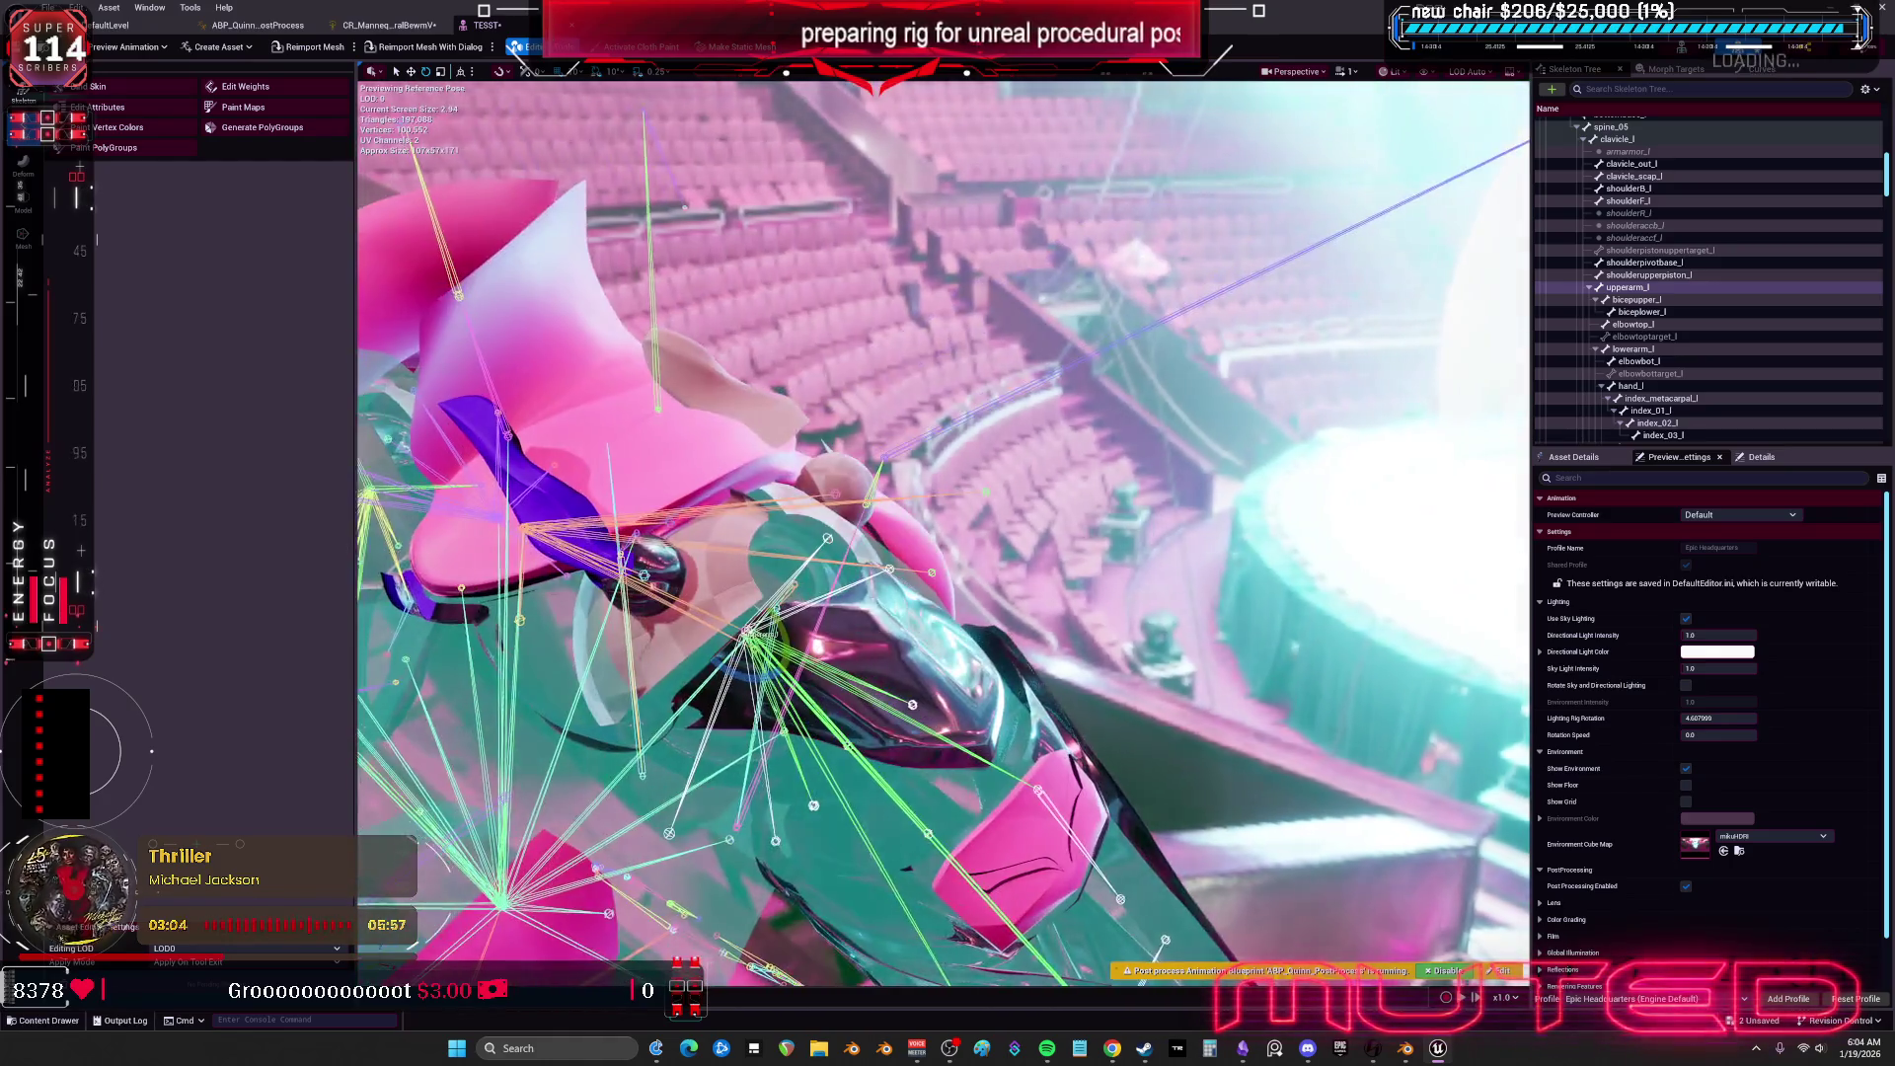
Select upperarm_correctiveRoot_l and then upperarm_l in the Skeleton Tree, then switch to the rig graph.
{"action": "left_click", "coordinate": [803, 587]}
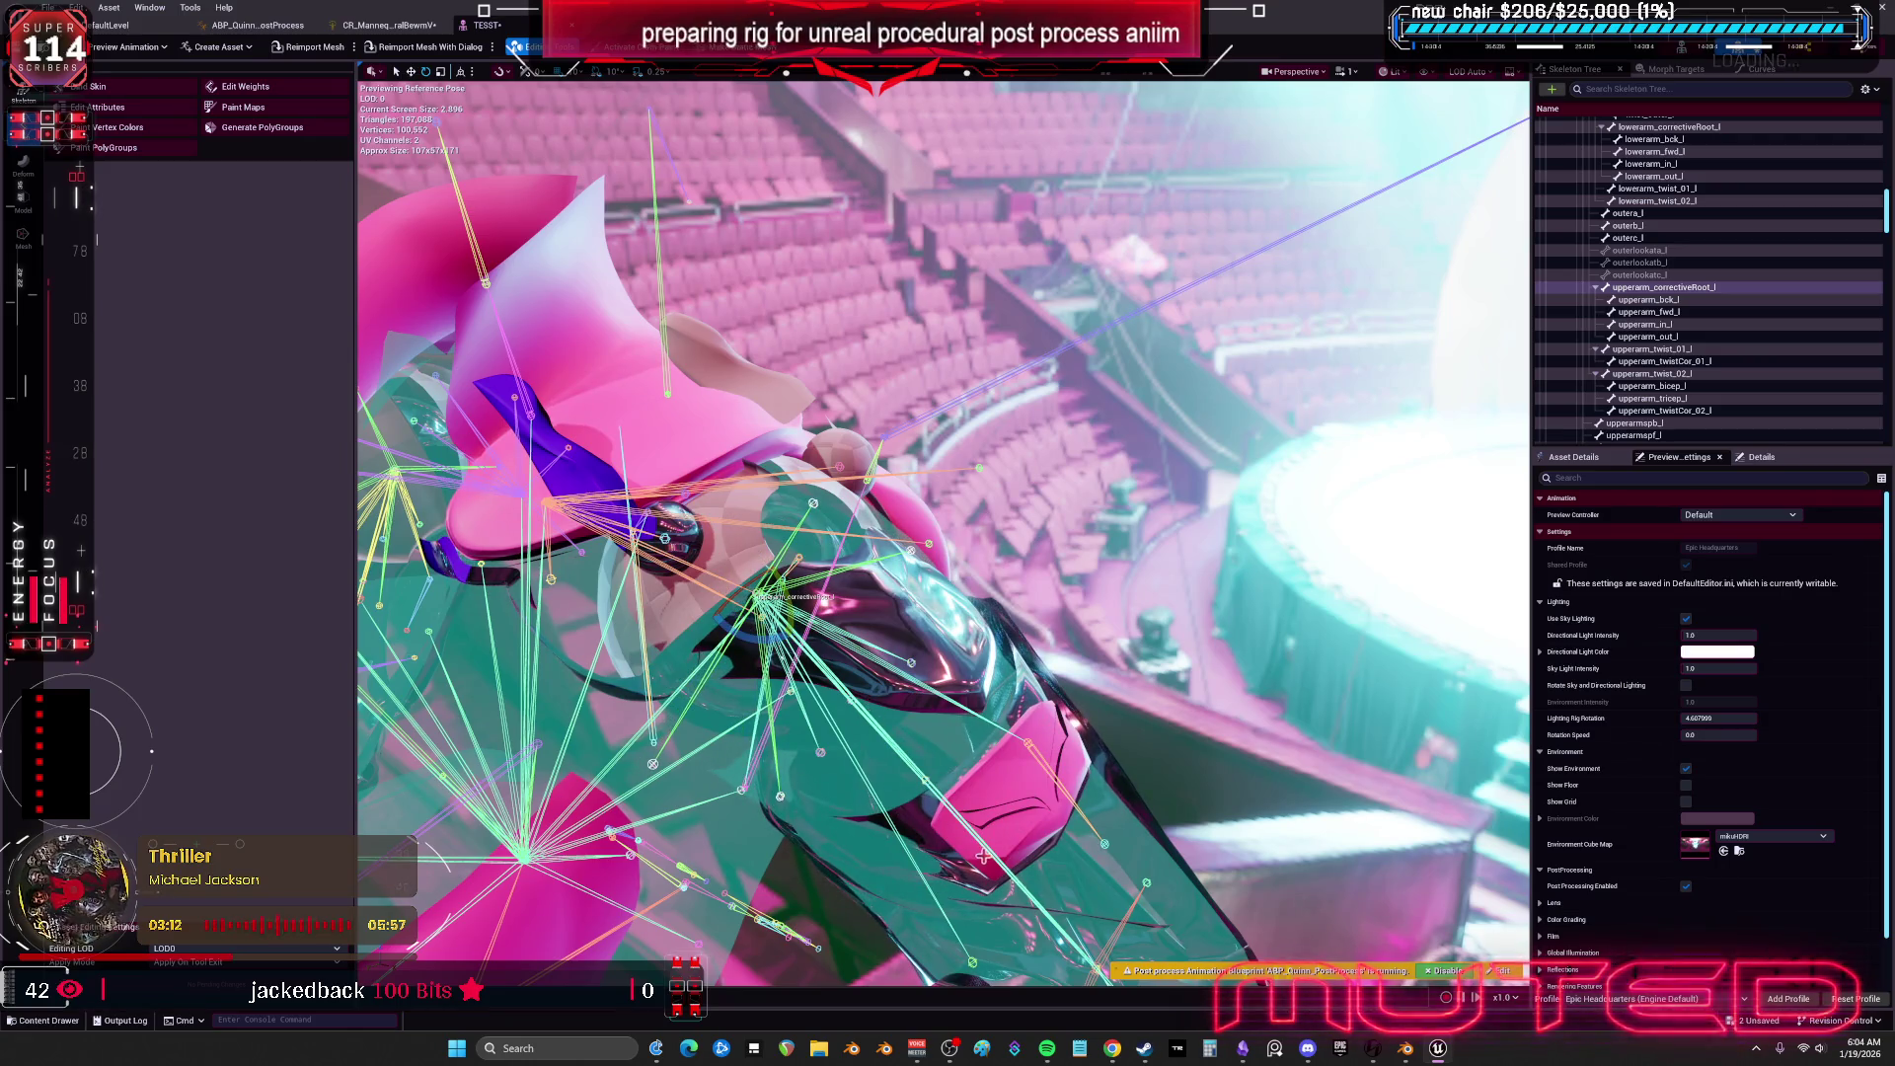
{"action": "left_click", "coordinate": [985, 847]}
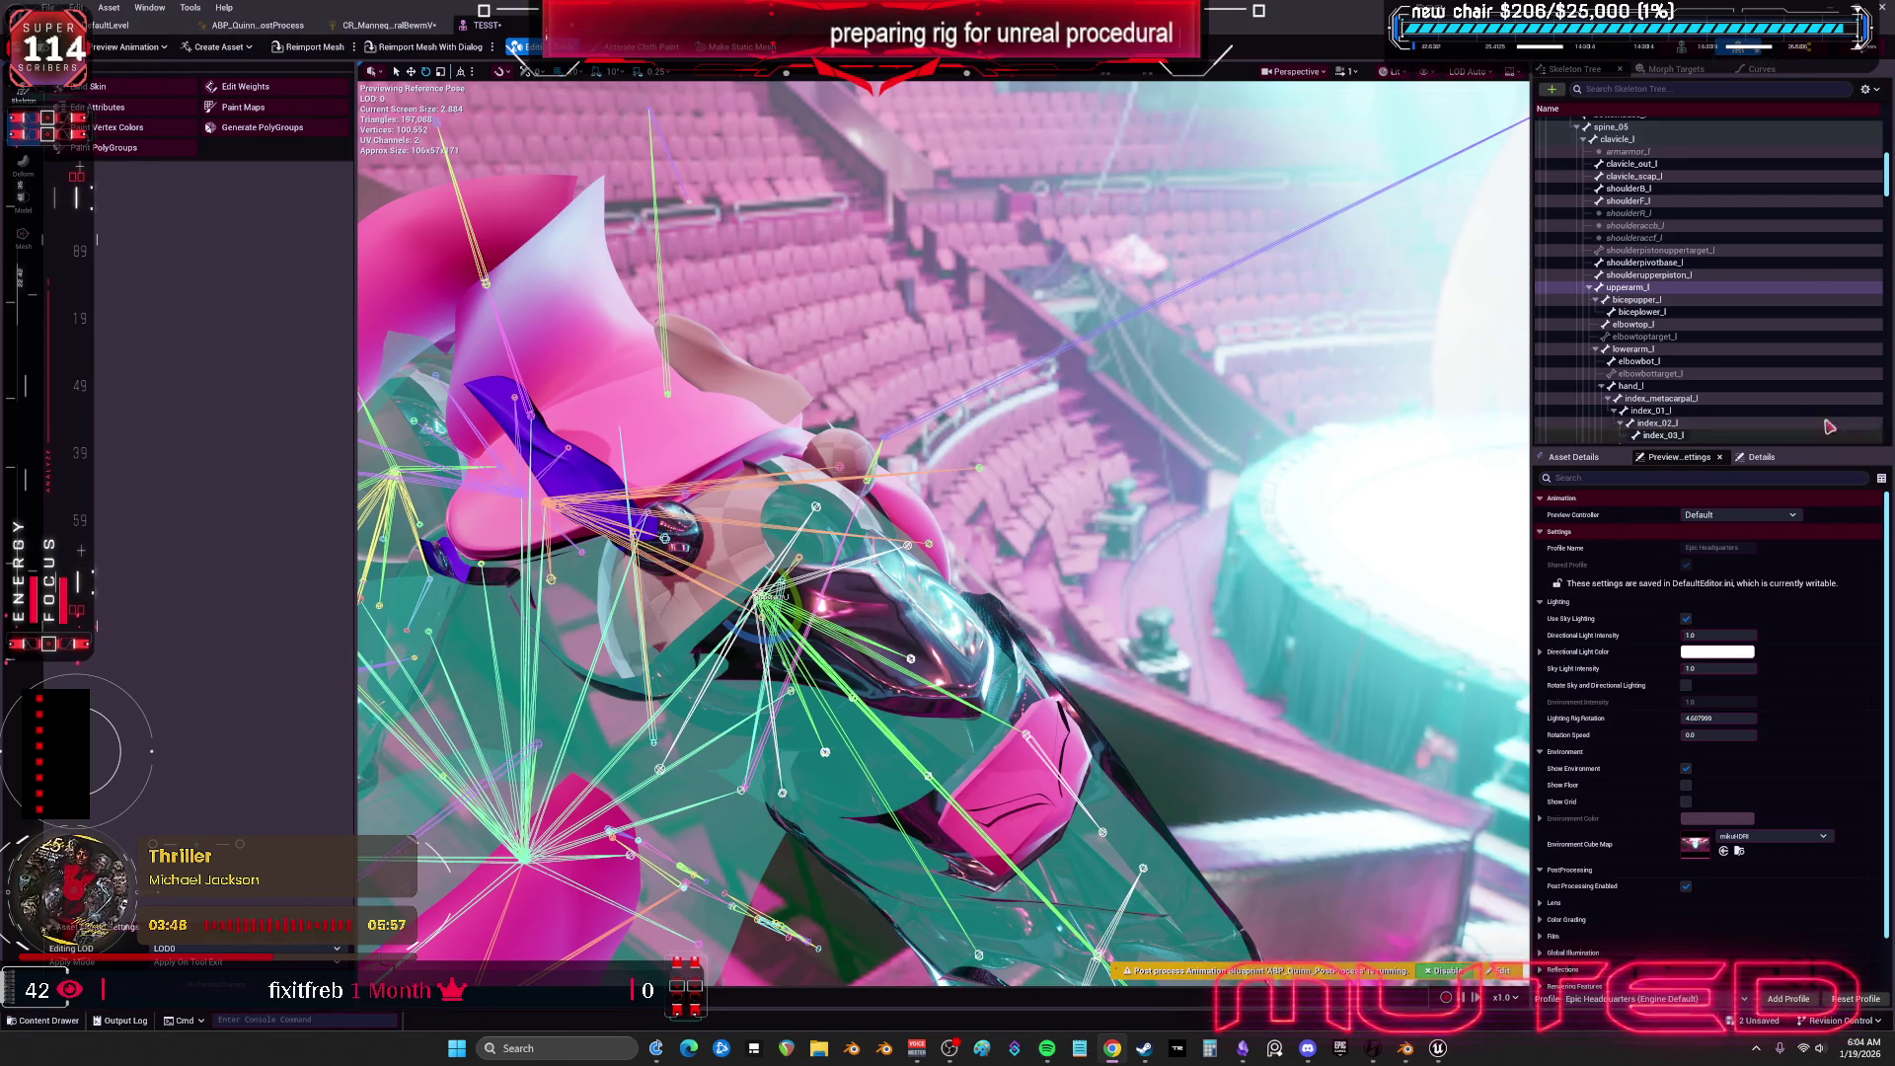
{"action": "left_click", "coordinate": [388, 25]}
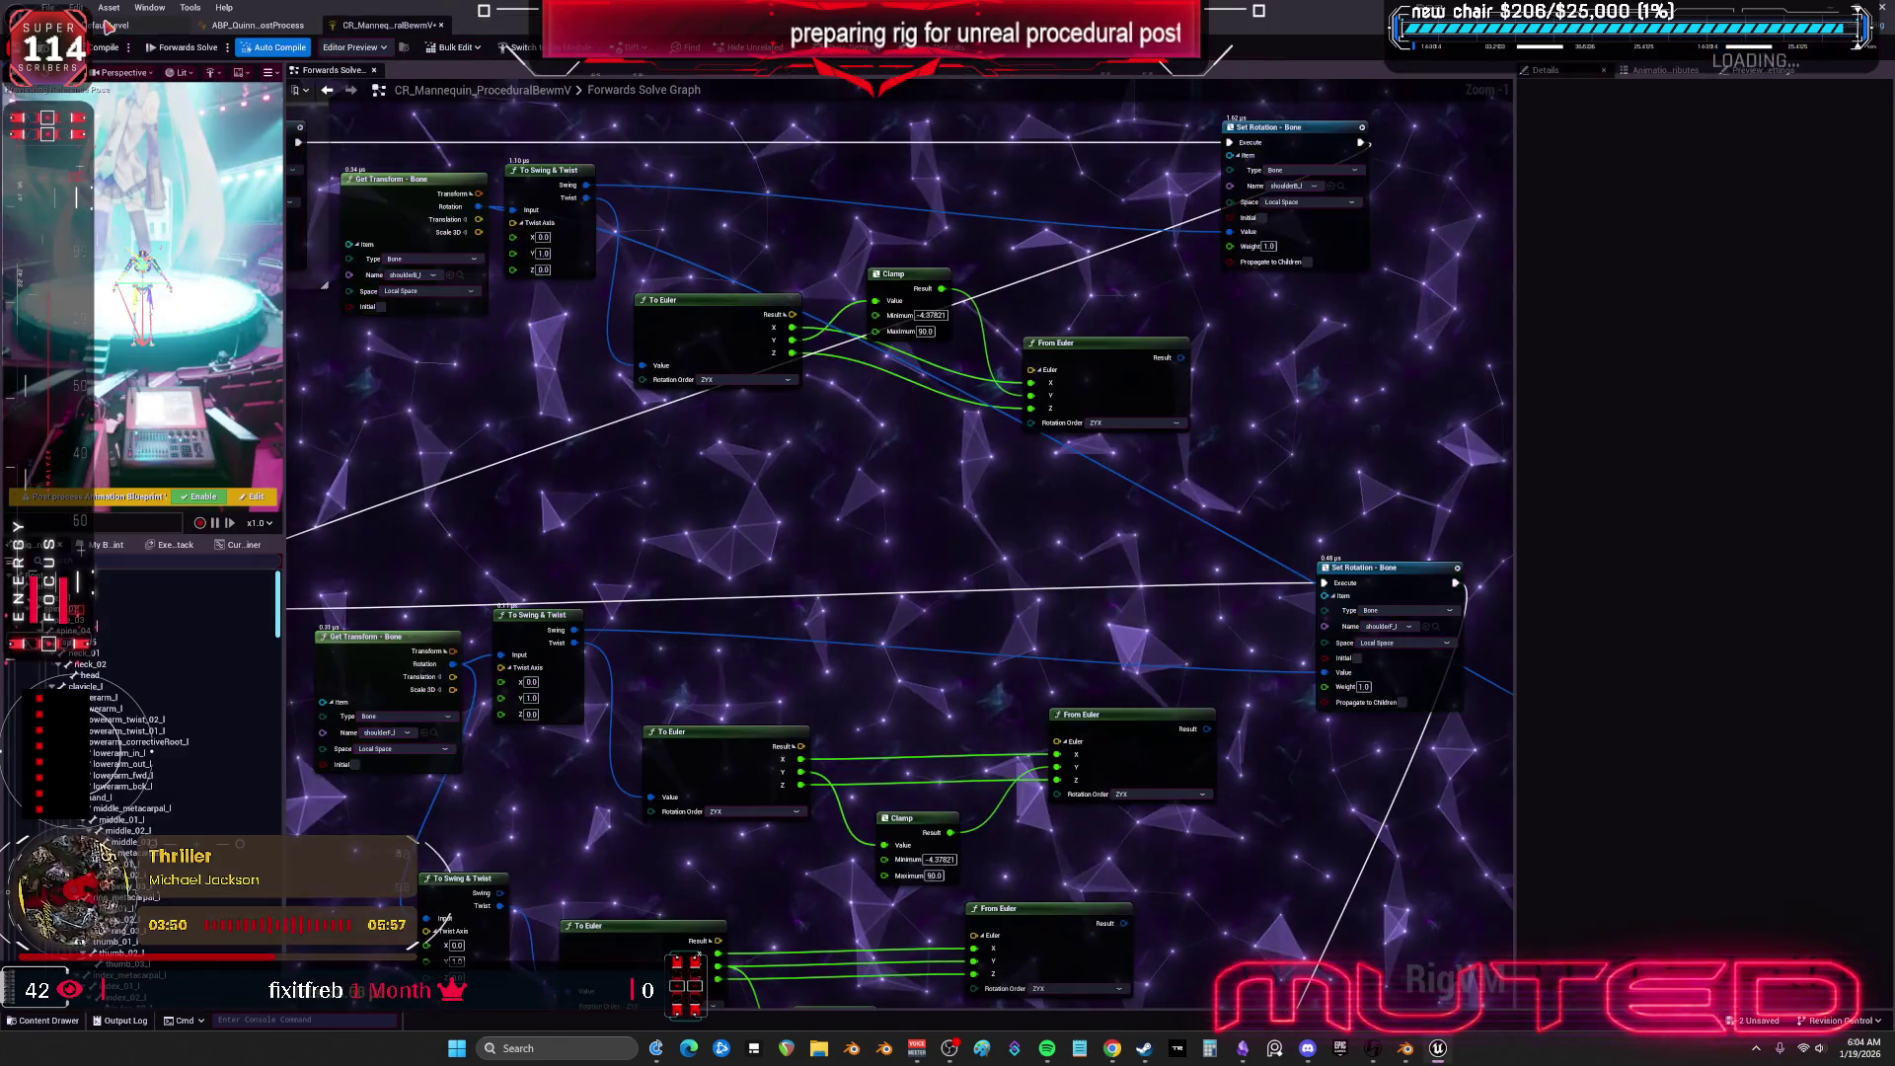
Select both To Swing & Twist nodes and duplicate them with Ctrl+D.
{"action": "scroll", "coordinate": [731, 248], "scroll_direction": "up", "scroll_amount": 1}
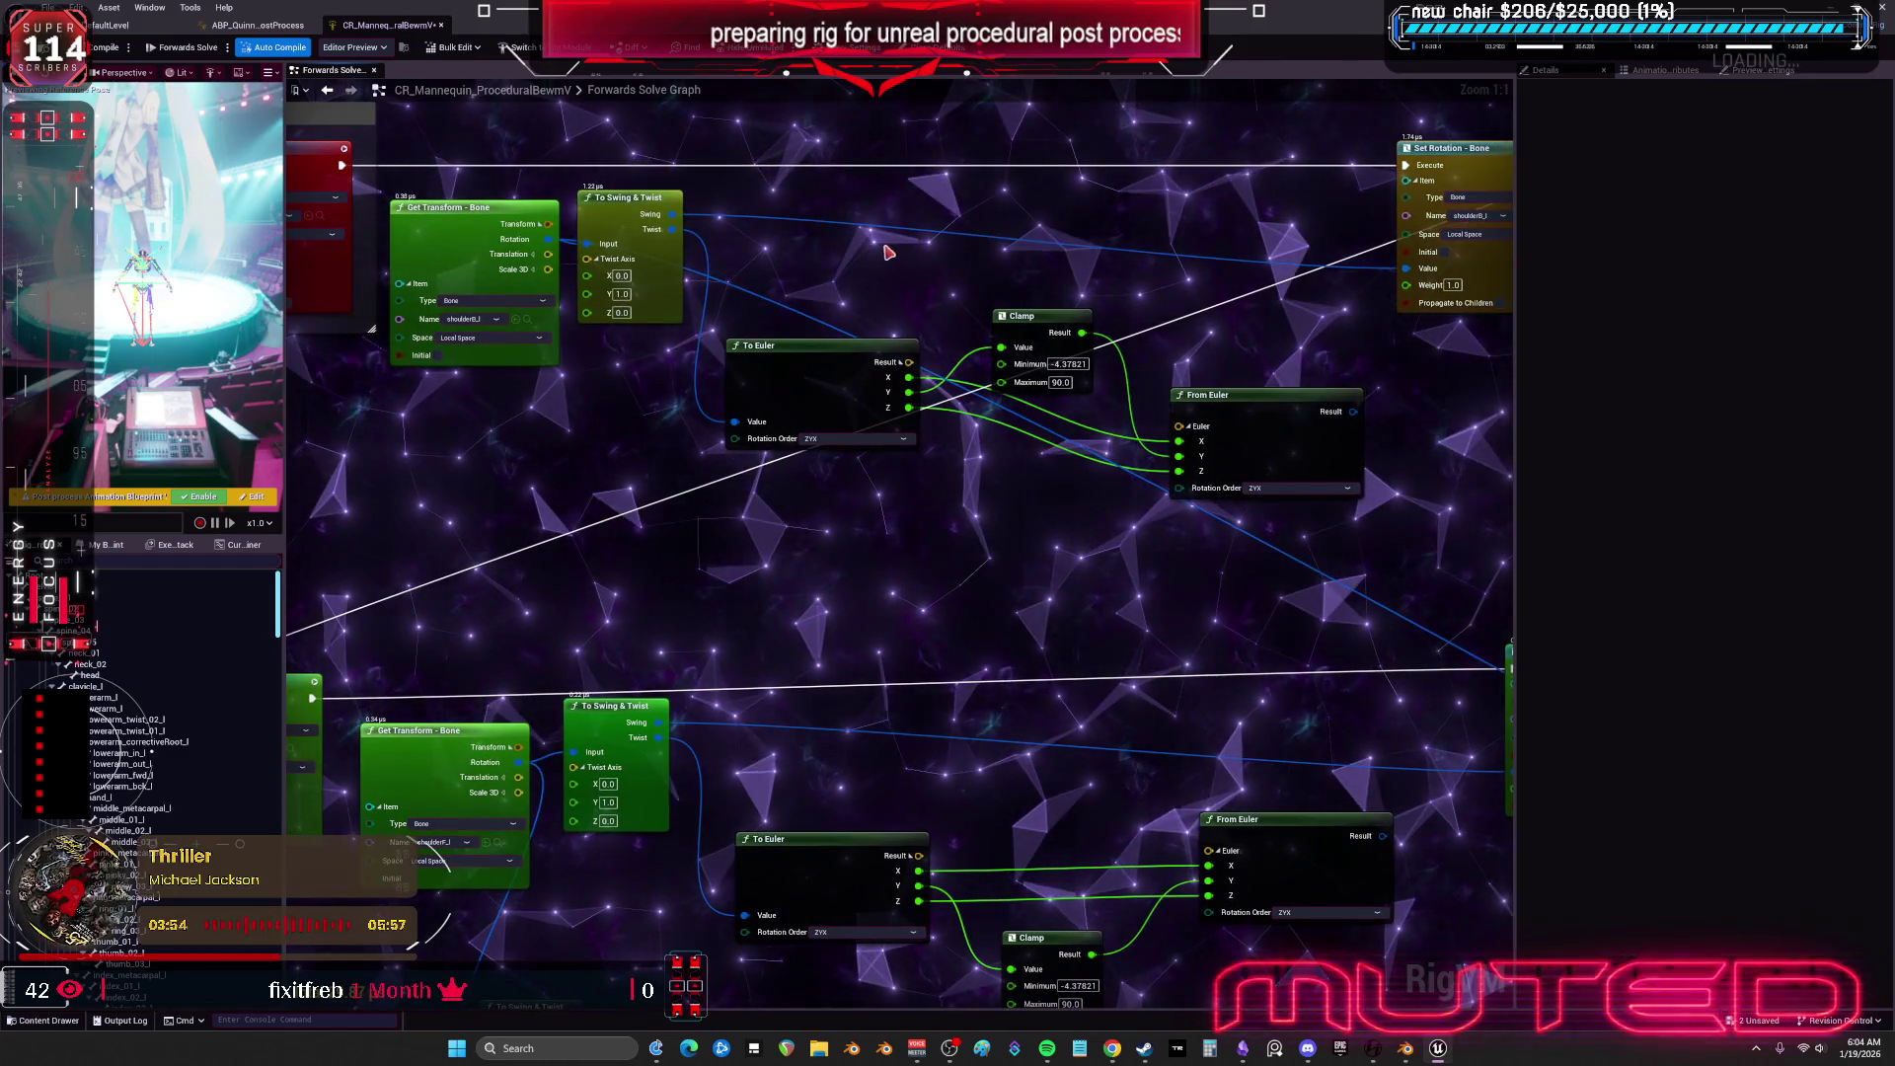
{"action": "scroll", "coordinate": [652, 294], "scroll_direction": "down", "scroll_amount": 1}
{"action": "left_click", "coordinate": [649, 281]}
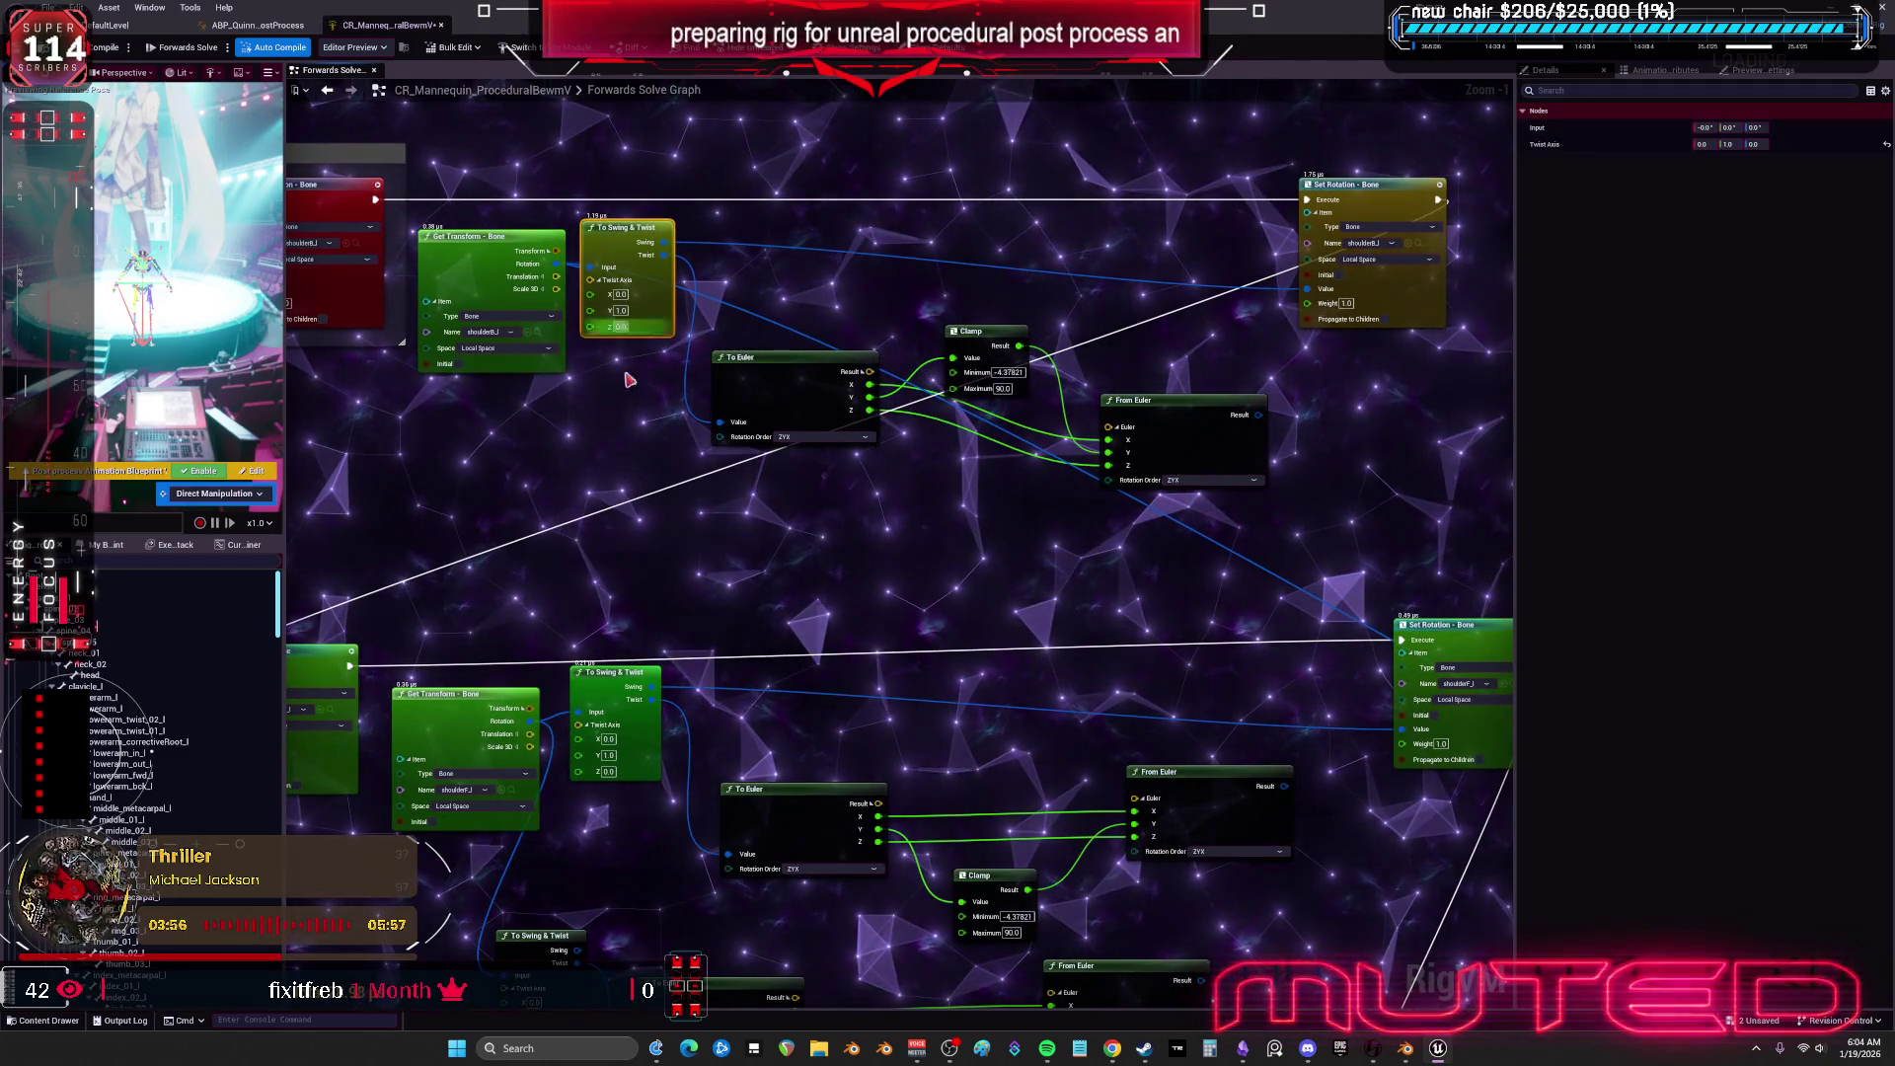
{"action": "left_click", "coordinate": [658, 688], "text": "ctrl"}
{"action": "key", "text": "ctrl+d"}
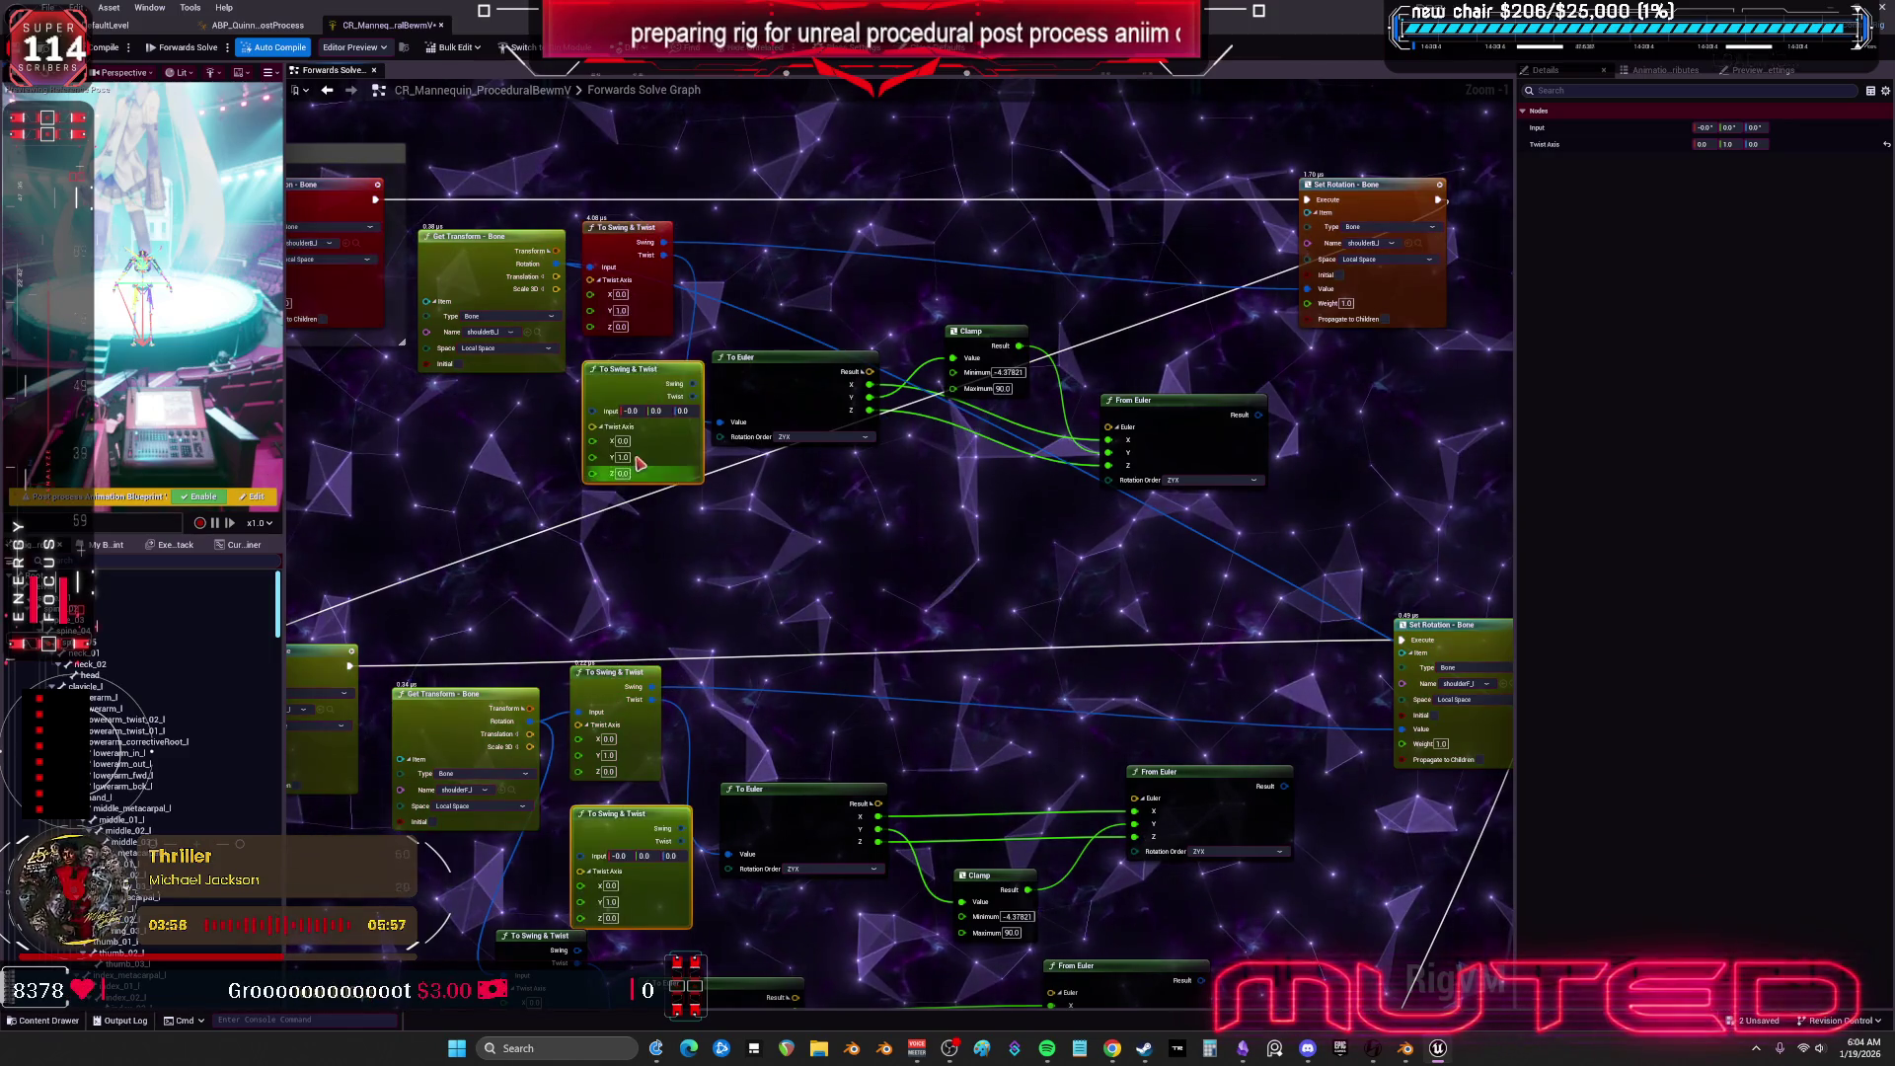
{"action": "left_click", "coordinate": [542, 412]}
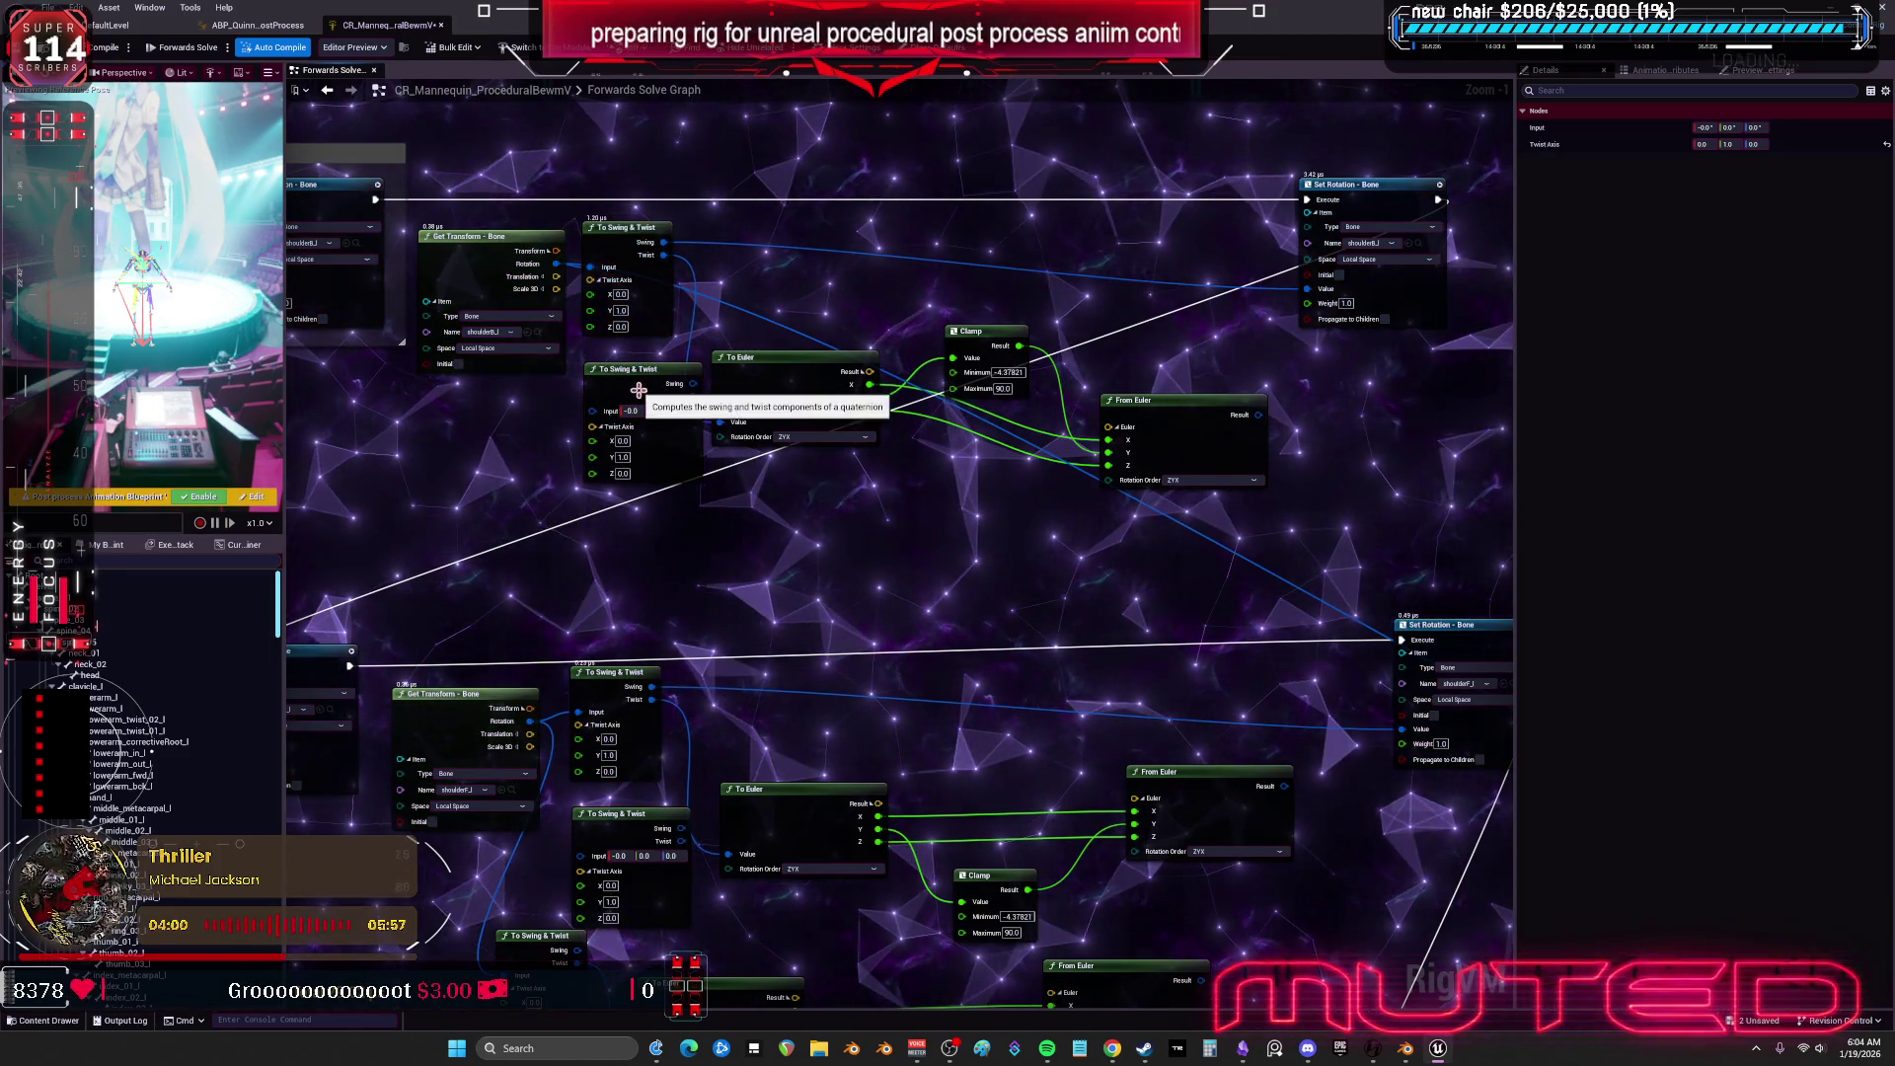
Feed Get Transform's Rotation into the duplicated To Swing & Twist node's Input.
{"action": "scroll", "coordinate": [639, 390], "scroll_direction": "up", "scroll_amount": 1}
{"action": "left_click", "coordinate": [684, 411]}
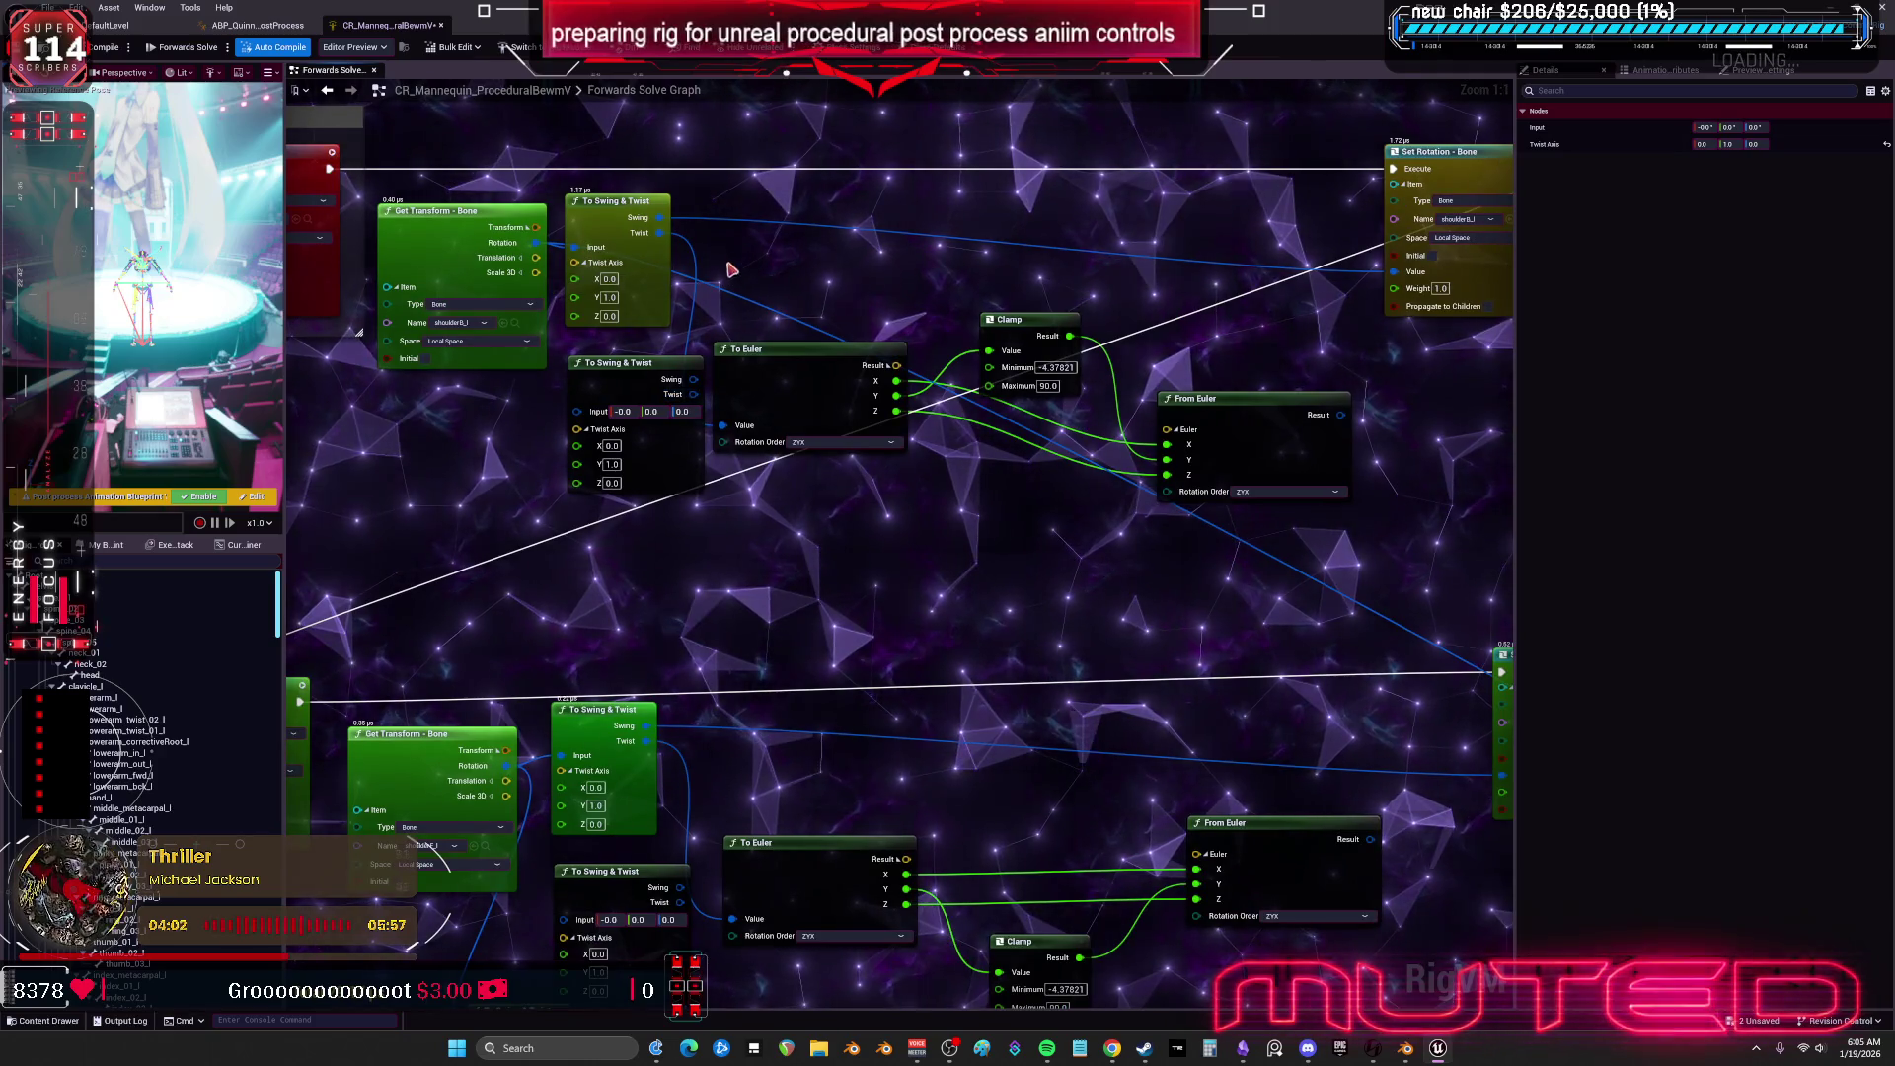
{"action": "left_click_drag", "start_coordinate": [732, 438], "coordinate": [730, 434]}
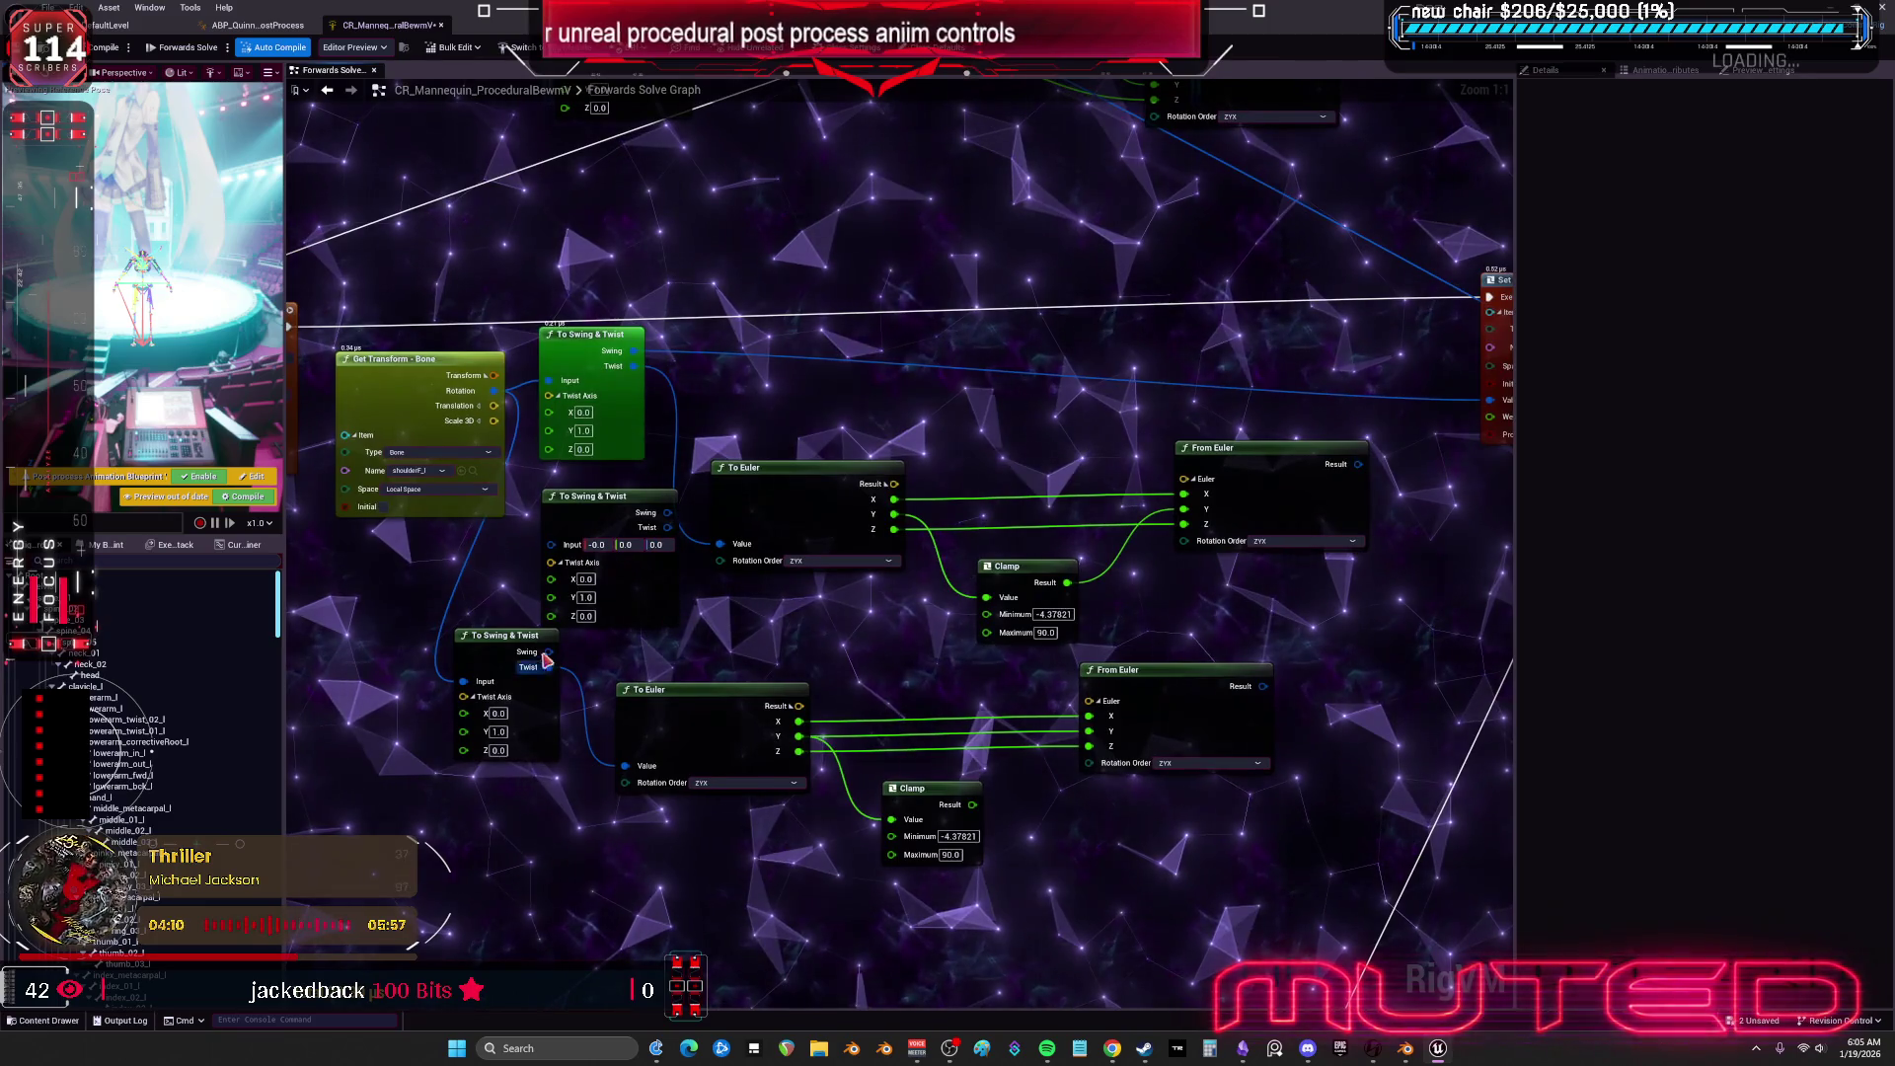
{"action": "left_click_drag", "start_coordinate": [503, 652], "coordinate": [503, 702]}
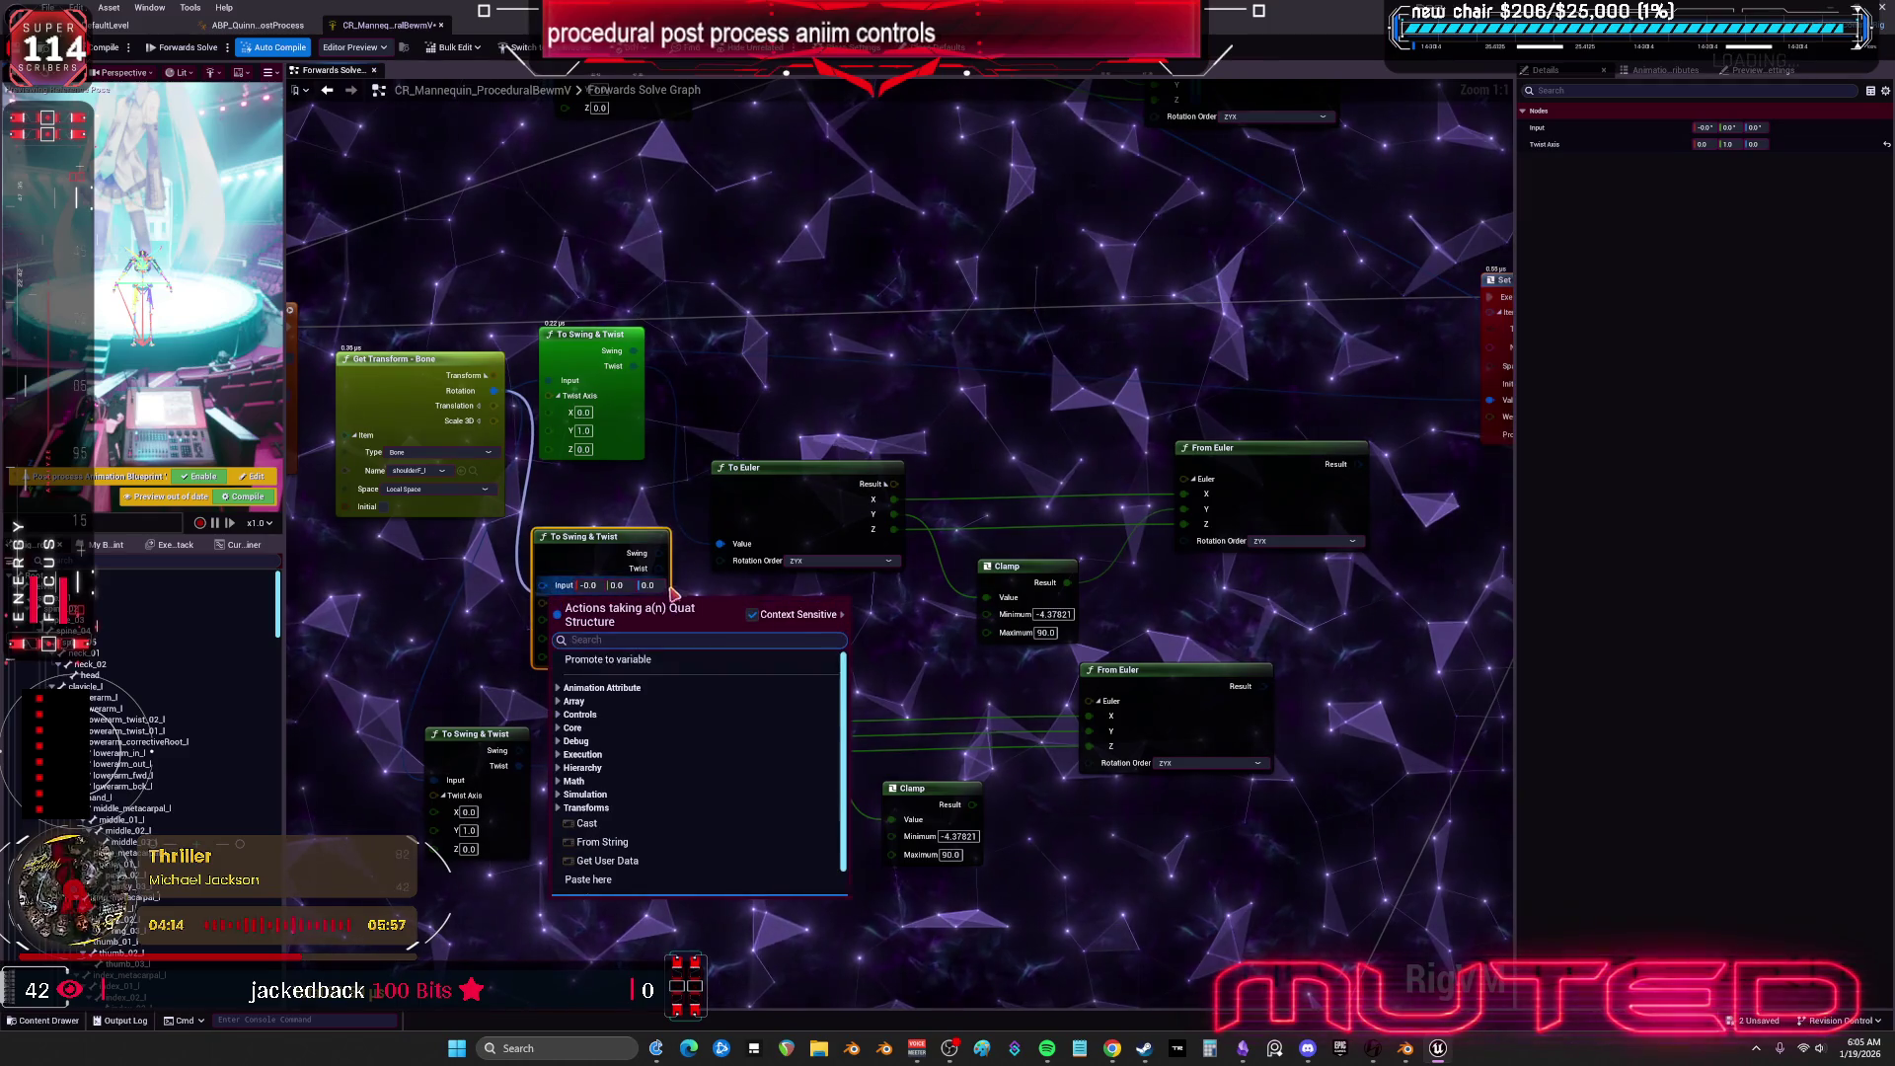
{"action": "left_click_drag", "start_coordinate": [548, 586], "coordinate": [706, 550]}
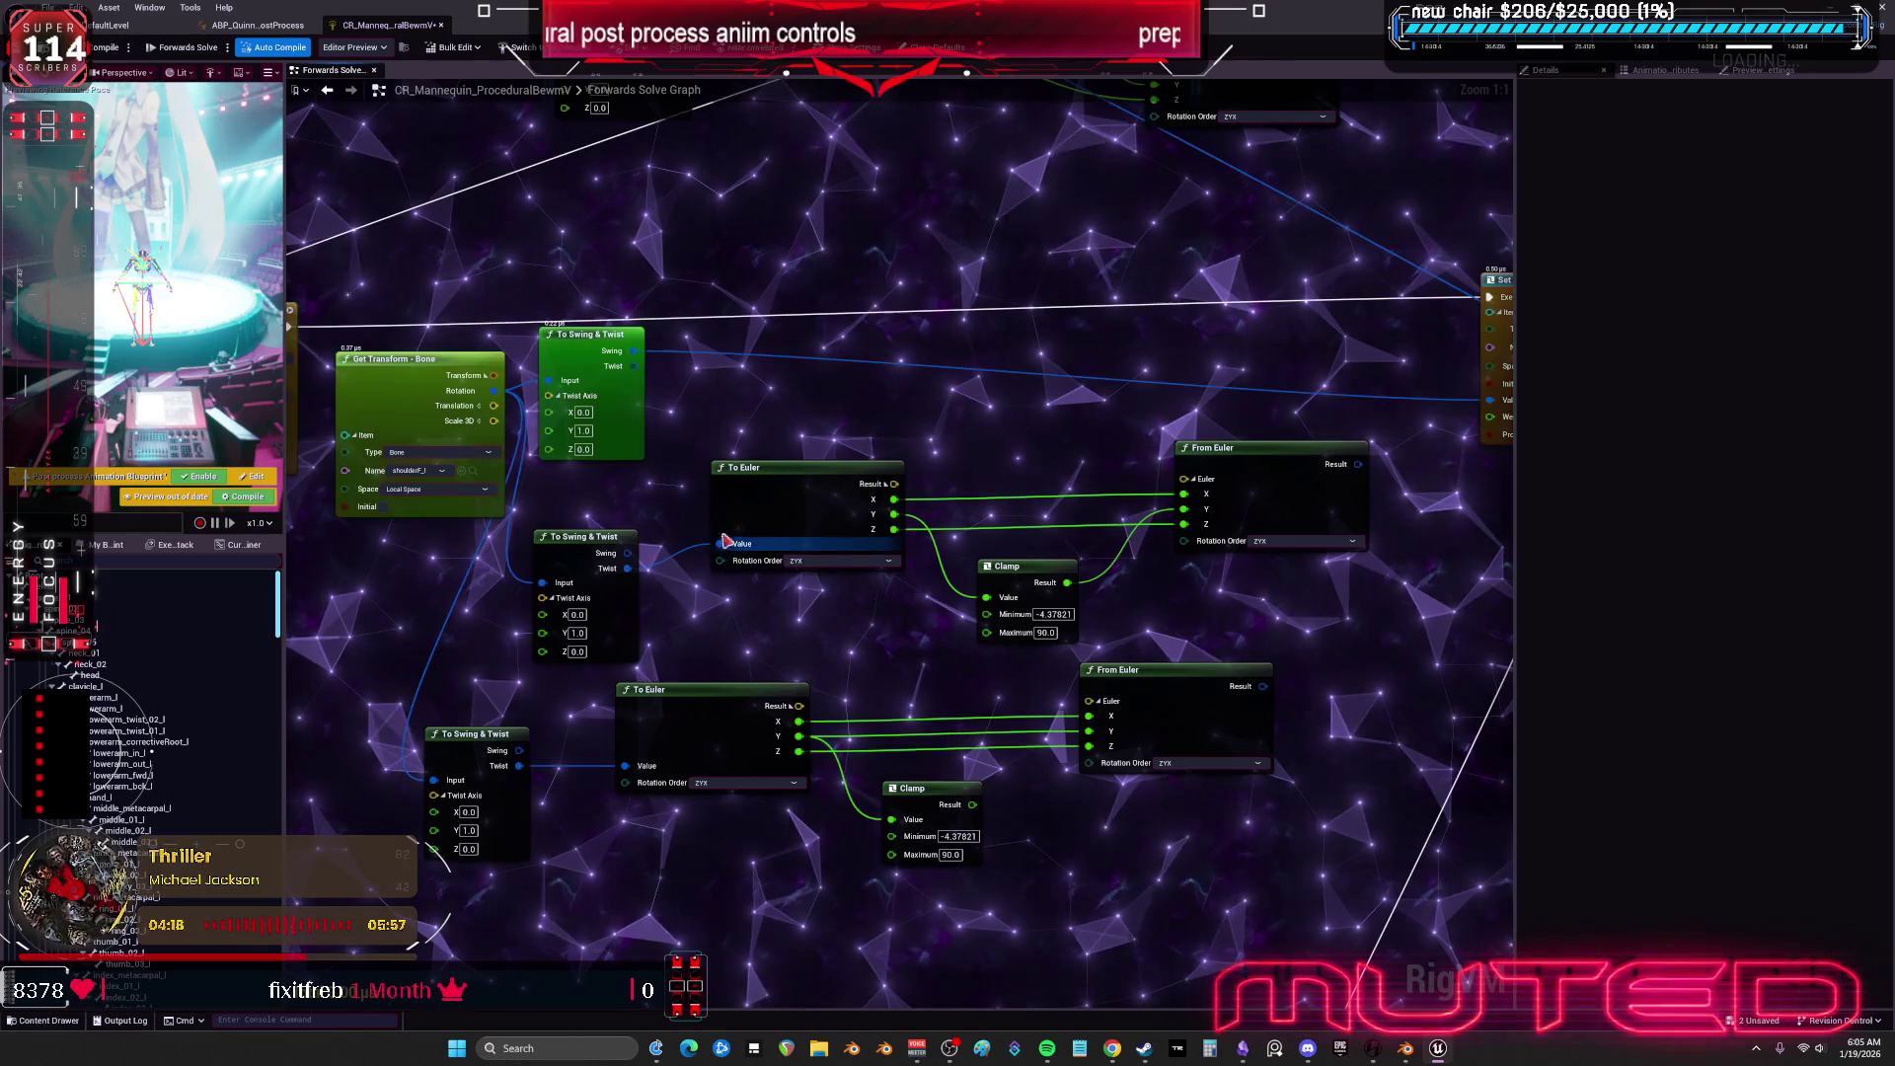
{"action": "mouse_move", "coordinate": [817, 344]}
{"action": "left_mouse_down"}
{"action": "mouse_move", "coordinate": [722, 507]}
{"action": "mouse_move", "coordinate": [810, 651]}
{"action": "left_mouse_up"}
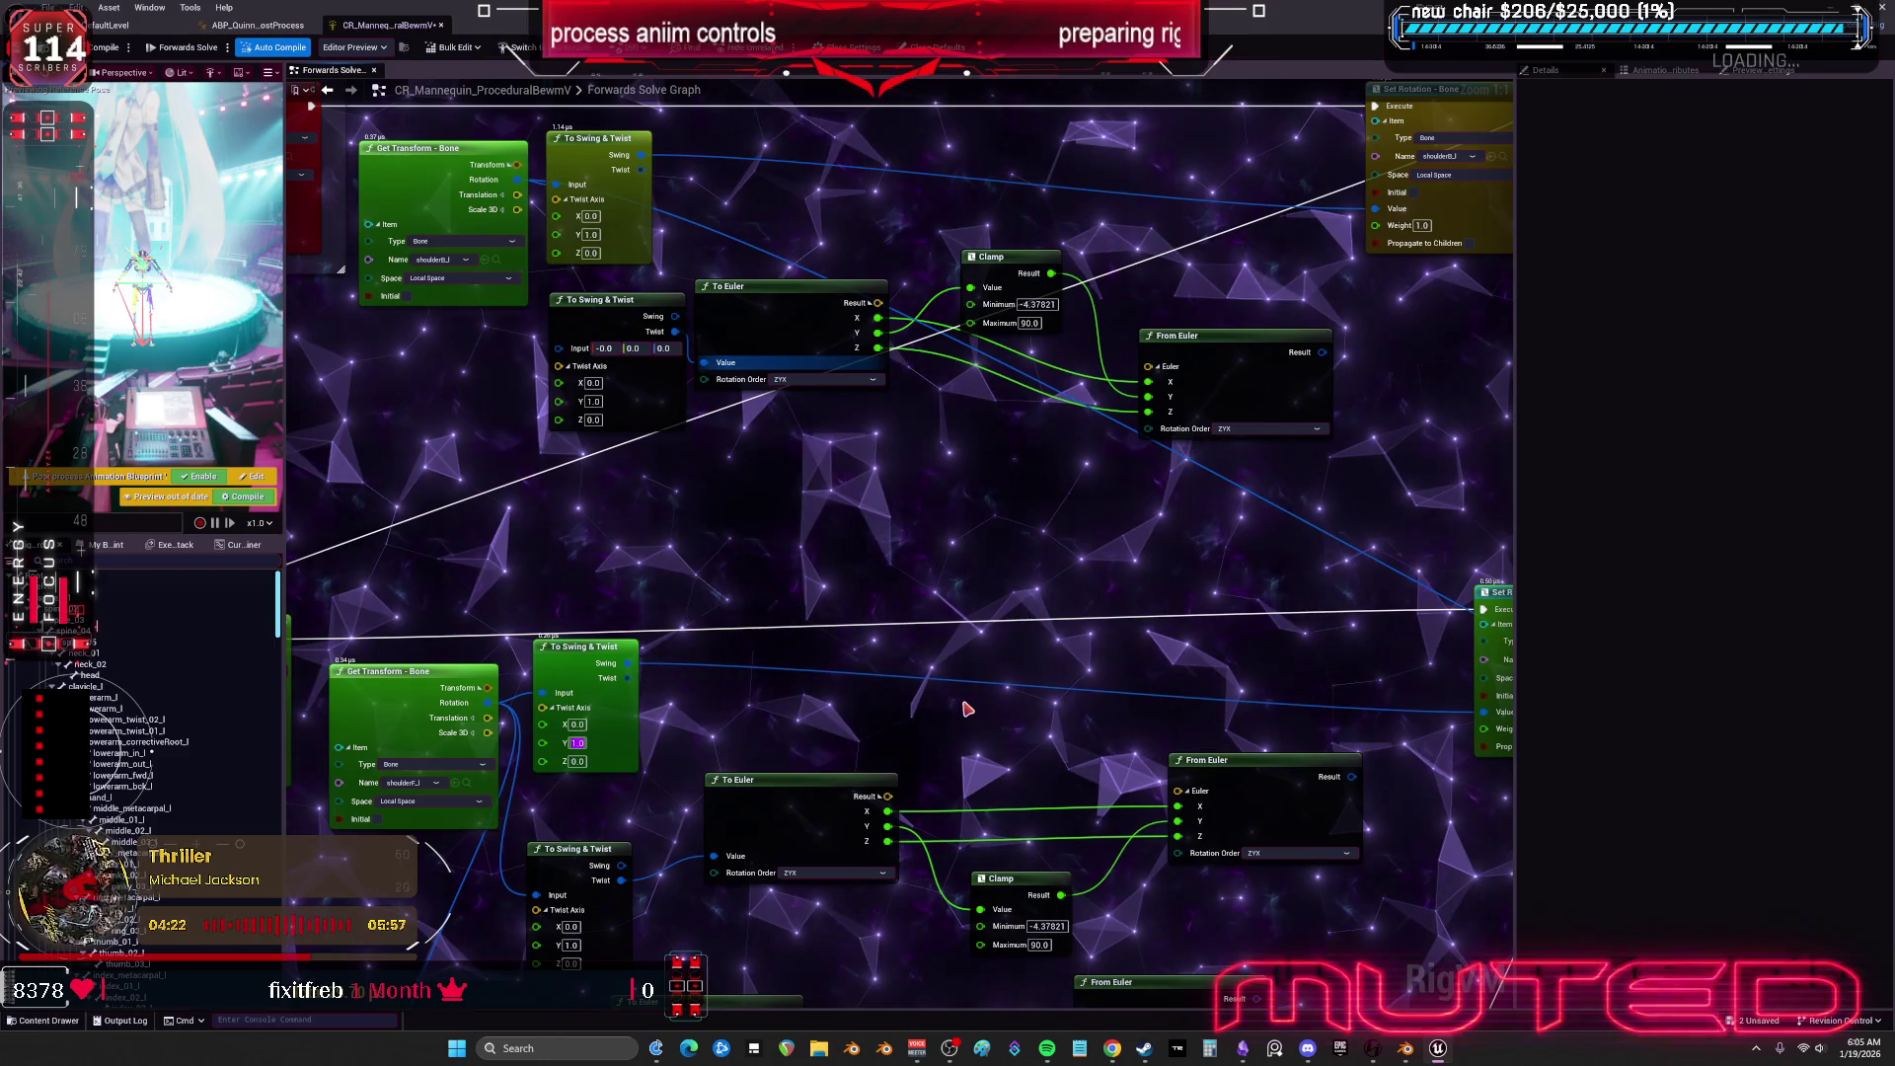
Set Twist Axis Y to -1 on both original To Swing & Twist nodes.
{"action": "type", "text": "-1"}
{"action": "left_click", "coordinate": [592, 234]}
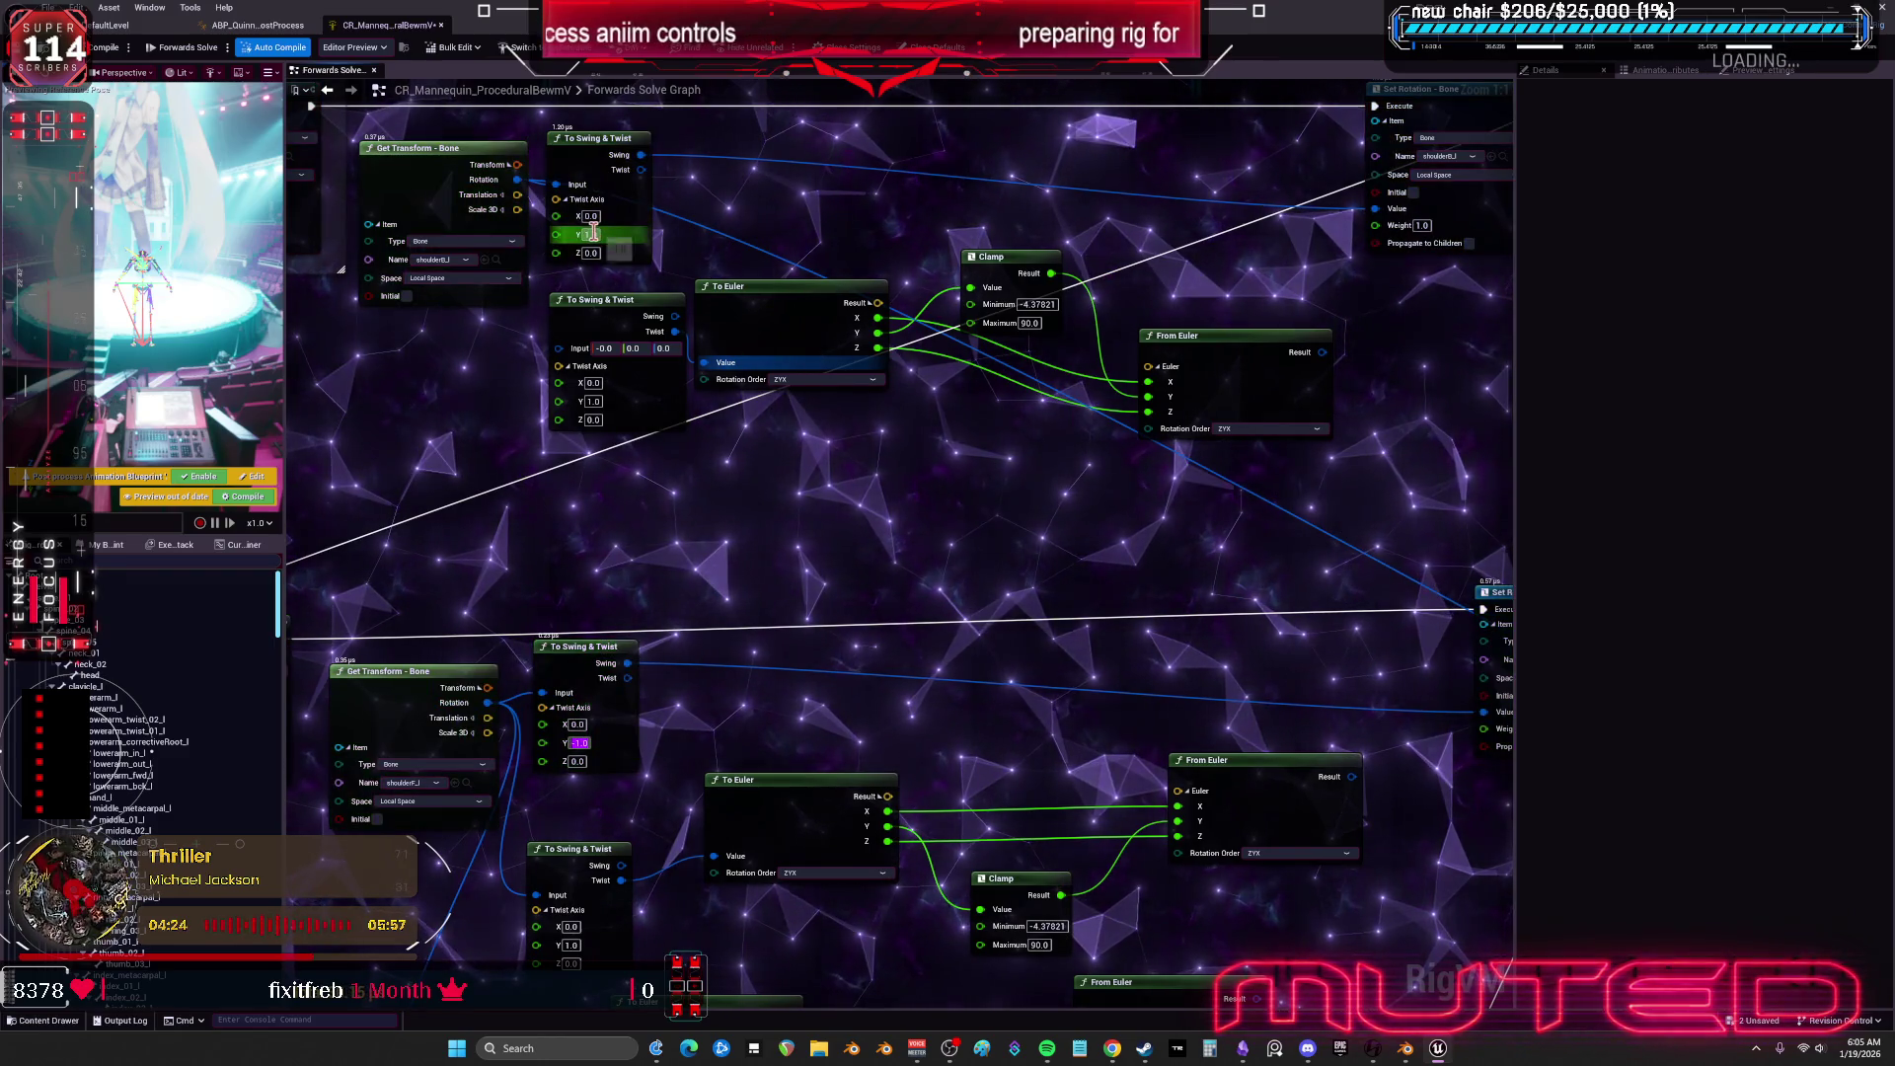
{"action": "type", "text": "-1"}
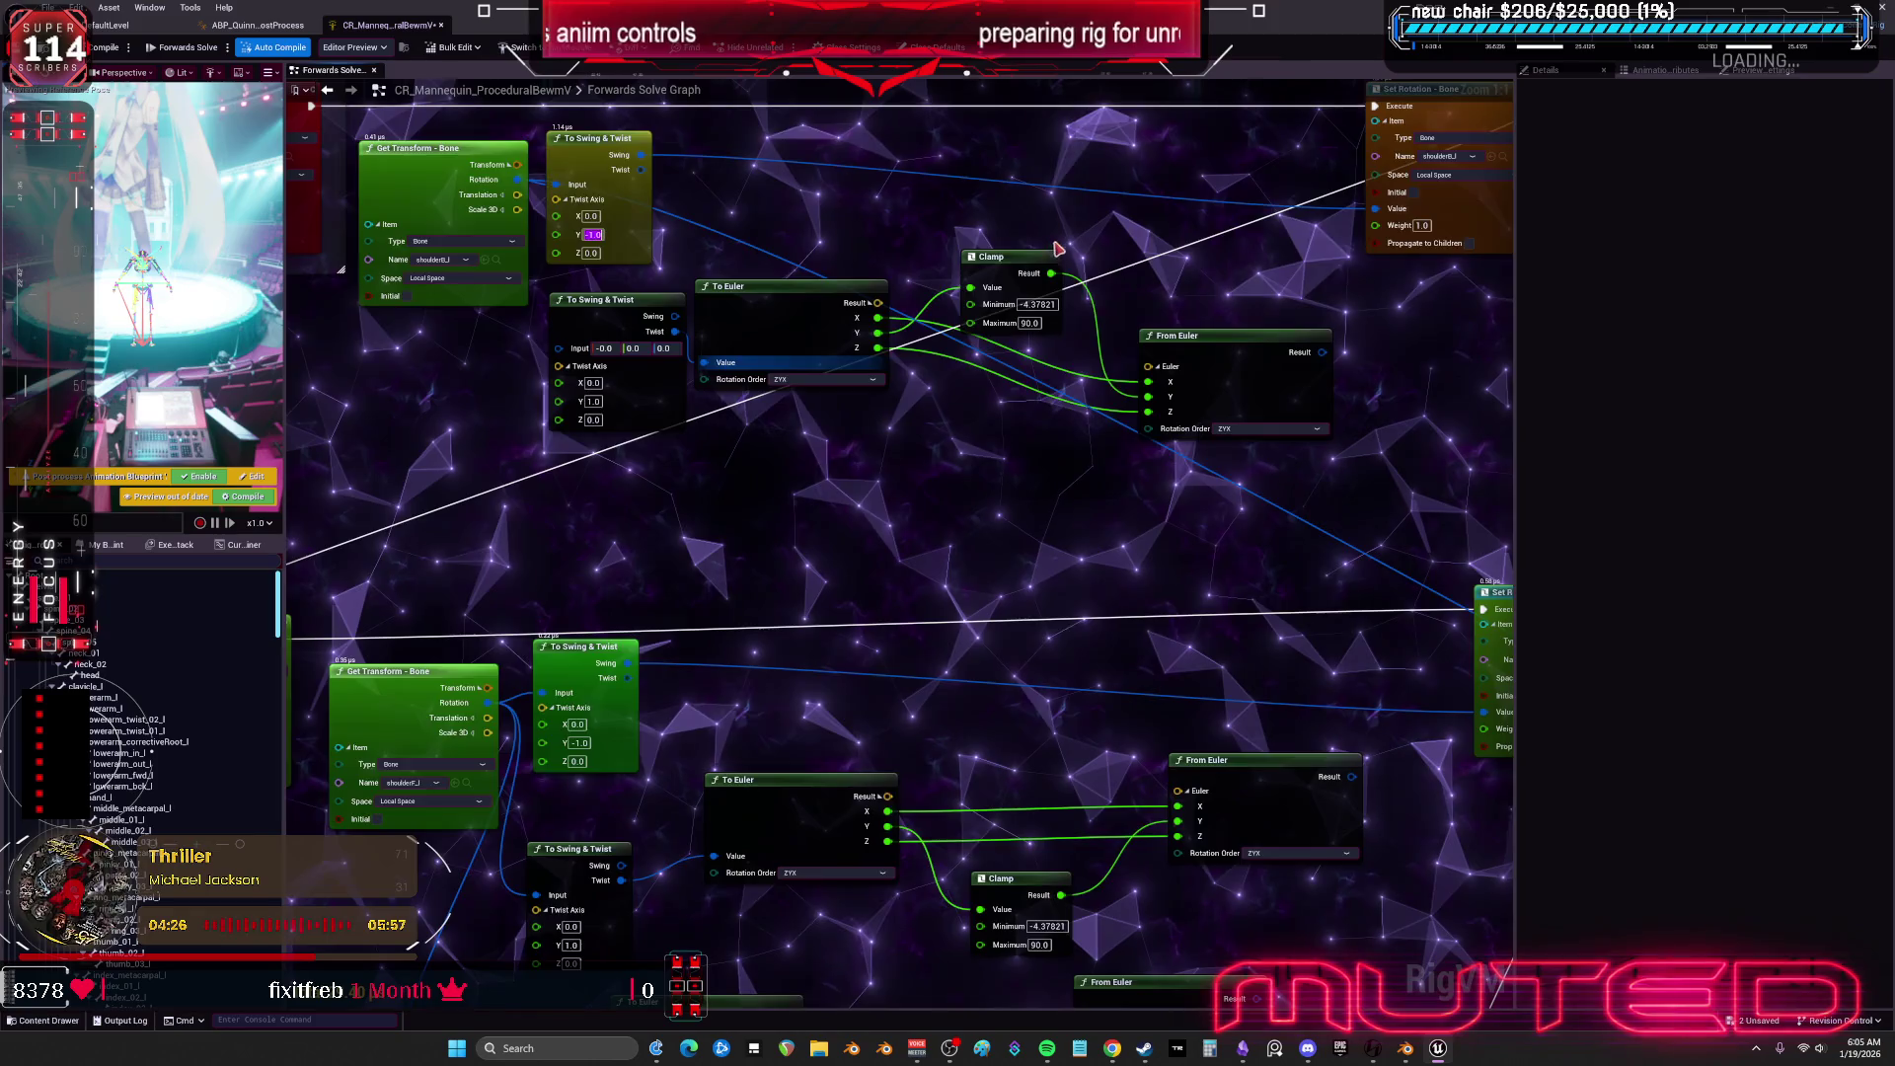
{"action": "left_click_drag", "start_coordinate": [1057, 251], "coordinate": [995, 358]}
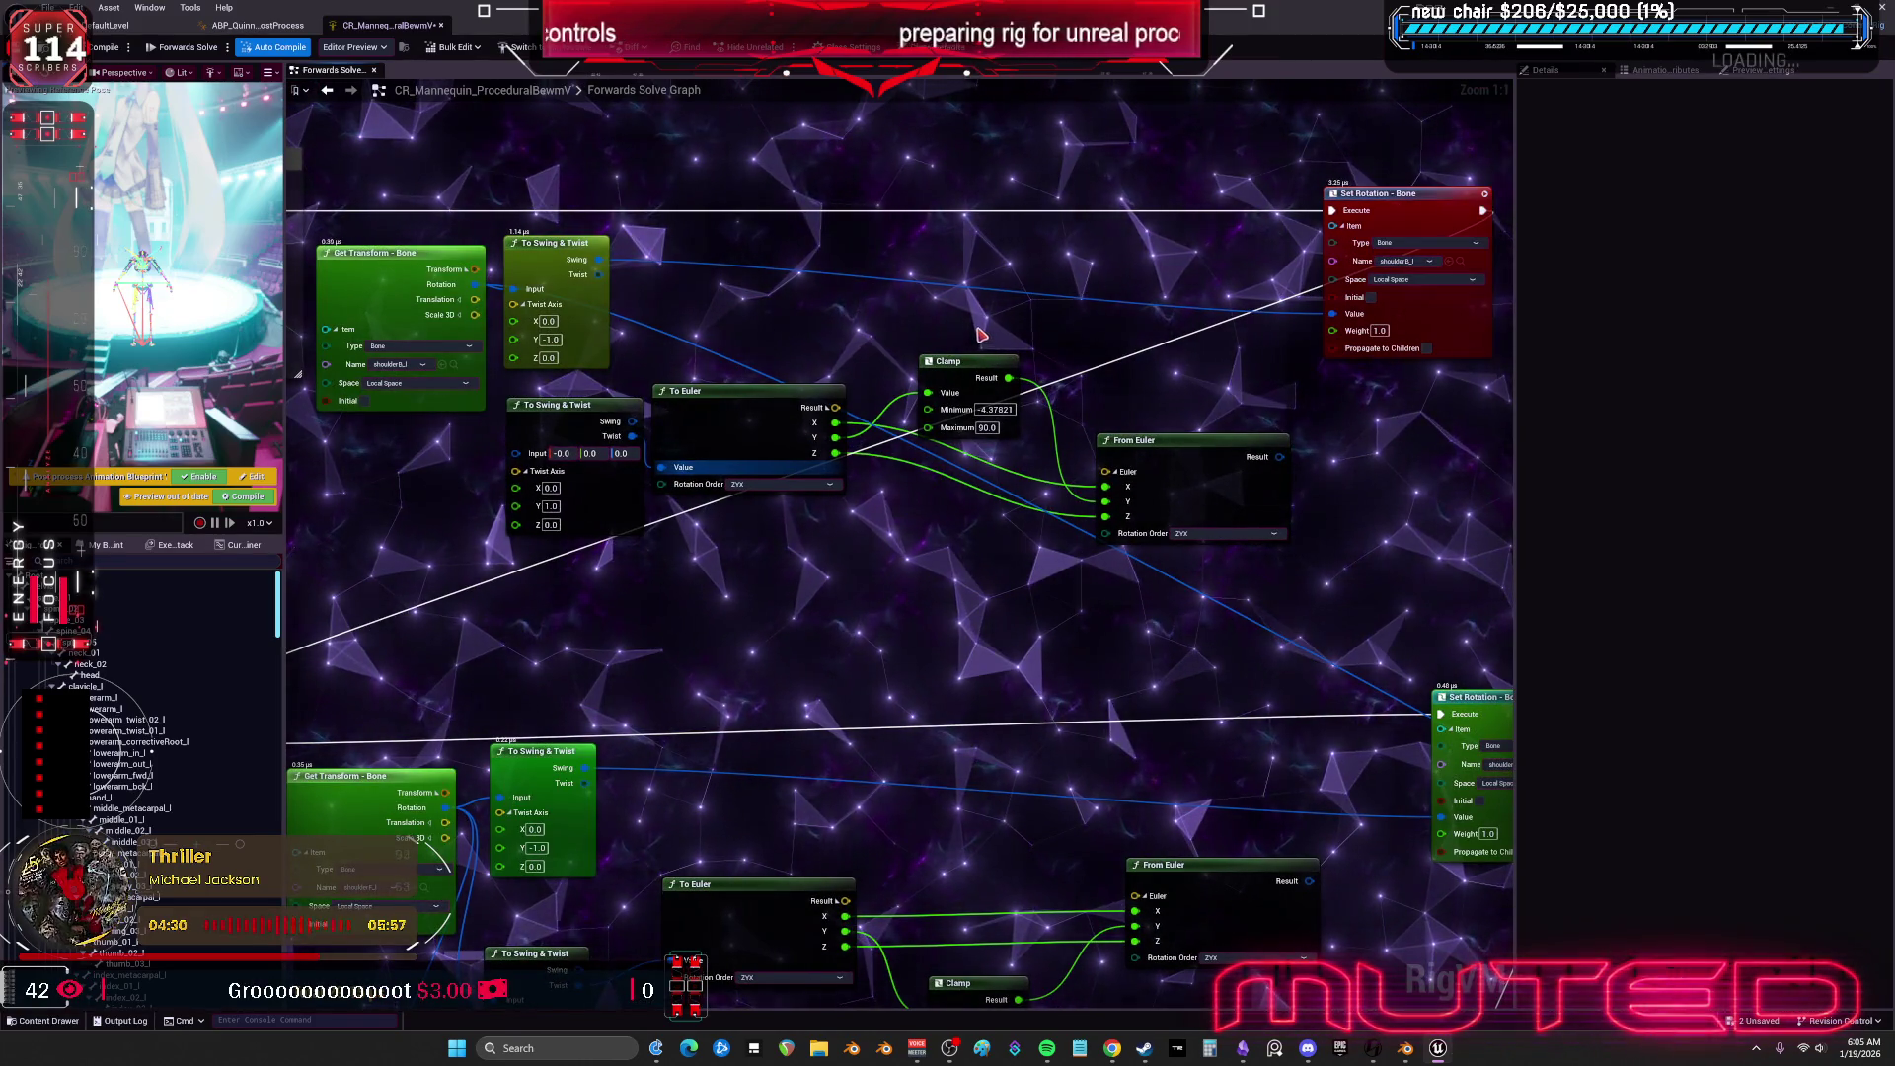
{"action": "left_click", "coordinate": [148, 24]}
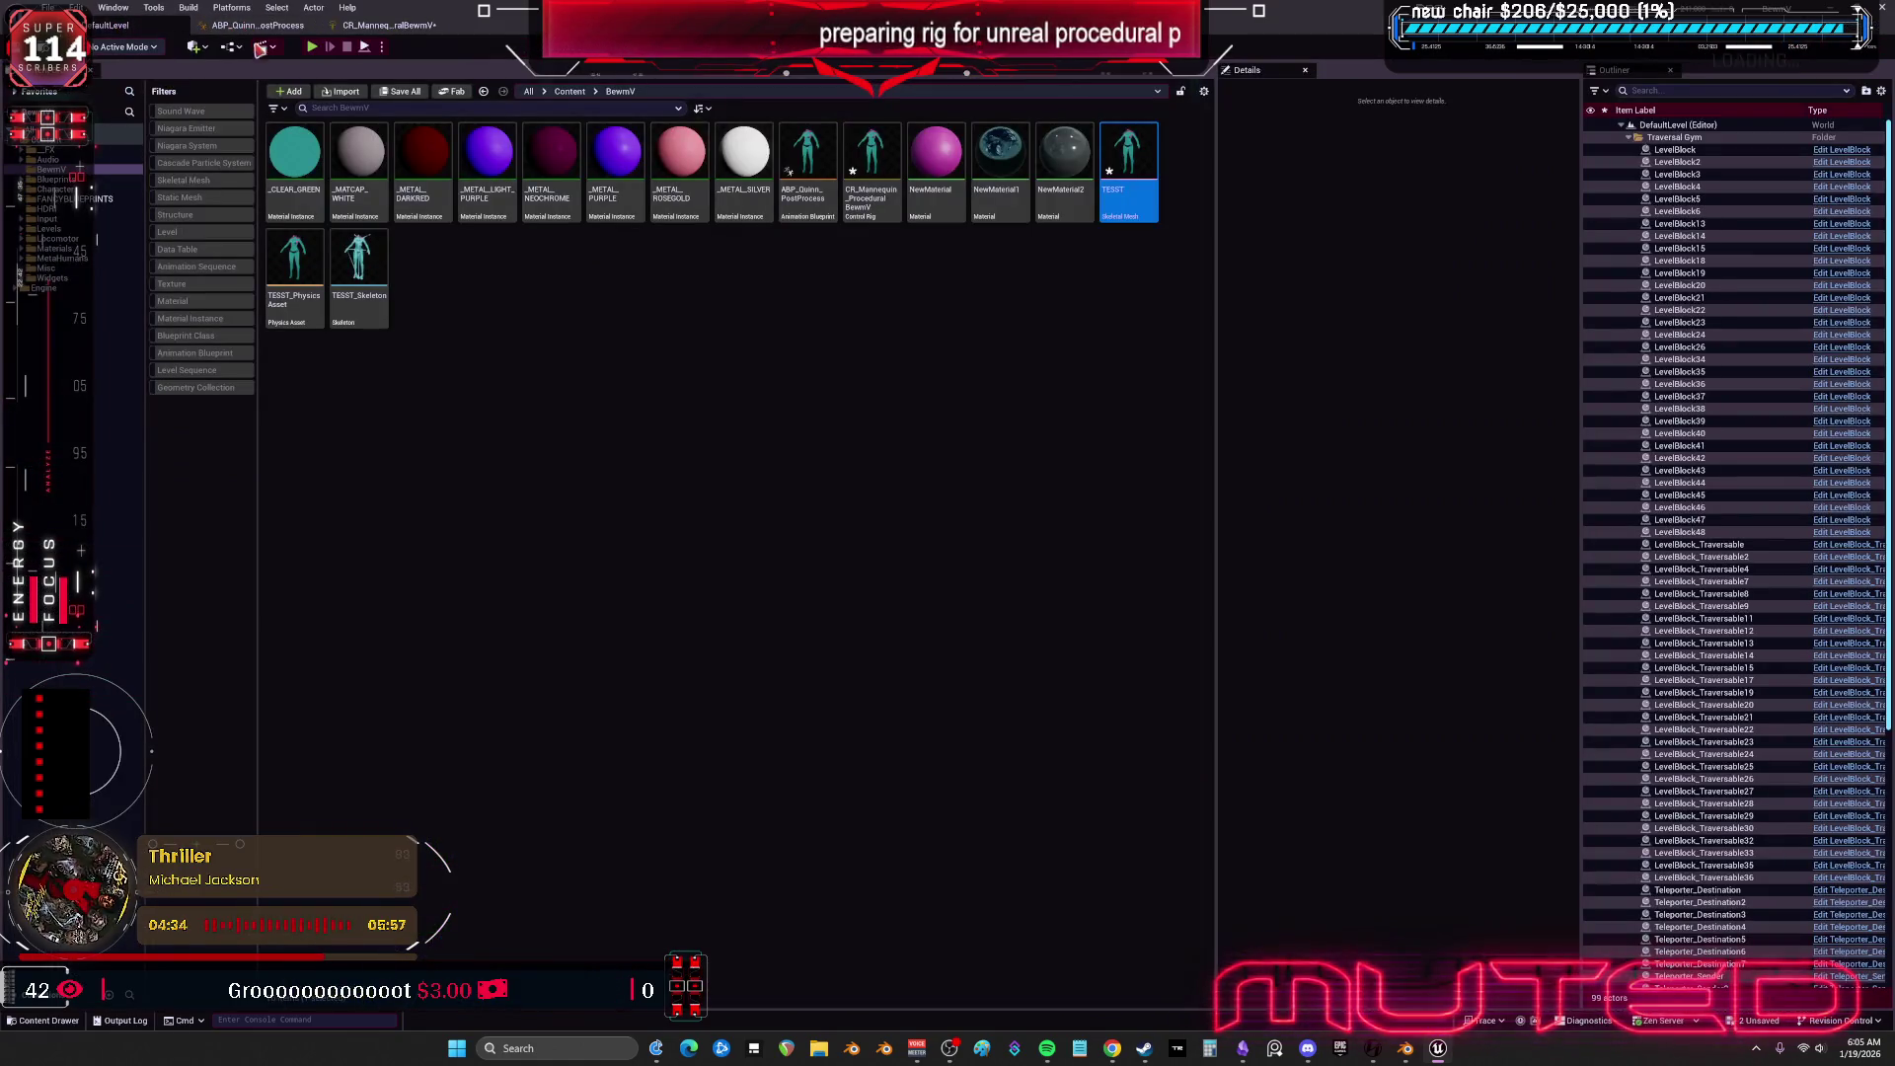
Open the TESST skeletal mesh and swing upperarm_l down and up to check the arm's deformation.
{"action": "double_click", "coordinate": [1143, 158]}
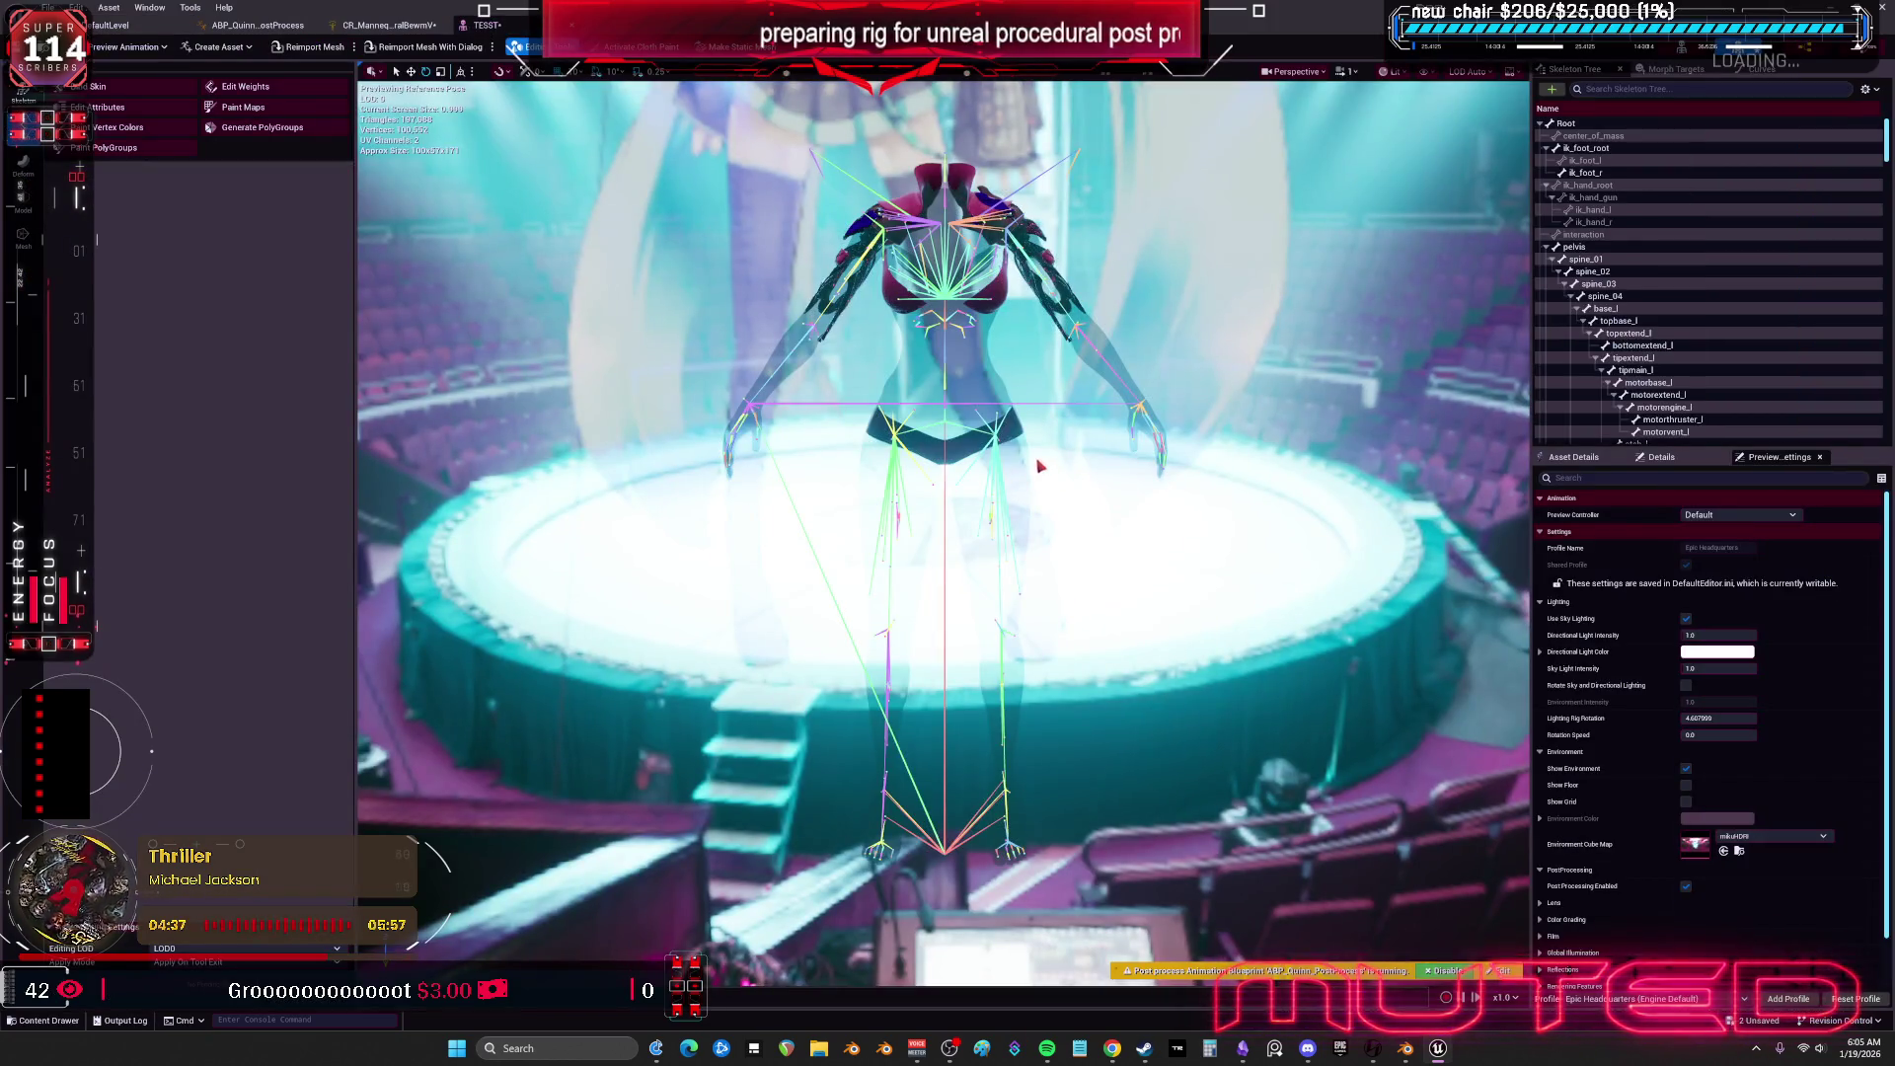
{"action": "mouse_move", "coordinate": [1039, 465]}
{"action": "left_mouse_down"}
{"action": "mouse_move", "coordinate": [1076, 474]}
{"action": "mouse_move", "coordinate": [1022, 466]}
{"action": "left_mouse_up"}
{"action": "left_click", "coordinate": [1029, 732]}
{"action": "mouse_move", "coordinate": [926, 562]}
{"action": "left_mouse_down"}
{"action": "mouse_move", "coordinate": [931, 602]}
{"action": "mouse_move", "coordinate": [895, 487]}
{"action": "mouse_move", "coordinate": [915, 470]}
{"action": "left_mouse_up"}
{"action": "left_click_drag", "start_coordinate": [975, 552], "coordinate": [914, 557]}
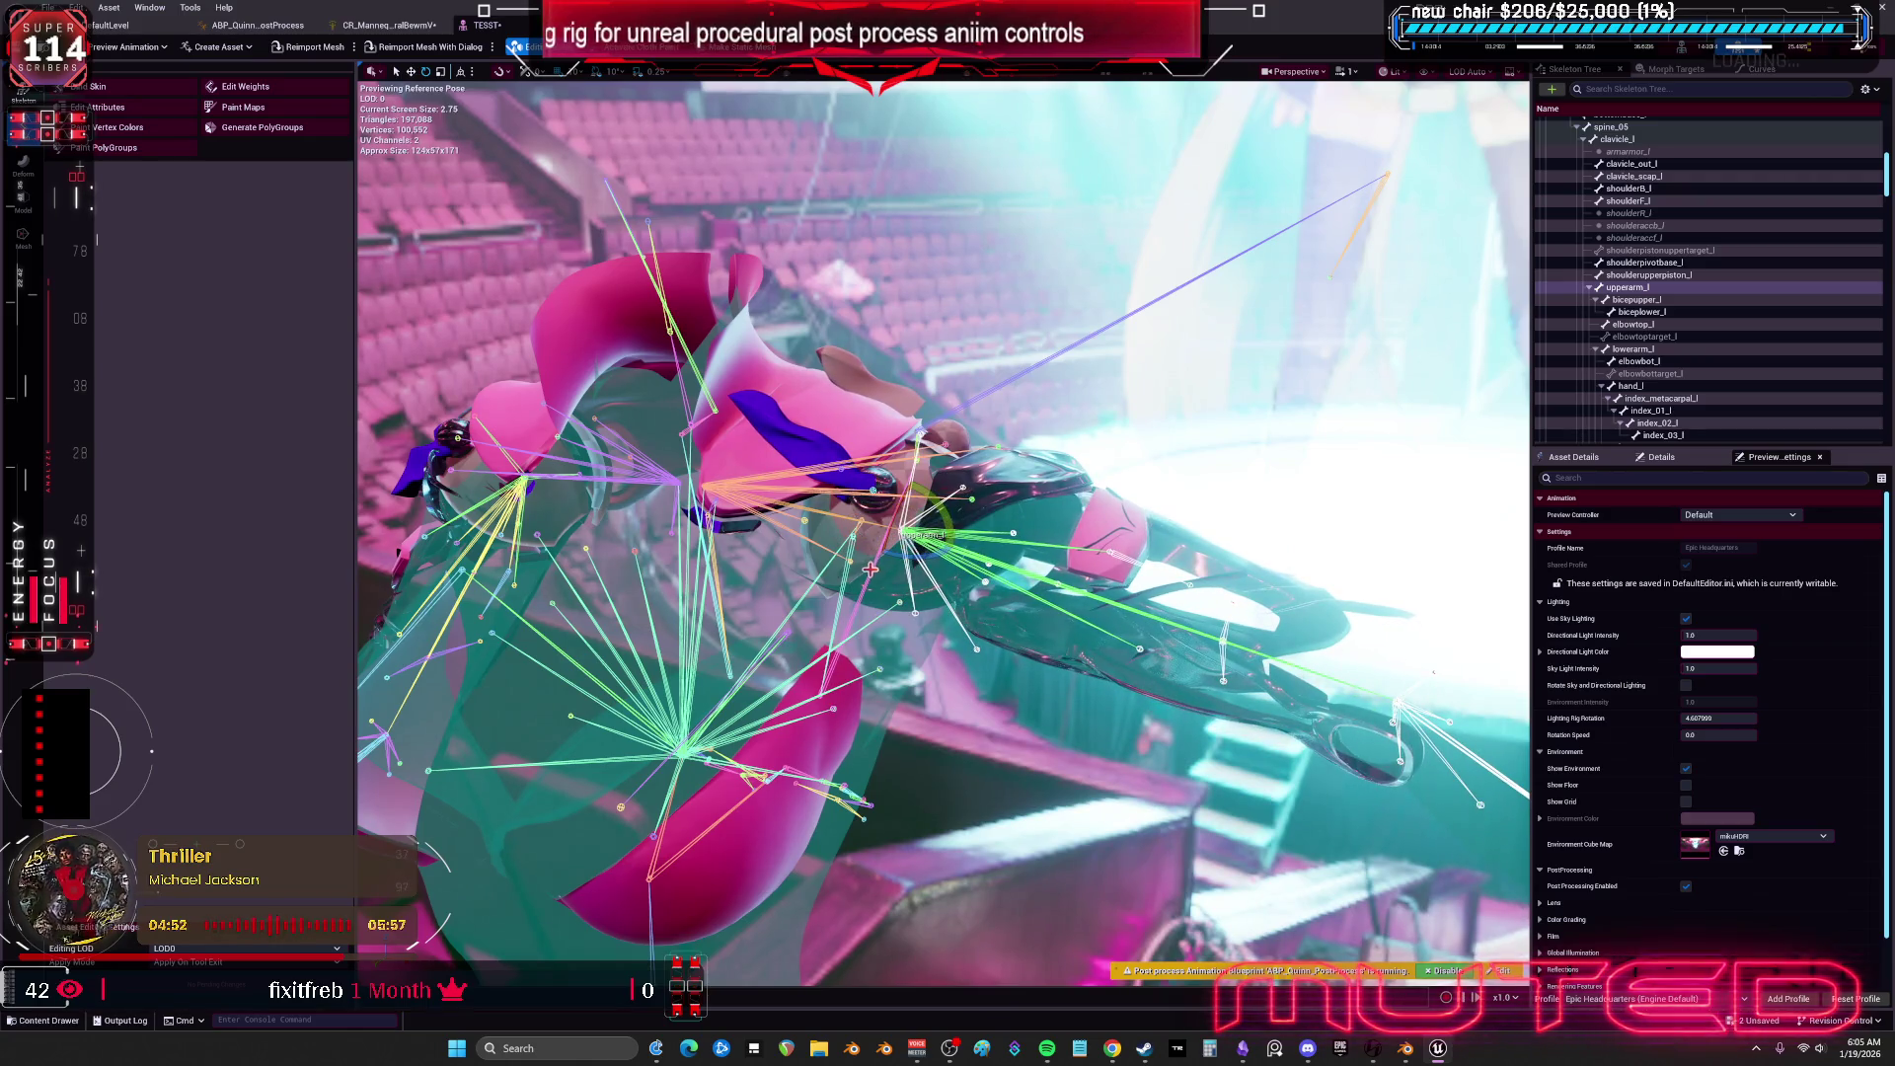
In Blender, select the left shoulder bones, ending with only shoulderB_l selected.
{"action": "left_click", "coordinate": [1406, 1049]}
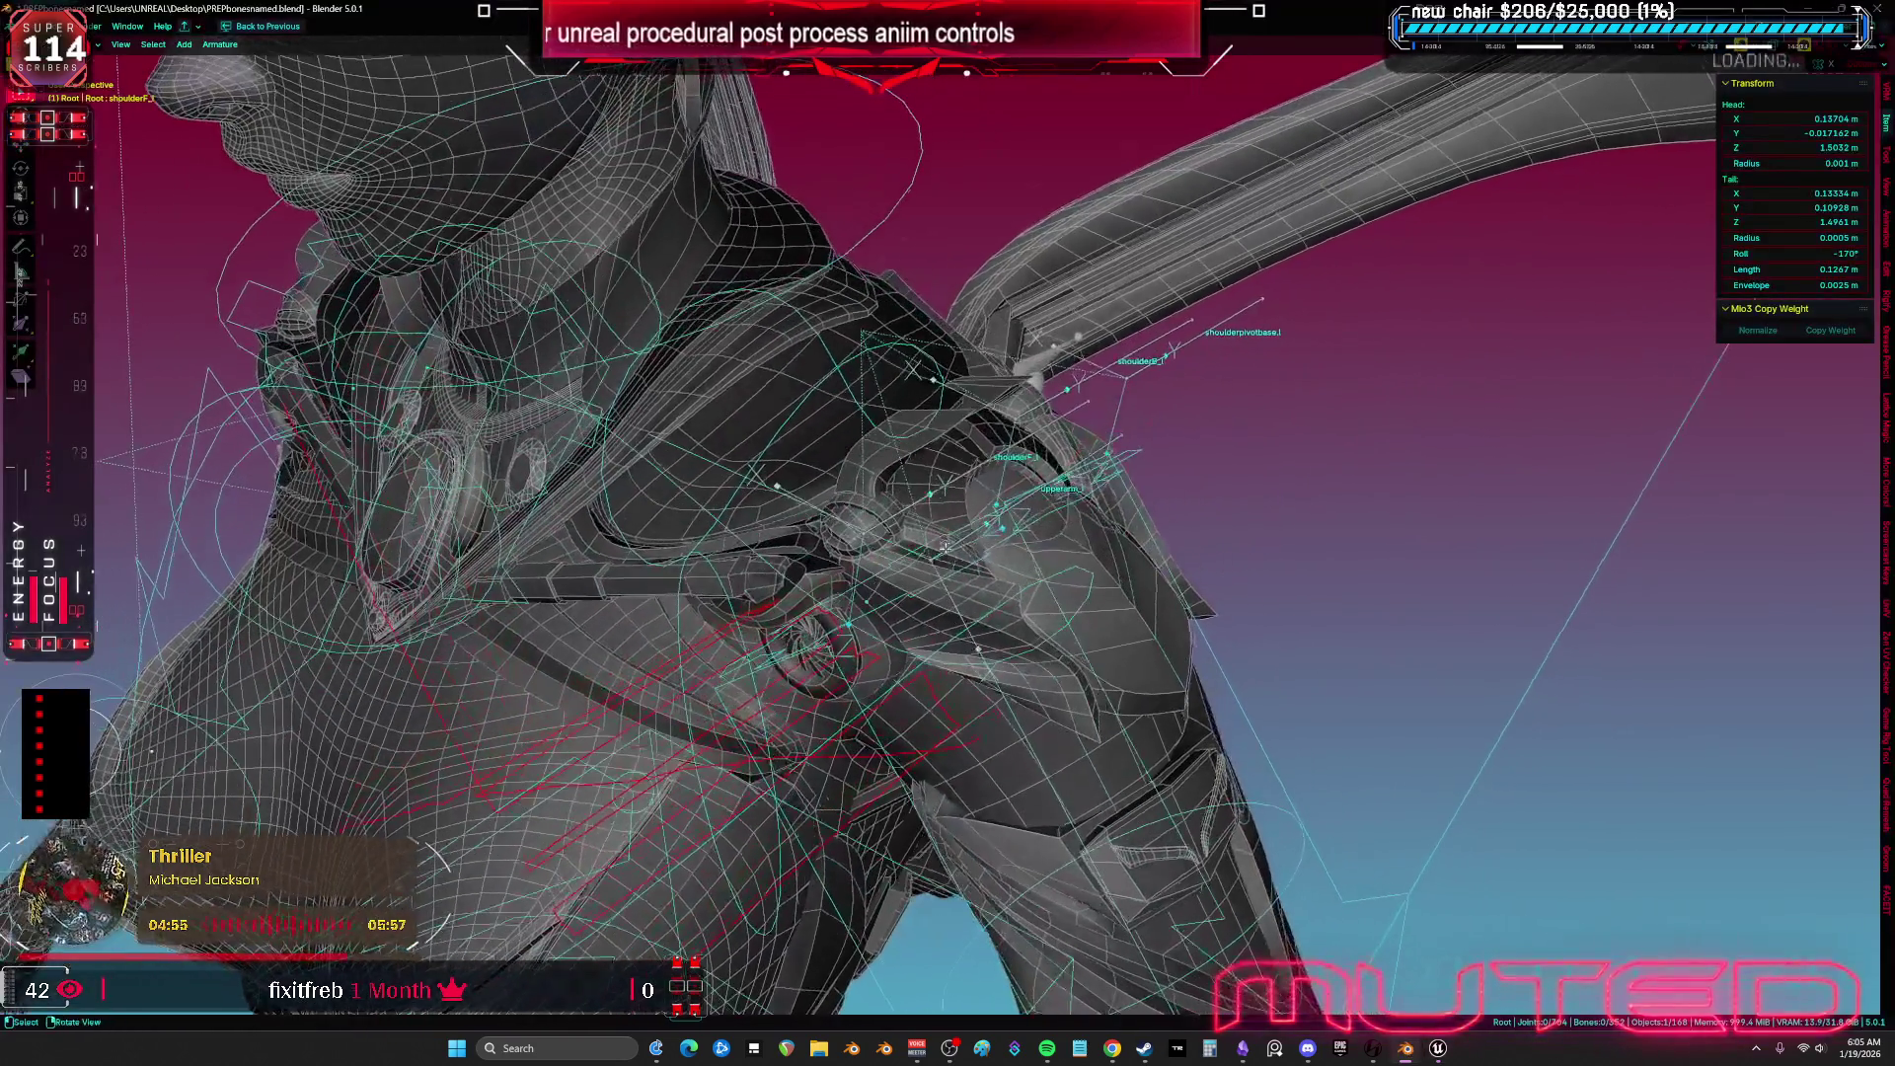
{"action": "left_click", "coordinate": [938, 494]}
{"action": "left_click_drag", "start_coordinate": [938, 494], "coordinate": [894, 470]}
{"action": "left_click", "coordinate": [1135, 359], "text": "shift"}
{"action": "left_click_drag", "start_coordinate": [1142, 505], "coordinate": [1140, 474]}
{"action": "left_click", "coordinate": [1133, 338]}
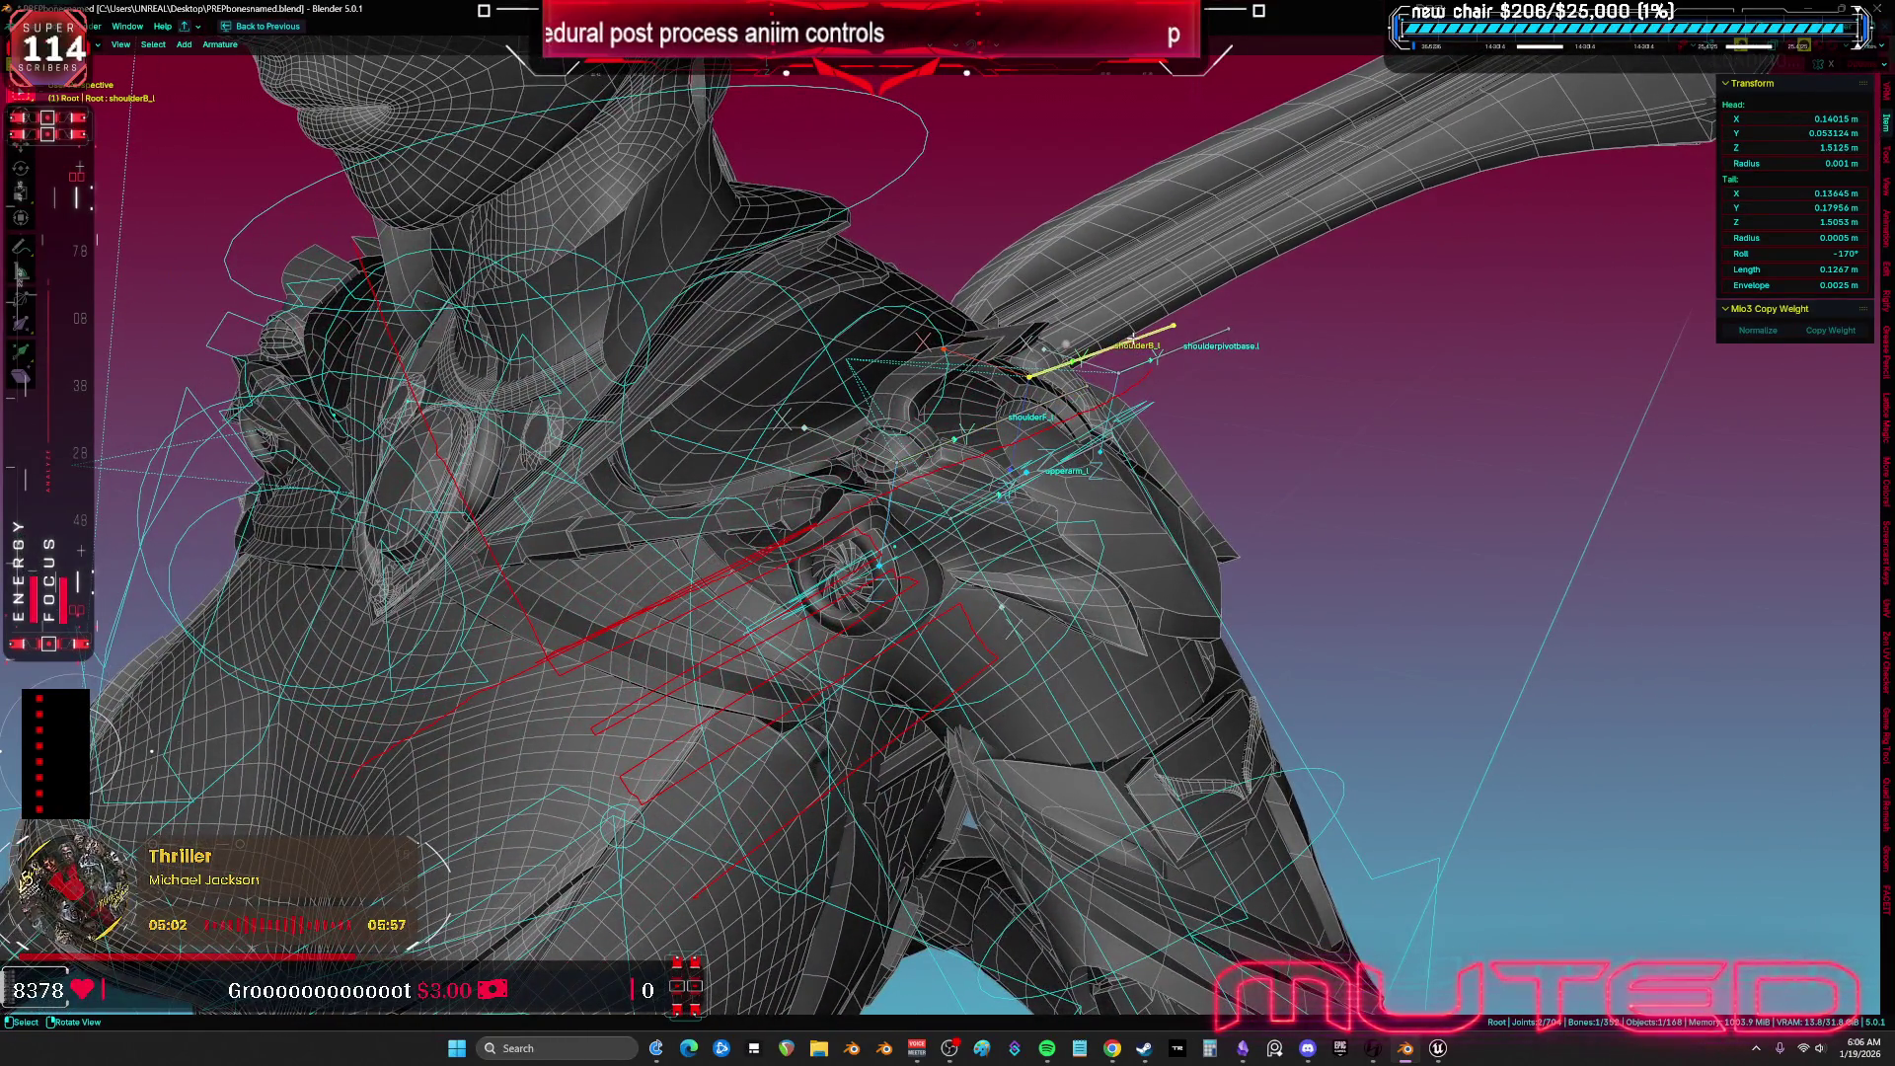
Set the roll of shoulderB_l and shoulderF_l to 10° in the N-panel.
{"action": "left_click", "coordinate": [1017, 409], "text": "shift"}
{"action": "left_click", "coordinate": [1095, 357], "text": "shift"}
{"action": "left_click", "coordinate": [1795, 253]}
{"action": "type", "text": "10"}
{"action": "key", "text": "Return"}
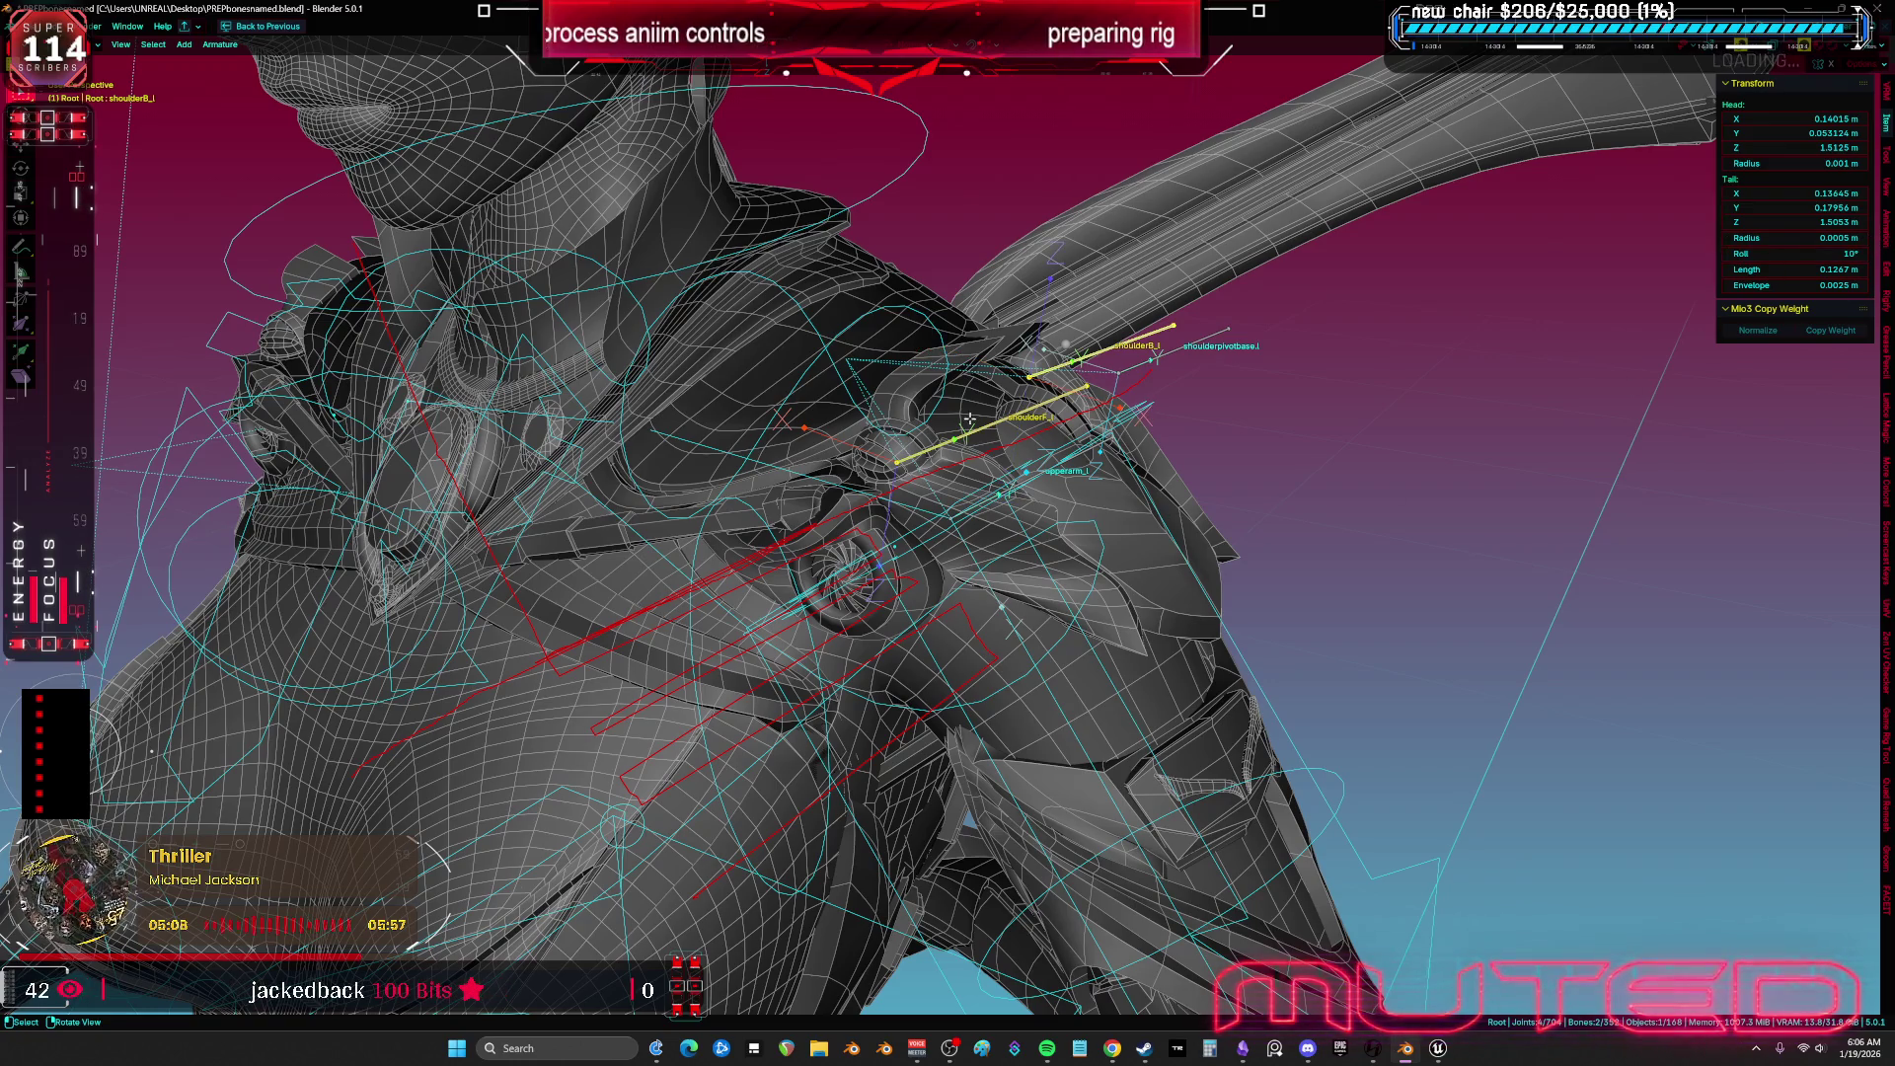
{"action": "left_click", "coordinate": [977, 426]}
{"action": "left_click", "coordinate": [1793, 255]}
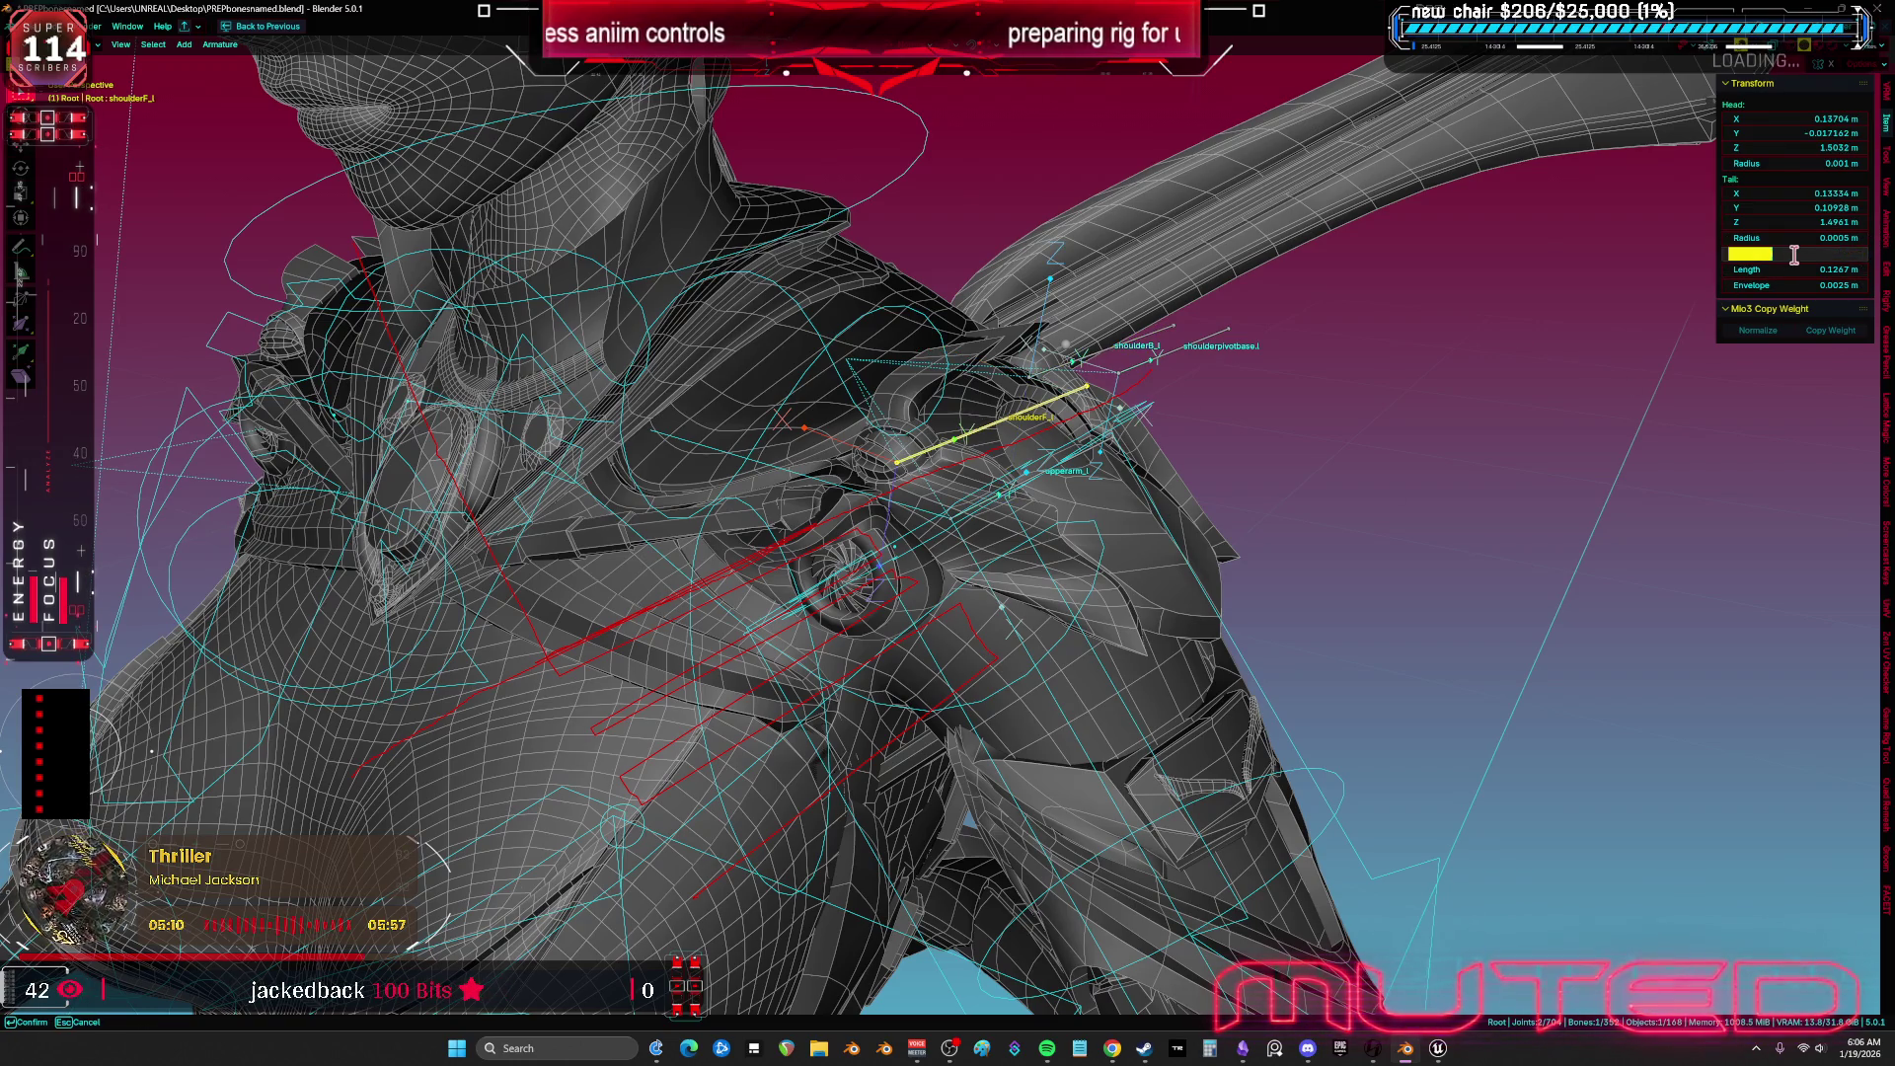
{"action": "key", "text": "Return"}
Switch to Object Mode and make Cube.003 the active object.
{"action": "scroll", "coordinate": [1095, 414], "scroll_direction": "up", "scroll_amount": 2}
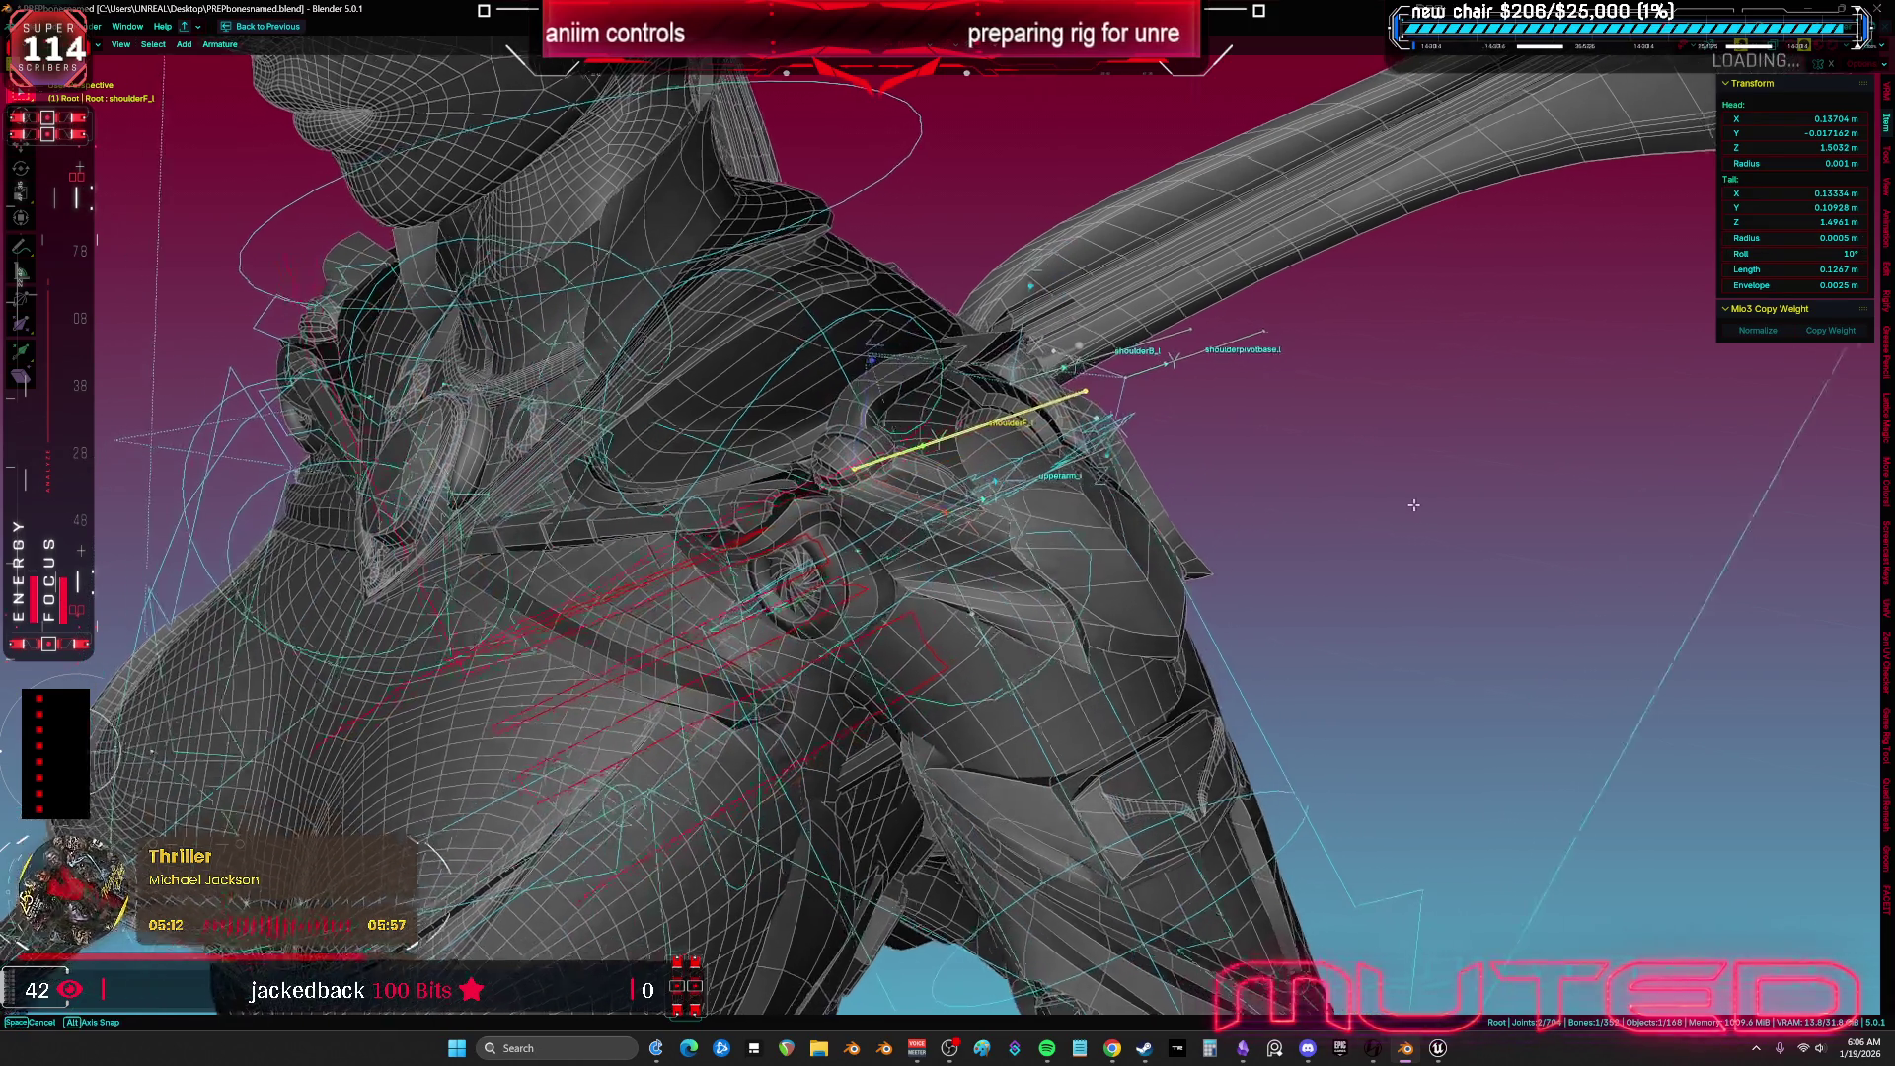
{"action": "key", "text": "ctrl+Tab"}
{"action": "left_click", "coordinate": [962, 474]}
{"action": "left_click", "coordinate": [846, 459]}
{"action": "left_click", "coordinate": [857, 479], "text": "shift"}
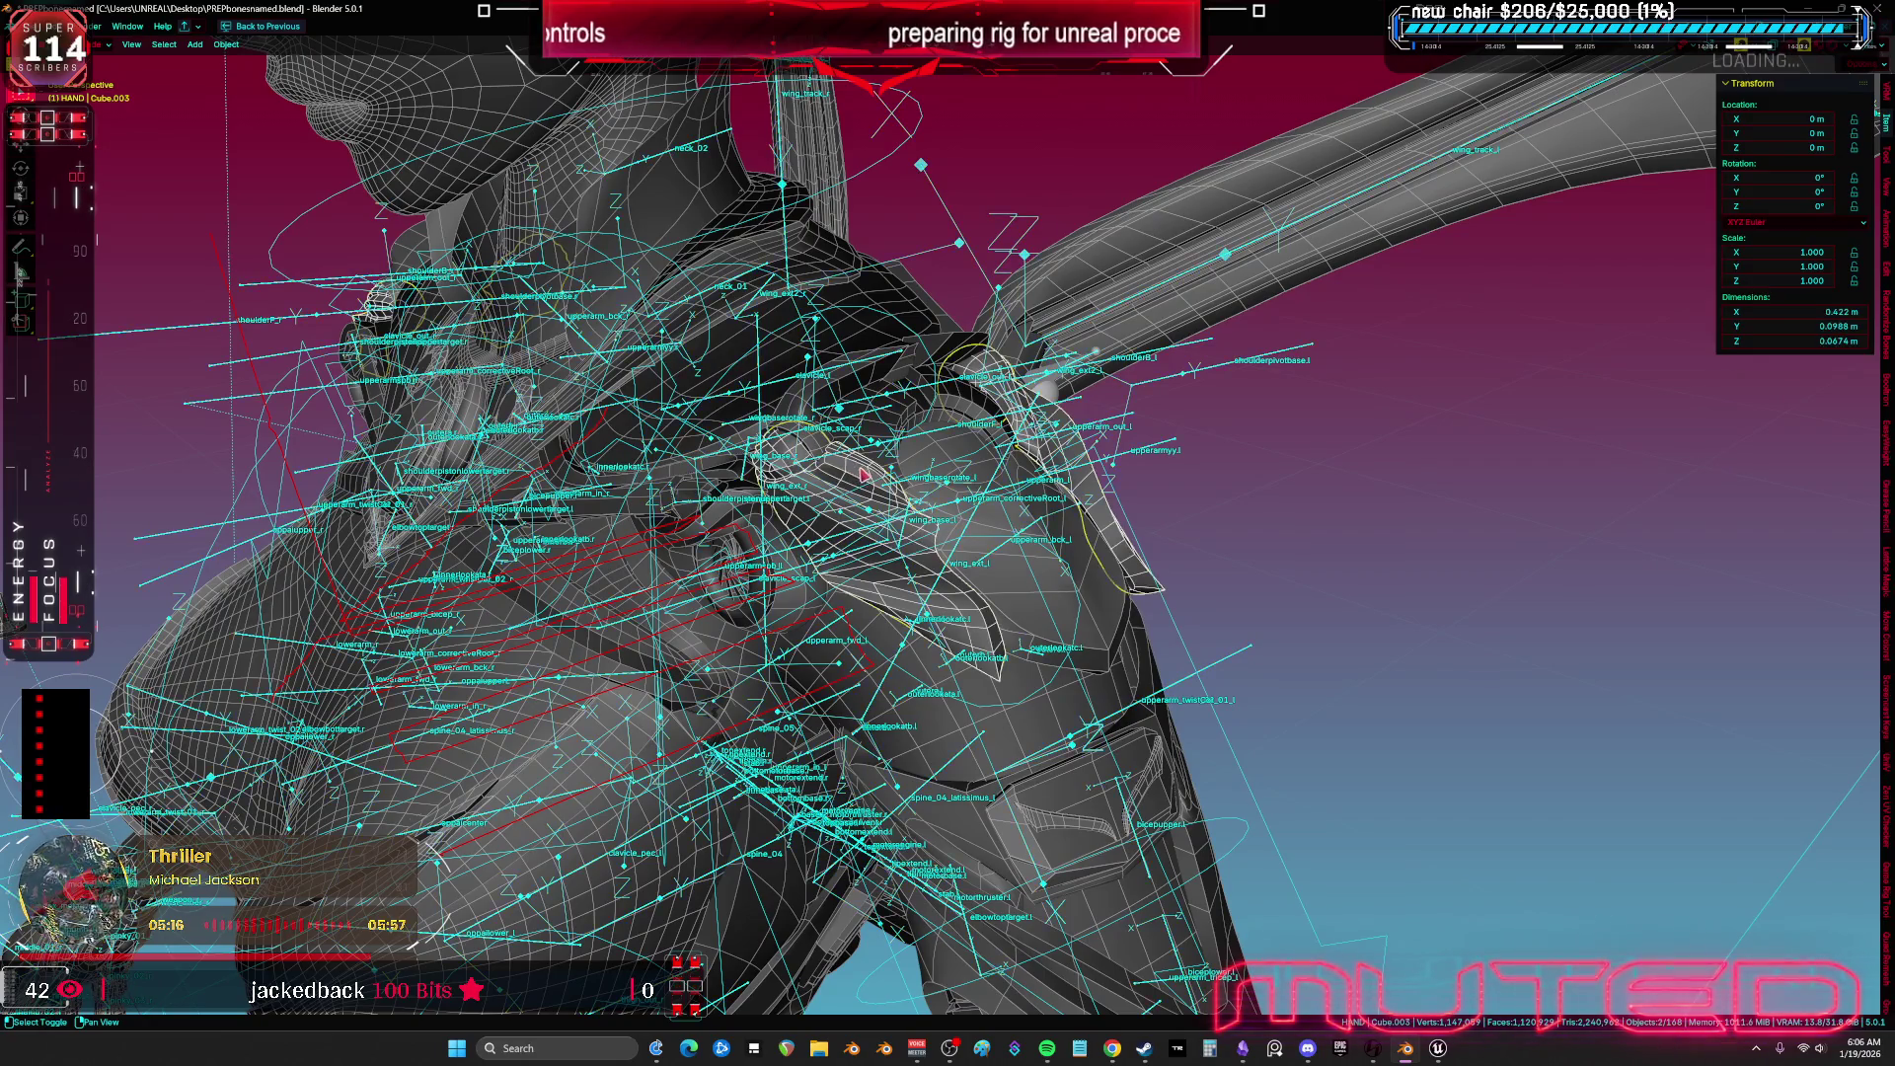
Select the rig armature with Cube.003, aaaaa.013, Cube.008, aaaaa.018 and other shoulder meshes, 1_1_007 active.
{"action": "left_click", "coordinate": [1182, 388]}
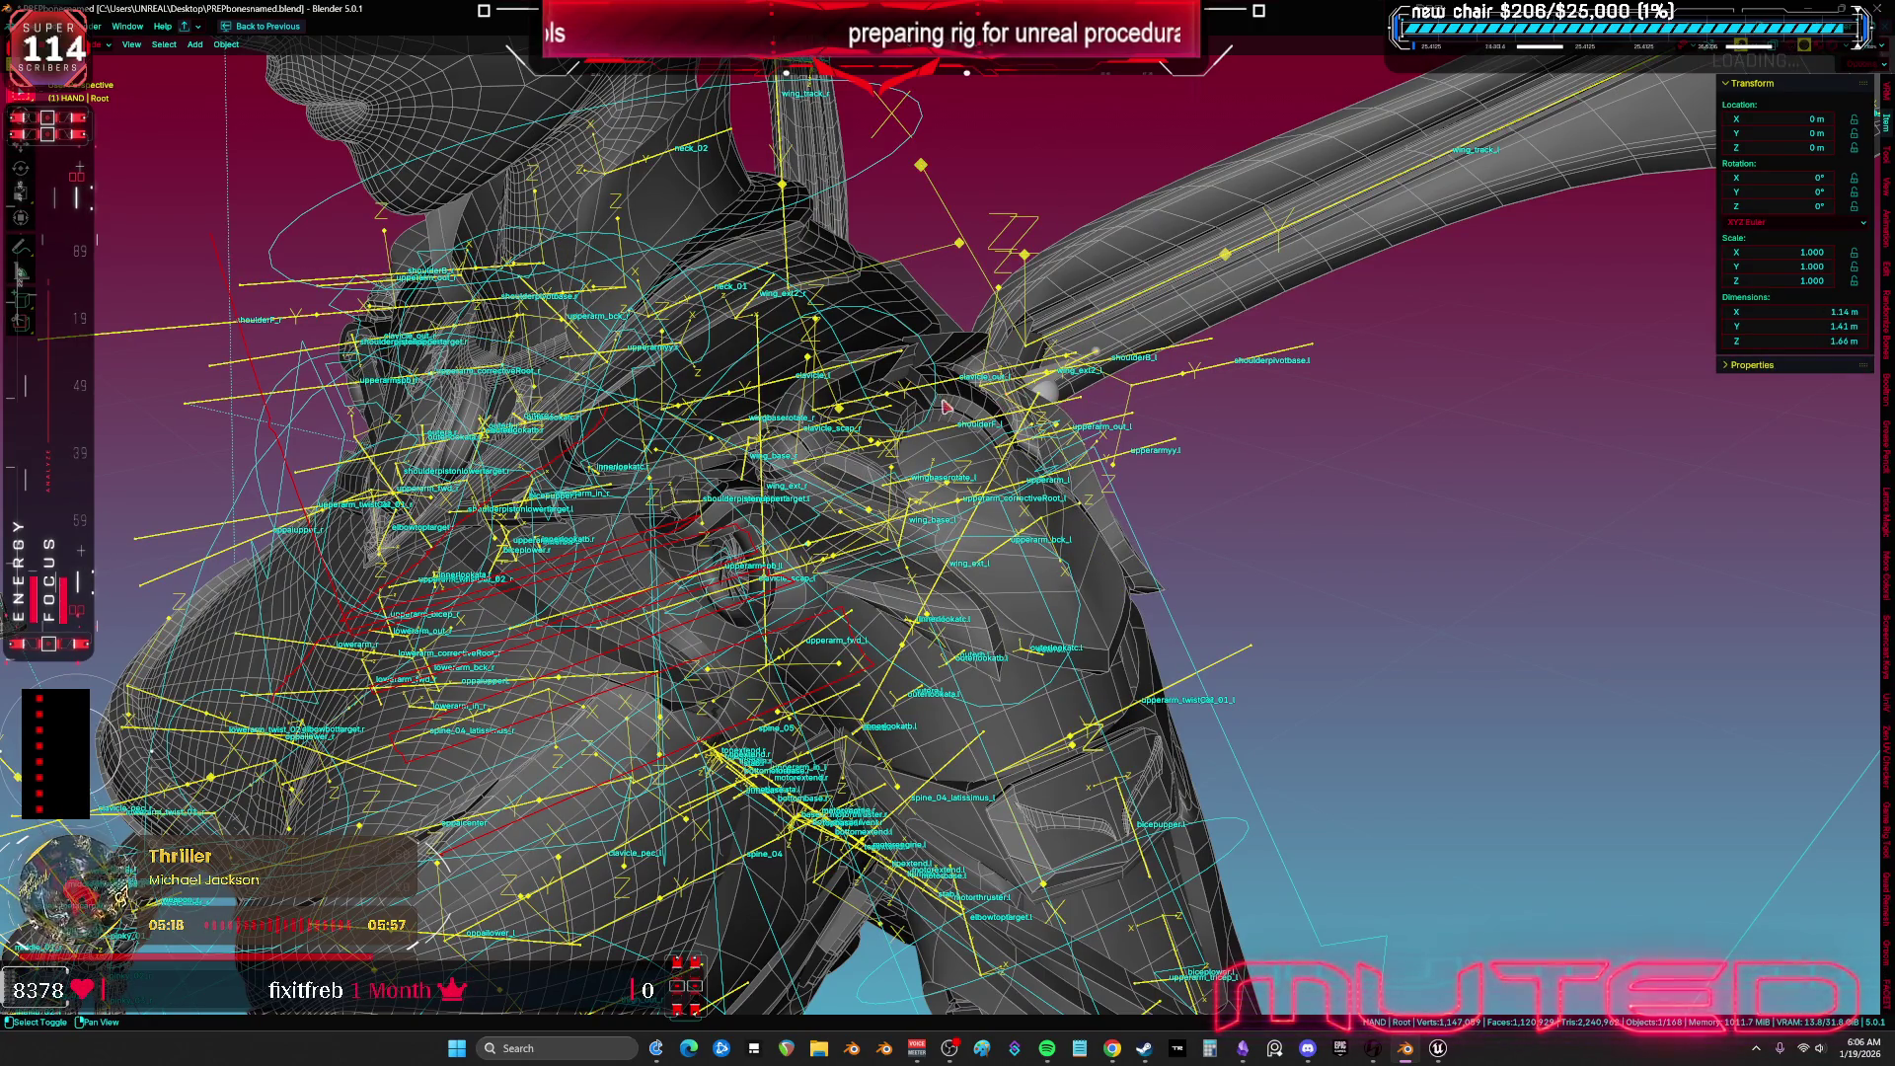
{"action": "scroll", "coordinate": [766, 590], "scroll_direction": "up", "scroll_amount": 3}
{"action": "left_click", "coordinate": [622, 651], "text": "shift"}
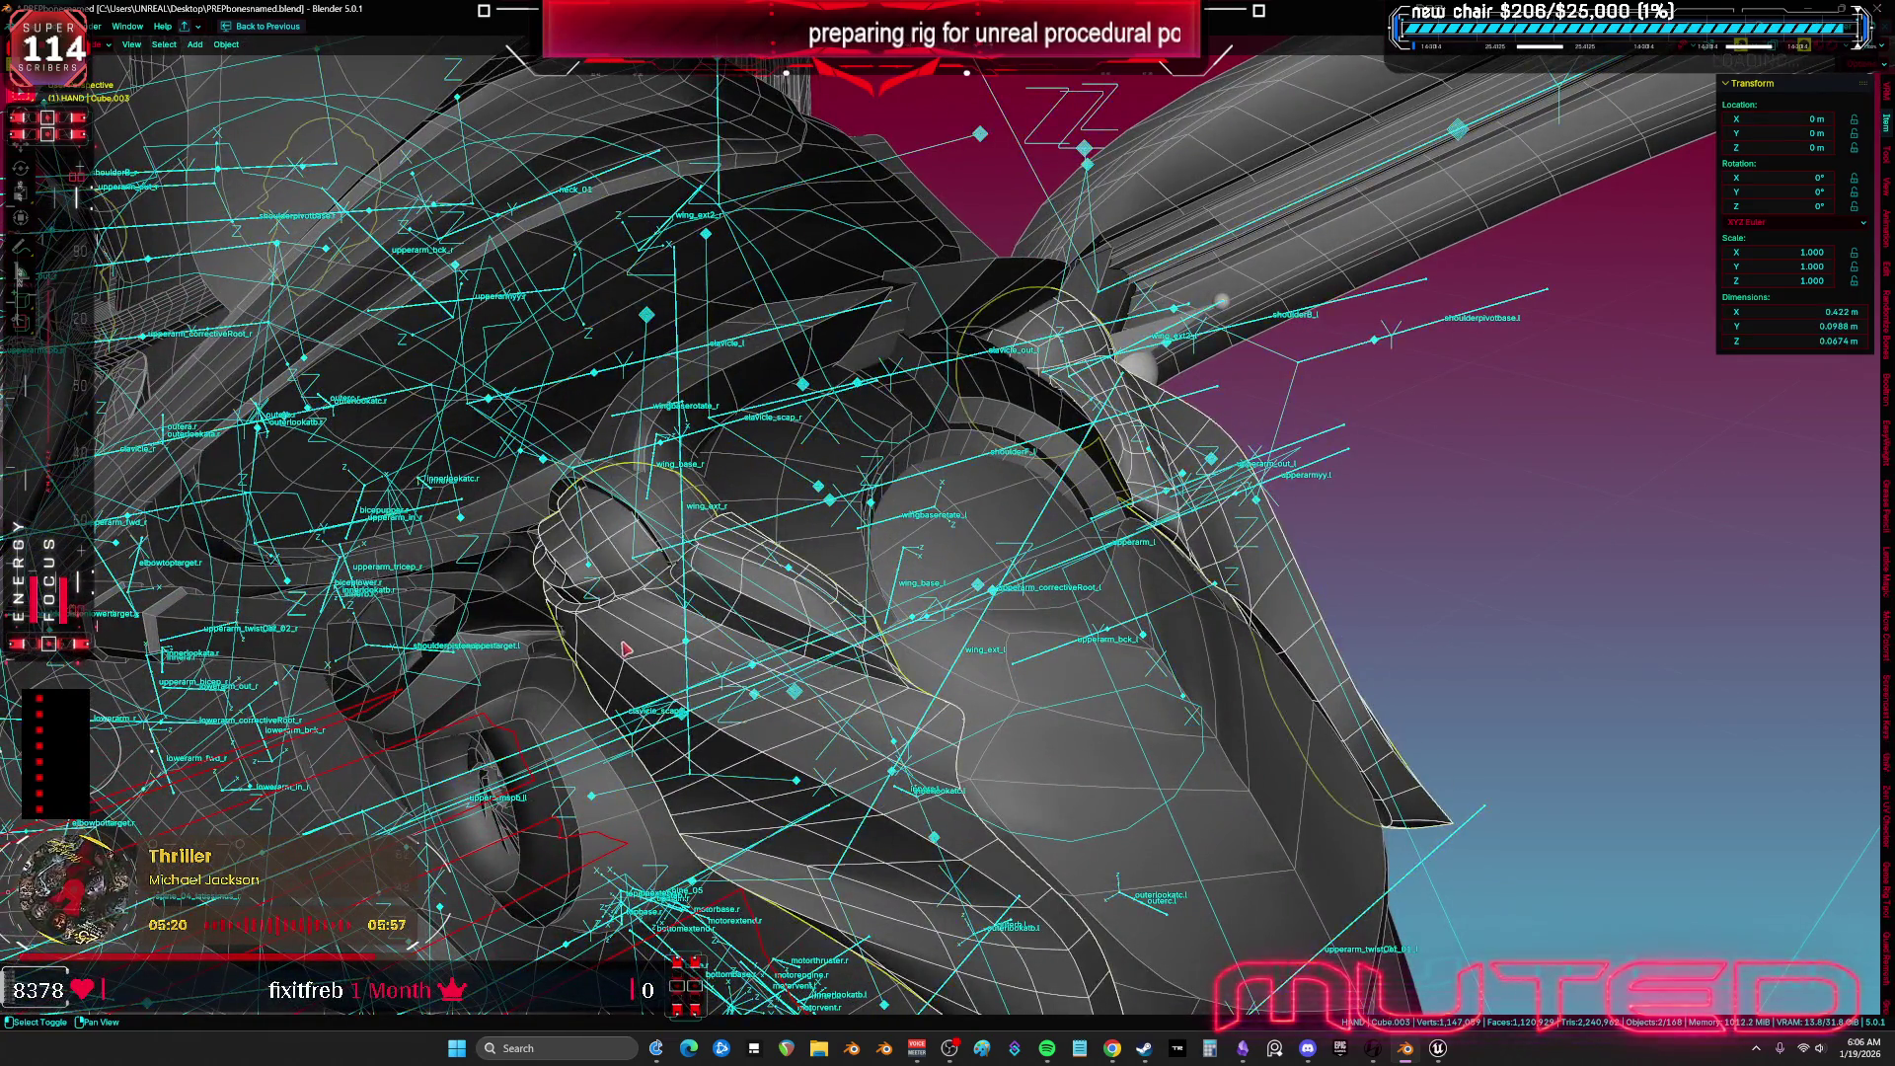
{"action": "left_click", "coordinate": [775, 480], "text": "shift"}
{"action": "mouse_move", "coordinate": [1035, 316]}
{"action": "left_mouse_down"}
{"action": "mouse_move", "coordinate": [983, 726]}
{"action": "mouse_move", "coordinate": [975, 559]}
{"action": "left_mouse_up"}
{"action": "left_click", "coordinate": [982, 725], "text": "shift"}
{"action": "left_click", "coordinate": [928, 528], "text": "shift"}
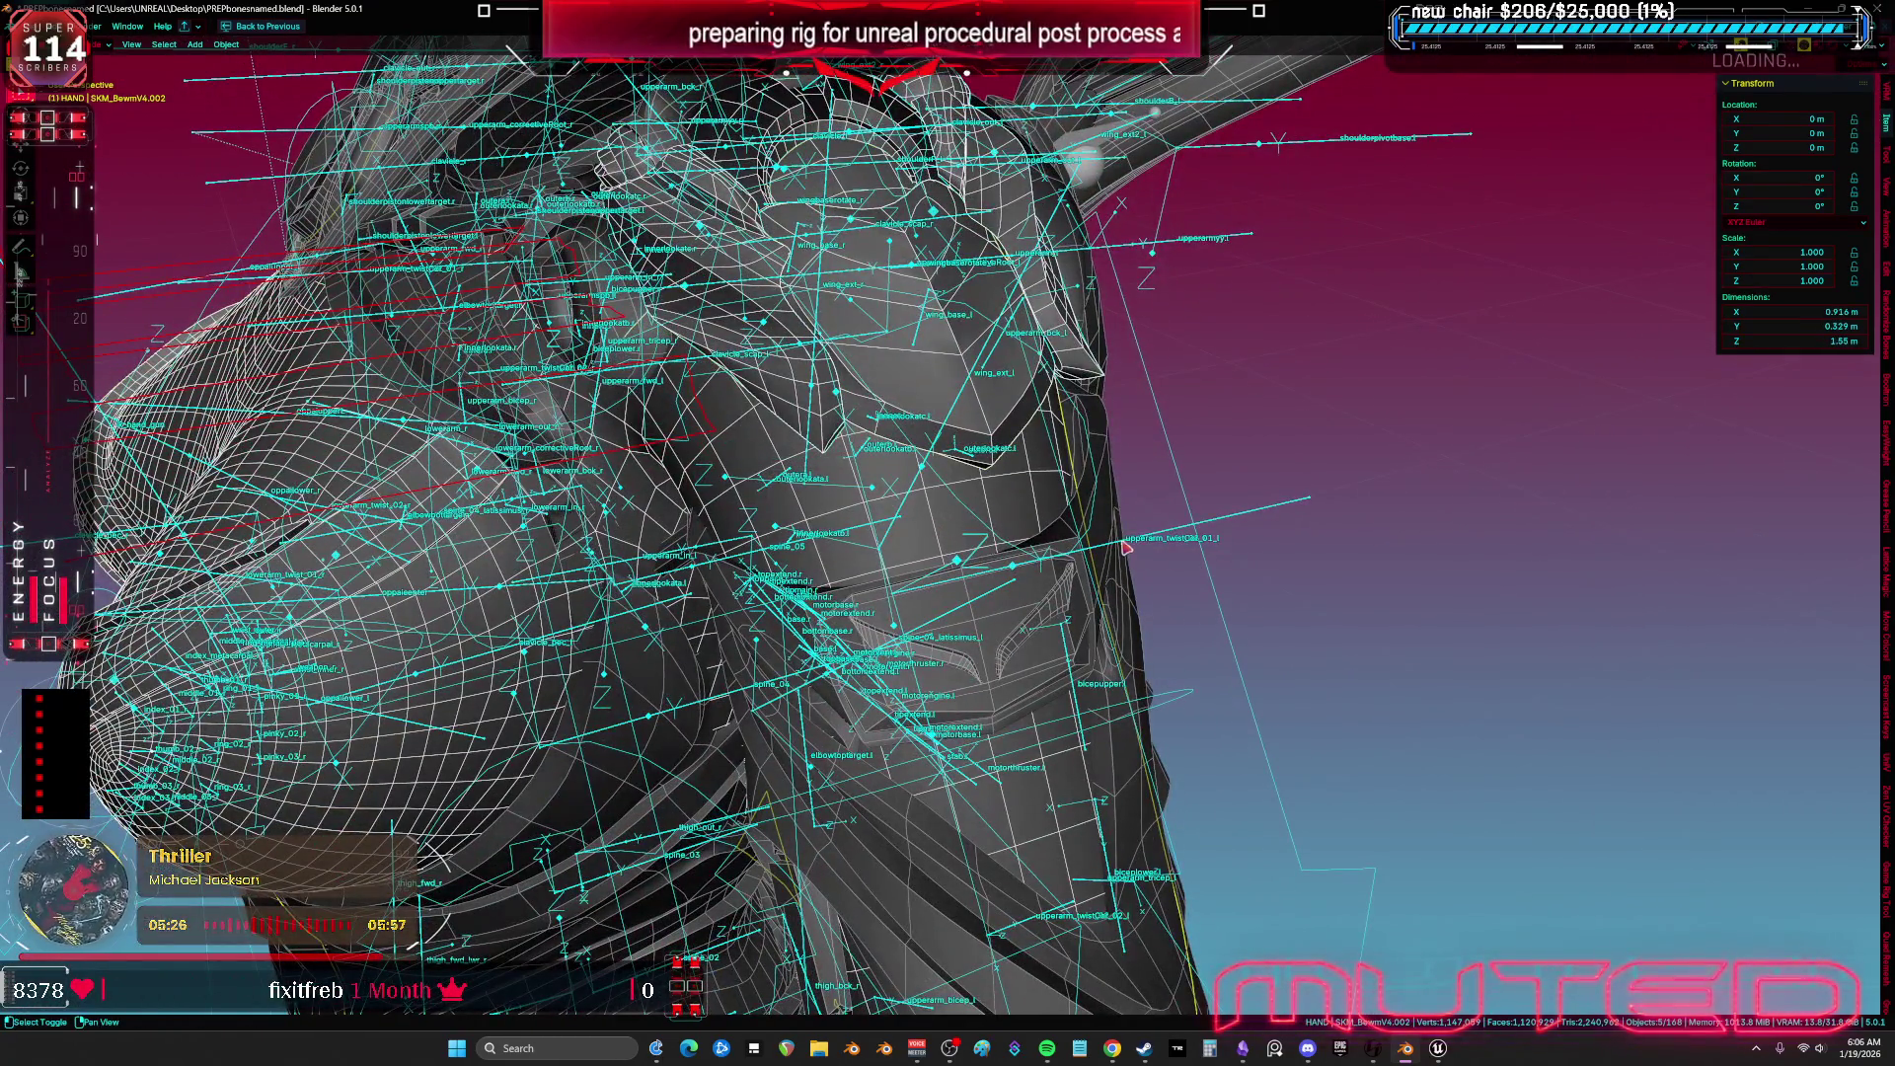
{"action": "left_click", "coordinate": [1120, 533], "text": "shift"}
{"action": "mouse_move", "coordinate": [1120, 533]}
{"action": "left_mouse_down"}
{"action": "mouse_move", "coordinate": [968, 638]}
{"action": "mouse_move", "coordinate": [593, 651]}
{"action": "left_mouse_up"}
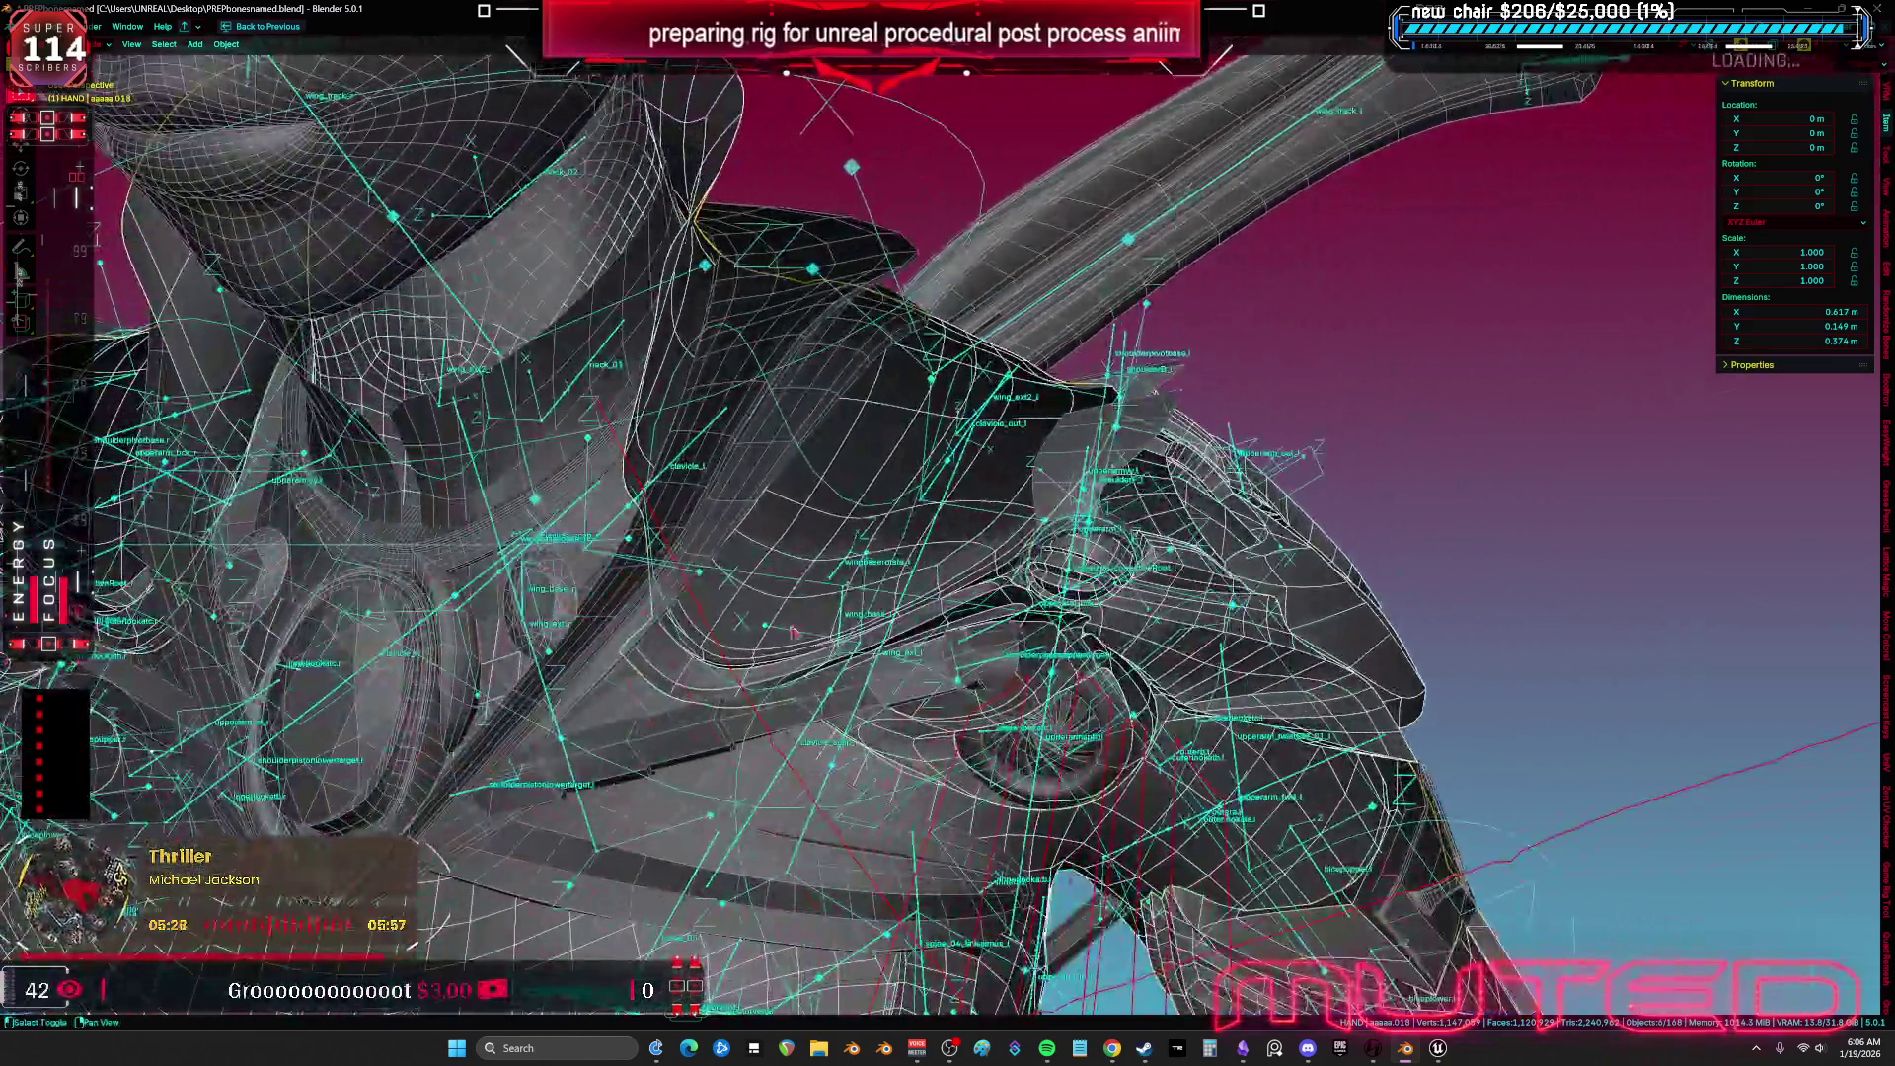
{"action": "left_click", "coordinate": [605, 654], "text": "shift"}
{"action": "left_click", "coordinate": [606, 657], "text": "shift"}
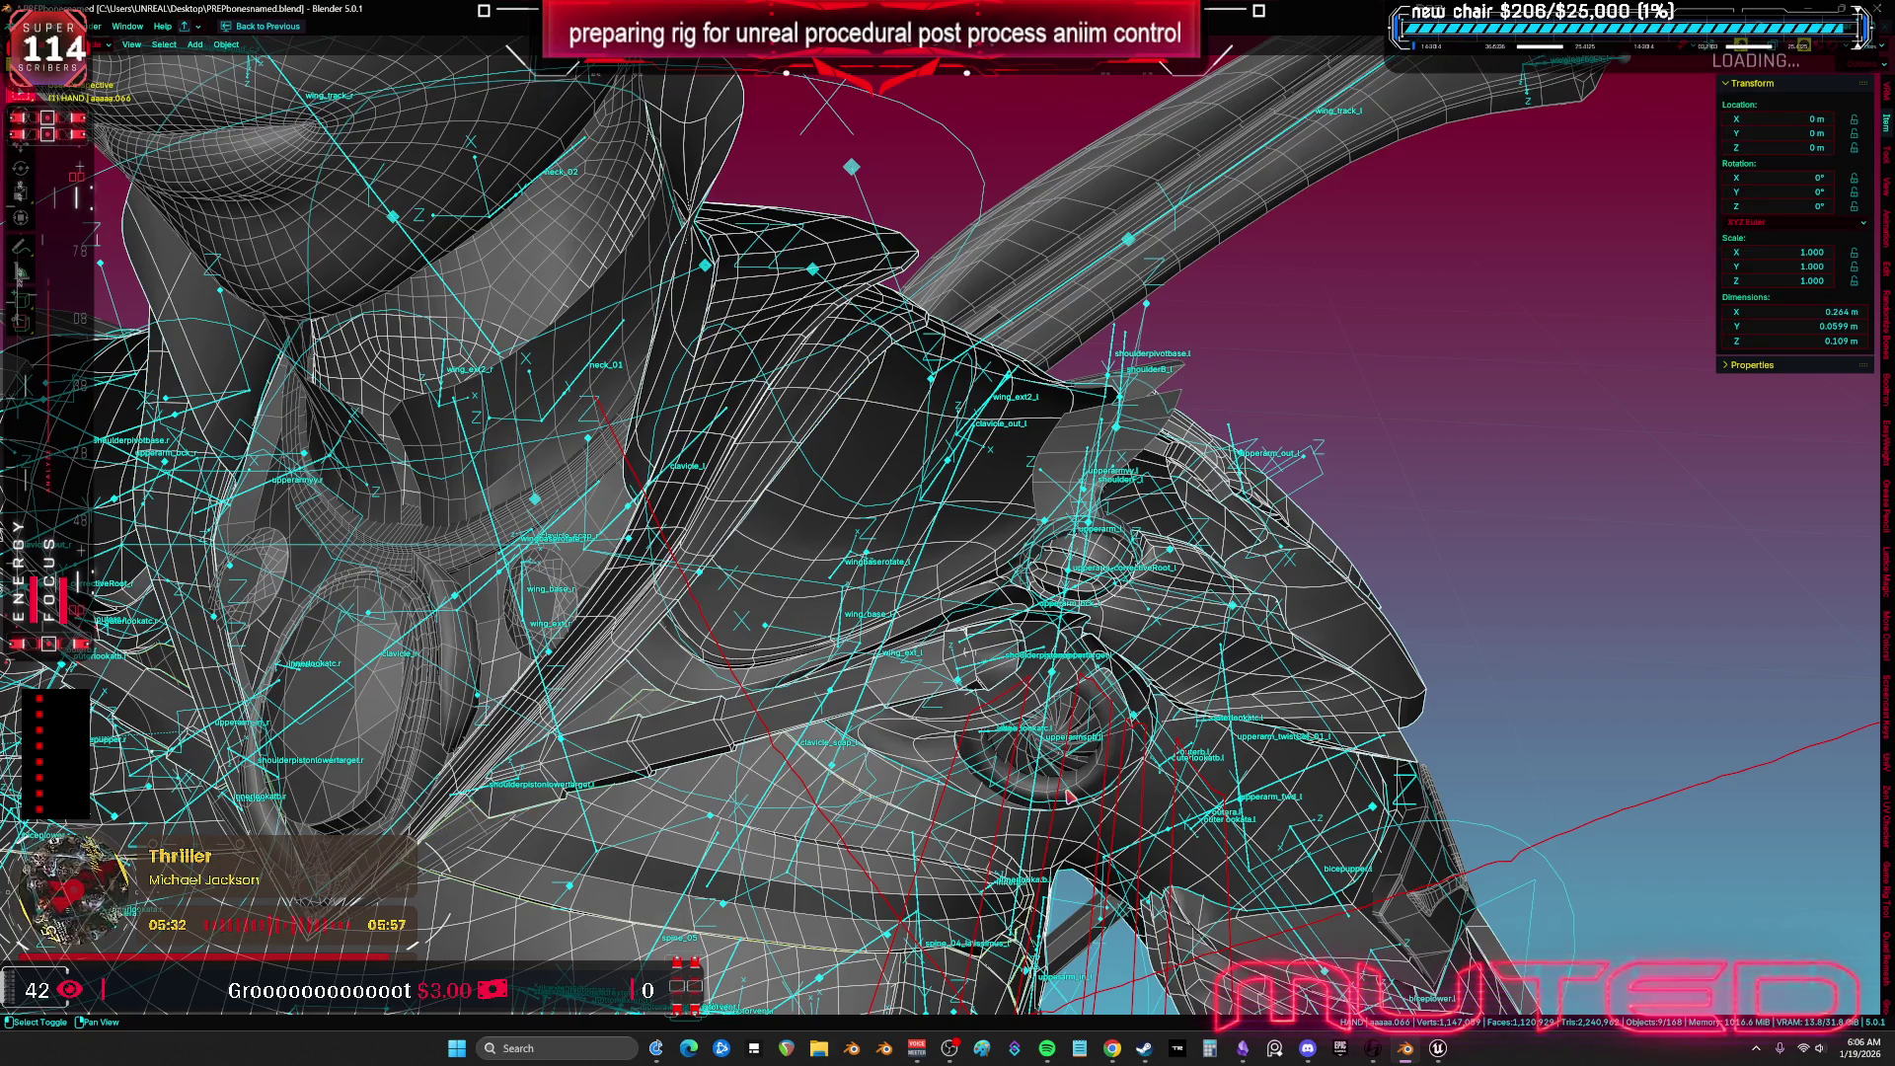
{"action": "left_click", "coordinate": [1069, 795], "text": "shift"}
{"action": "left_click", "coordinate": [1086, 782], "text": "shift"}
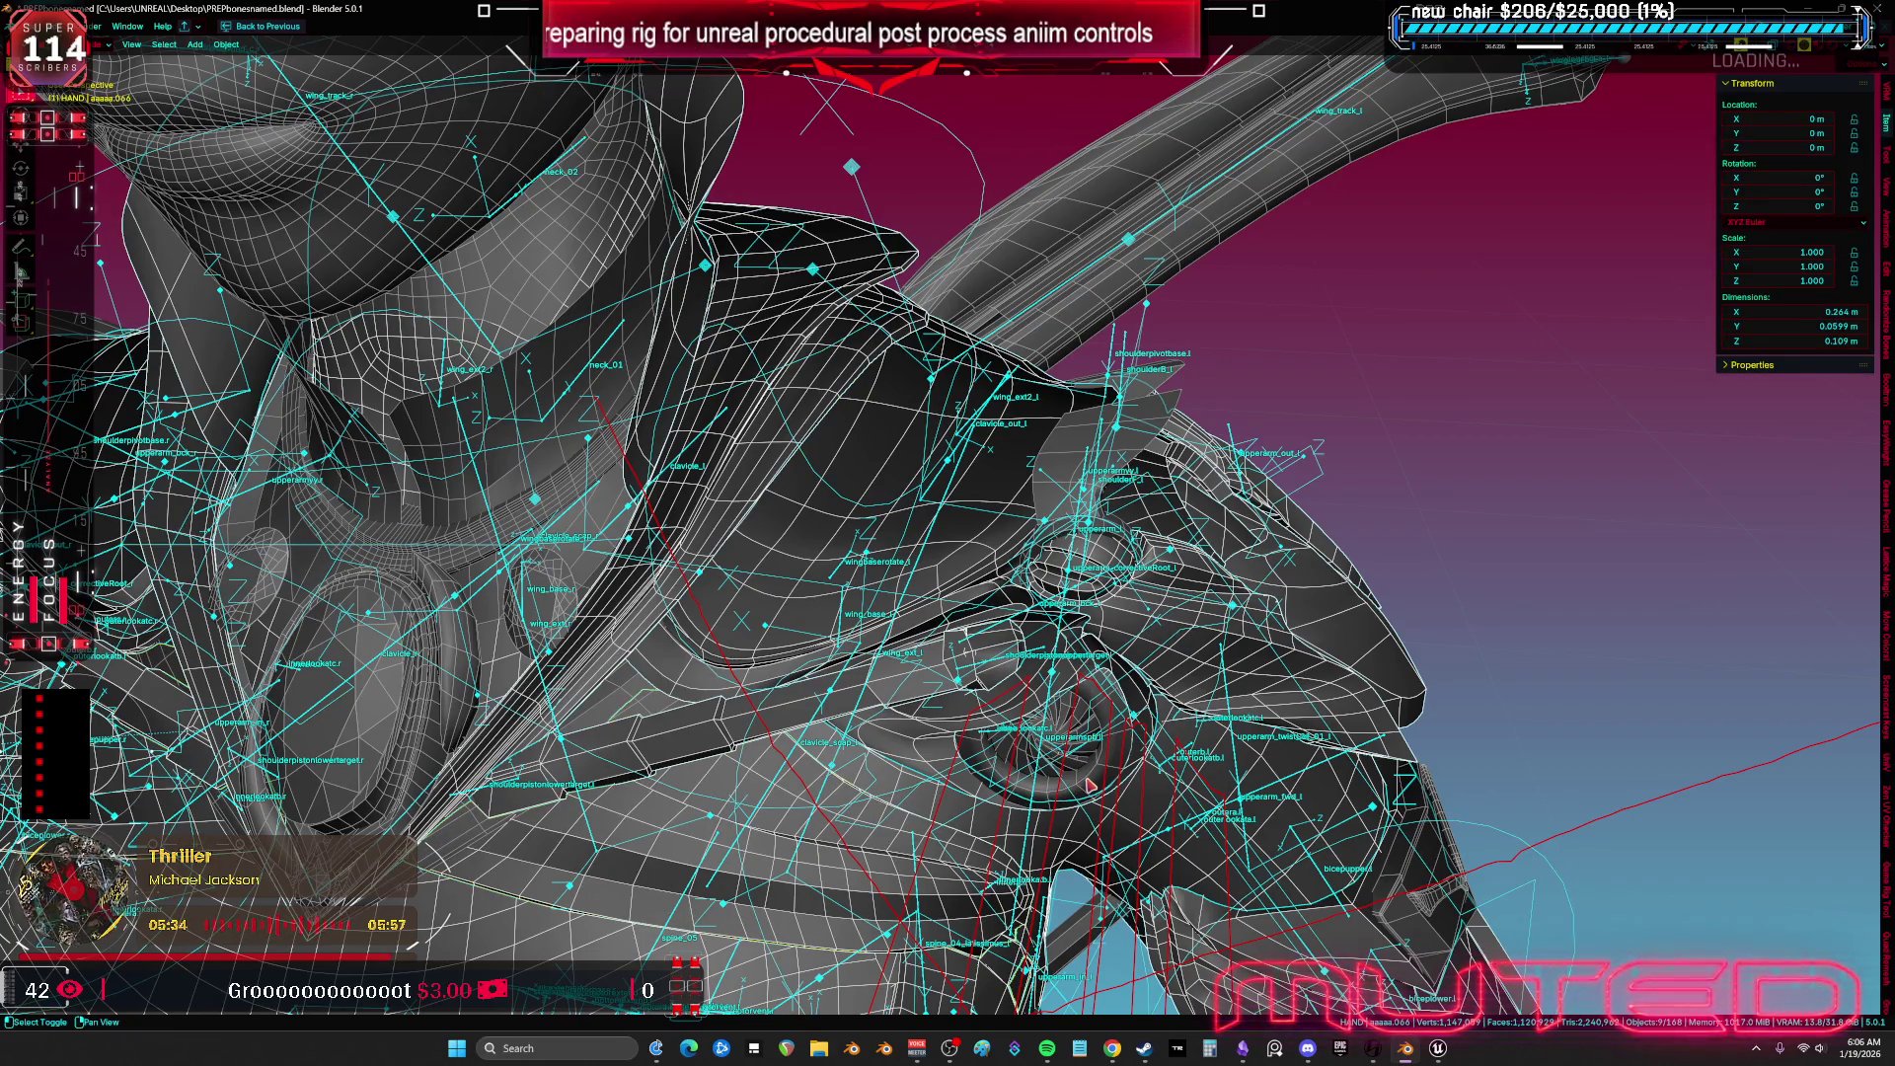
Export the selection as an FBX named TESST.fbx.
{"action": "left_click", "coordinate": [14, 26]}
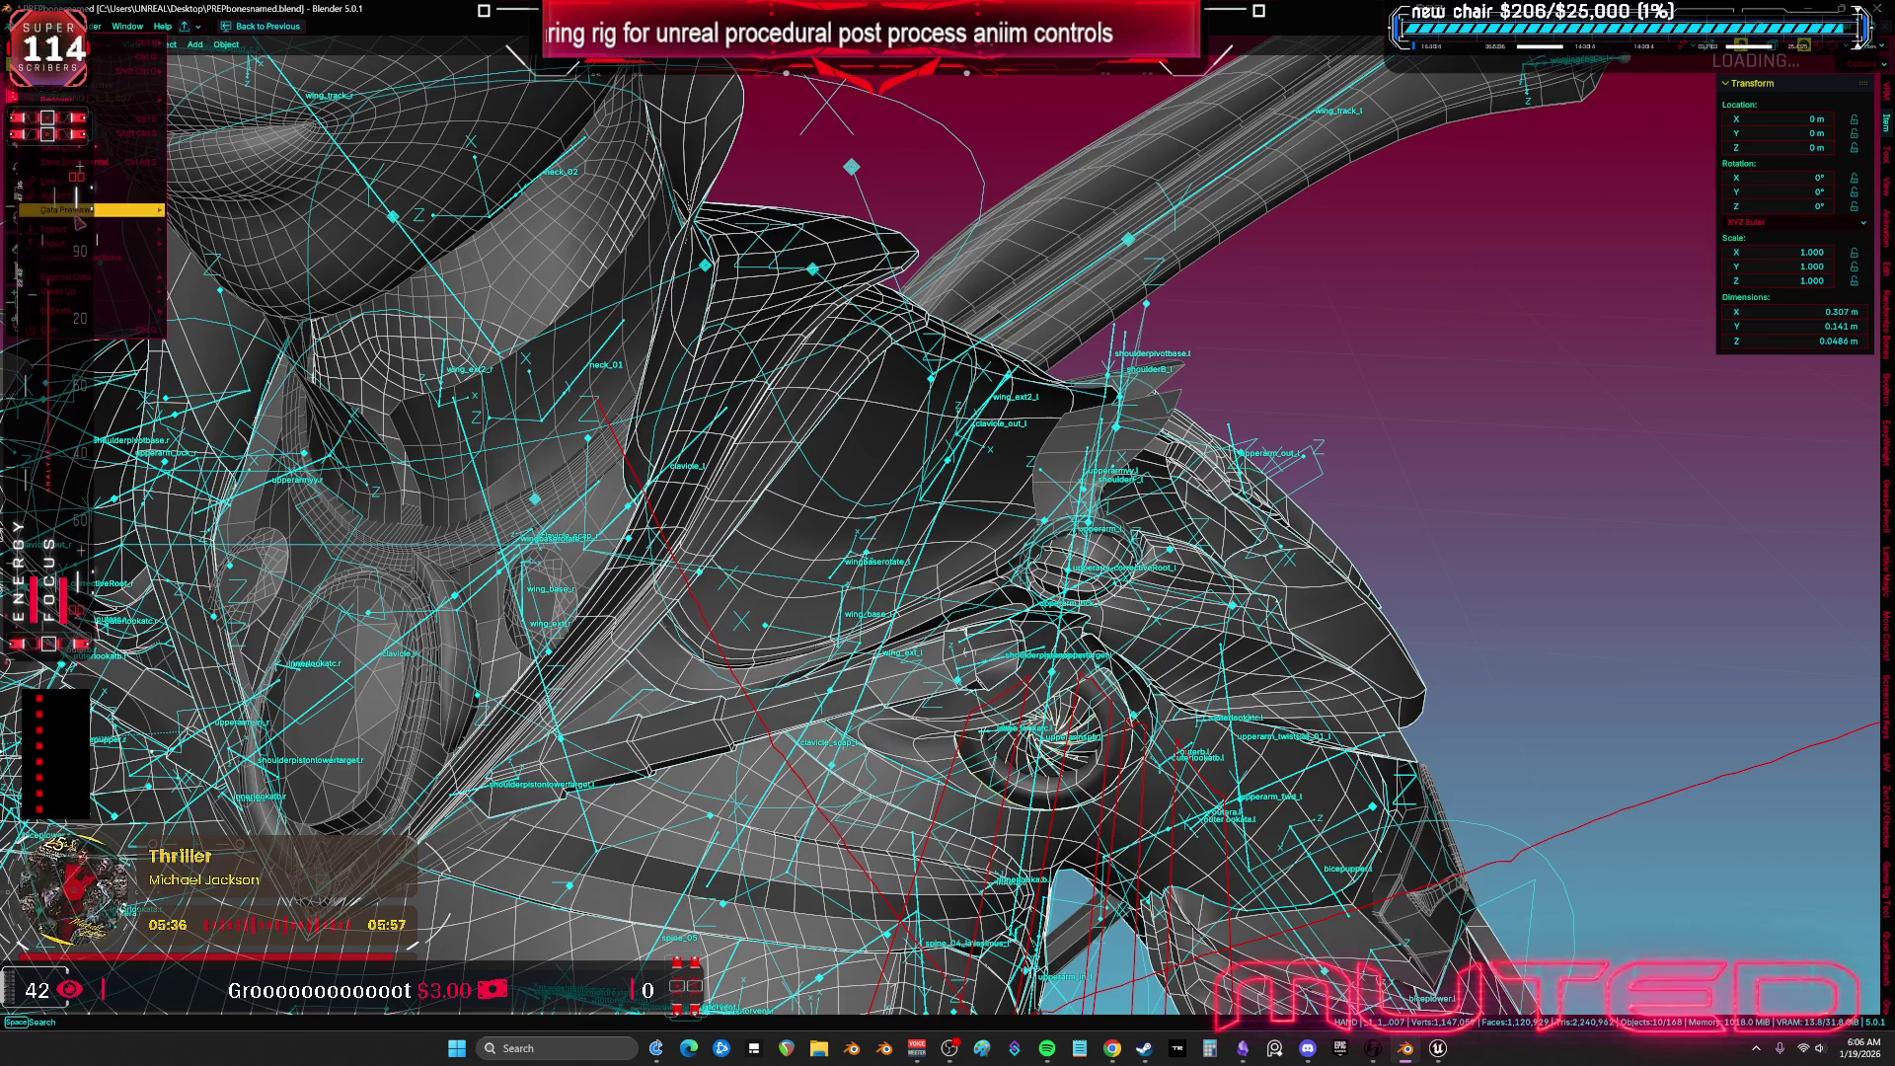
{"action": "mouse_move", "coordinate": [60, 243]}
{"action": "left_click", "coordinate": [253, 367]}
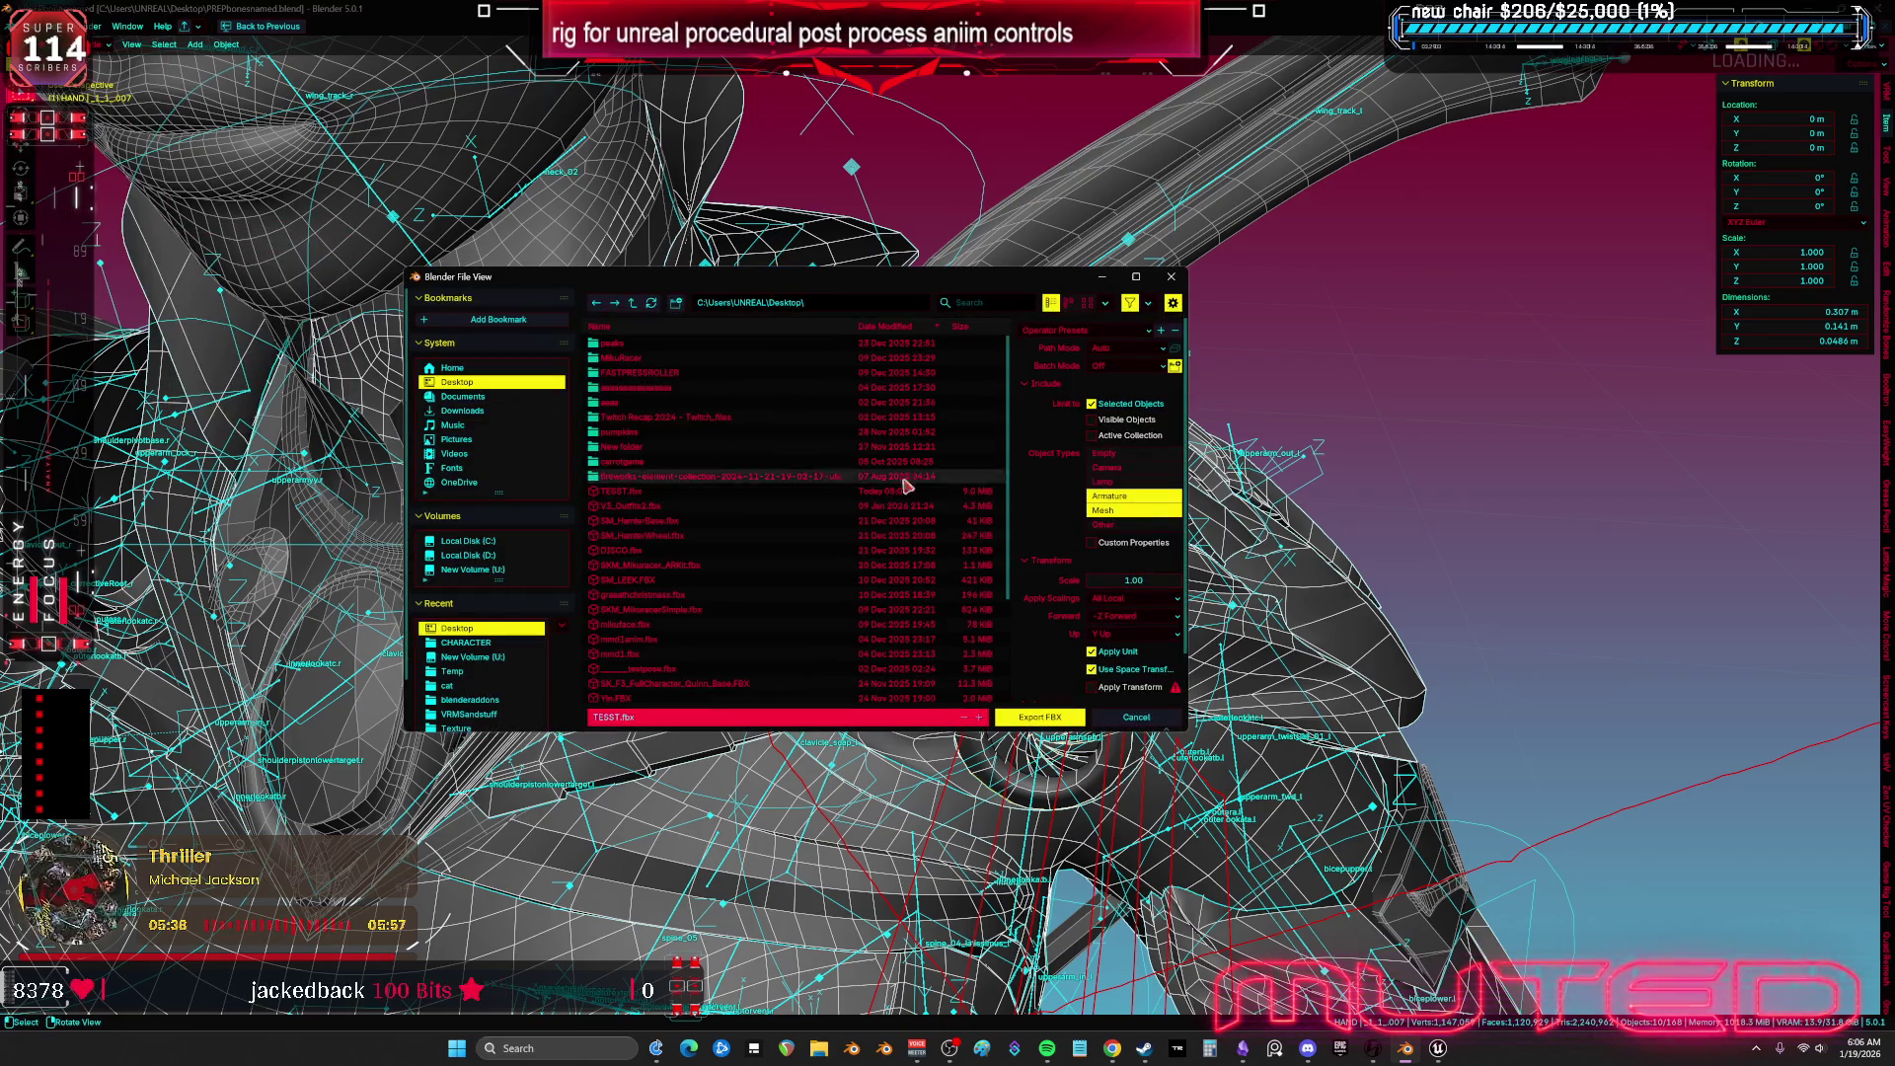
{"action": "left_click", "coordinate": [1037, 725]}
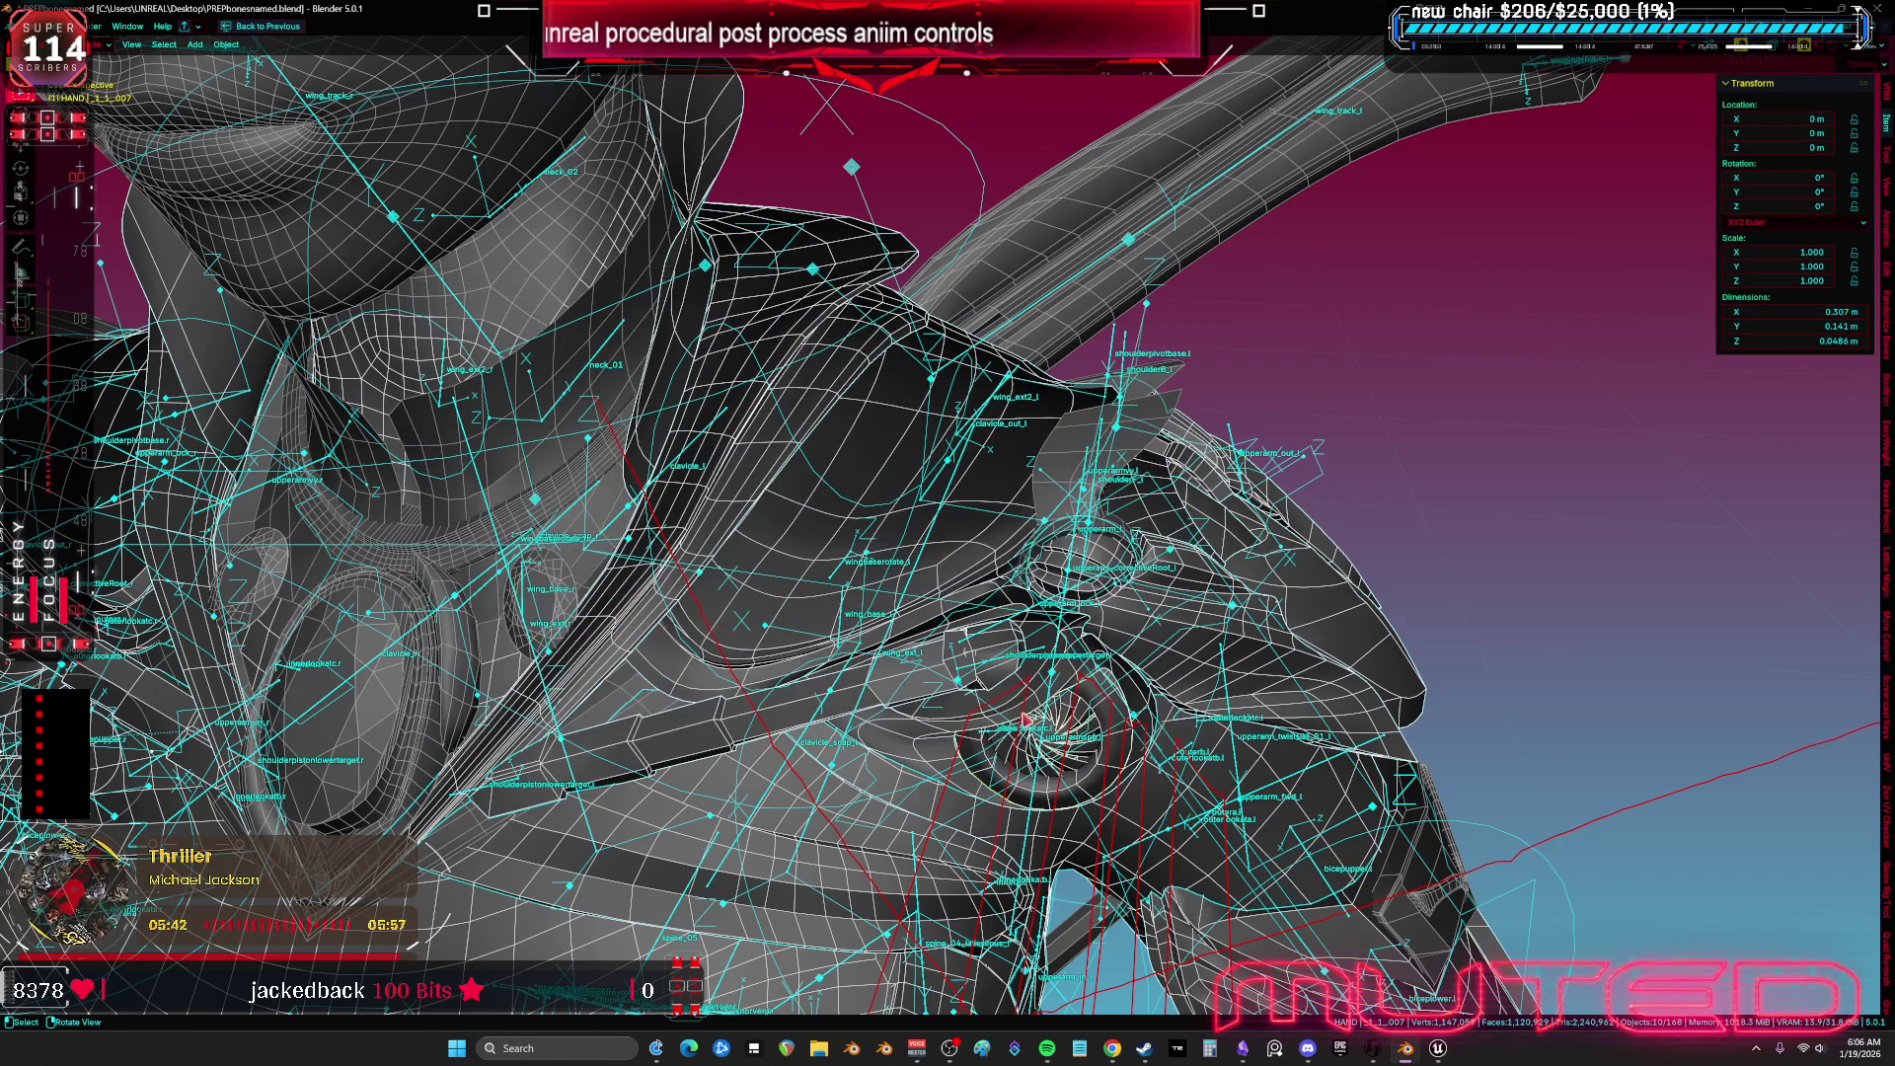
Save the blend file and switch back to Unreal Engine.
{"action": "mouse_move", "coordinate": [975, 572]}
{"action": "left_mouse_down"}
{"action": "mouse_move", "coordinate": [775, 341]}
{"action": "mouse_move", "coordinate": [691, 316]}
{"action": "left_mouse_up"}
{"action": "key", "text": "ctrl+s"}
{"action": "mouse_move", "coordinate": [1433, 1054]}
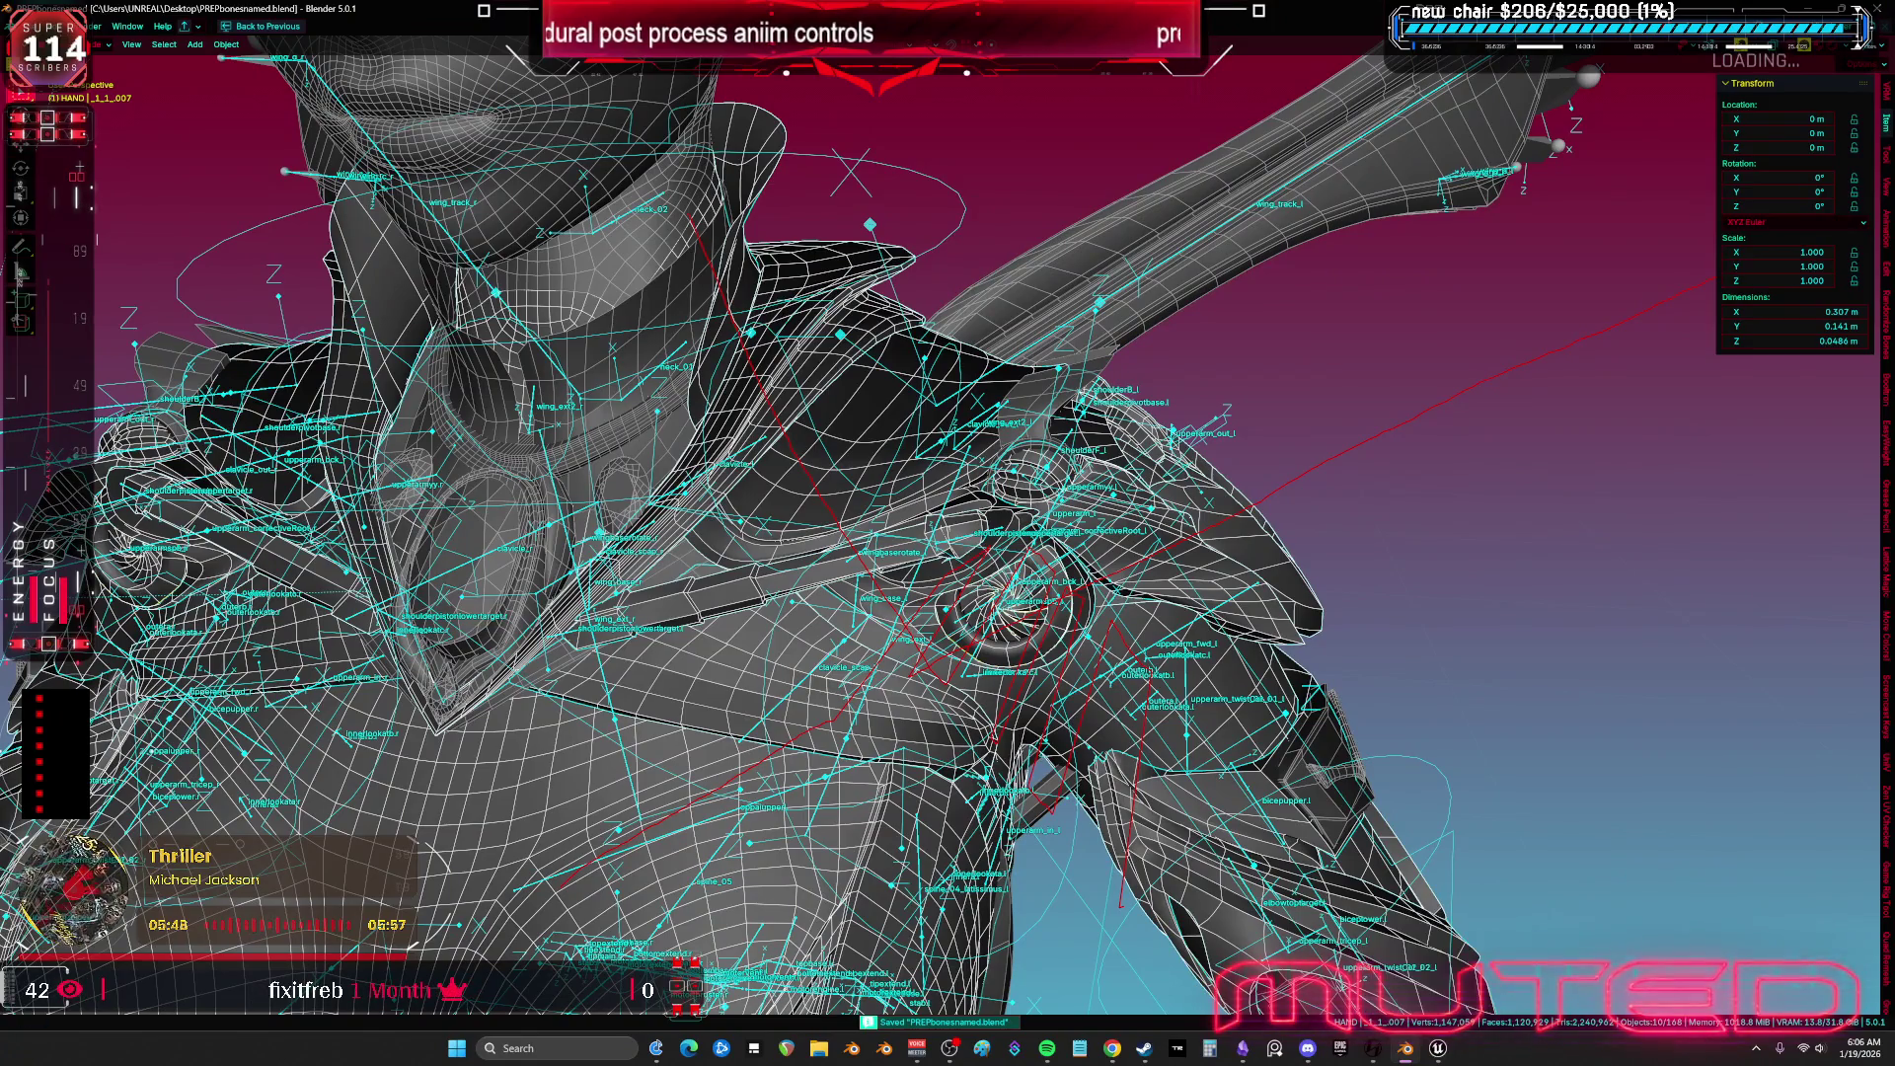
{"action": "left_click", "coordinate": [1441, 1050]}
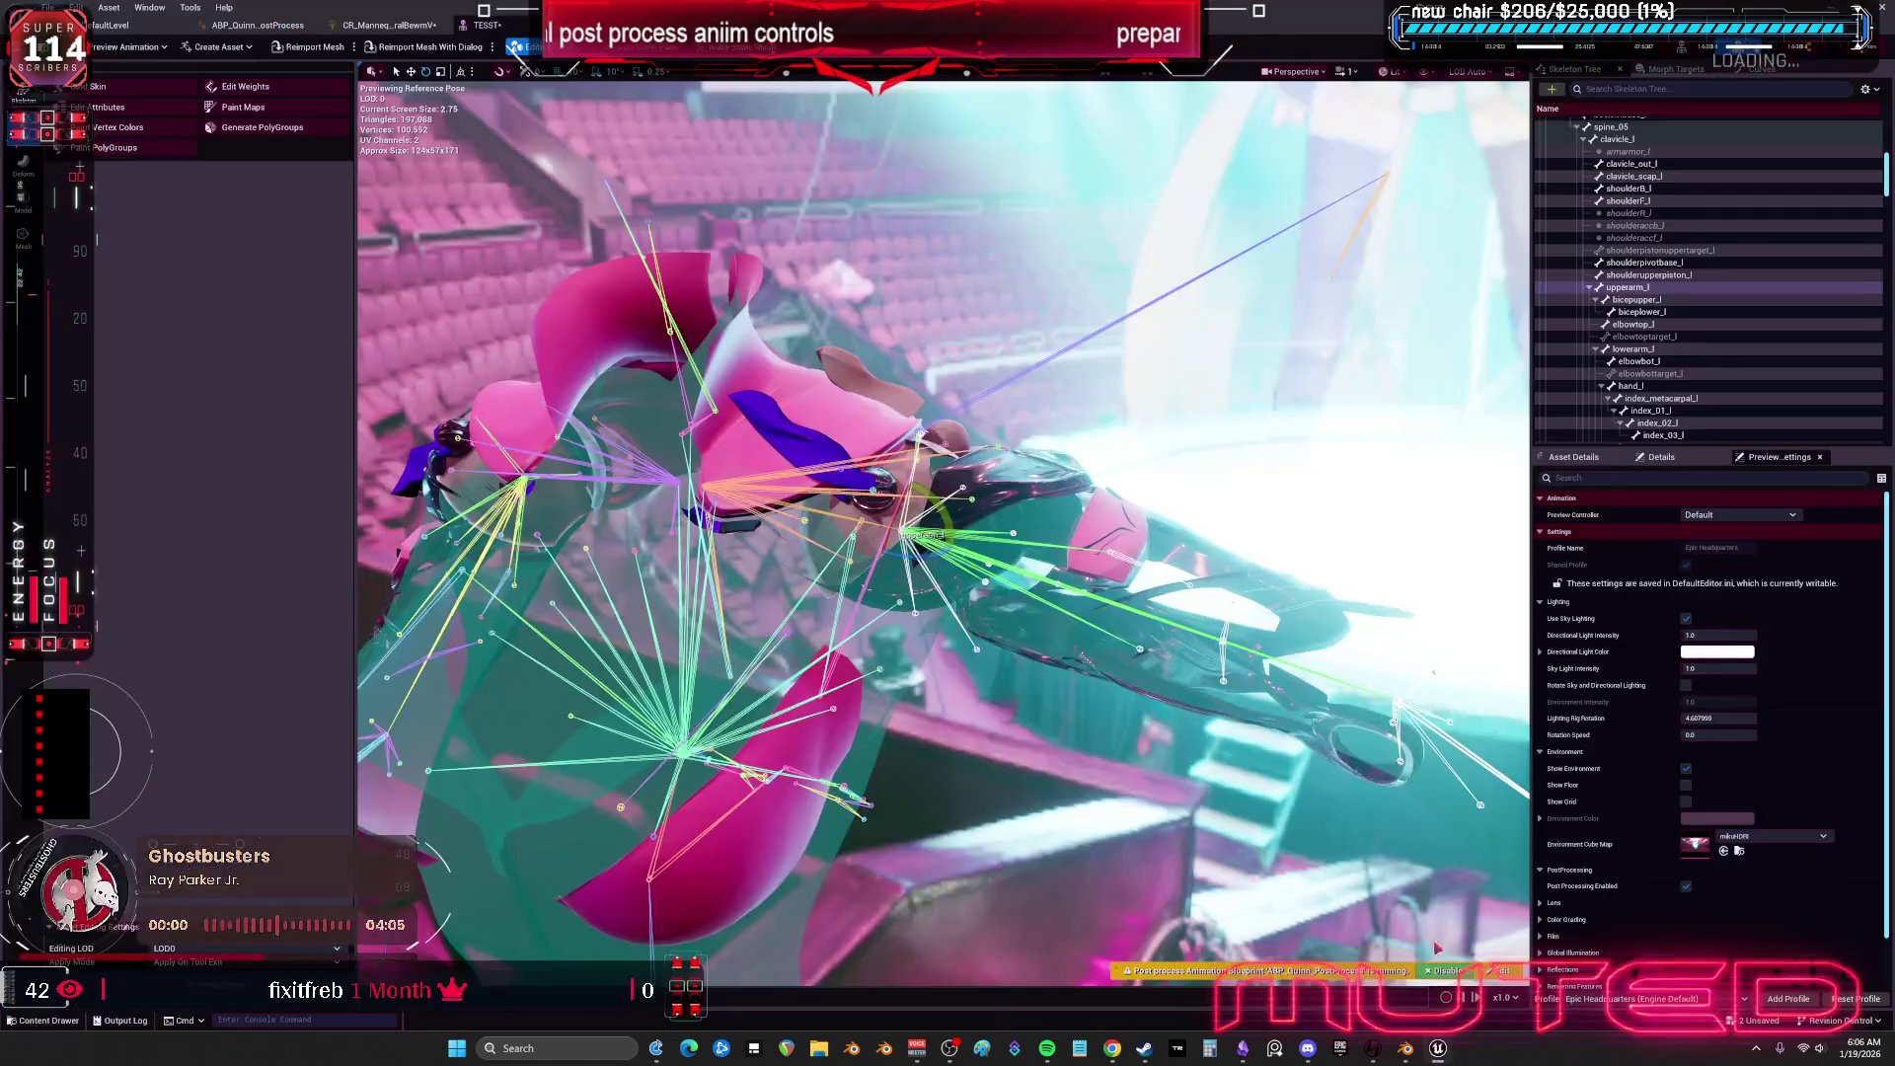
Reimport the TESST mesh, then switch to the CR_Mannequin control rig's Forwards Solve graph.
{"action": "left_click", "coordinate": [279, 51]}
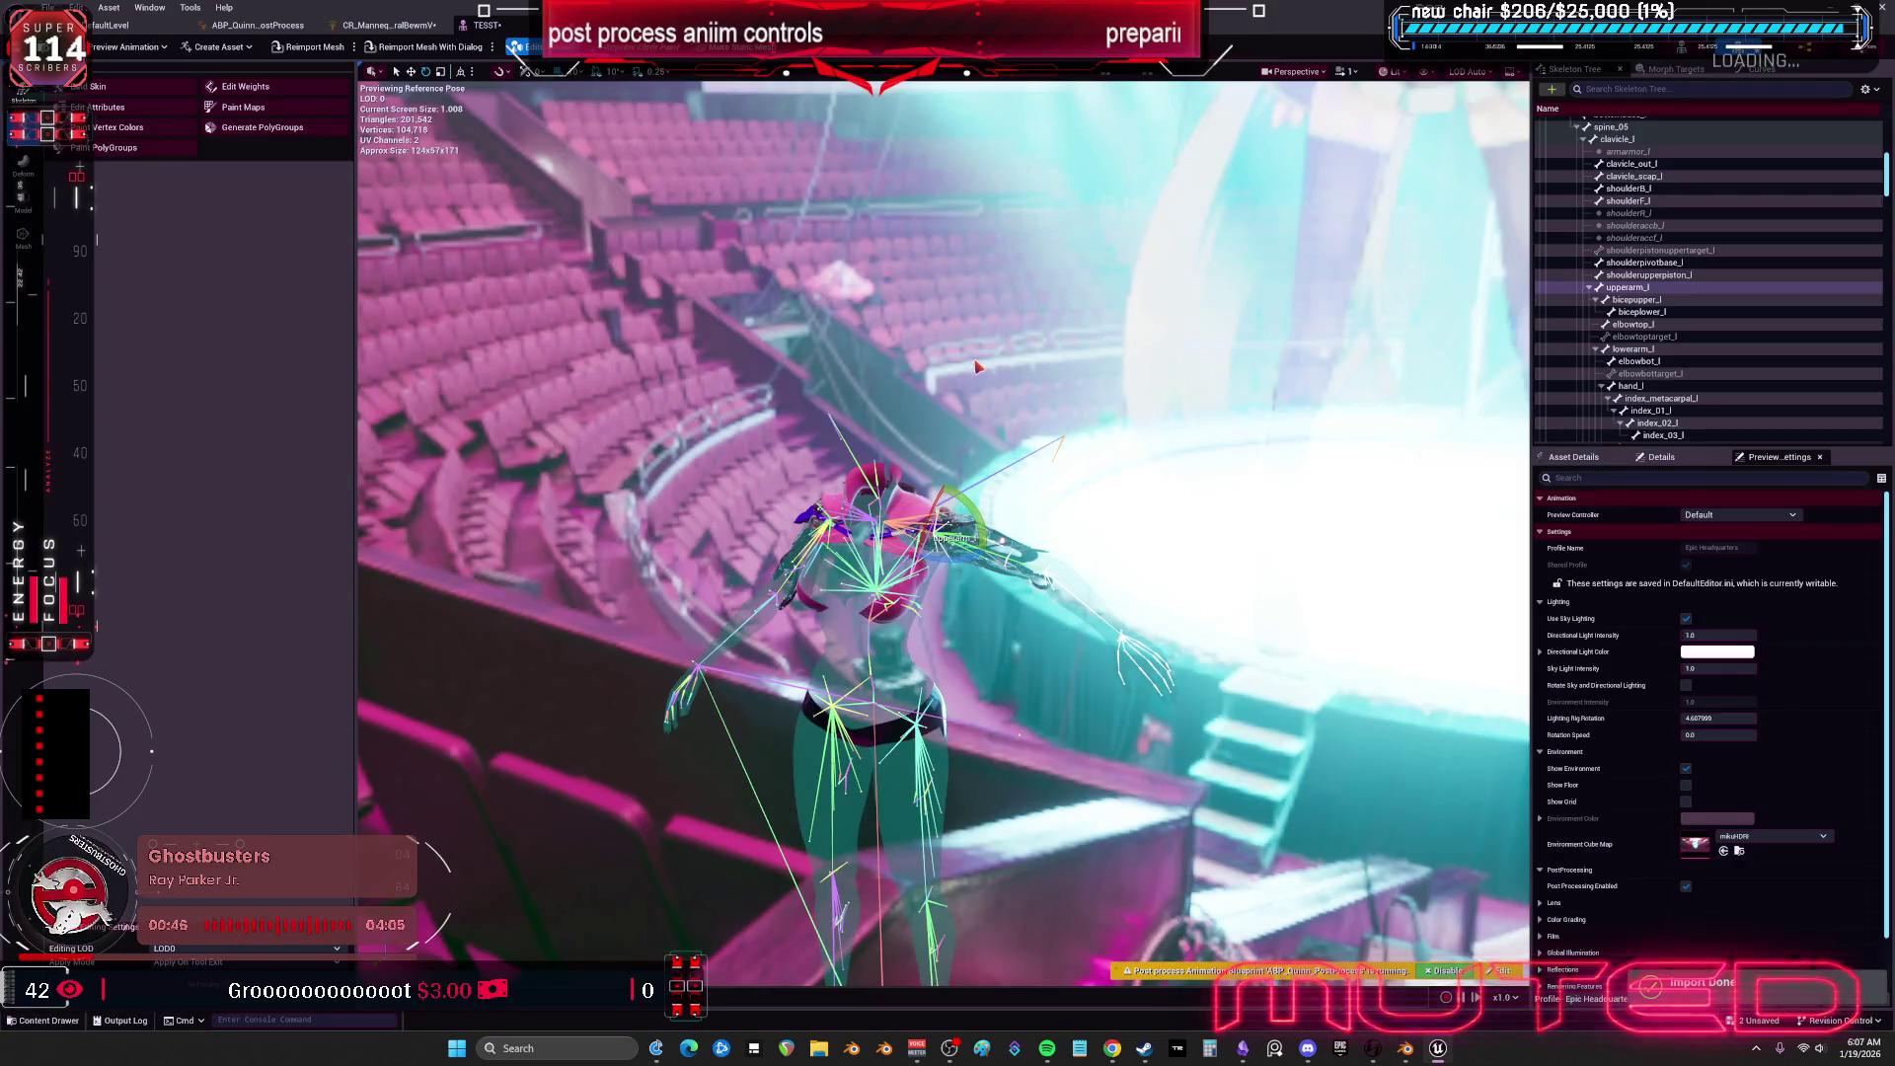
{"action": "scroll", "coordinate": [943, 517], "scroll_direction": "up", "scroll_amount": 5}
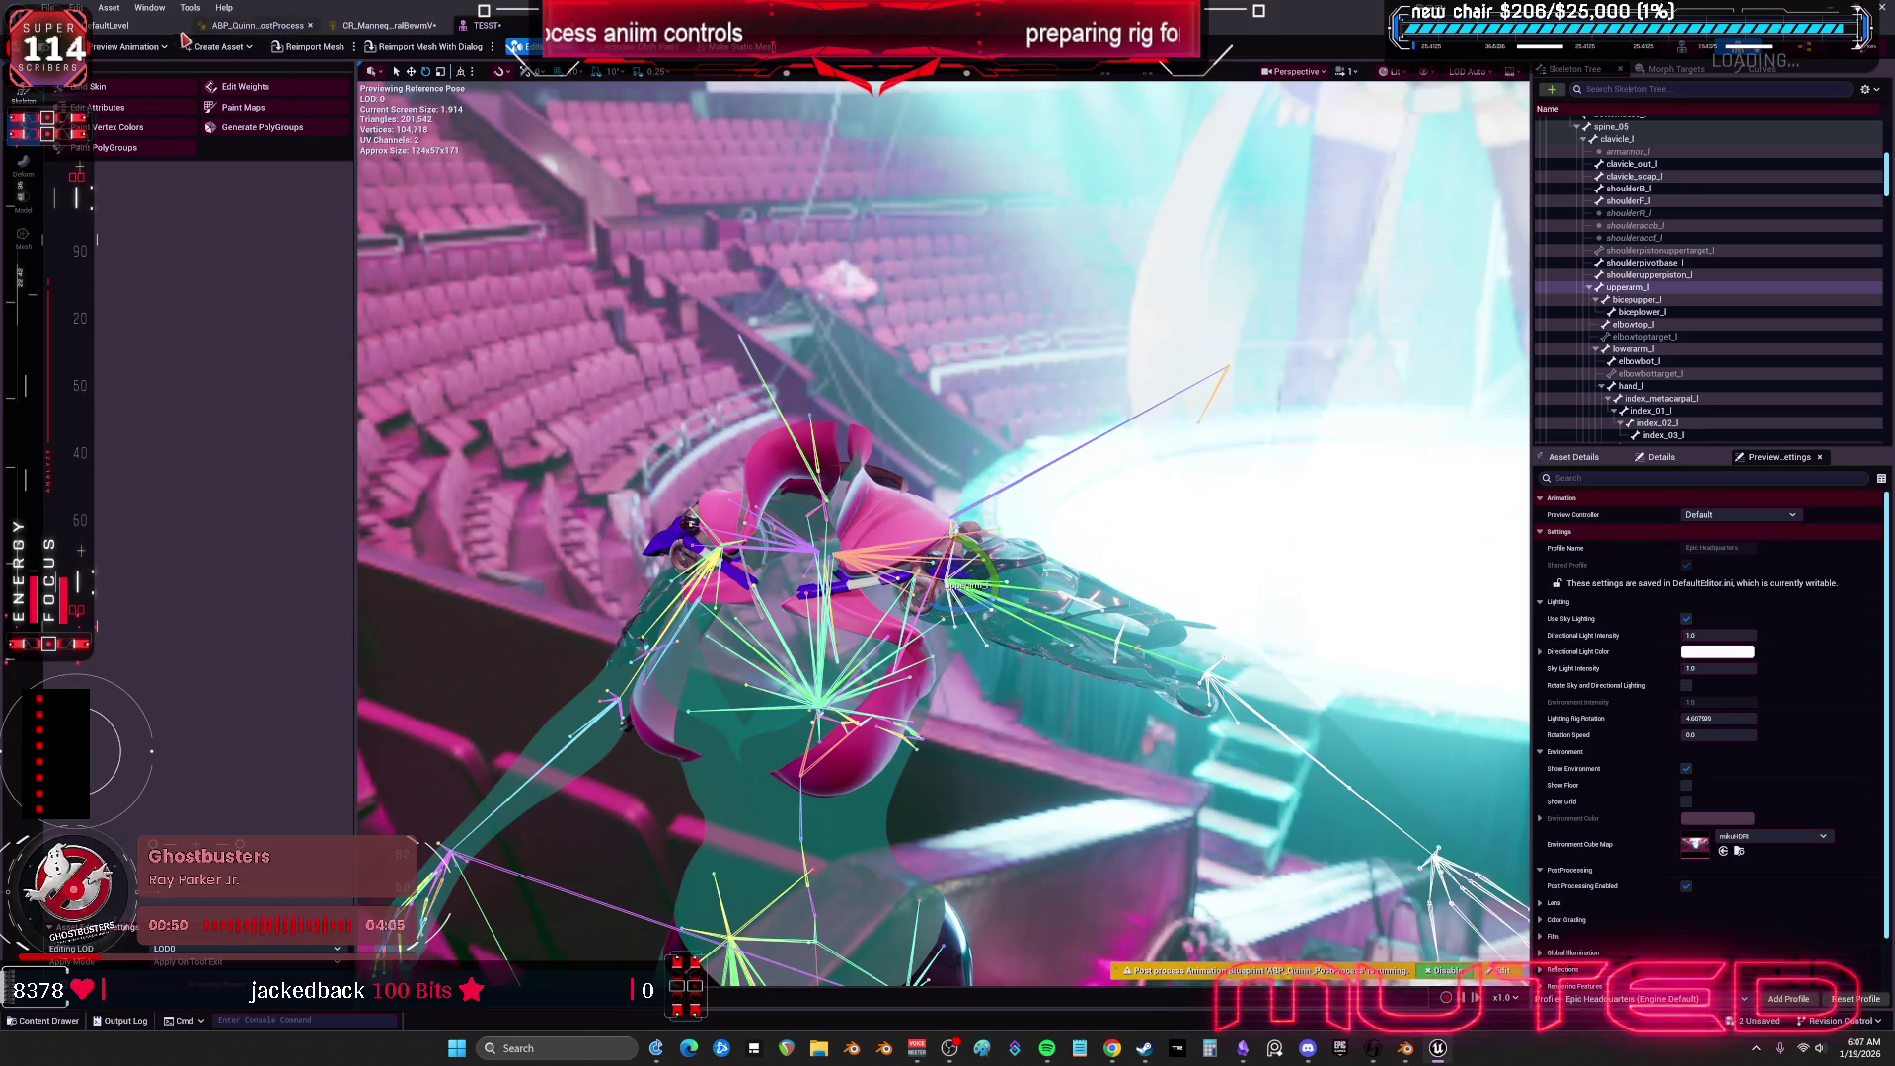
{"action": "left_click", "coordinate": [386, 27]}
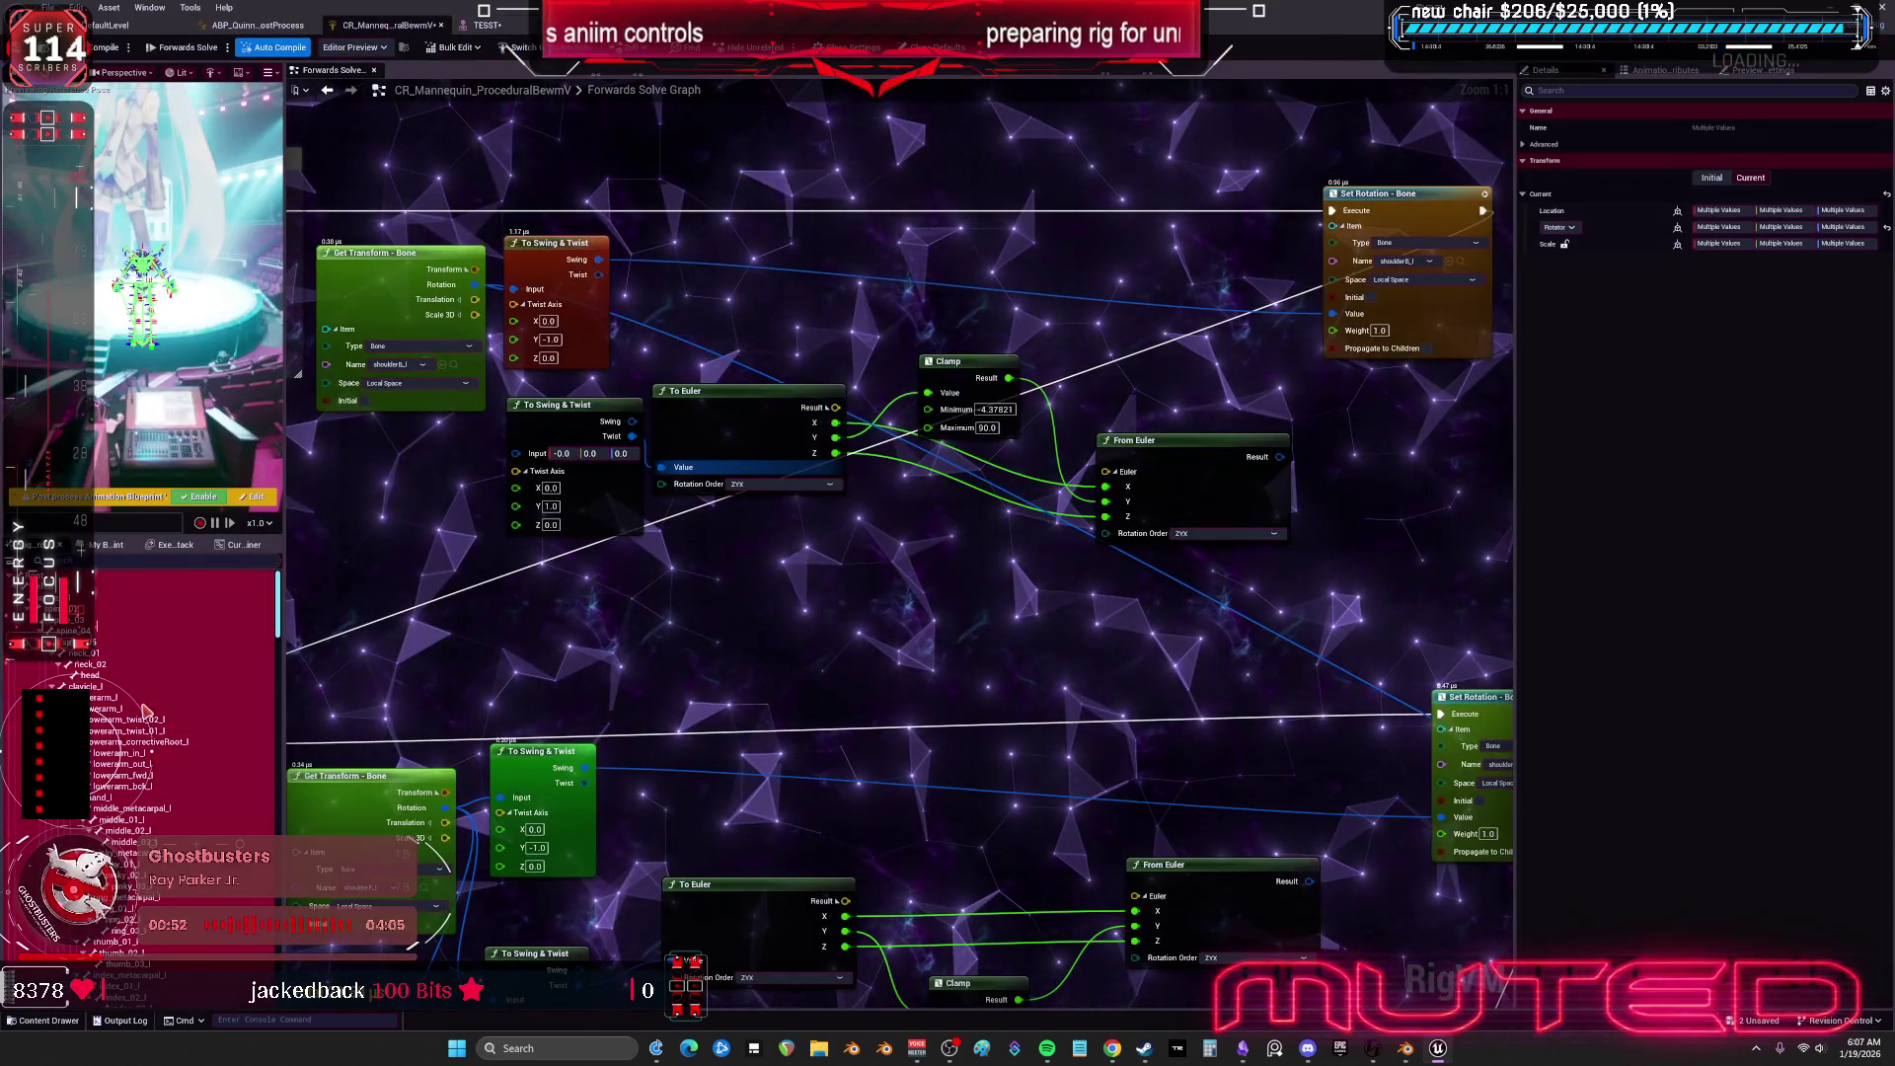
Delete the rig hierarchy and re-import it from the TESST mesh.
{"action": "key", "text": "Delete"}
{"action": "right_click", "coordinate": [145, 711]}
{"action": "left_click", "coordinate": [178, 735]}
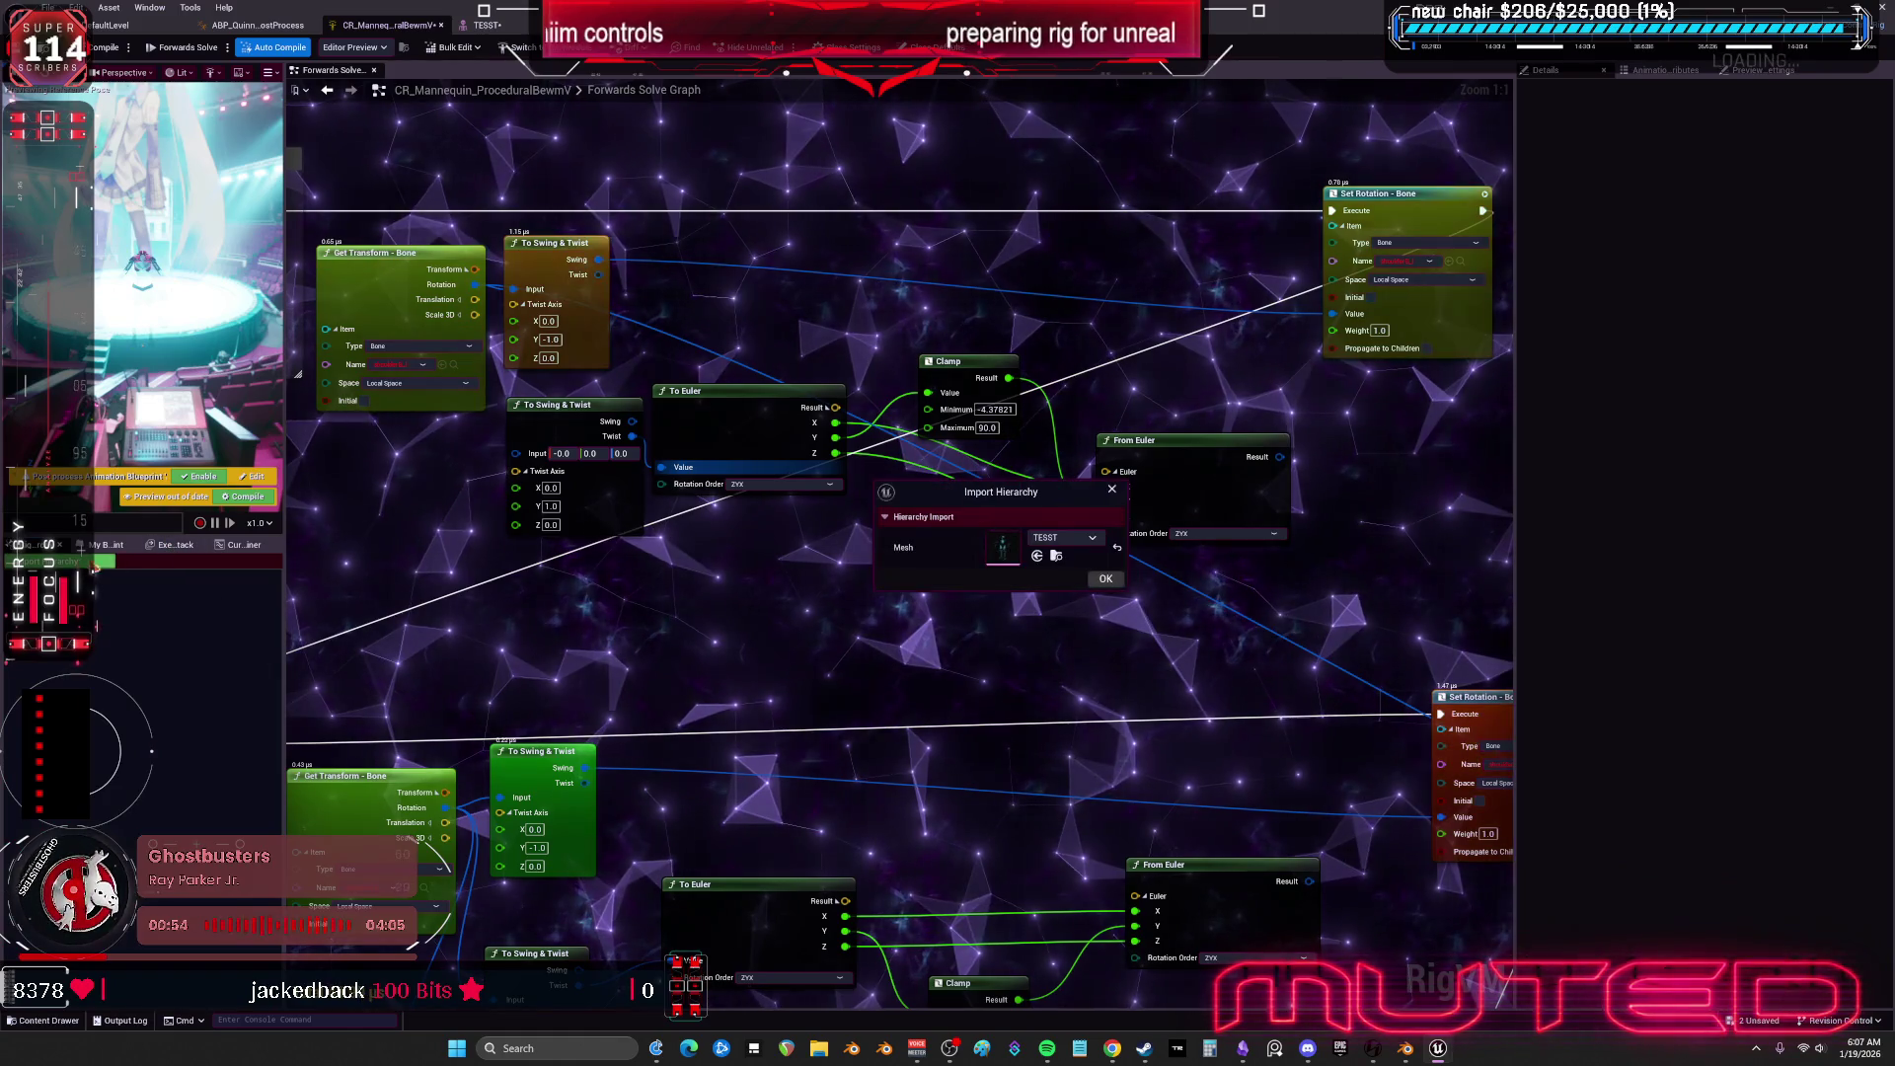
{"action": "left_click", "coordinate": [1103, 580]}
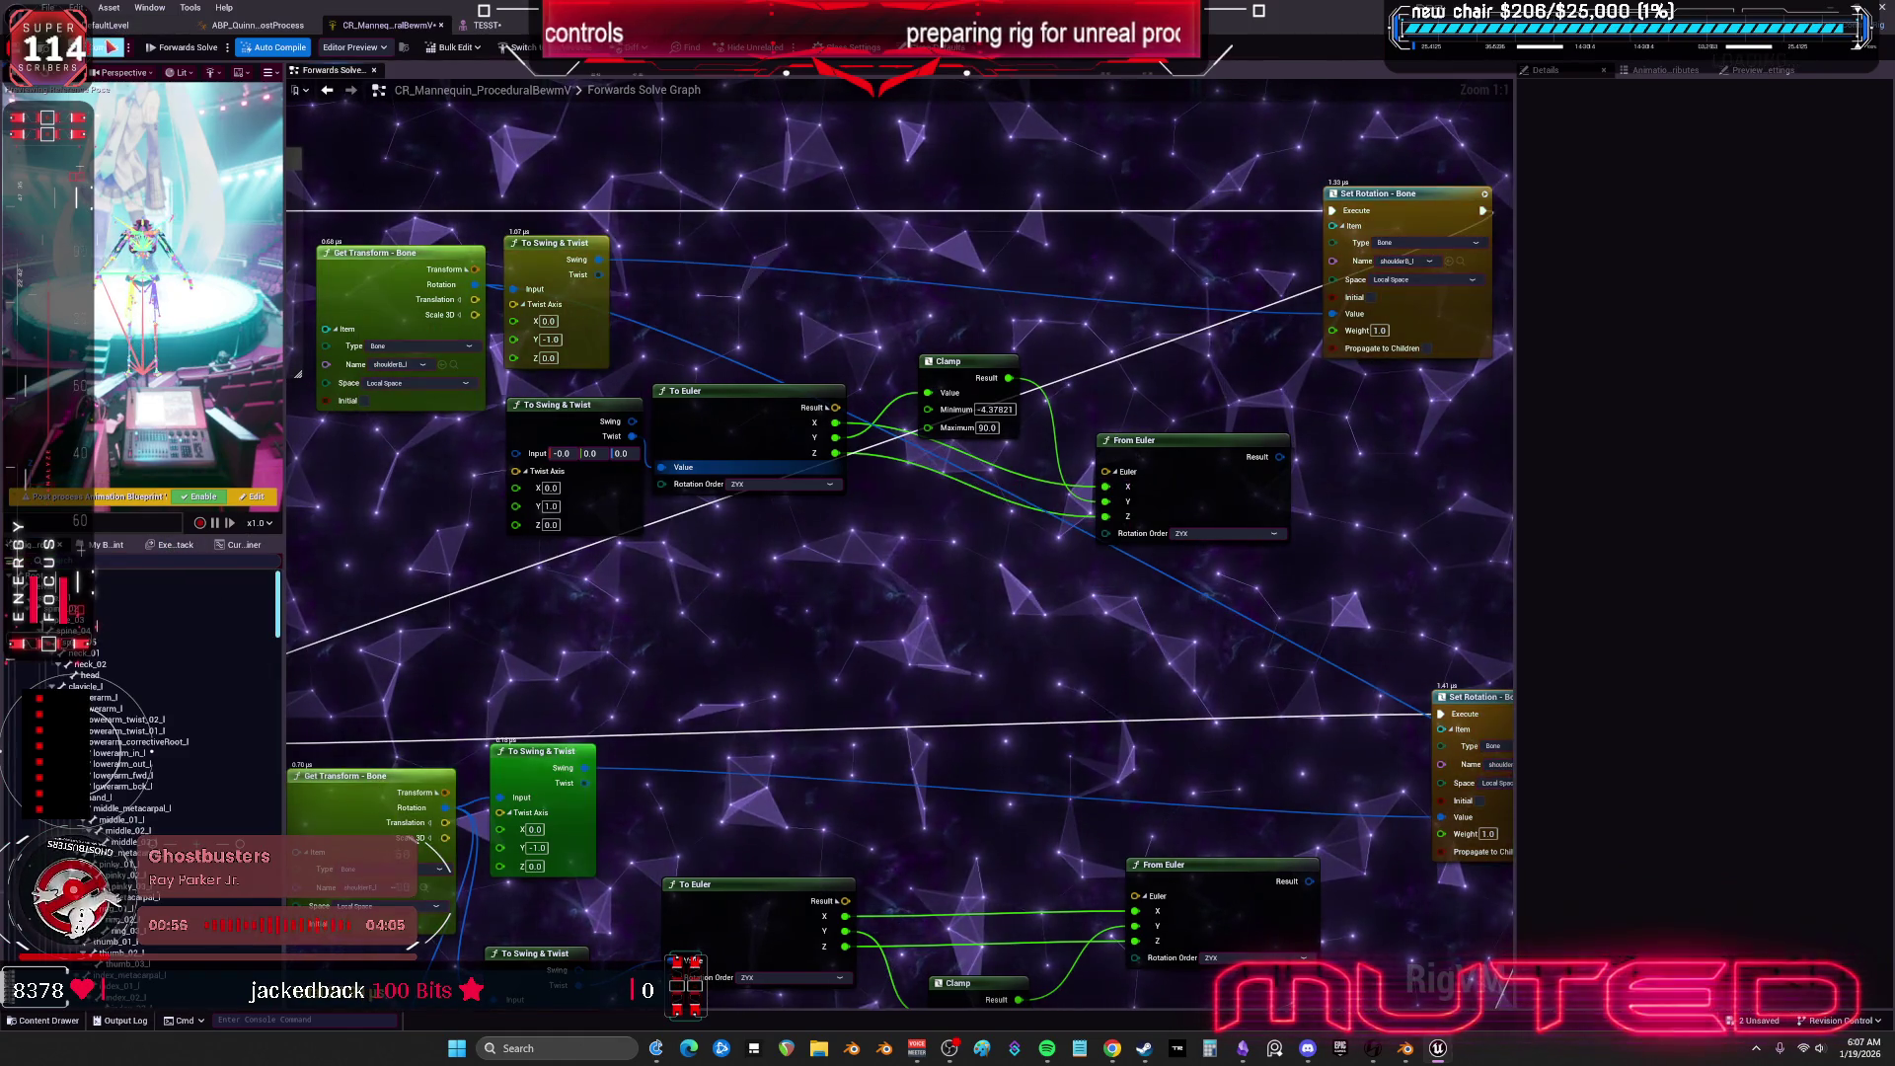
Reopen the TESST skeletal mesh and select the upperarm_l bone.
{"action": "left_click", "coordinate": [499, 26]}
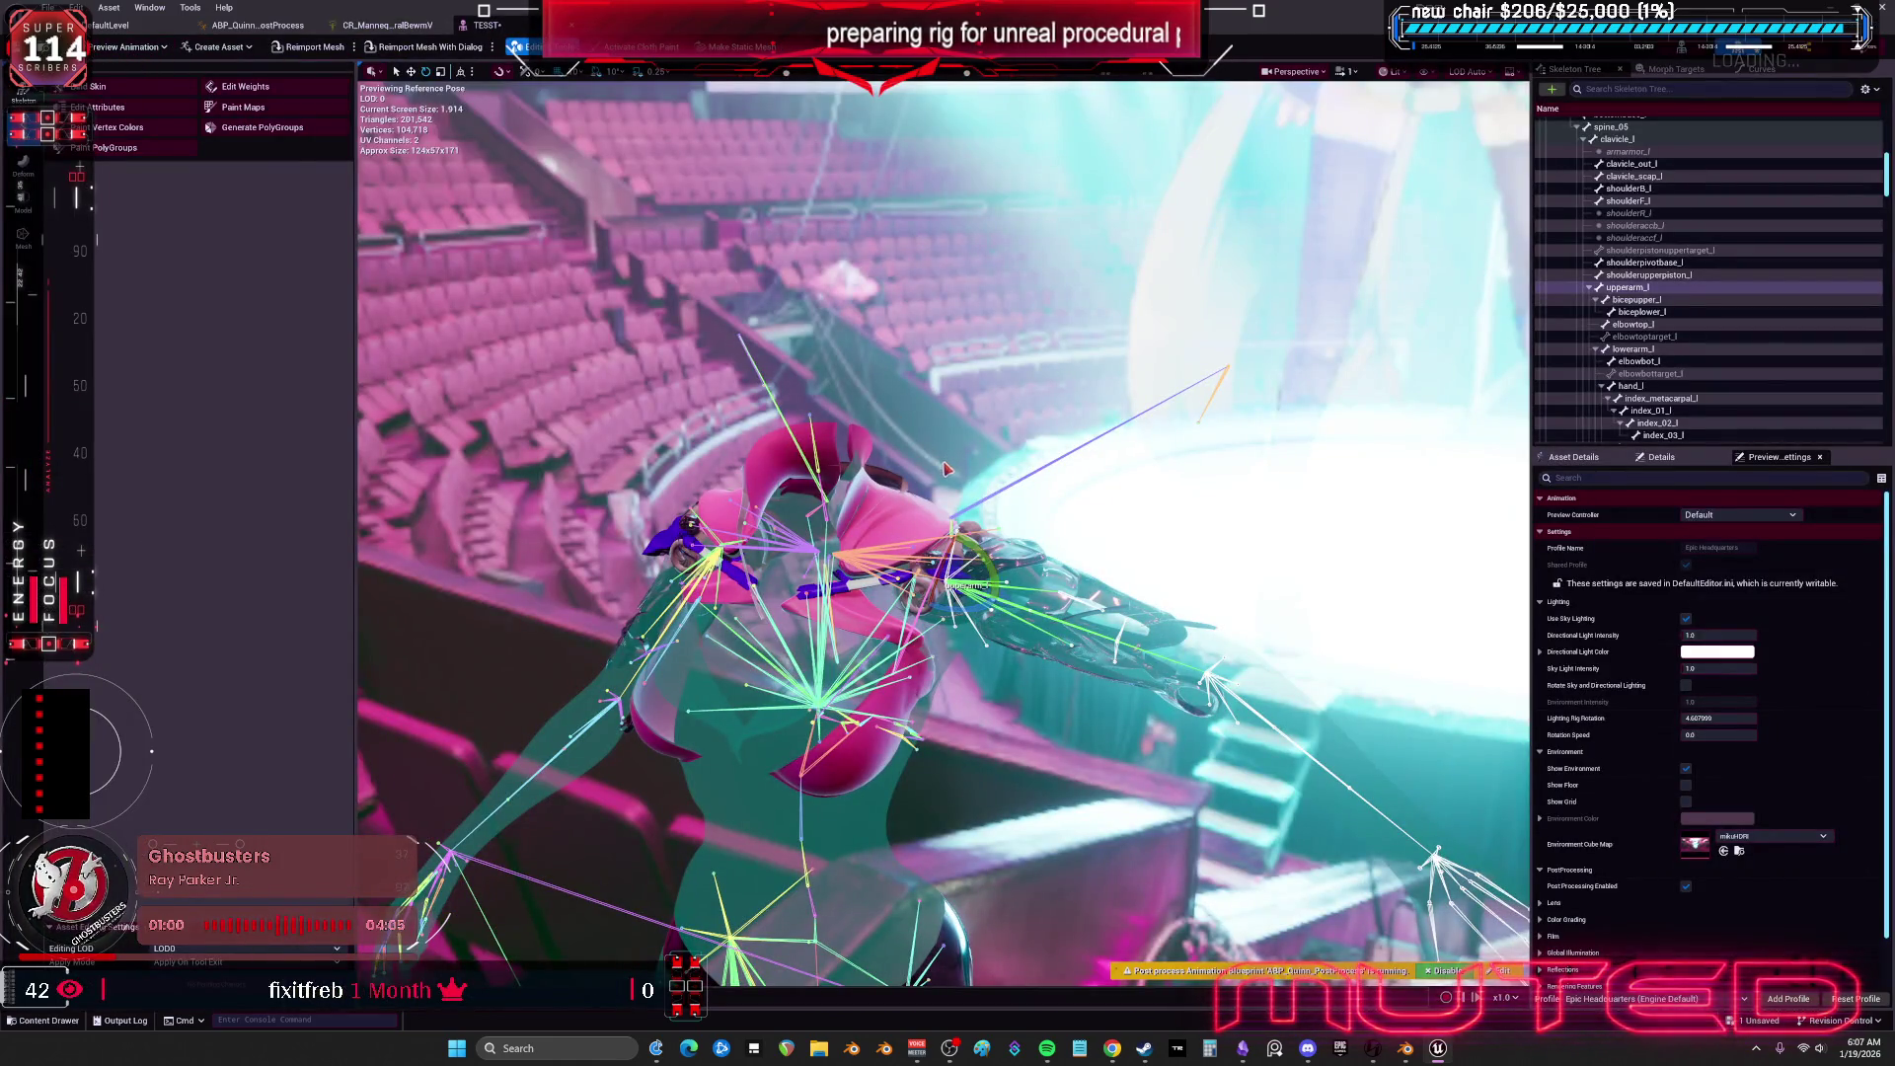
{"action": "key", "text": "ctrl+b"}
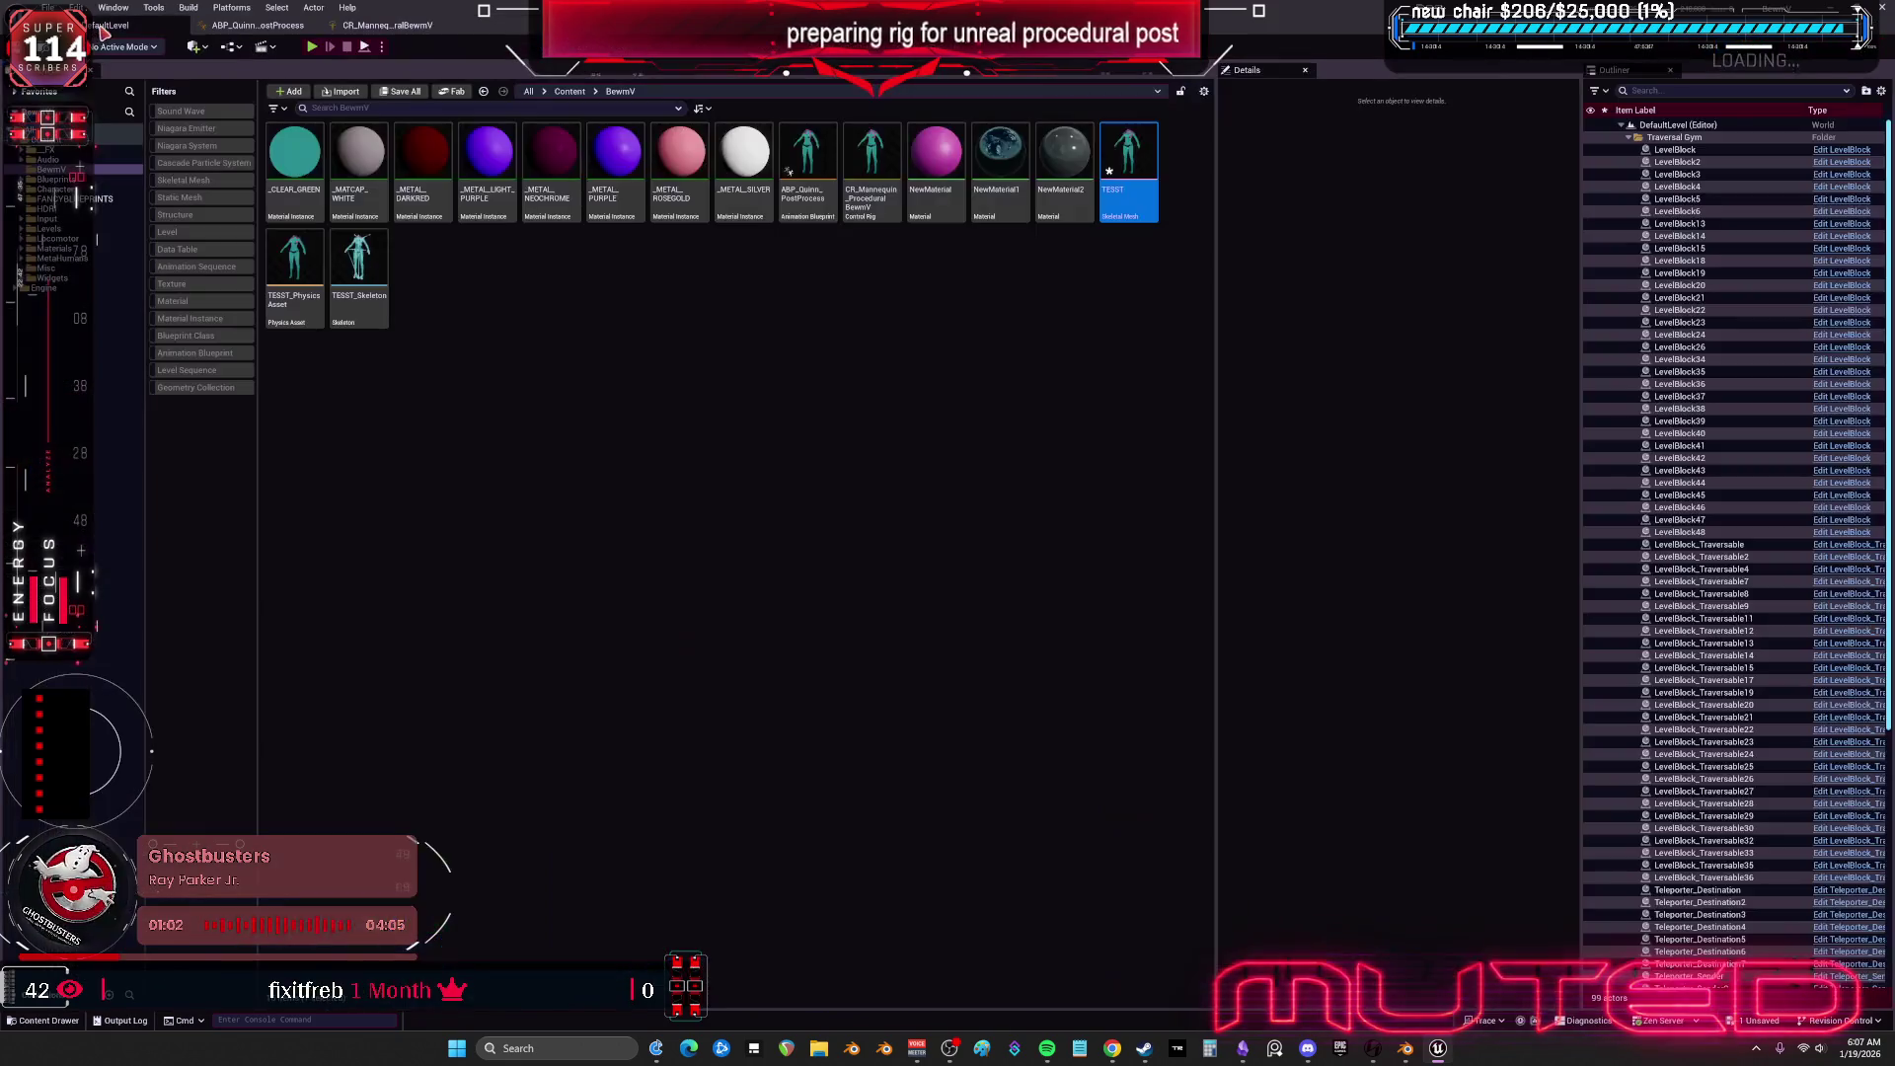
{"action": "double_click", "coordinate": [1122, 182]}
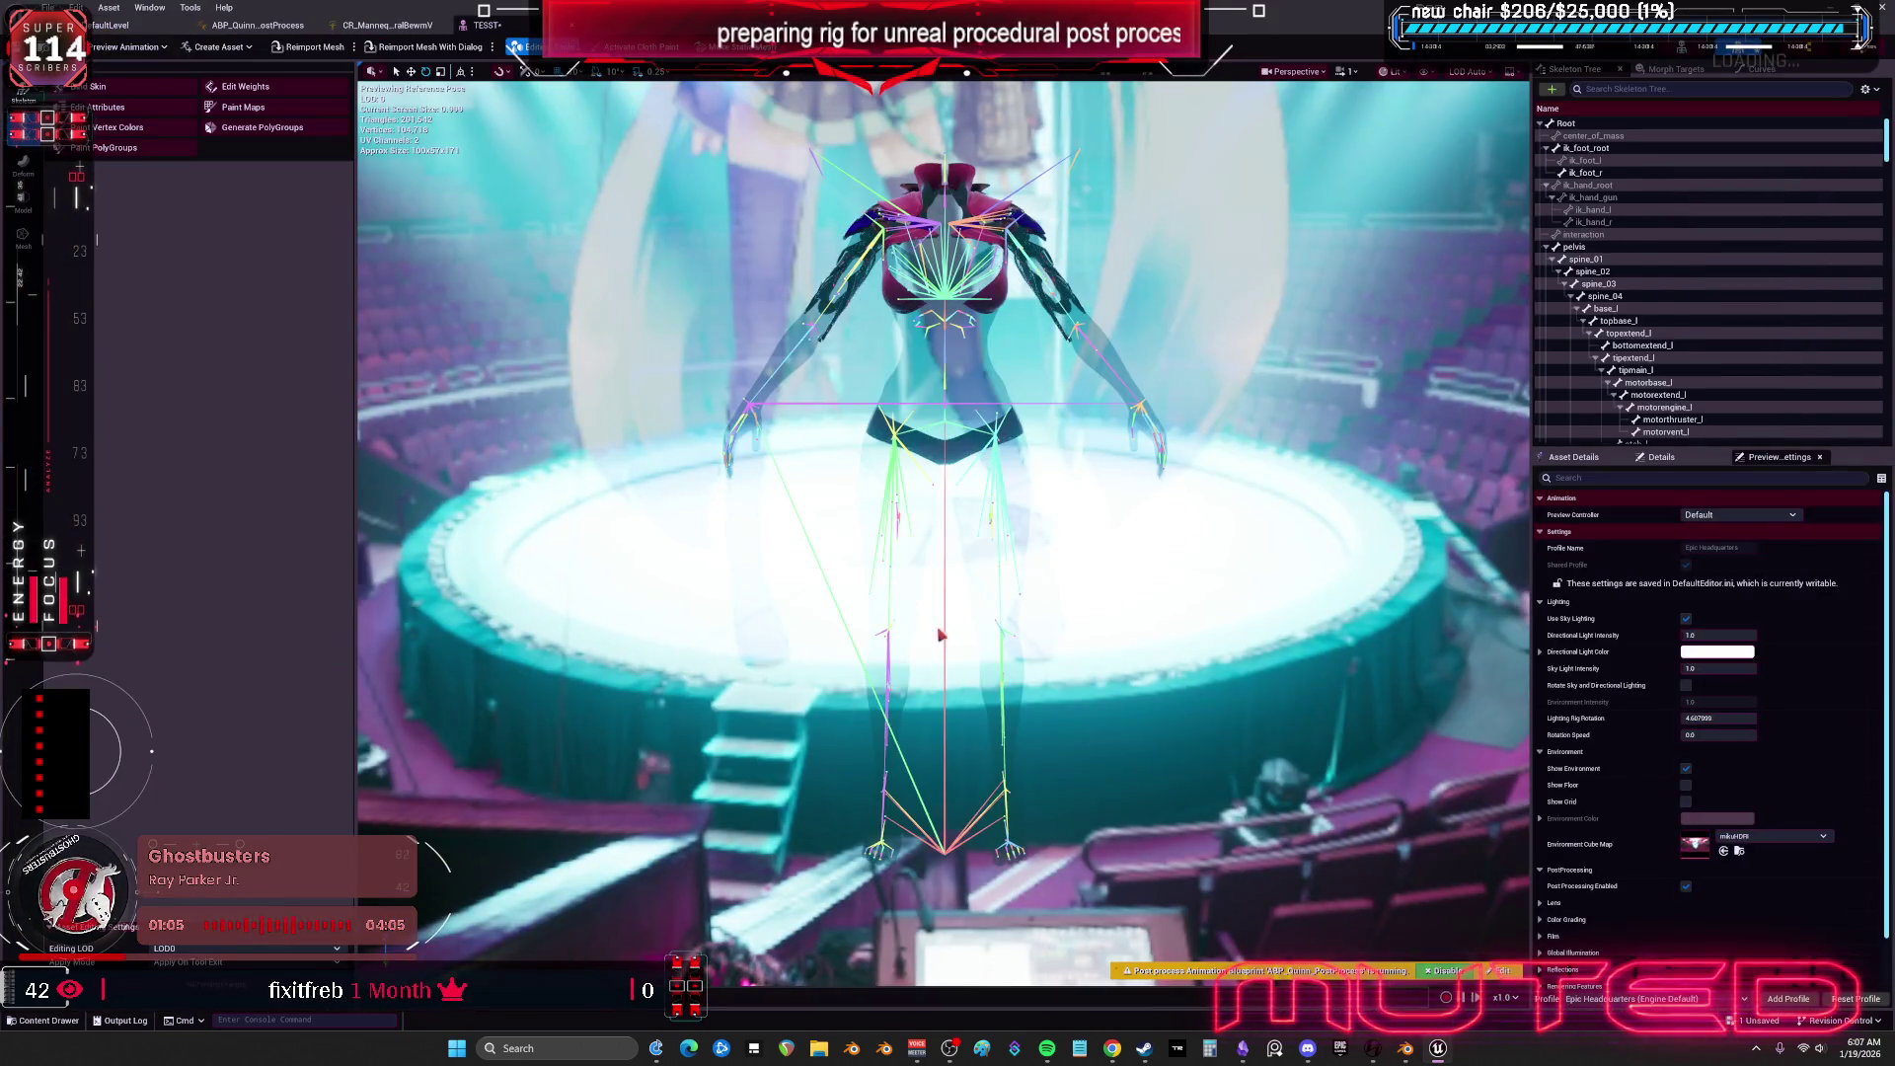
{"action": "mouse_move", "coordinate": [941, 634]}
{"action": "left_mouse_down"}
{"action": "mouse_move", "coordinate": [1041, 641]}
{"action": "mouse_move", "coordinate": [1027, 563]}
{"action": "mouse_move", "coordinate": [861, 598]}
{"action": "left_mouse_up"}
{"action": "left_click", "coordinate": [861, 598]}
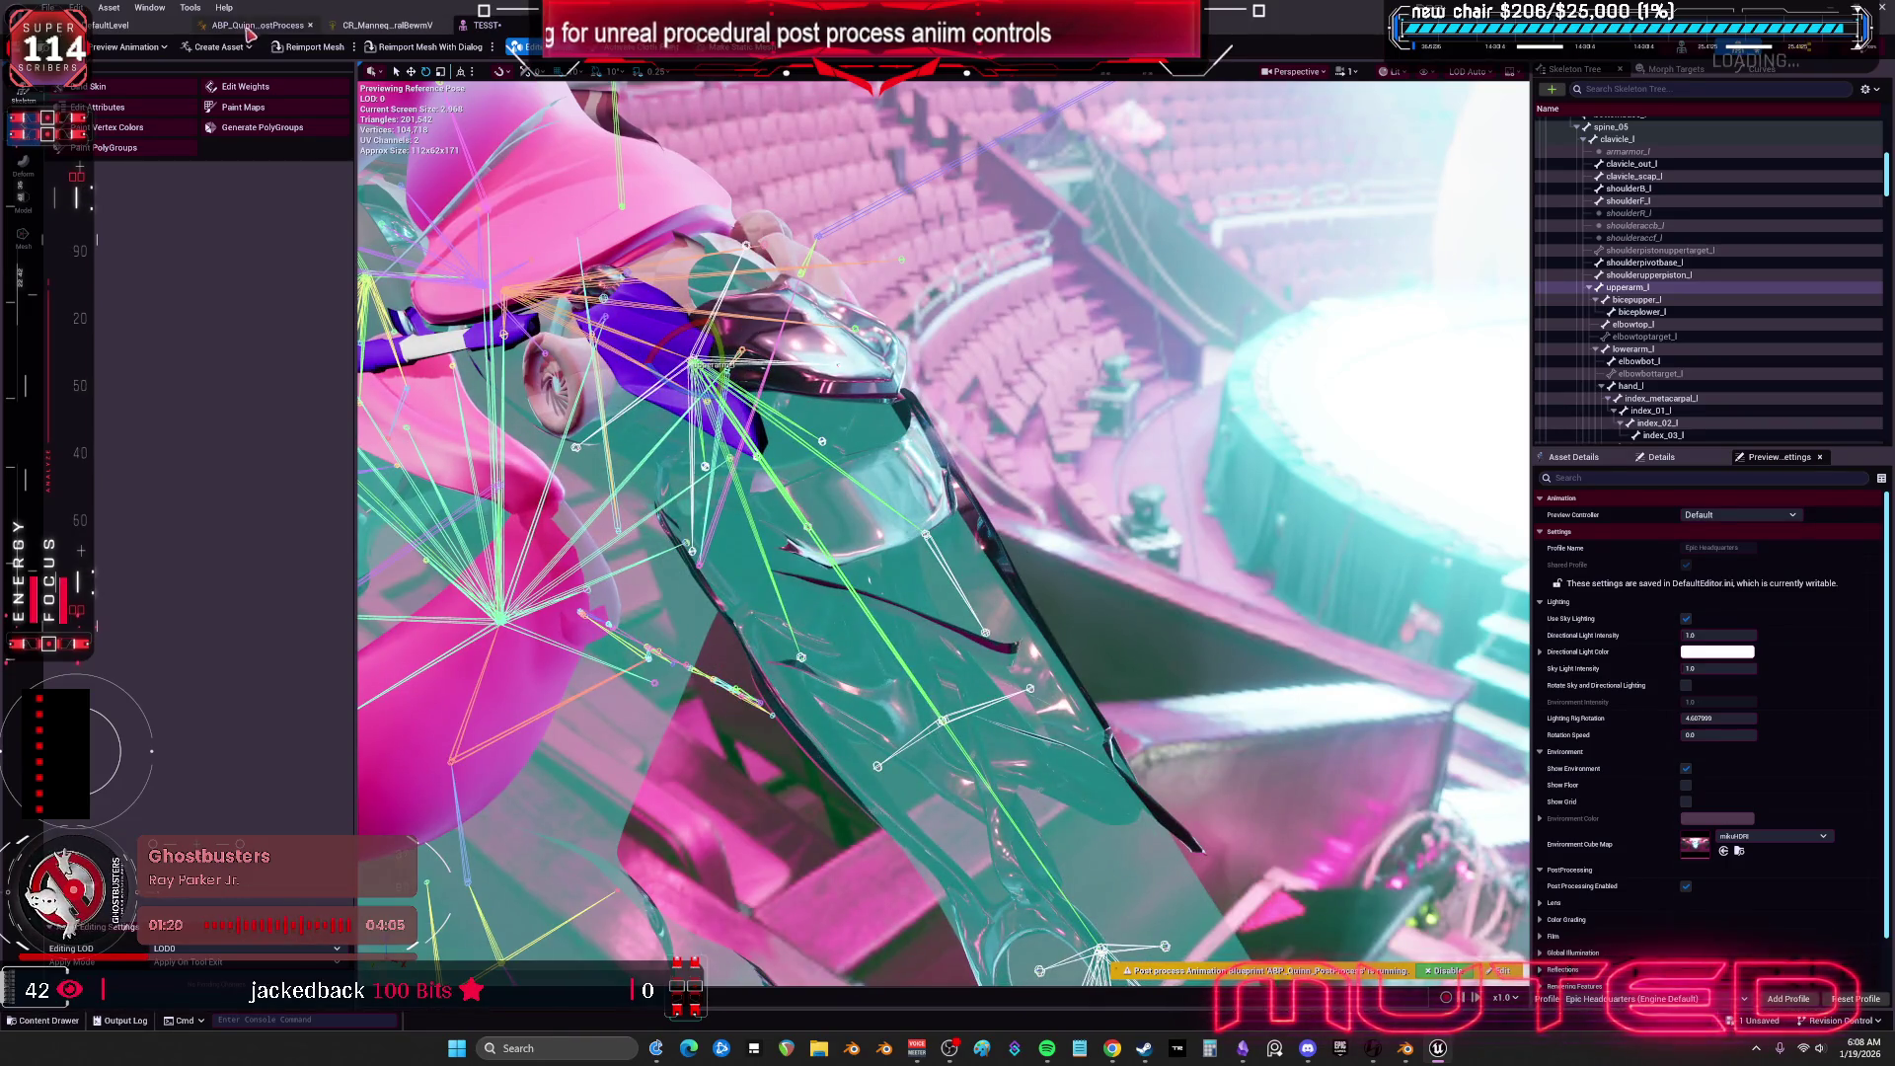
{"action": "left_click", "coordinate": [385, 24]}
{"action": "scroll", "coordinate": [851, 303], "scroll_direction": "down", "scroll_amount": 3}
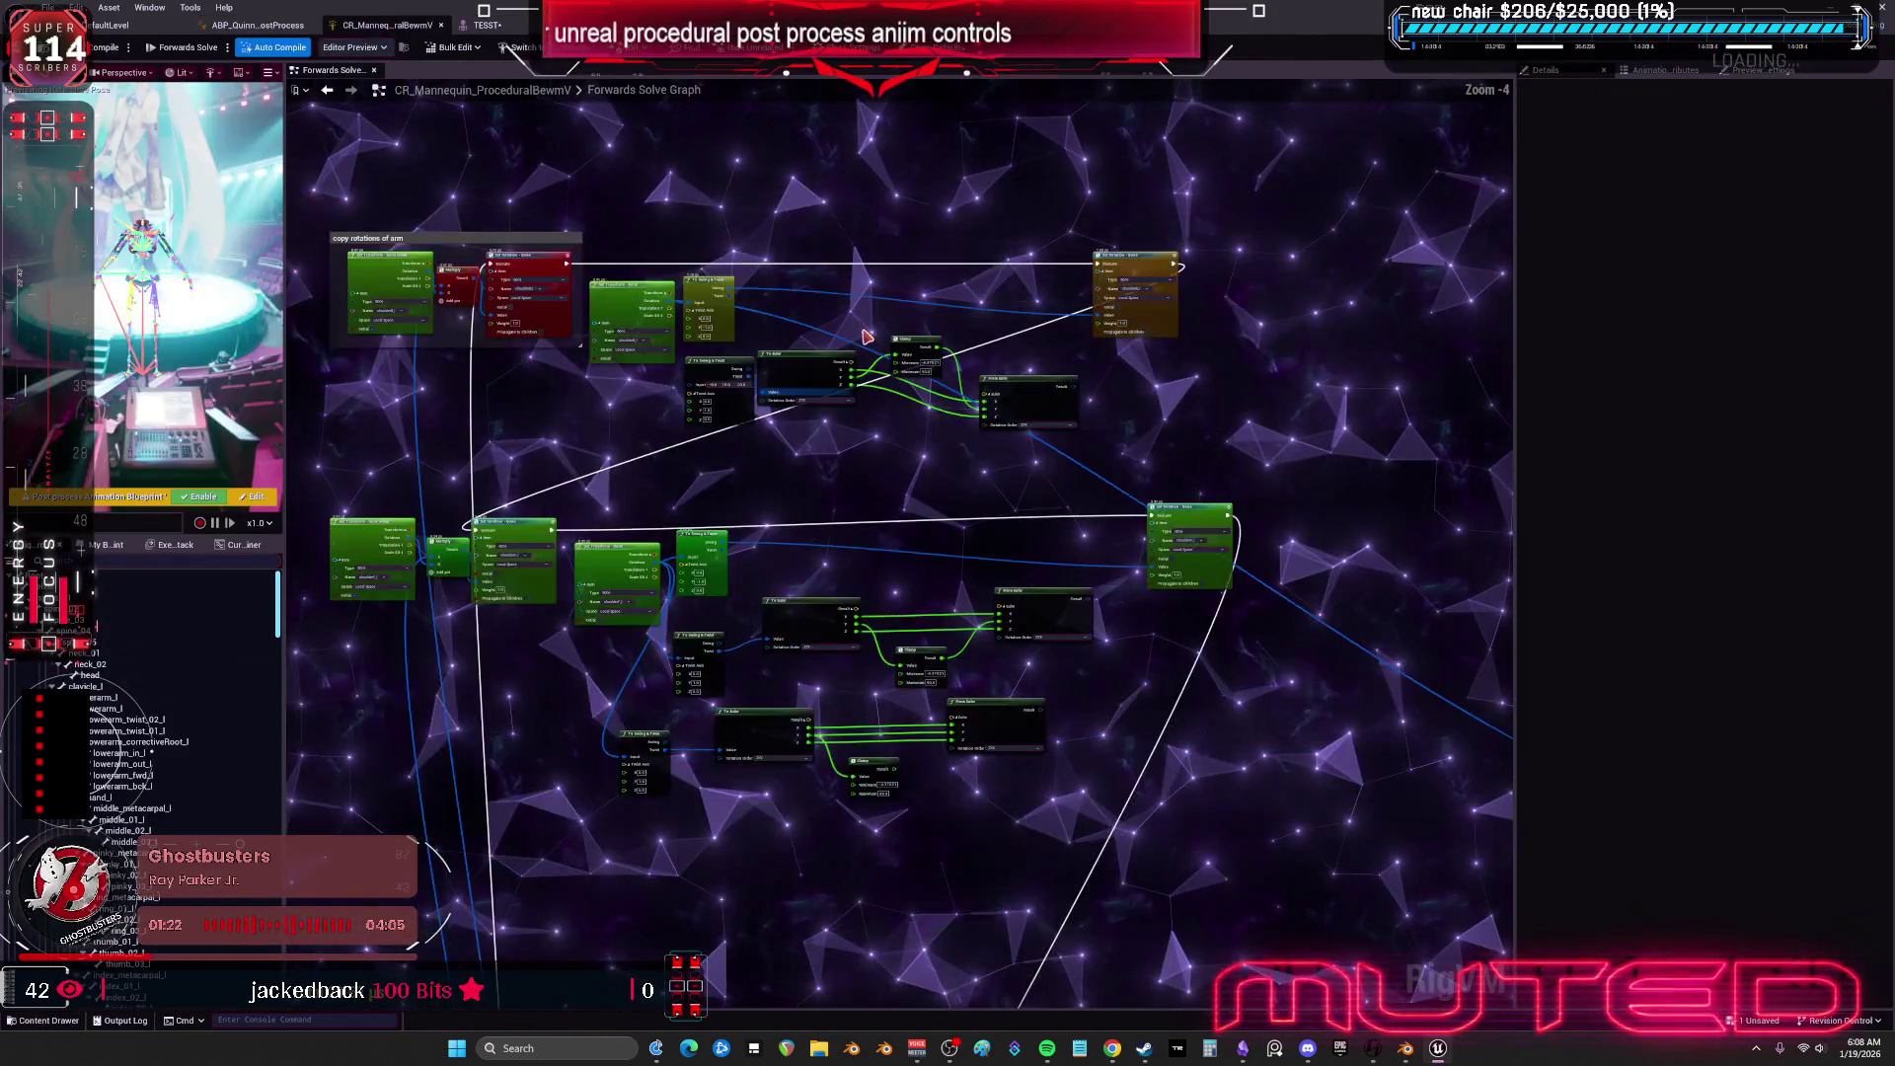
{"action": "left_click_drag", "start_coordinate": [802, 298], "coordinate": [810, 342]}
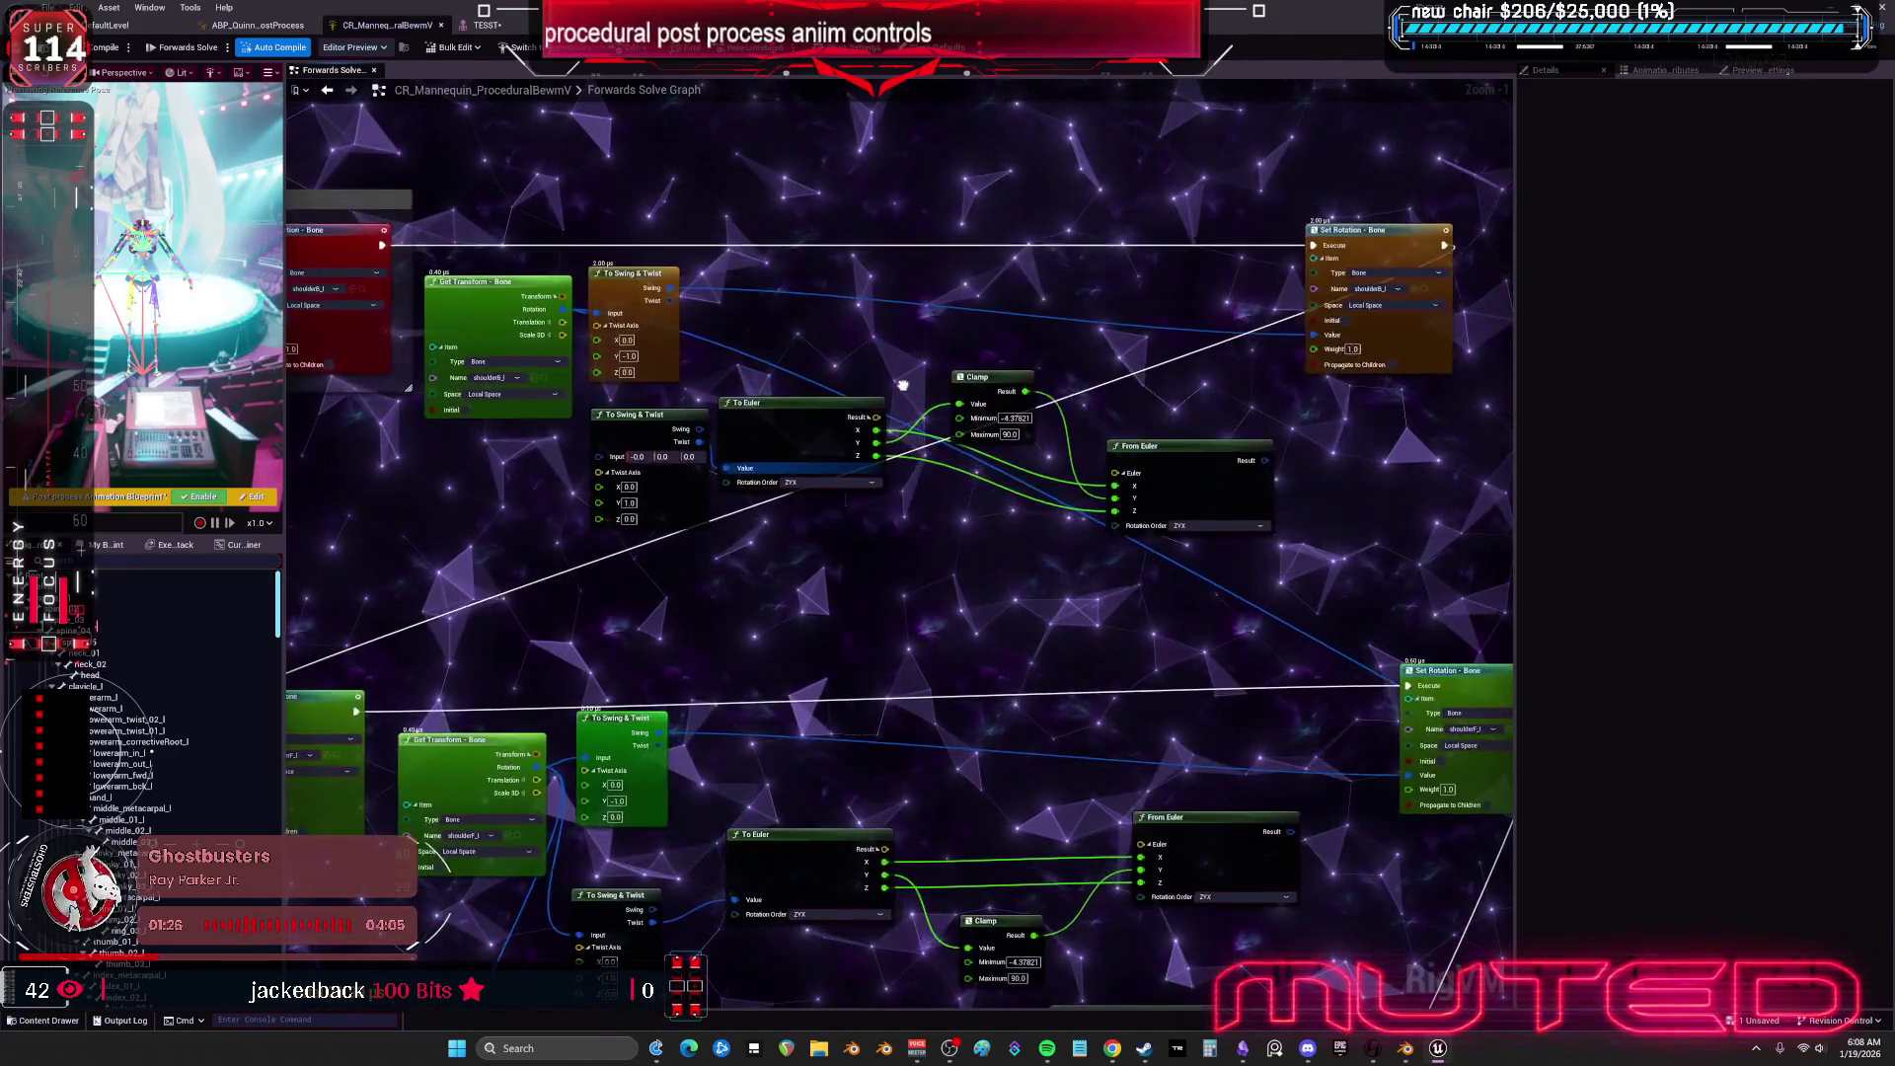
{"action": "mouse_move", "coordinate": [992, 395]}
{"action": "left_mouse_down"}
{"action": "mouse_move", "coordinate": [928, 393]}
{"action": "mouse_move", "coordinate": [1024, 383]}
{"action": "mouse_move", "coordinate": [876, 377]}
{"action": "left_mouse_up"}
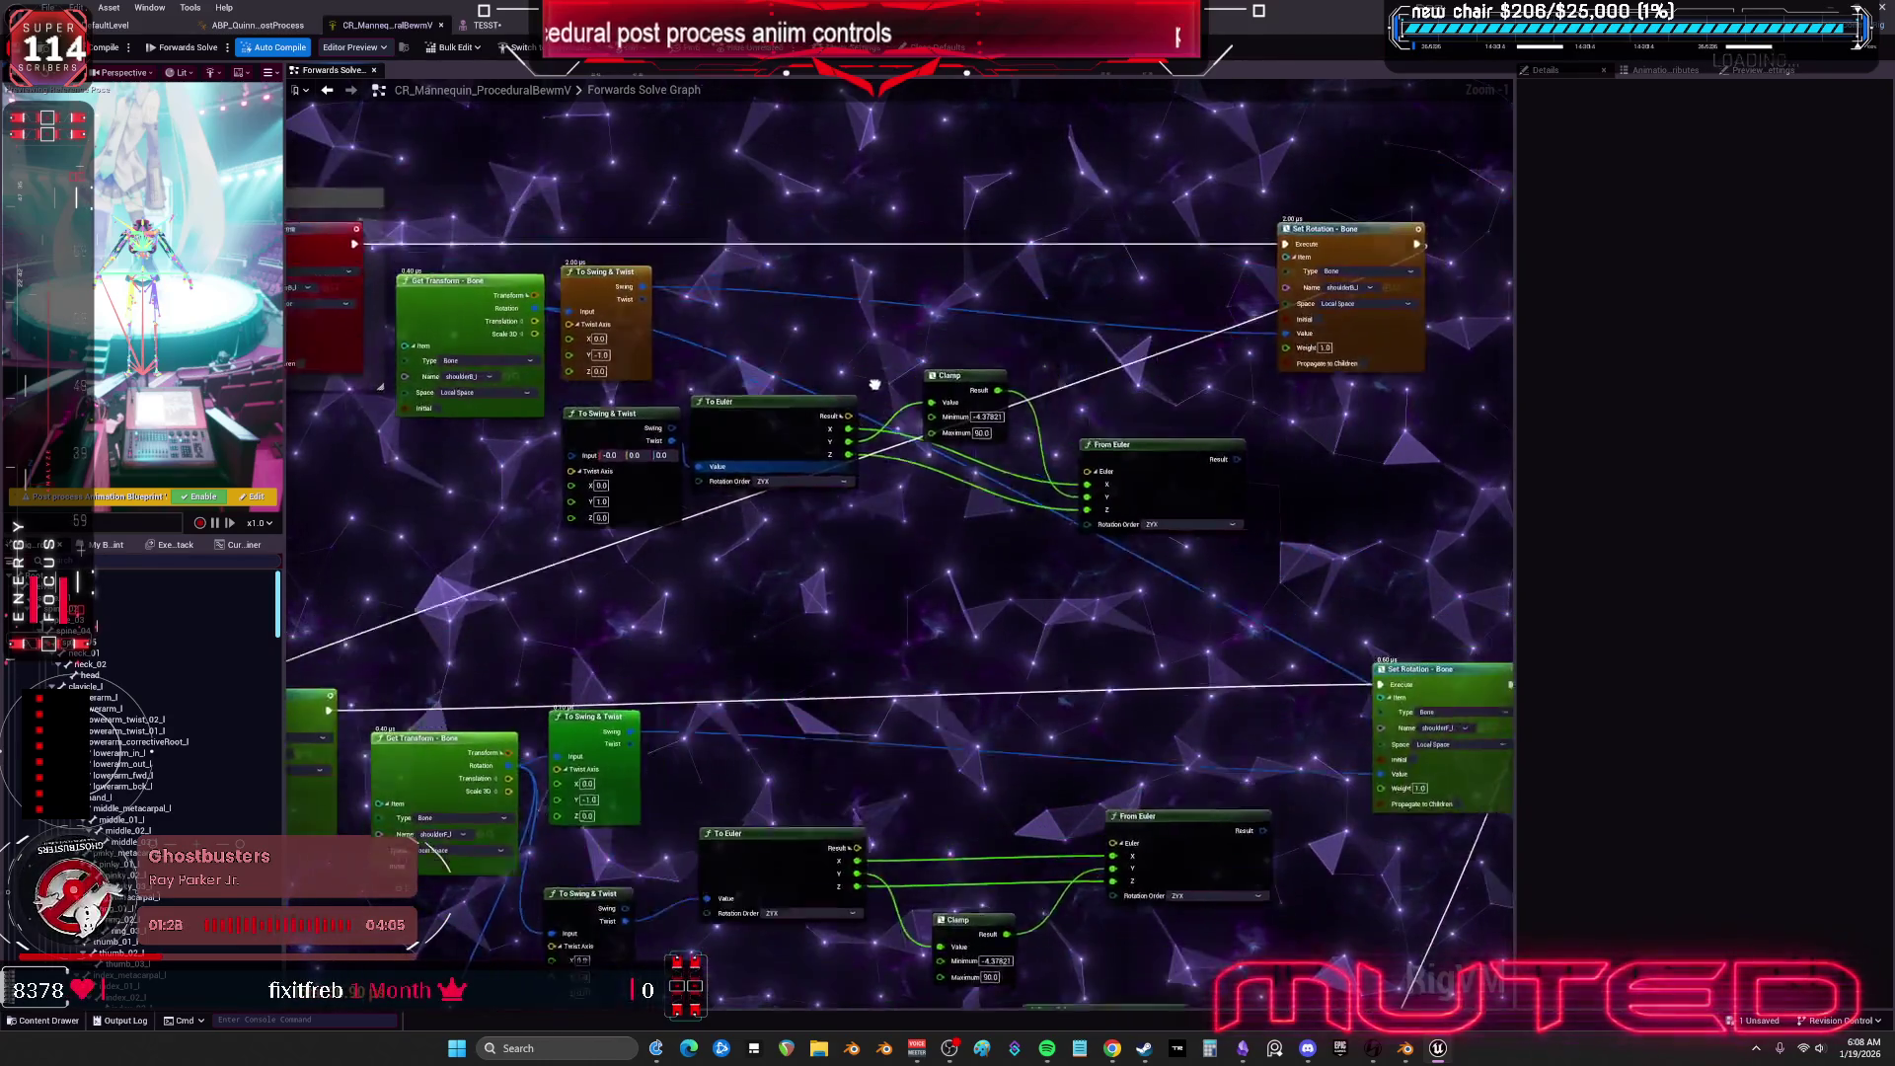
{"action": "left_click_drag", "start_coordinate": [957, 422], "coordinate": [961, 308]}
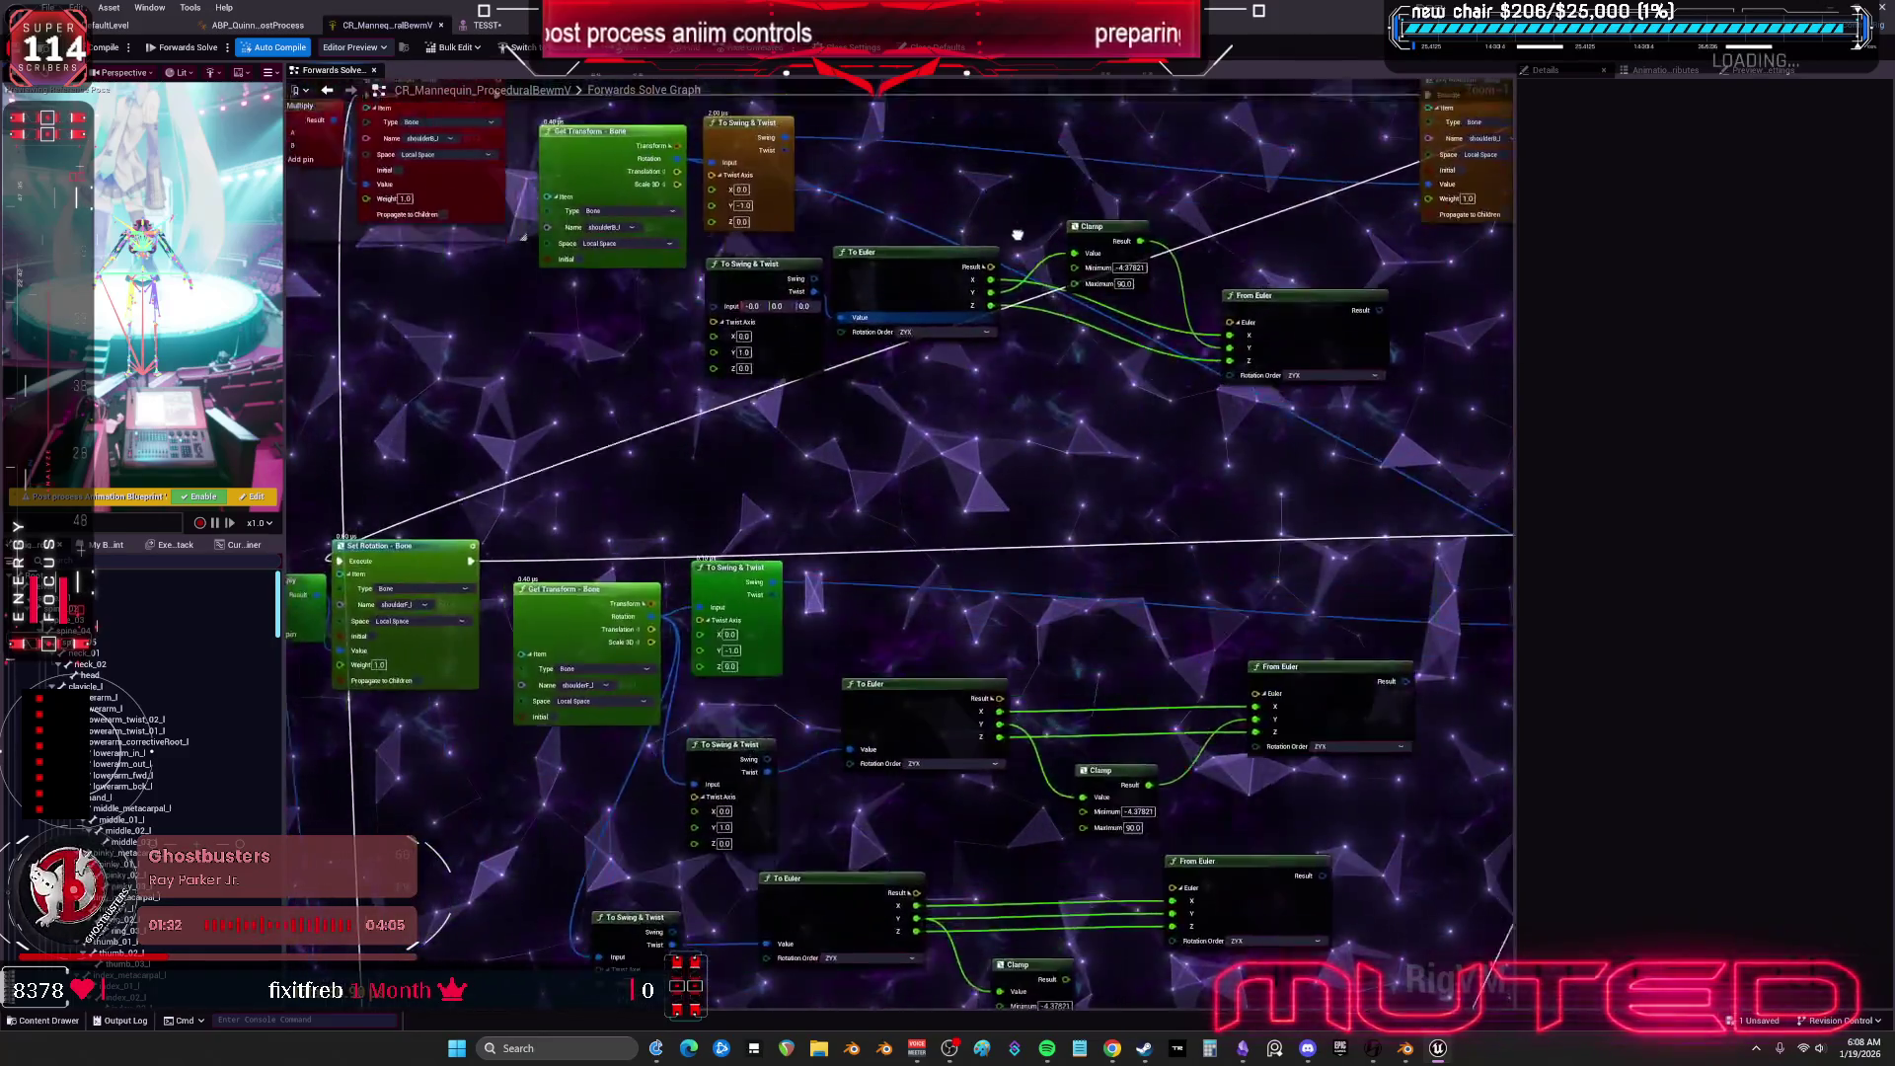
{"action": "mouse_move", "coordinate": [992, 216]}
{"action": "left_mouse_down"}
{"action": "mouse_move", "coordinate": [881, 263]}
{"action": "mouse_move", "coordinate": [956, 244]}
{"action": "left_mouse_up"}
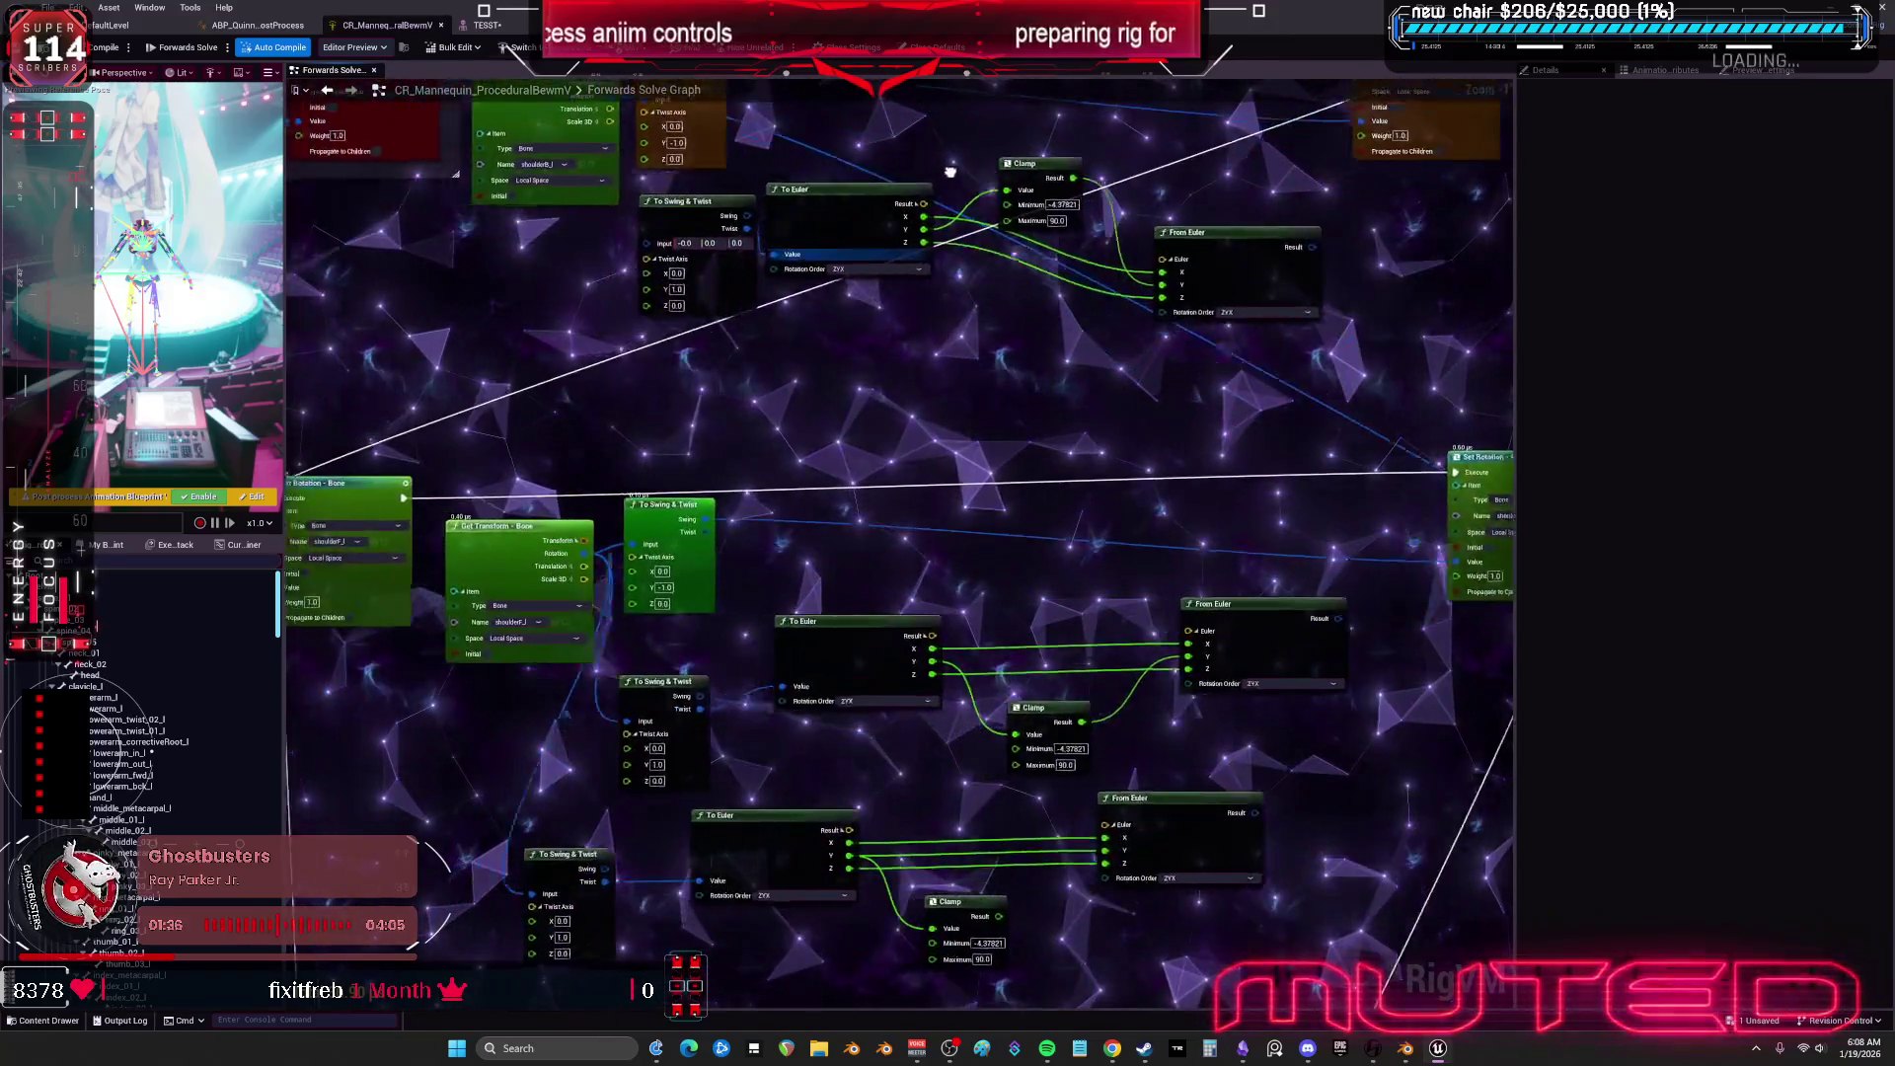
{"action": "left_click_drag", "start_coordinate": [1132, 181], "coordinate": [1128, 199]}
{"action": "mouse_move", "coordinate": [919, 132]}
{"action": "left_mouse_down"}
{"action": "mouse_move", "coordinate": [1122, 207]}
{"action": "mouse_move", "coordinate": [1037, 293]}
{"action": "left_mouse_up"}
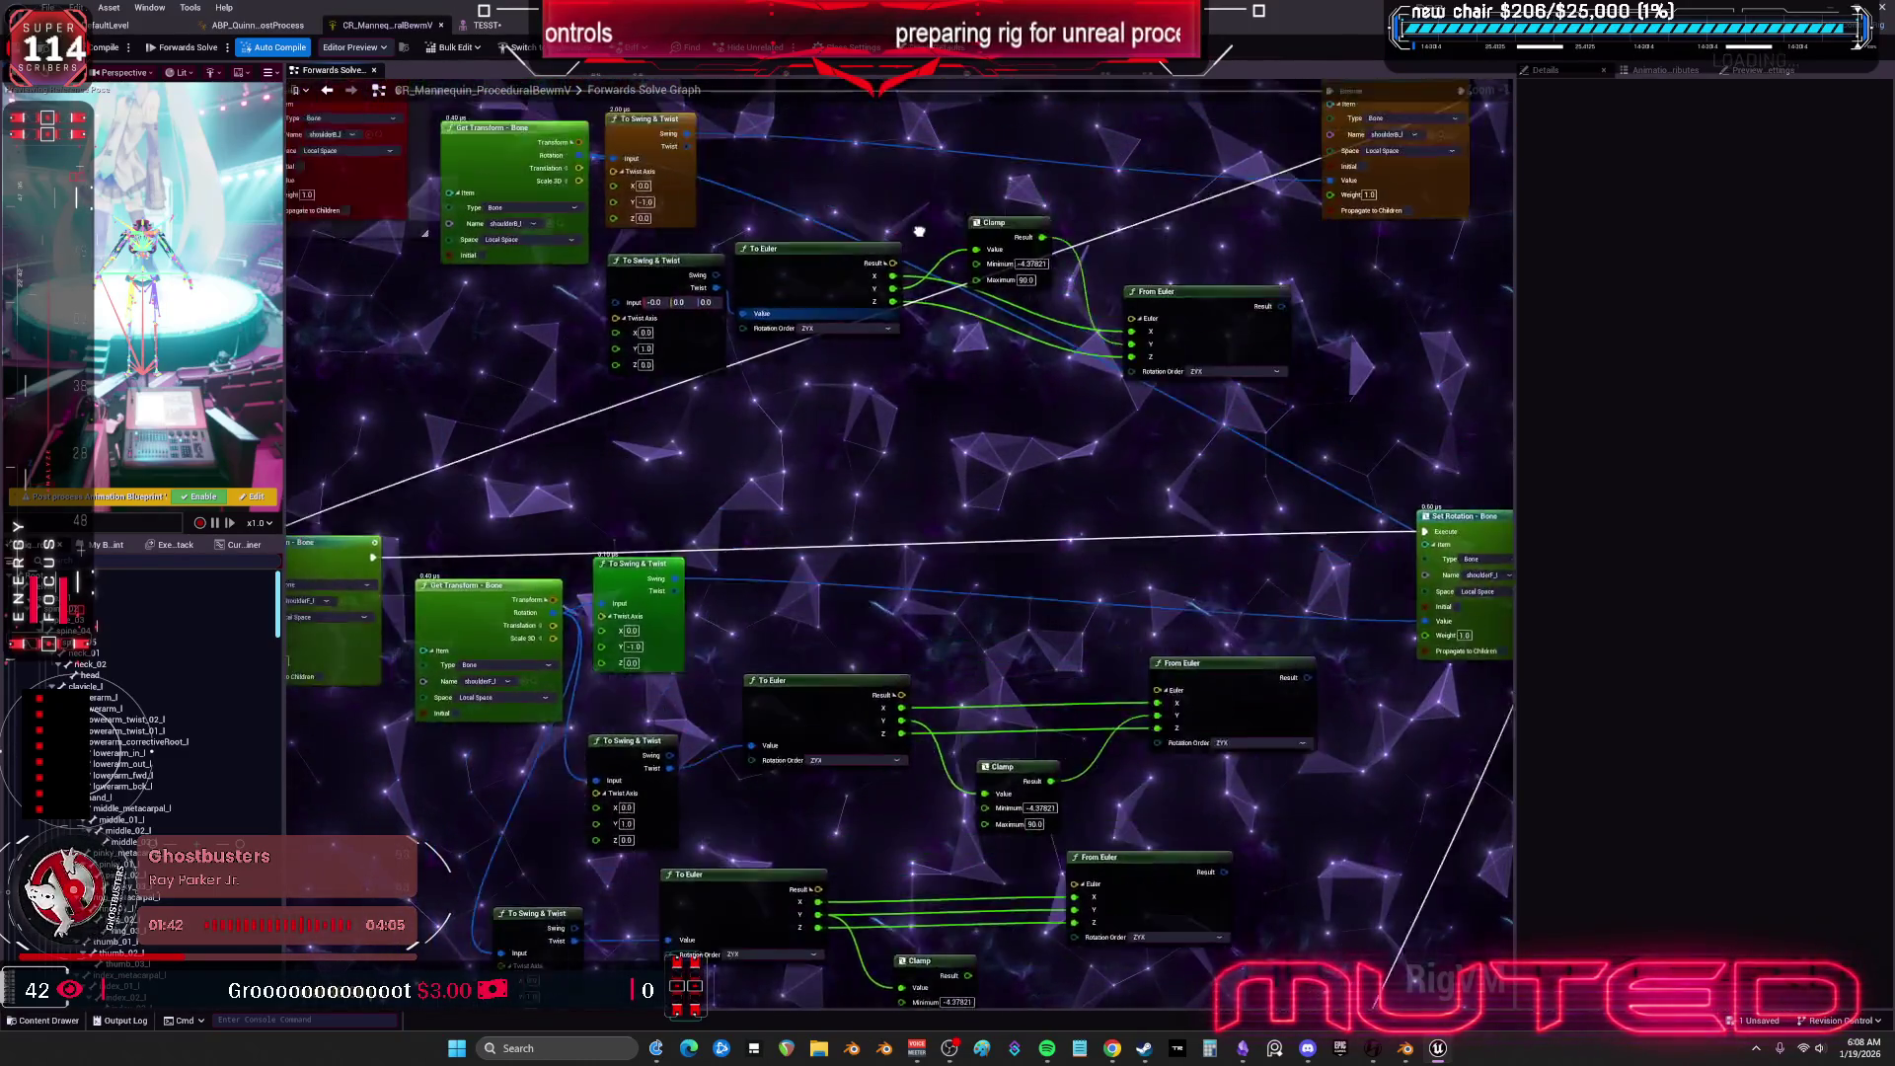
{"action": "mouse_move", "coordinate": [1168, 505]}
{"action": "left_mouse_down"}
{"action": "mouse_move", "coordinate": [1175, 602]}
{"action": "mouse_move", "coordinate": [1029, 587]}
{"action": "left_mouse_up"}
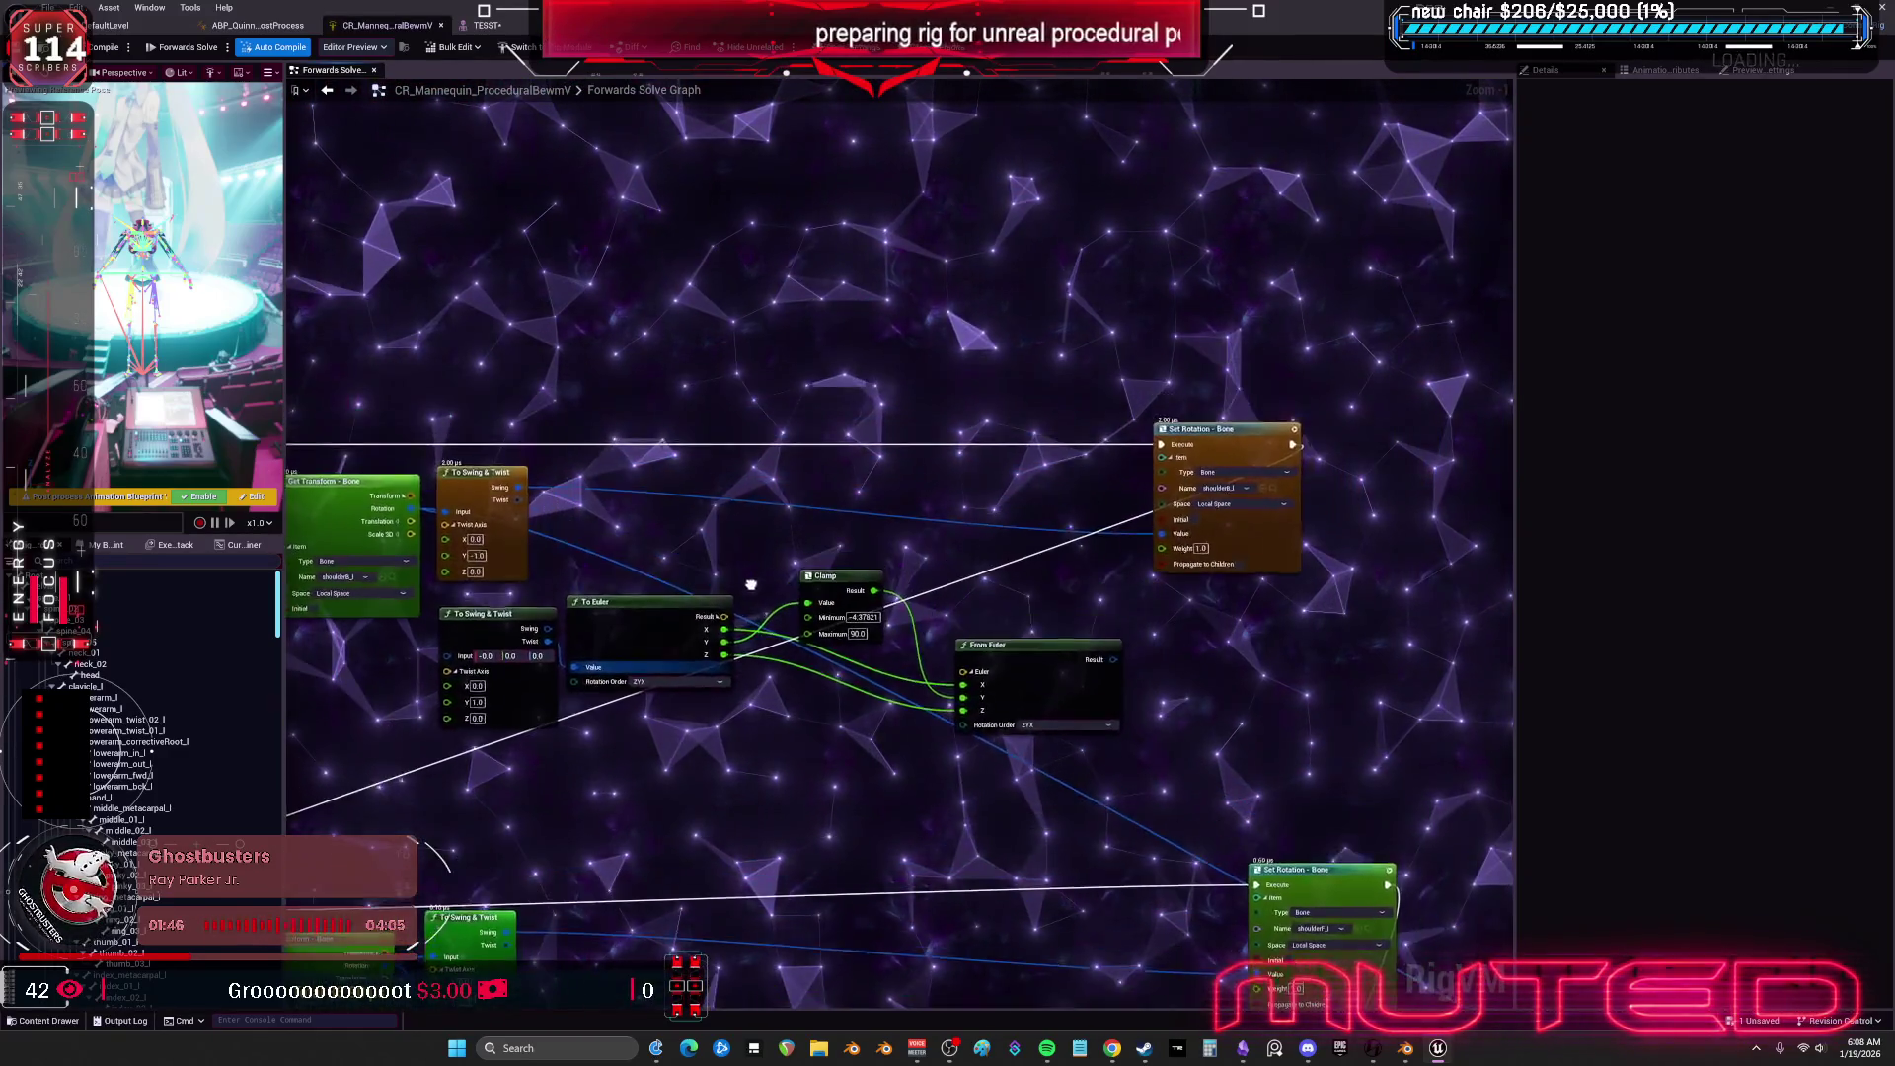
{"action": "mouse_move", "coordinate": [877, 592]}
{"action": "left_mouse_down"}
{"action": "mouse_move", "coordinate": [1134, 533]}
{"action": "mouse_move", "coordinate": [1310, 542]}
{"action": "left_mouse_up"}
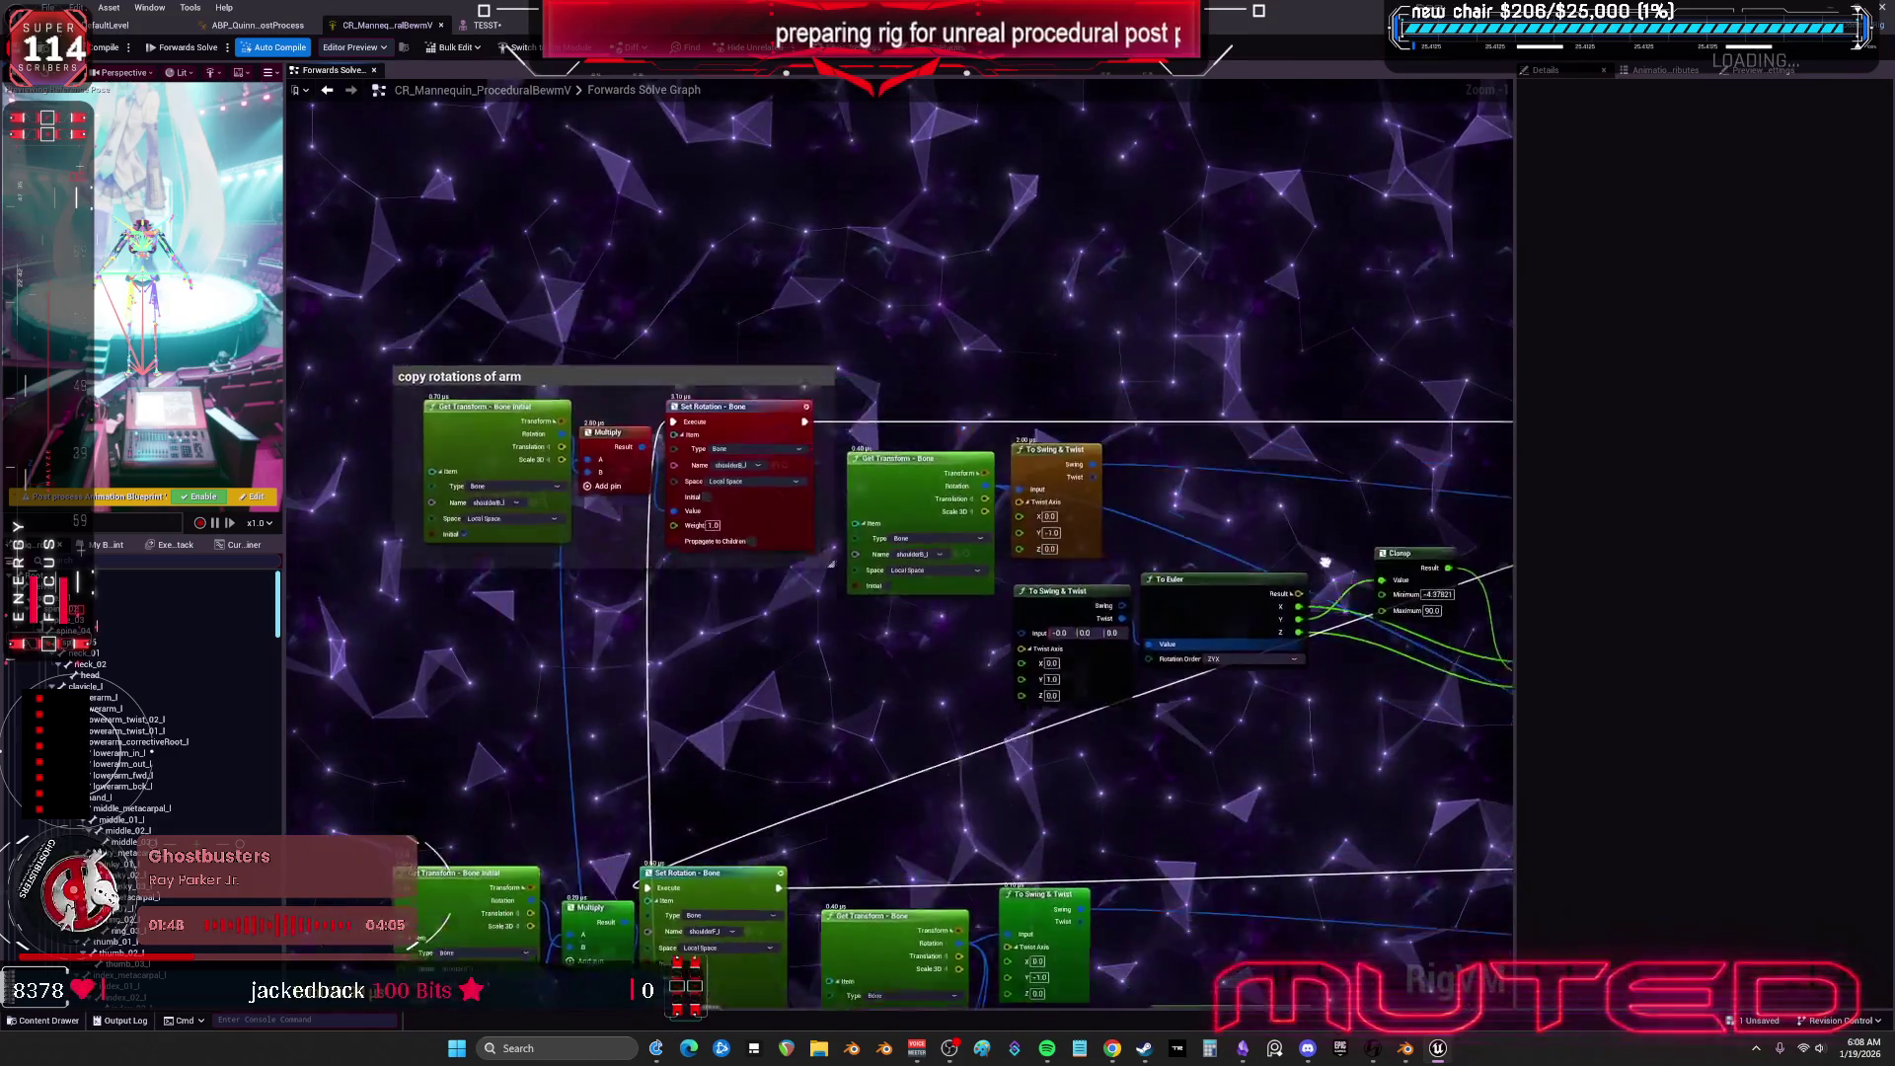
{"action": "left_click_drag", "start_coordinate": [1156, 533], "coordinate": [1056, 545]}
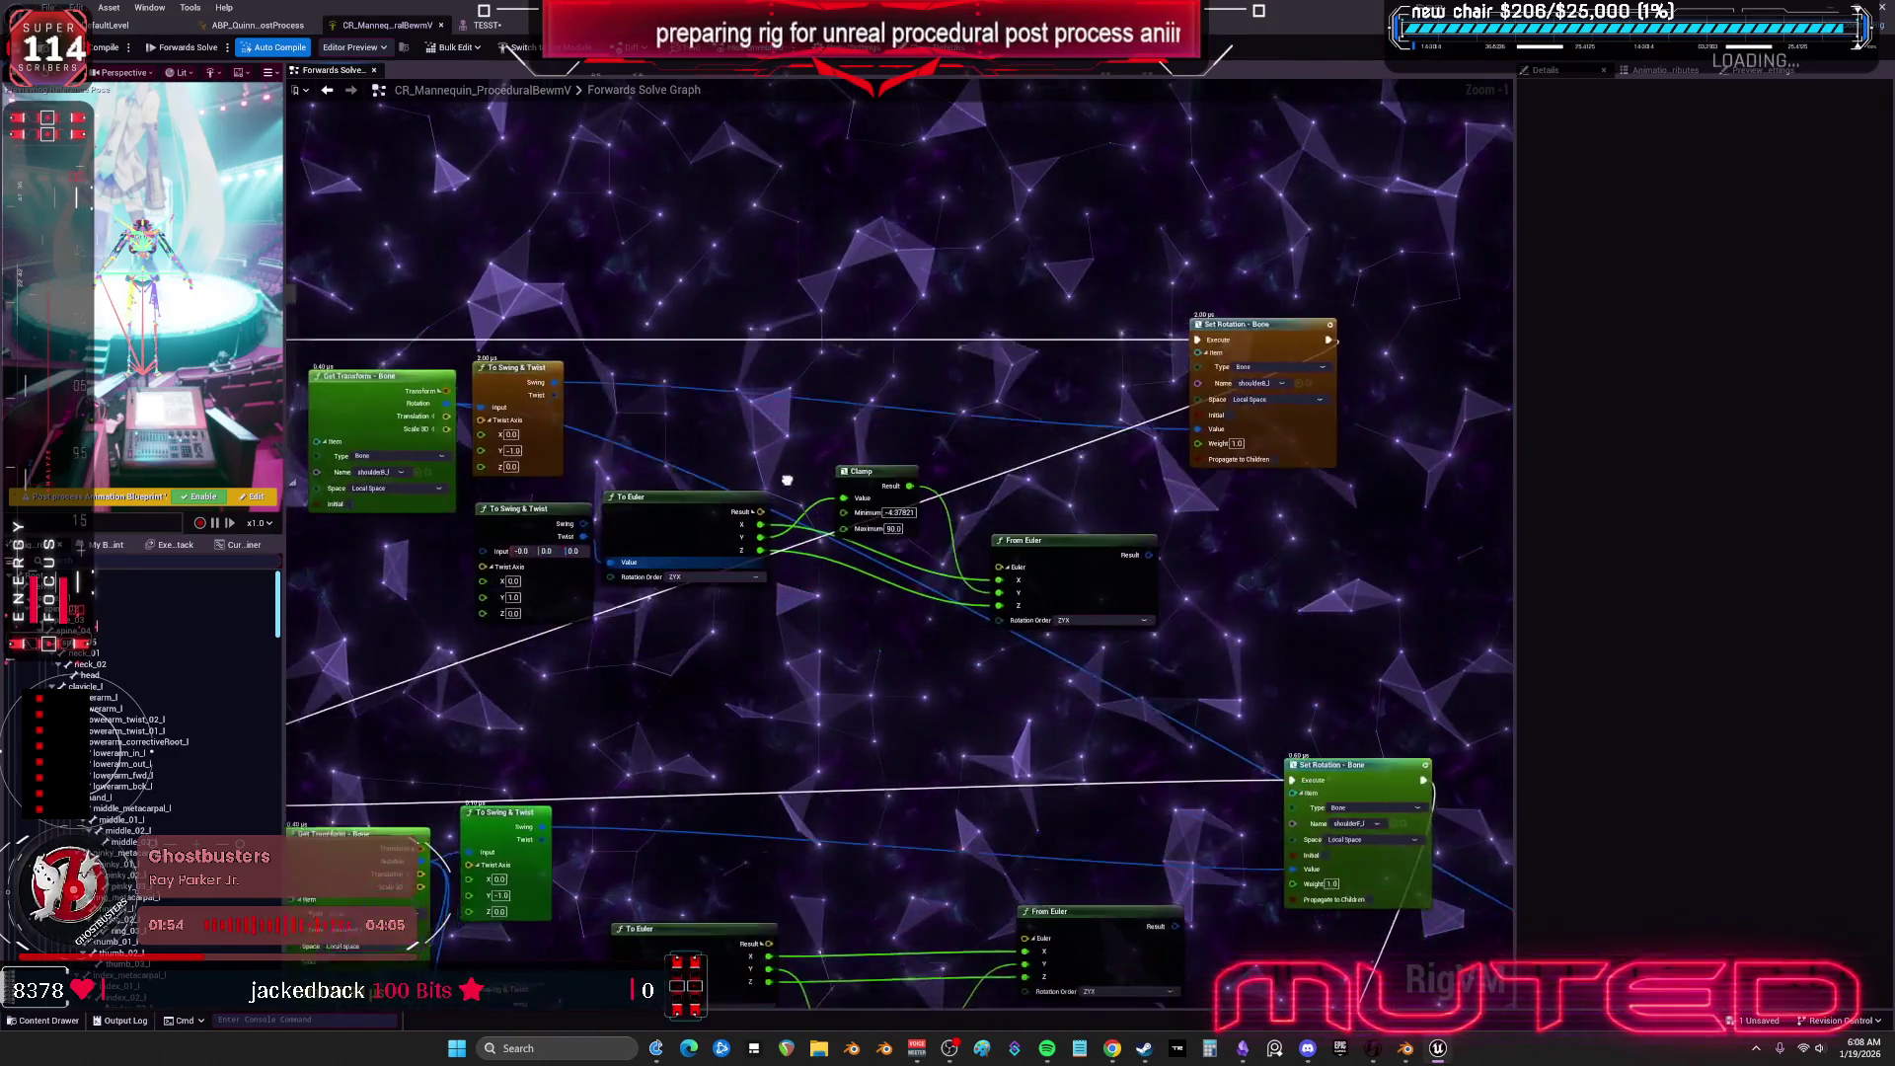
{"action": "left_click_drag", "start_coordinate": [785, 484], "coordinate": [879, 491]}
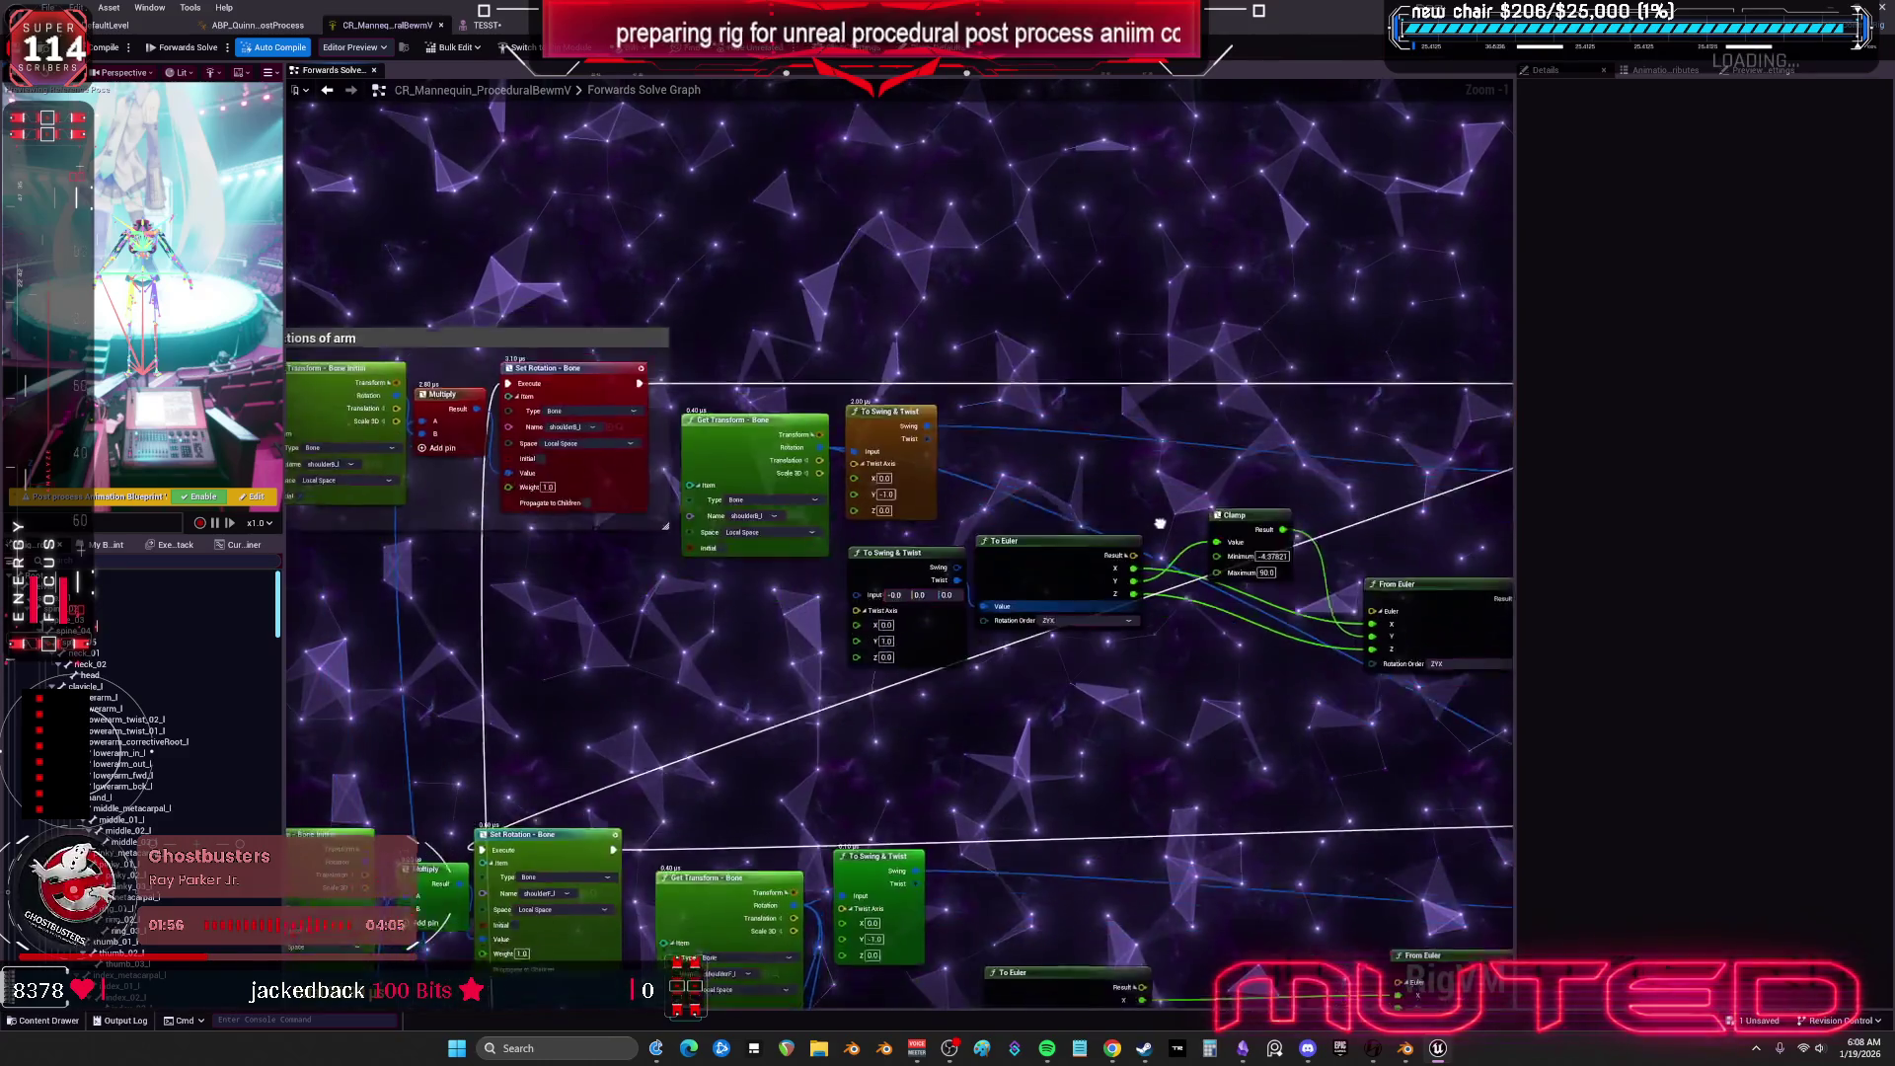
{"action": "mouse_move", "coordinate": [1068, 539]}
{"action": "left_mouse_down"}
{"action": "mouse_move", "coordinate": [900, 554]}
{"action": "mouse_move", "coordinate": [1059, 539]}
{"action": "left_mouse_up"}
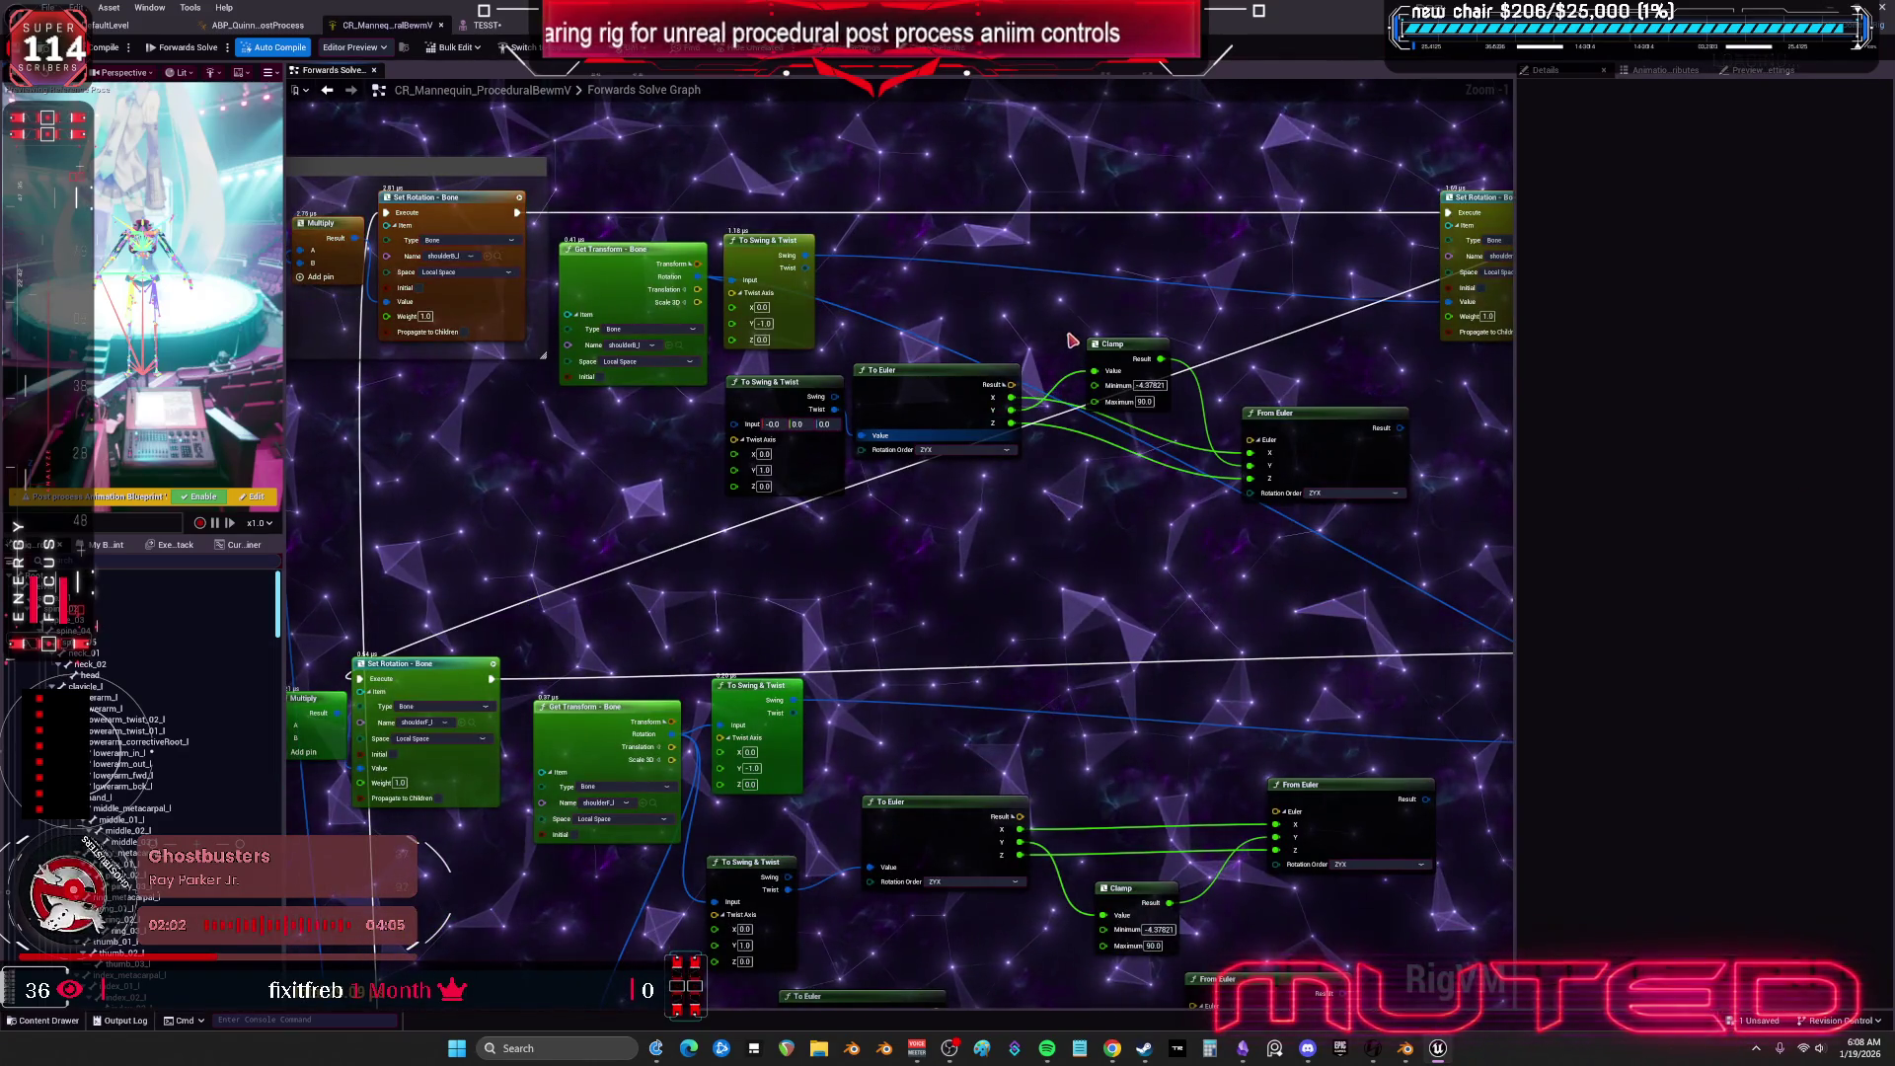
{"action": "left_click_drag", "start_coordinate": [804, 587], "coordinate": [1058, 604]}
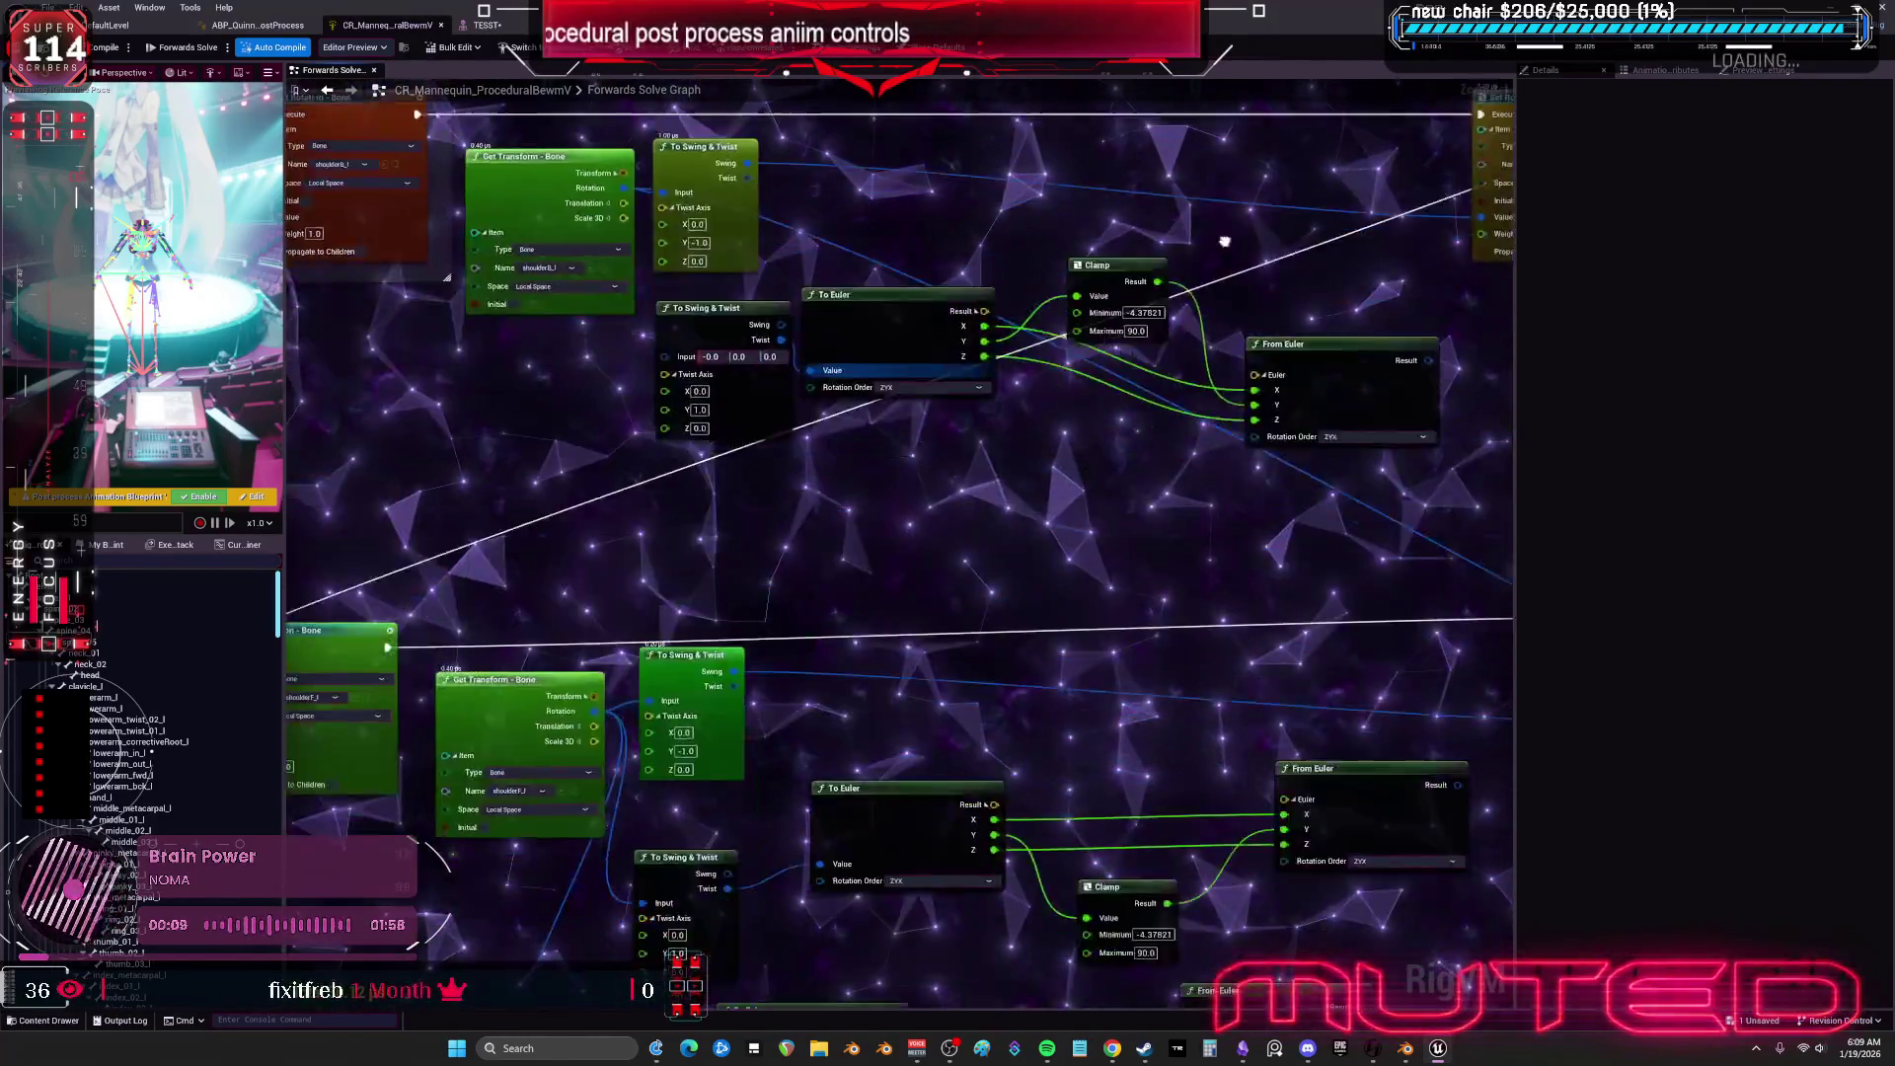
Pan to the lower shoulder node groups, restore the Unreal window, and switch to Blender's character rig.
{"action": "mouse_move", "coordinate": [1235, 526]}
{"action": "left_mouse_down"}
{"action": "mouse_move", "coordinate": [1270, 442]}
{"action": "mouse_move", "coordinate": [1170, 134]}
{"action": "mouse_move", "coordinate": [1289, 108]}
{"action": "mouse_move", "coordinate": [1269, 188]}
{"action": "mouse_move", "coordinate": [1324, 203]}
{"action": "mouse_move", "coordinate": [1214, 553]}
{"action": "mouse_move", "coordinate": [1278, 580]}
{"action": "mouse_move", "coordinate": [1312, 99]}
{"action": "mouse_move", "coordinate": [1353, 550]}
{"action": "mouse_move", "coordinate": [1451, 474]}
{"action": "mouse_move", "coordinate": [1475, 503]}
{"action": "mouse_move", "coordinate": [1494, 263]}
{"action": "mouse_move", "coordinate": [1517, 624]}
{"action": "mouse_move", "coordinate": [1633, 157]}
{"action": "mouse_move", "coordinate": [1603, 573]}
{"action": "left_mouse_up"}
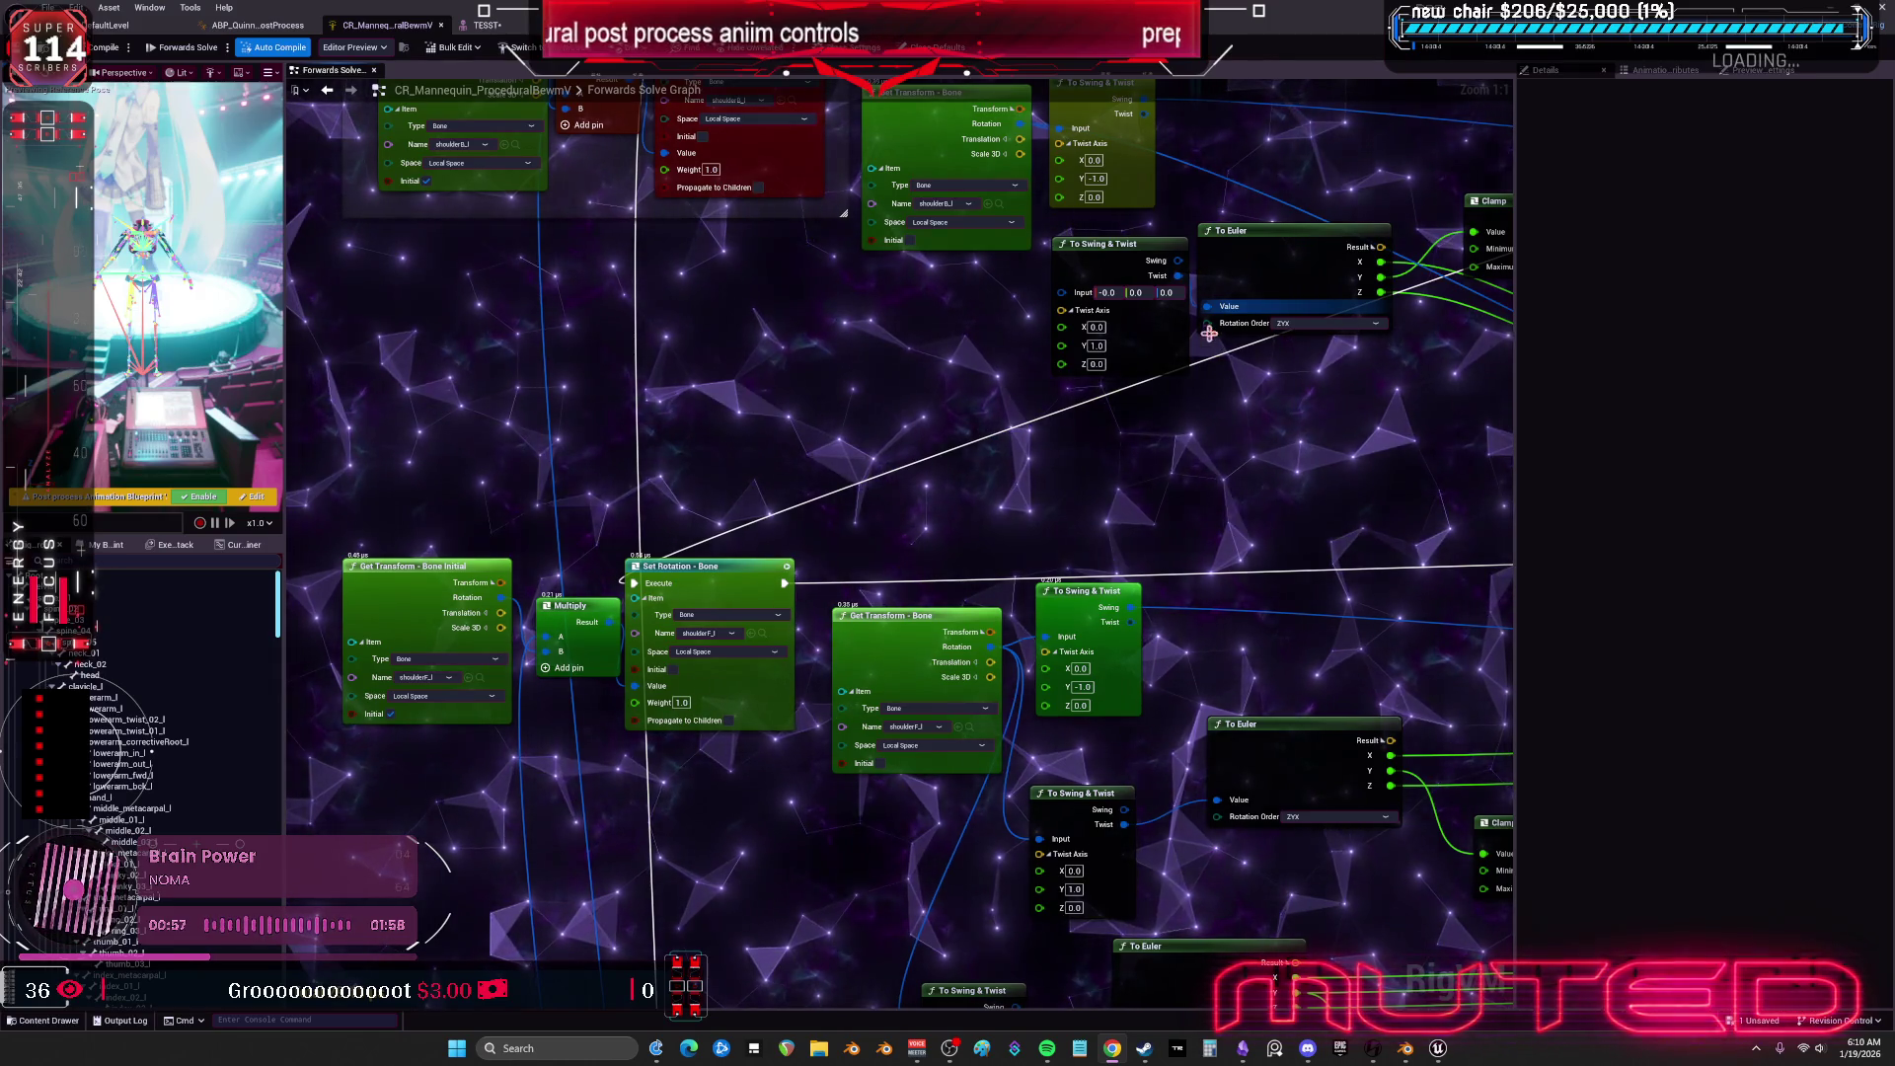
{"action": "key", "text": "ctrl+z"}
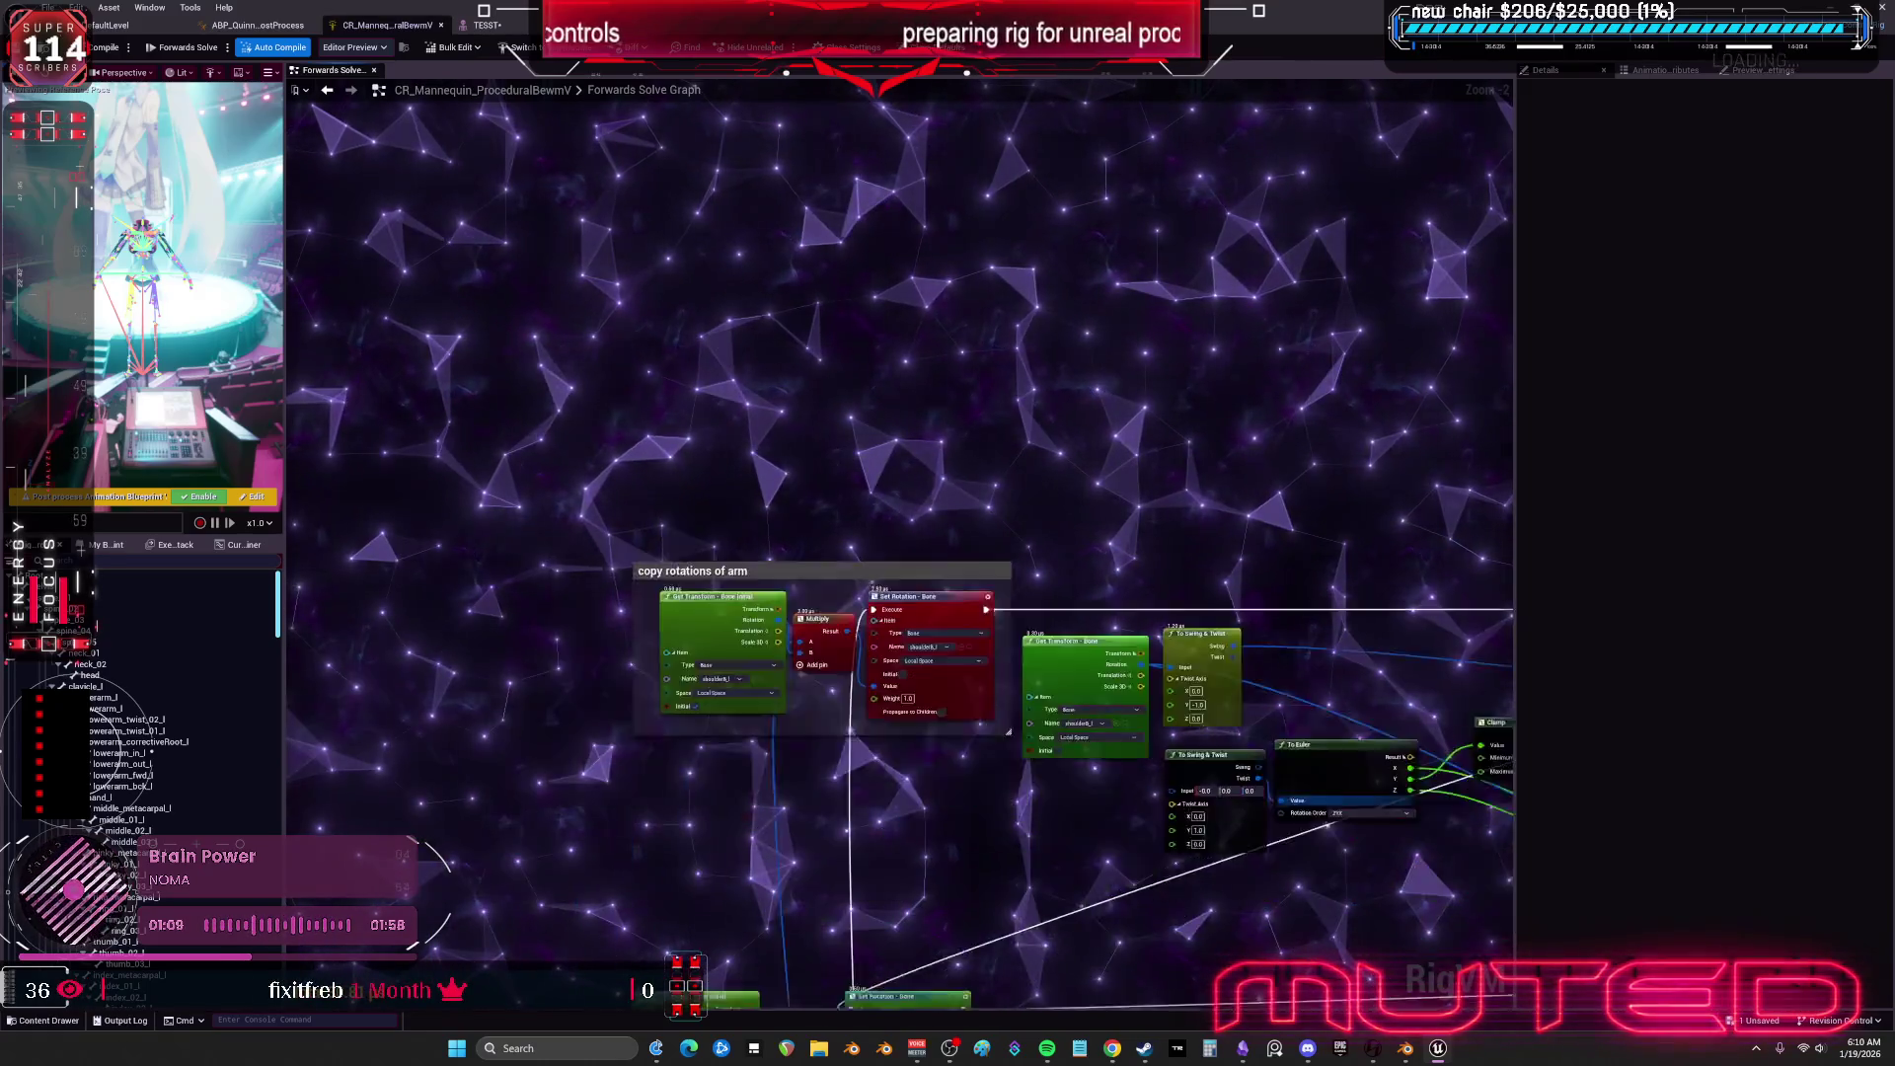
{"action": "double_click", "coordinate": [1286, 10]}
{"action": "left_click", "coordinate": [698, 928]}
{"action": "mouse_move", "coordinate": [698, 927]}
{"action": "left_mouse_down"}
{"action": "mouse_move", "coordinate": [837, 652]}
{"action": "mouse_move", "coordinate": [707, 669]}
{"action": "mouse_move", "coordinate": [857, 592]}
{"action": "mouse_move", "coordinate": [761, 660]}
{"action": "mouse_move", "coordinate": [877, 653]}
{"action": "mouse_move", "coordinate": [801, 625]}
{"action": "mouse_move", "coordinate": [808, 650]}
{"action": "mouse_move", "coordinate": [217, 701]}
{"action": "mouse_move", "coordinate": [486, 953]}
{"action": "mouse_move", "coordinate": [220, 625]}
{"action": "mouse_move", "coordinate": [609, 612]}
{"action": "mouse_move", "coordinate": [195, 672]}
{"action": "mouse_move", "coordinate": [131, 643]}
{"action": "mouse_move", "coordinate": [219, 574]}
{"action": "mouse_move", "coordinate": [174, 588]}
{"action": "mouse_move", "coordinate": [208, 578]}
{"action": "mouse_move", "coordinate": [291, 138]}
{"action": "mouse_move", "coordinate": [787, 684]}
{"action": "left_mouse_up"}
View the Blender shoulder rig in Front Orthographic, then bring Unreal back to the front.
{"action": "scroll", "coordinate": [787, 684], "scroll_direction": "up", "scroll_amount": 2}
{"action": "scroll", "coordinate": [860, 713], "scroll_direction": "down", "scroll_amount": 10}
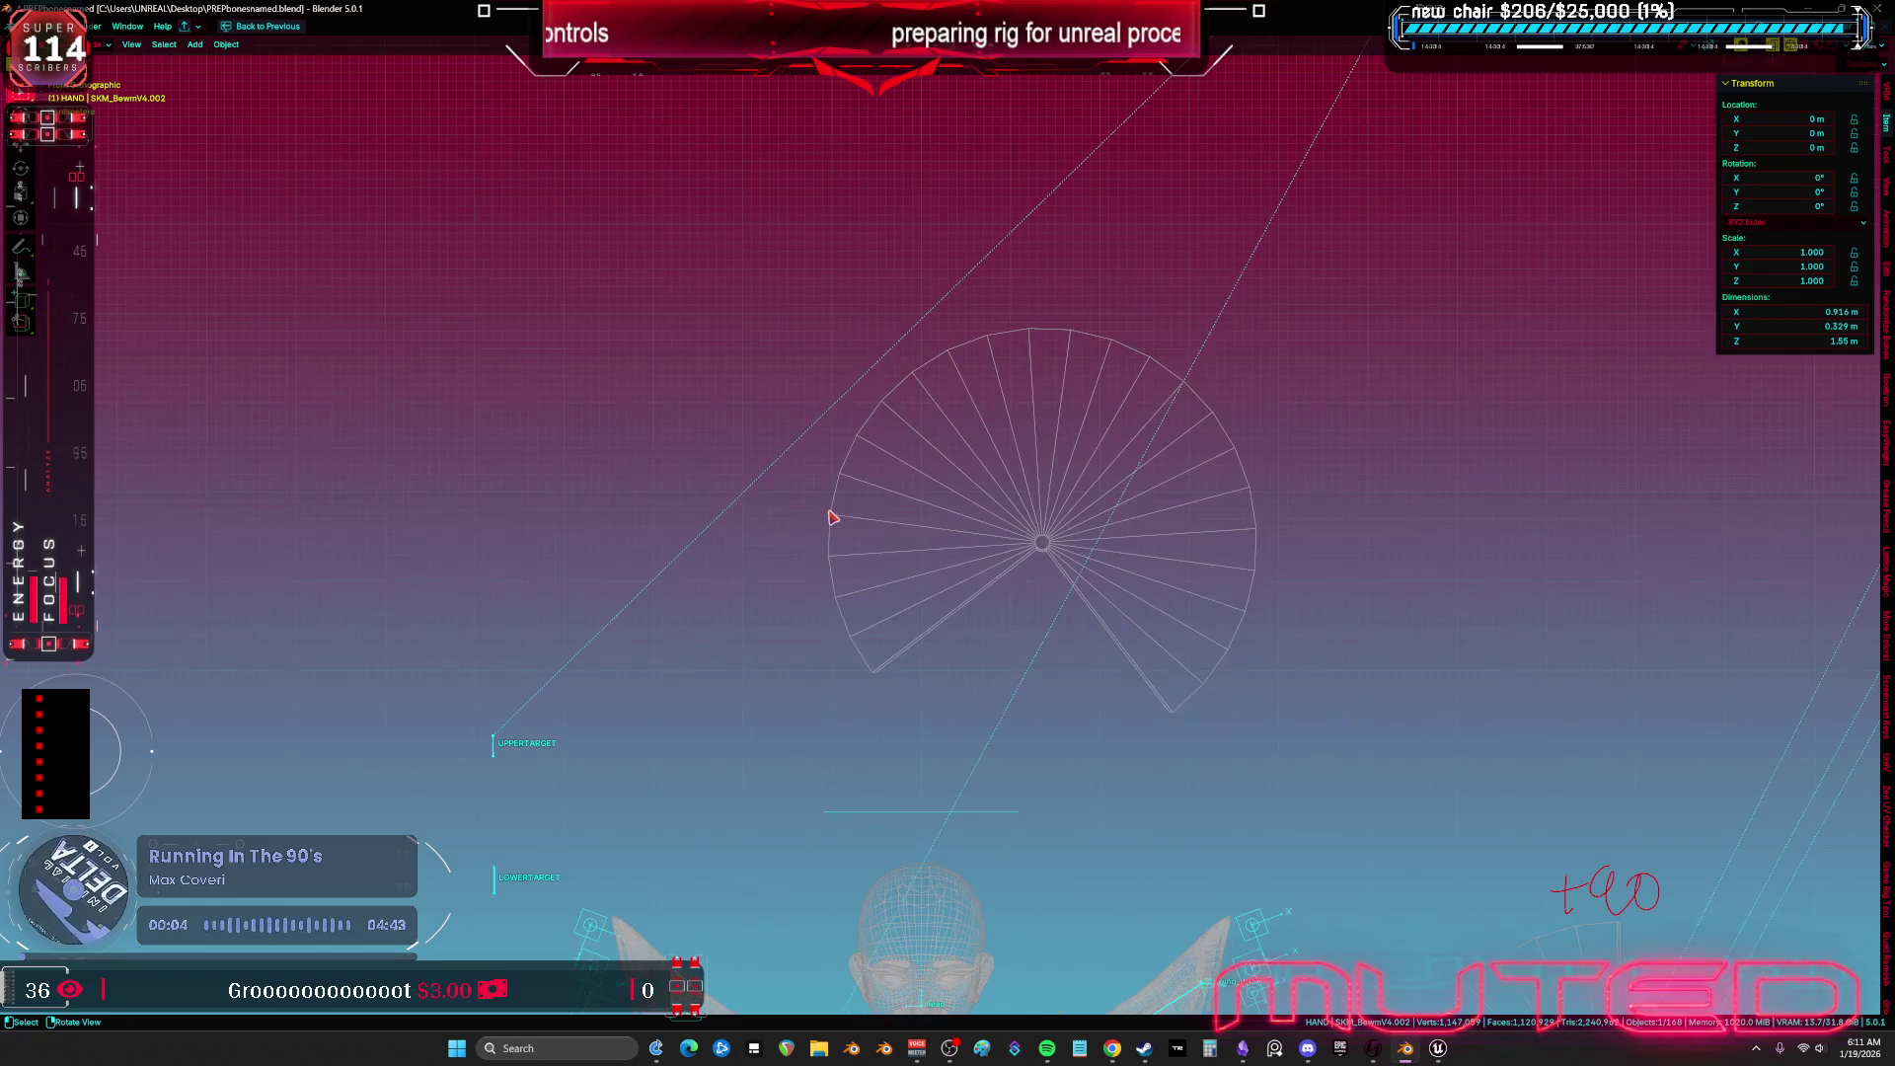
{"action": "key", "text": "KP_1"}
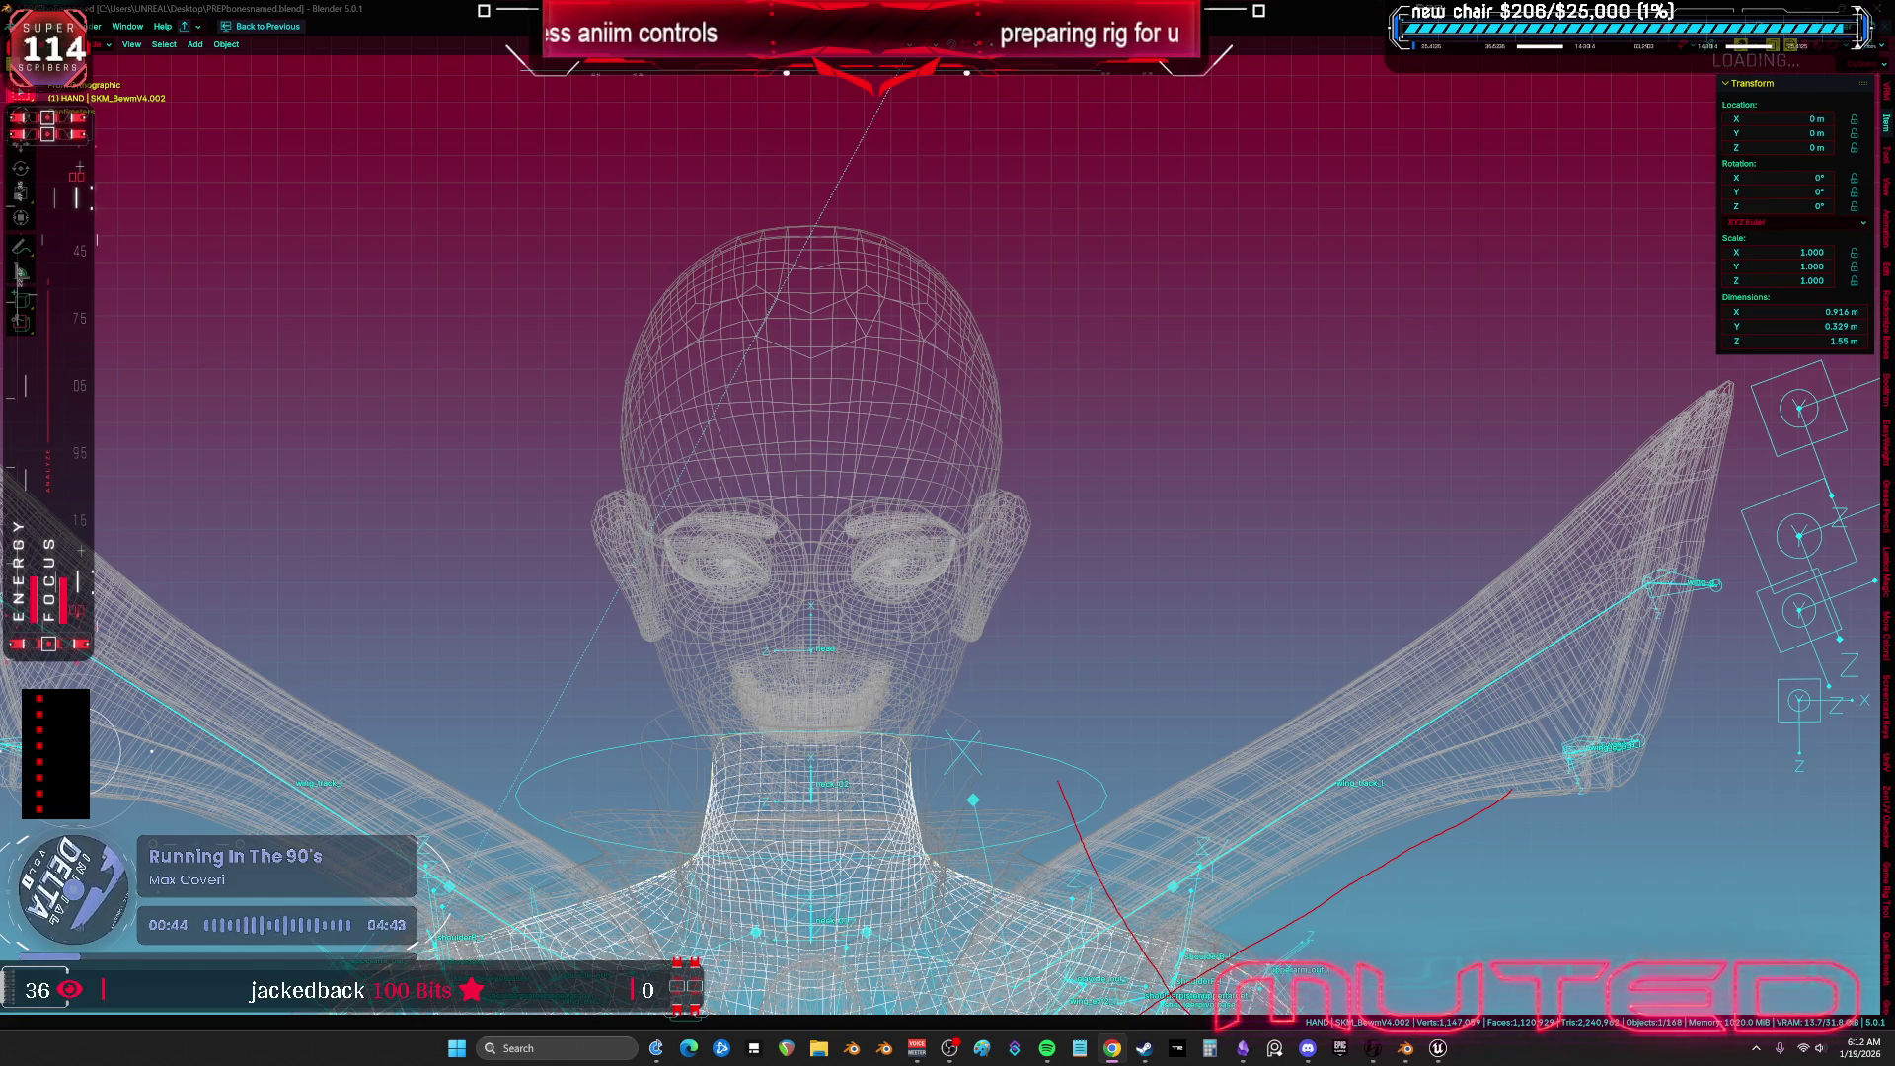
{"action": "left_click", "coordinate": [1439, 1049]}
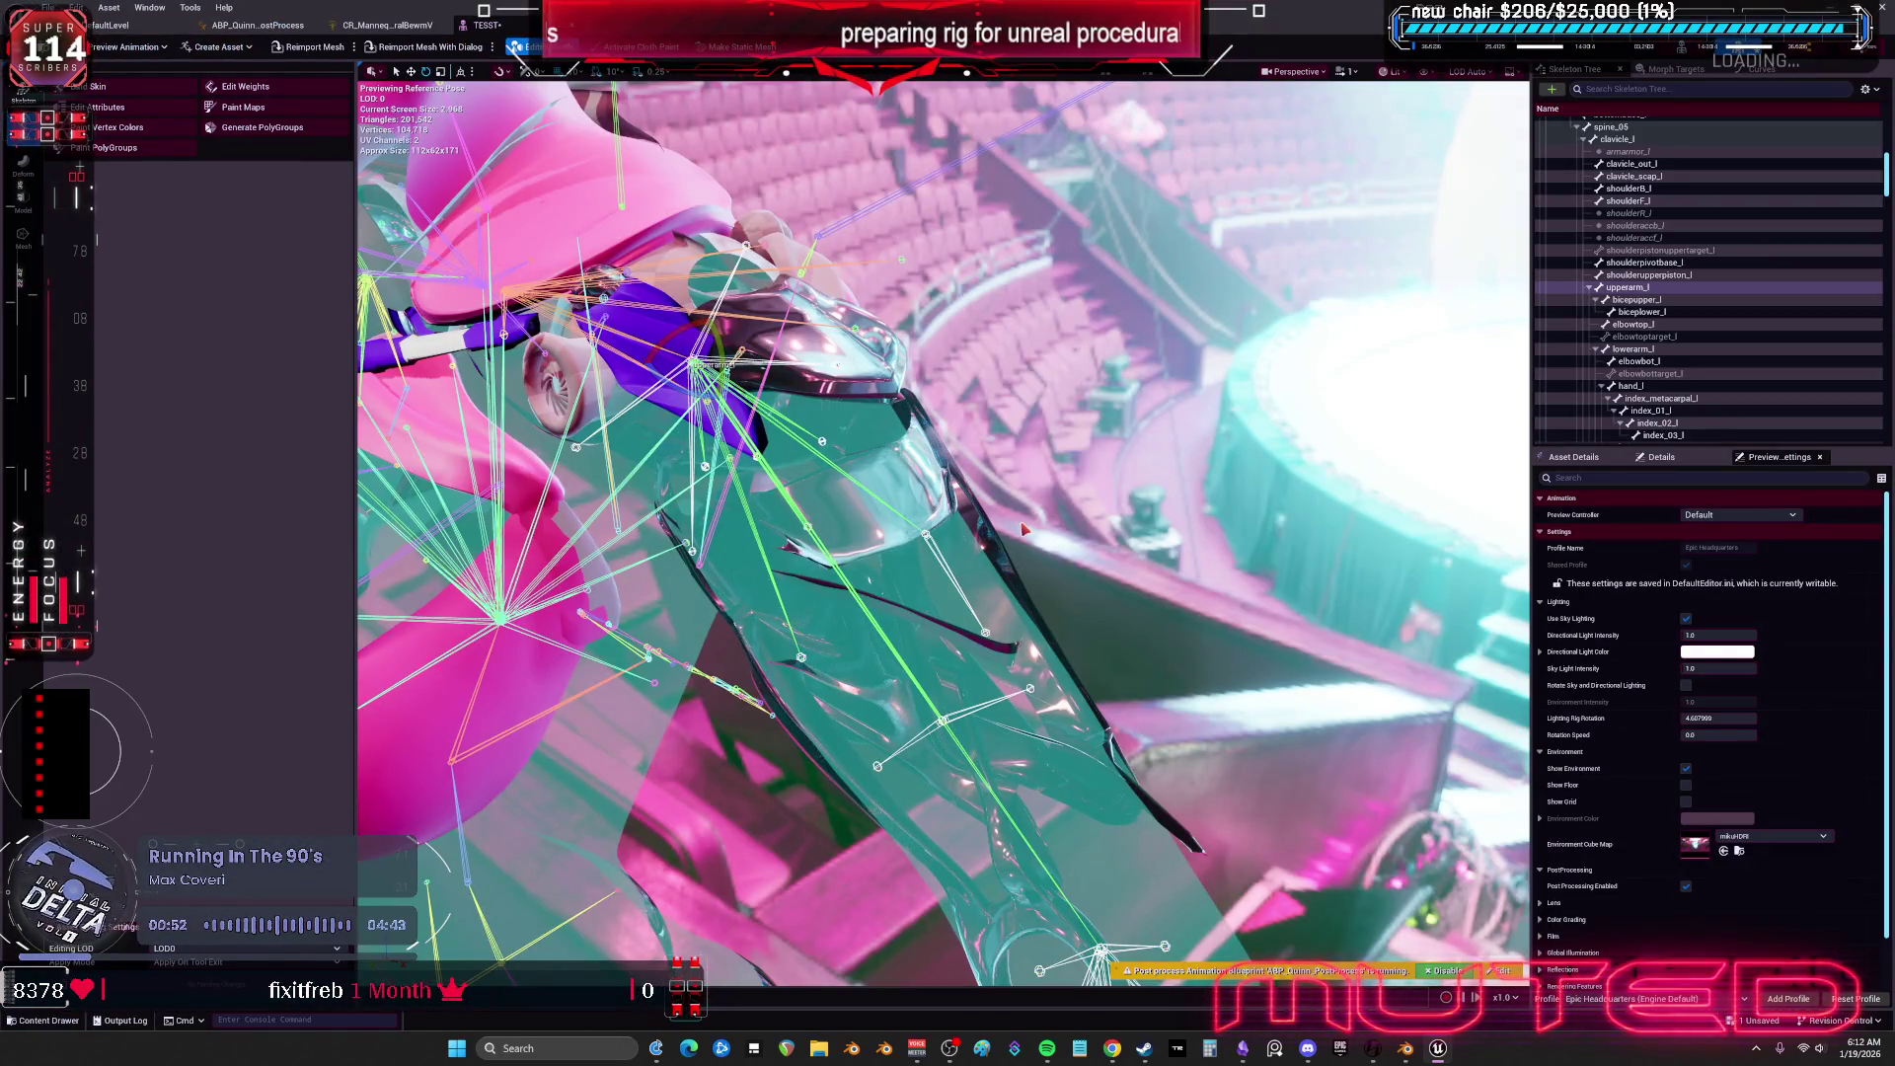
Check the TESST mesh preview, then return to the CR_Mannequin_ProceduralBewmV graph's upper shoulder chain.
{"action": "left_click", "coordinate": [388, 27]}
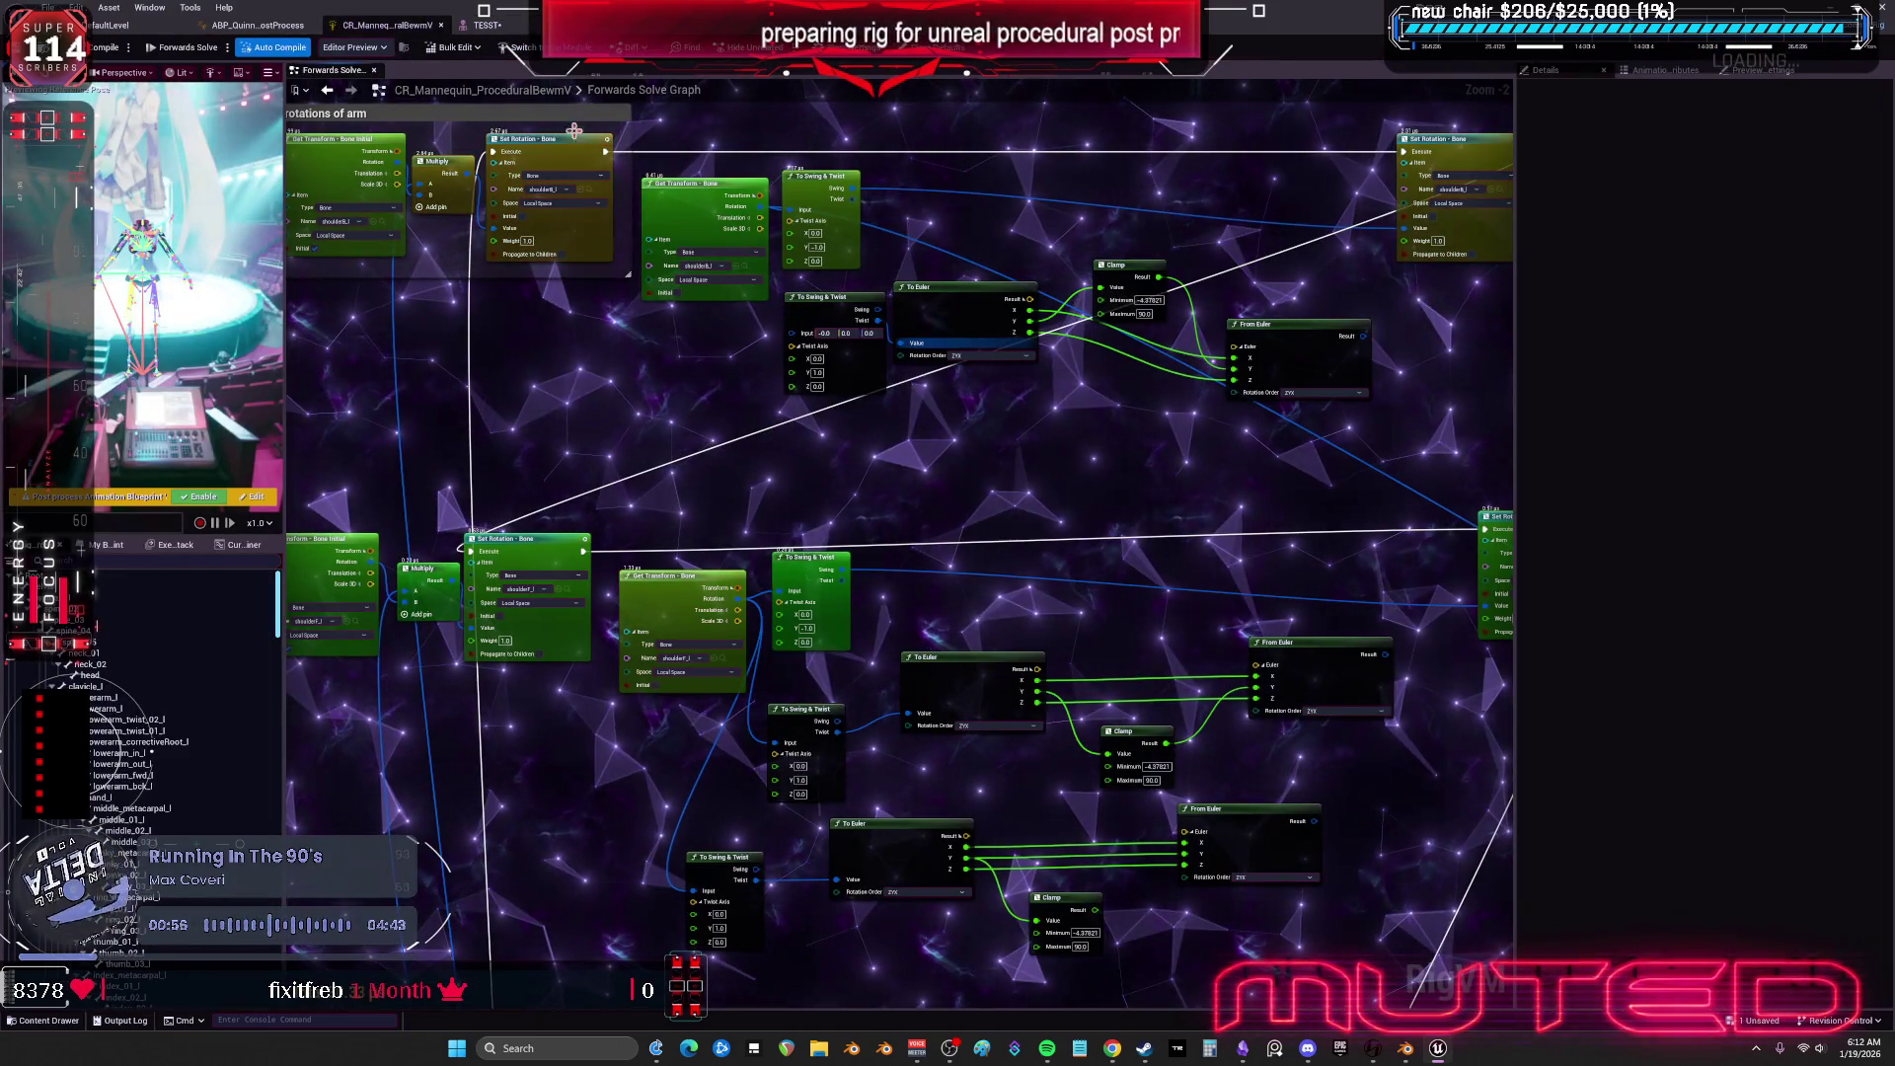
{"action": "left_click", "coordinate": [493, 26]}
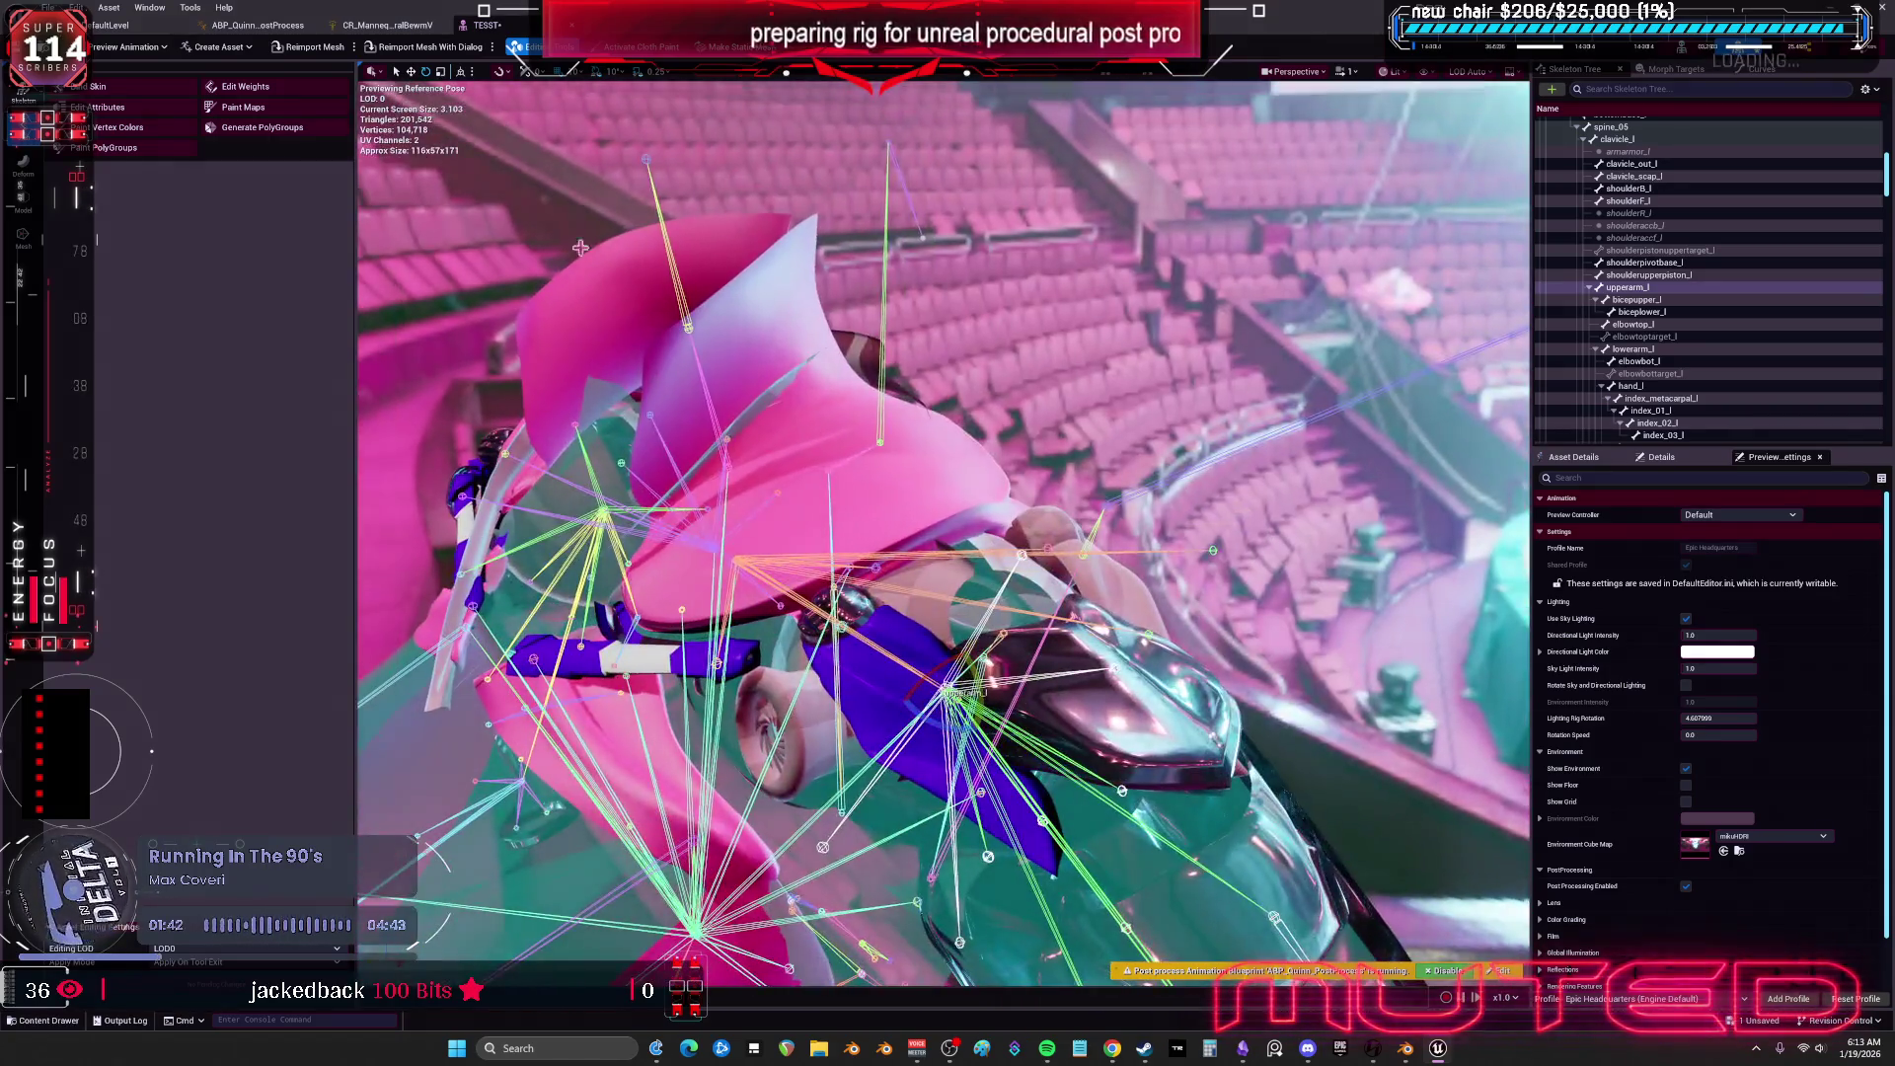
{"action": "left_click", "coordinate": [387, 25]}
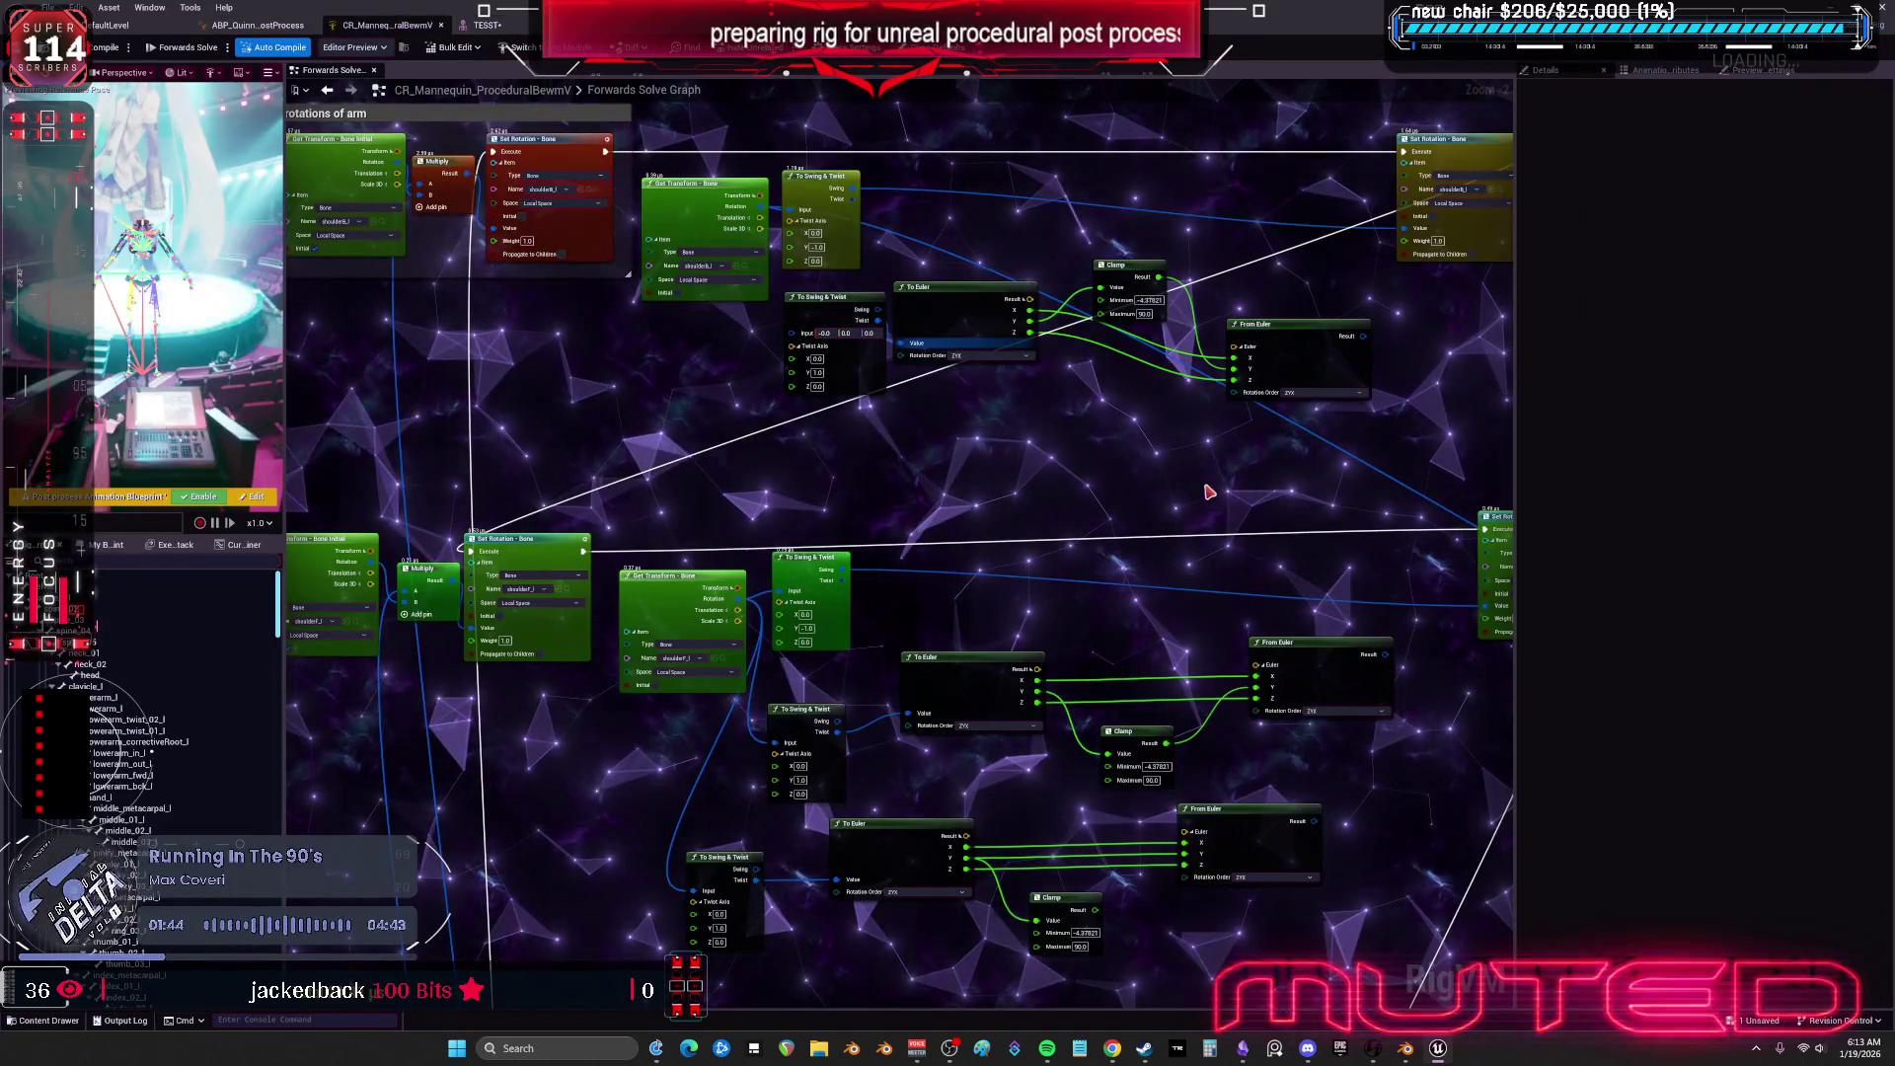
{"action": "left_click_drag", "start_coordinate": [1203, 484], "coordinate": [1054, 585]}
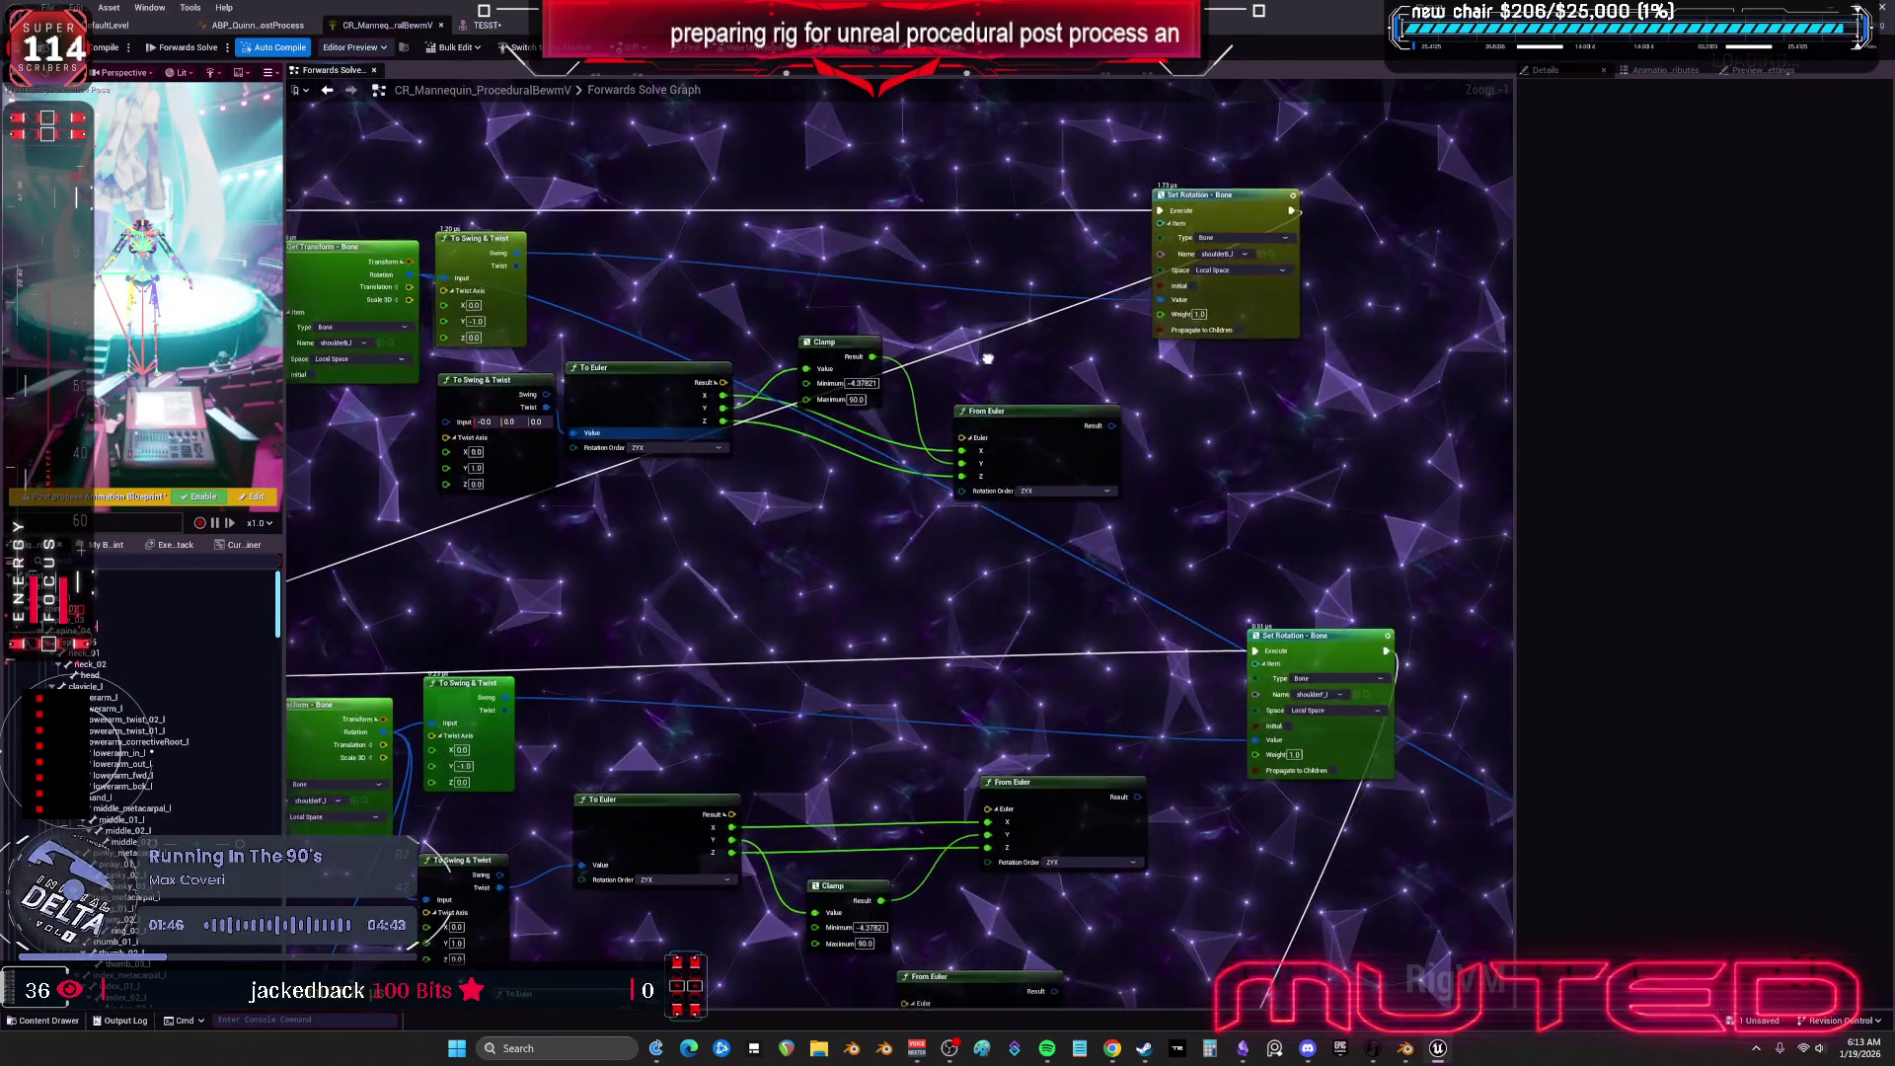
Place the Multiply node above the upper shoulder chain and nudge From Euler and Clamp into line.
{"action": "left_click_drag", "start_coordinate": [993, 356], "coordinate": [985, 361]}
{"action": "left_click", "coordinate": [630, 601]}
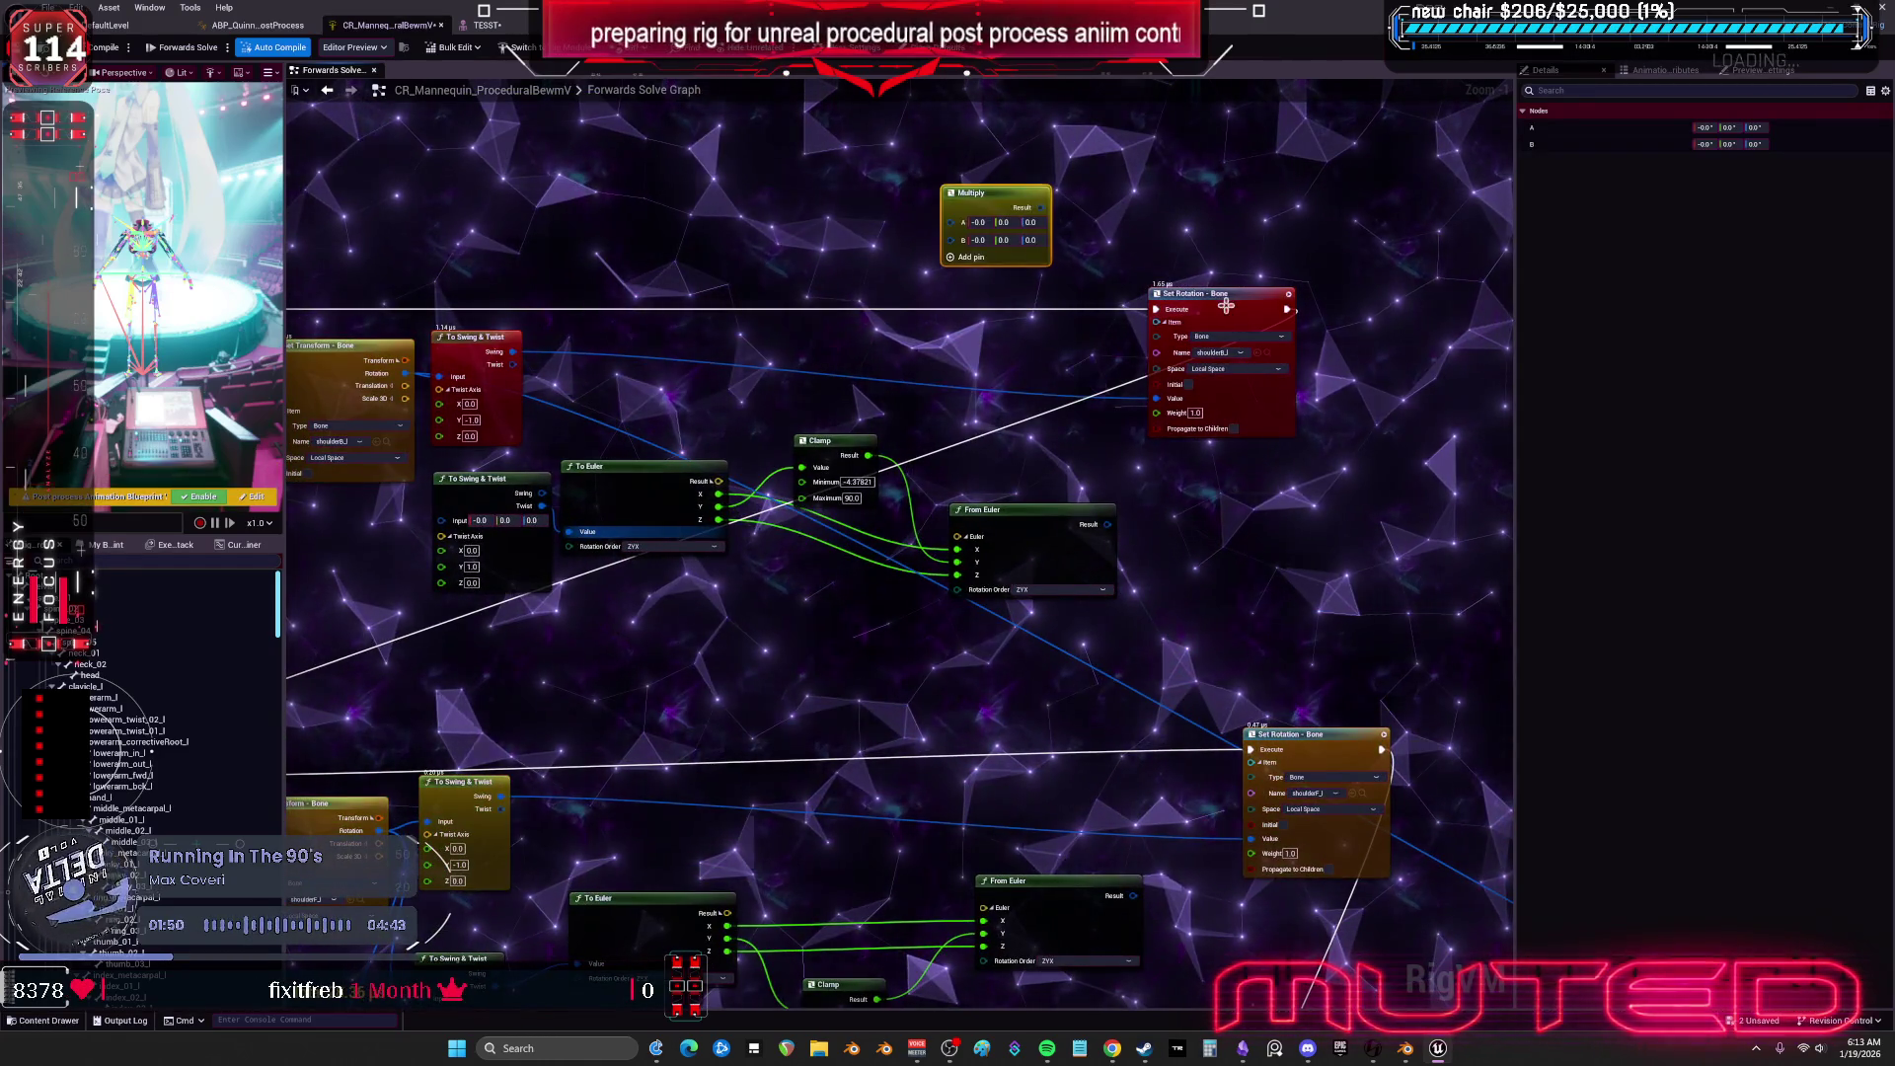
{"action": "left_click_drag", "start_coordinate": [1219, 294], "coordinate": [1333, 293]}
{"action": "left_click_drag", "start_coordinate": [1044, 526], "coordinate": [1060, 483]}
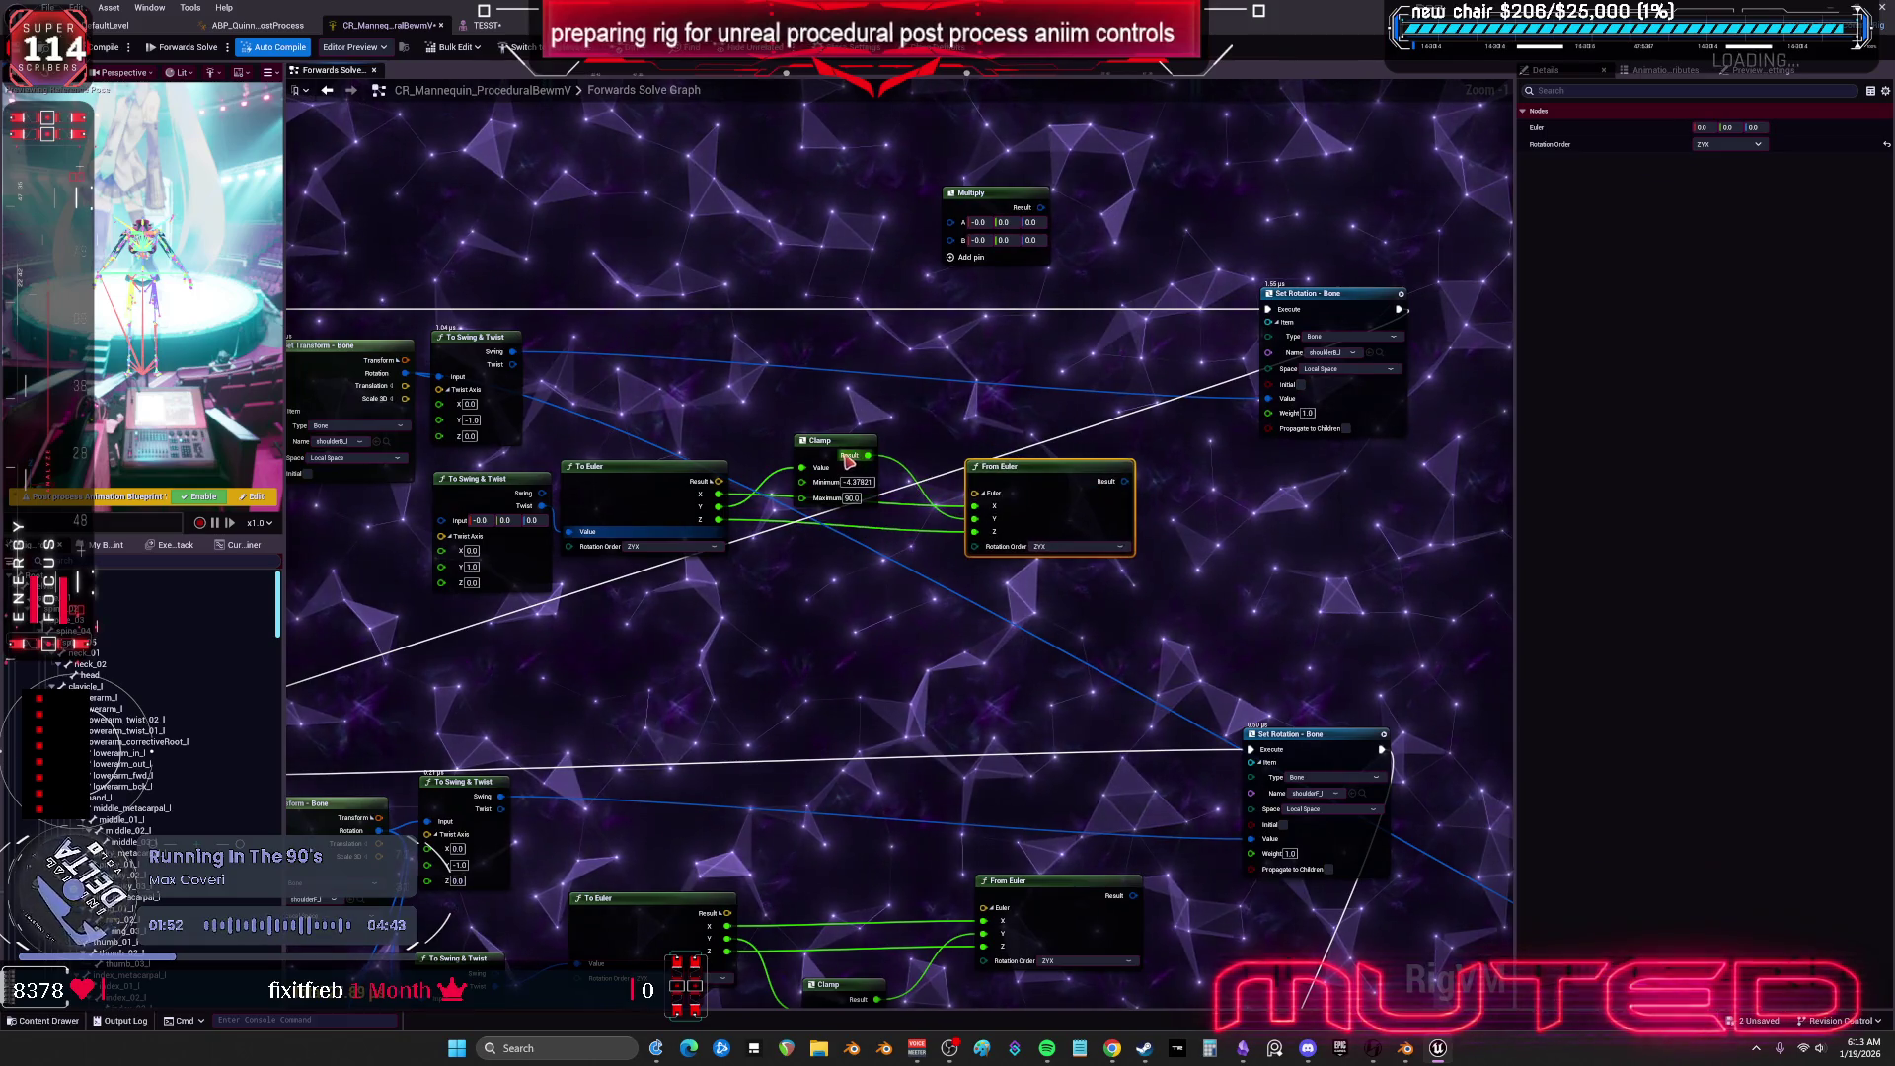
{"action": "left_click_drag", "start_coordinate": [841, 445], "coordinate": [841, 419]}
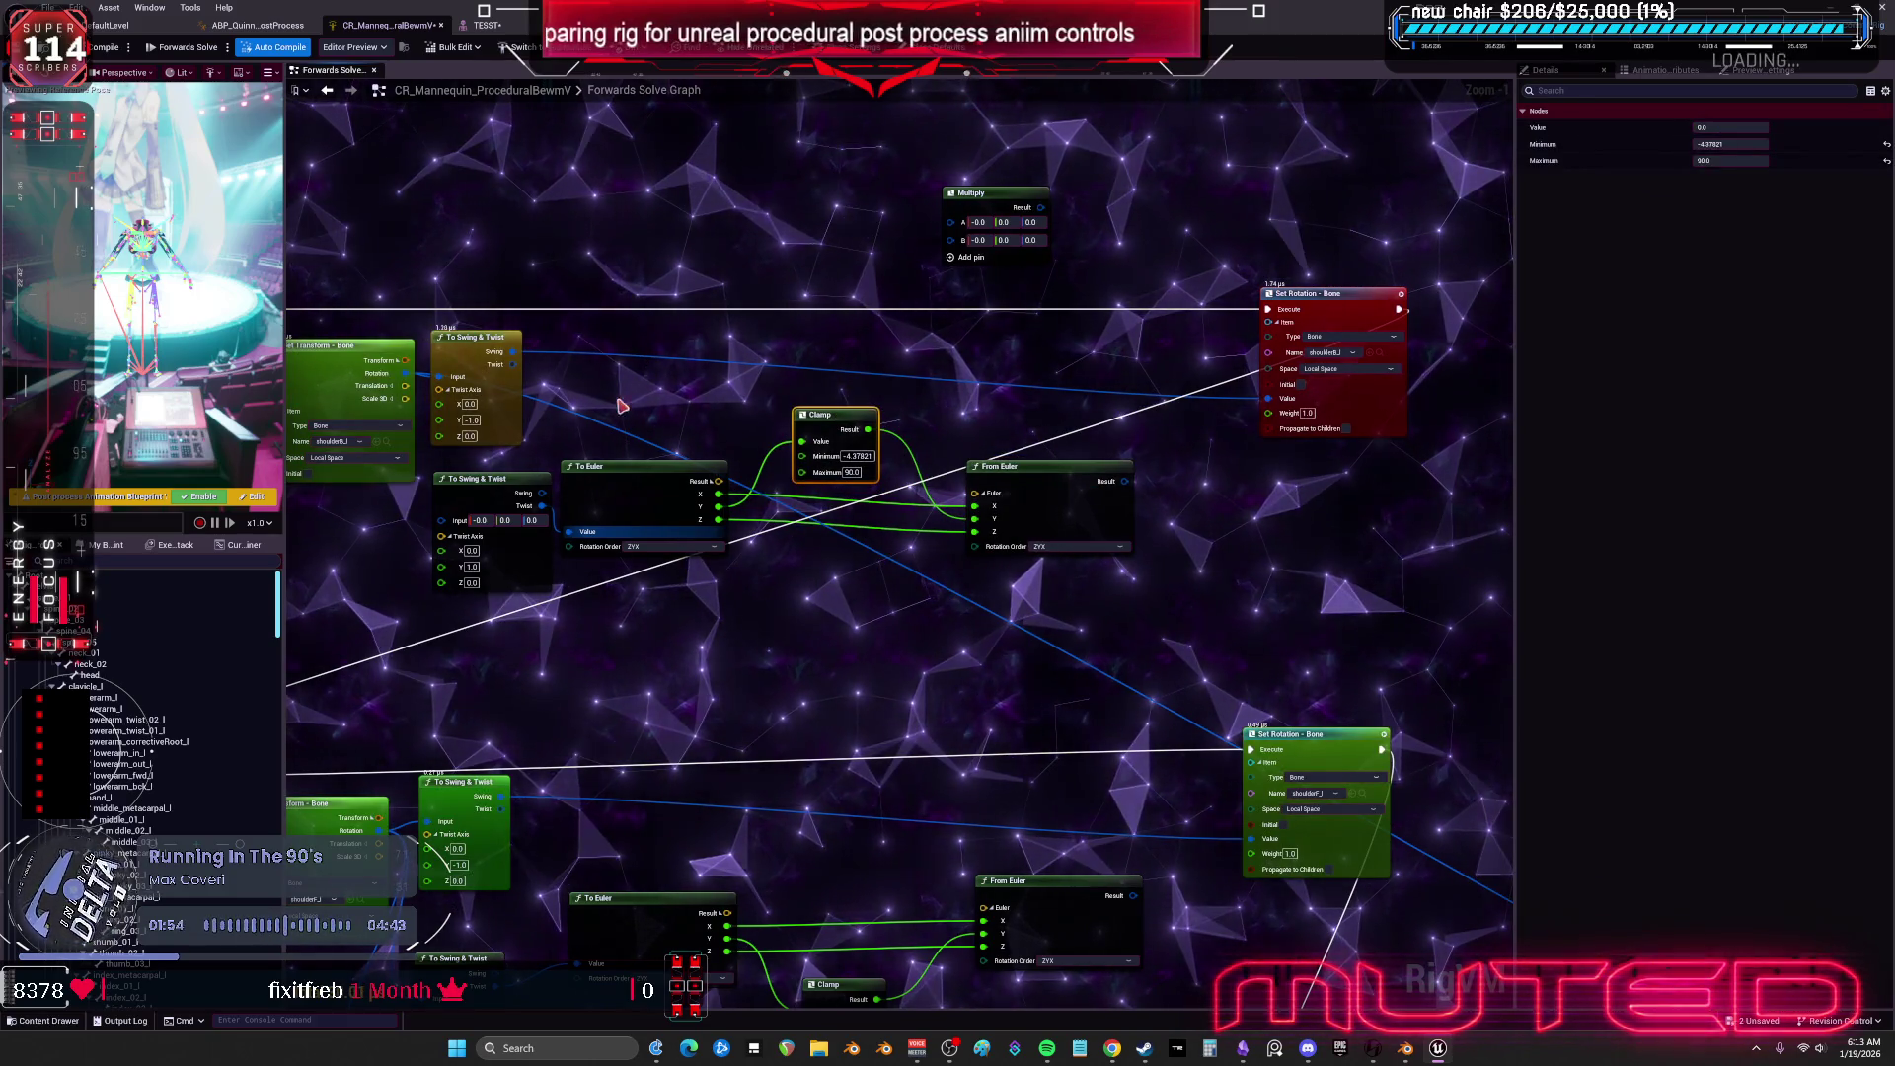
{"action": "left_click_drag", "start_coordinate": [524, 411], "coordinate": [868, 369]}
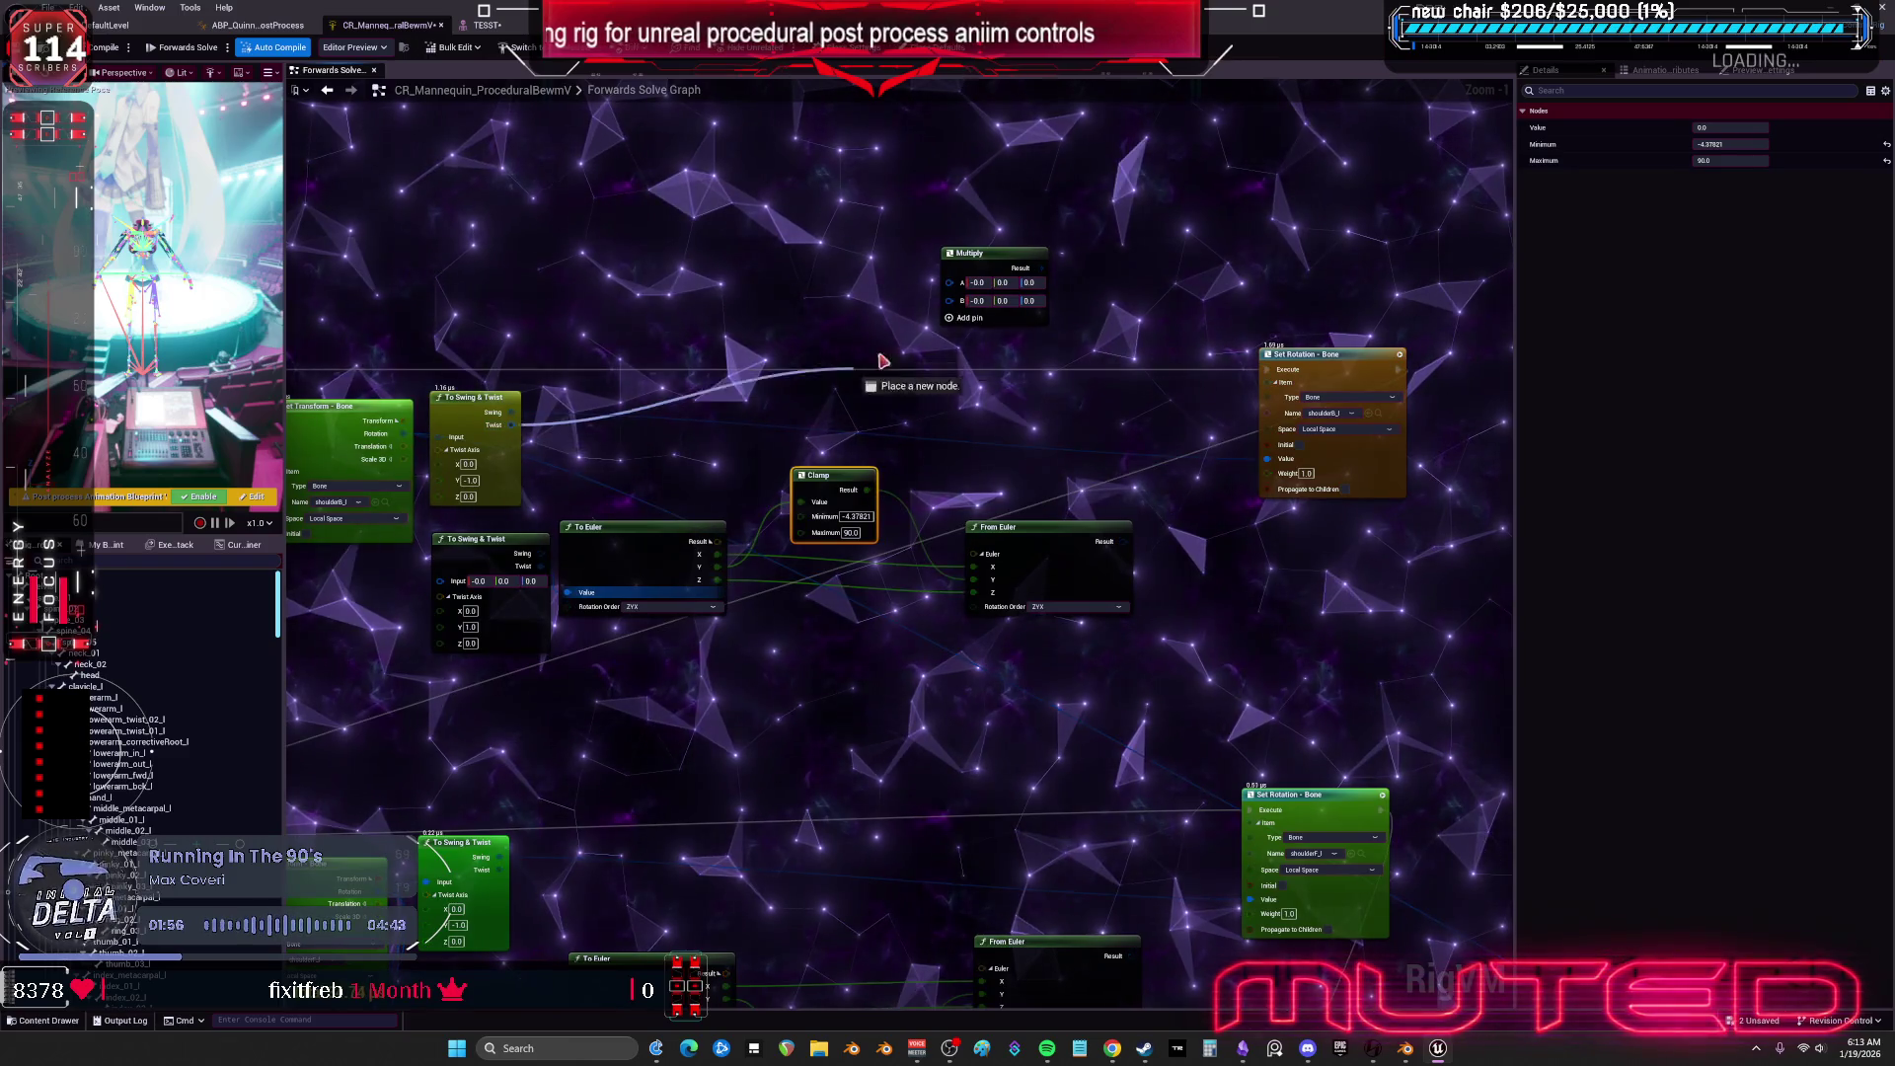
{"action": "left_click_drag", "start_coordinate": [743, 436], "coordinate": [785, 358]}
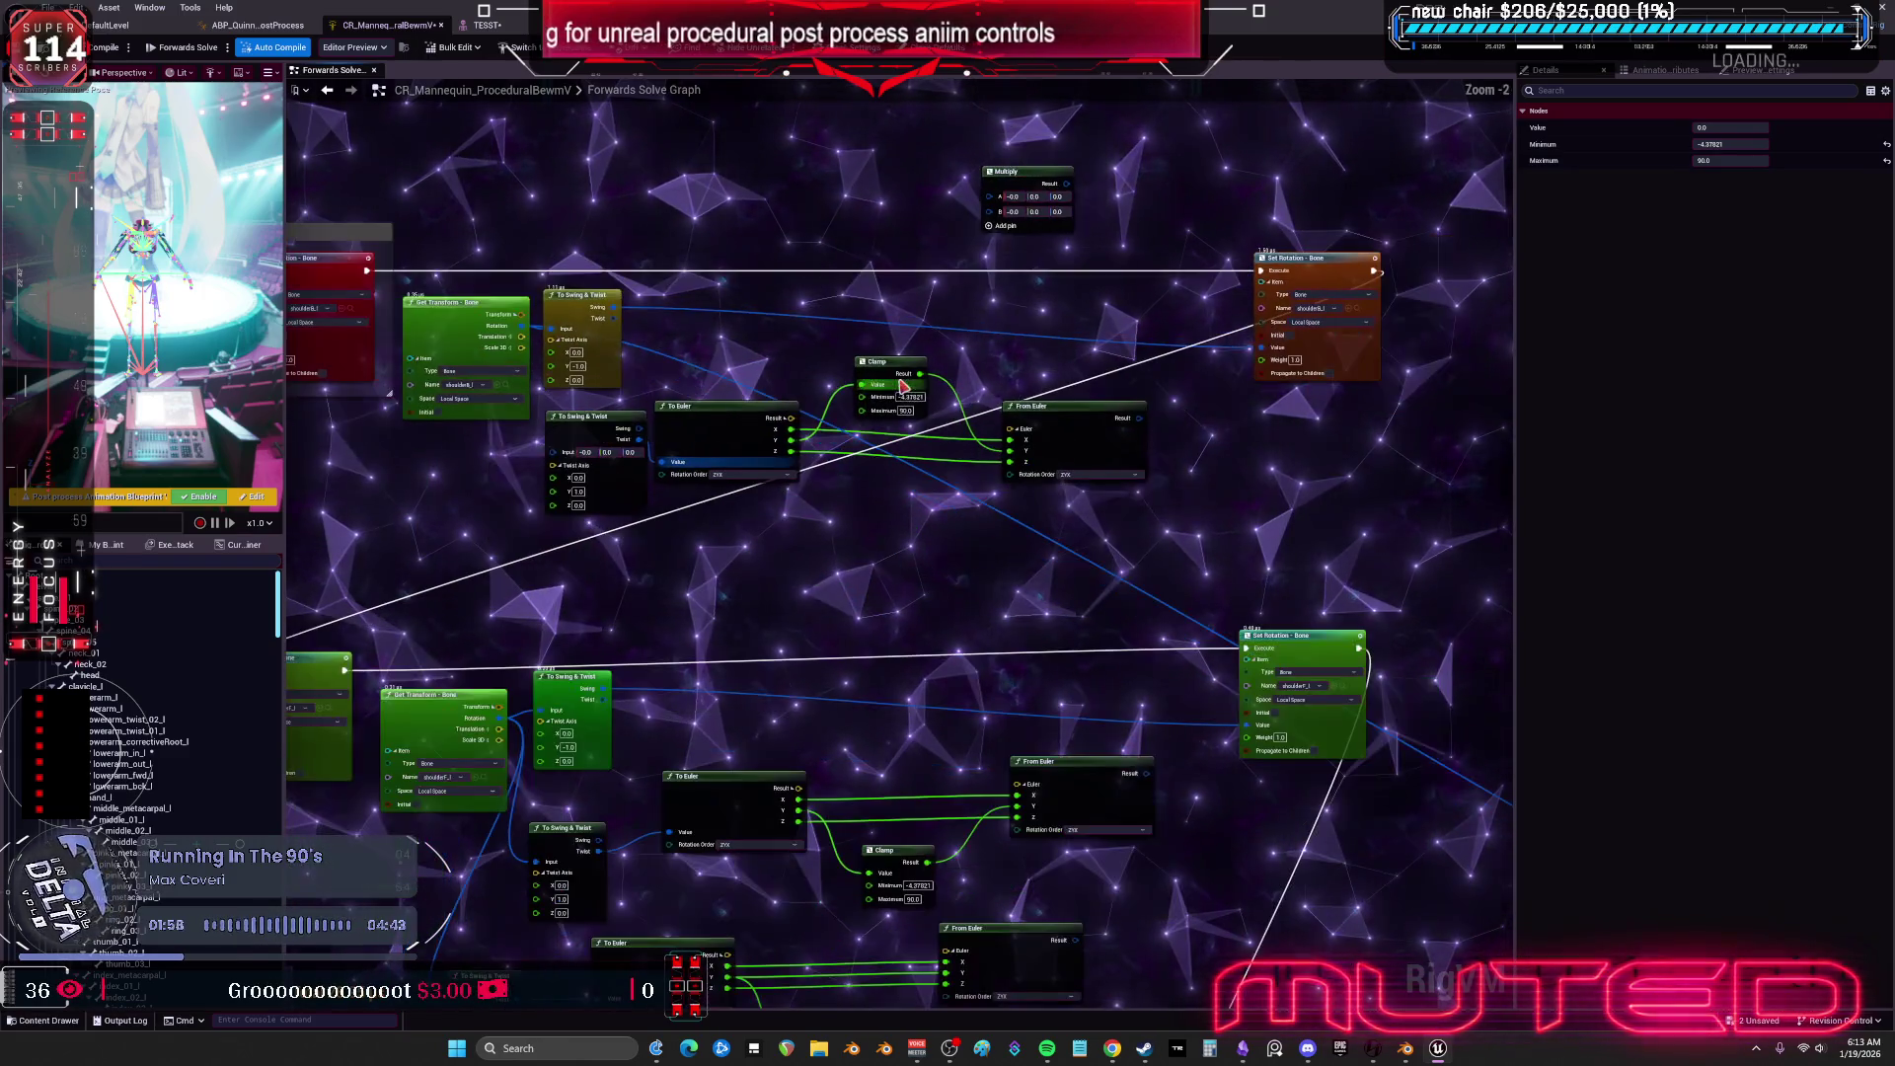
{"action": "scroll", "coordinate": [1033, 536], "scroll_direction": "down", "scroll_amount": 1}
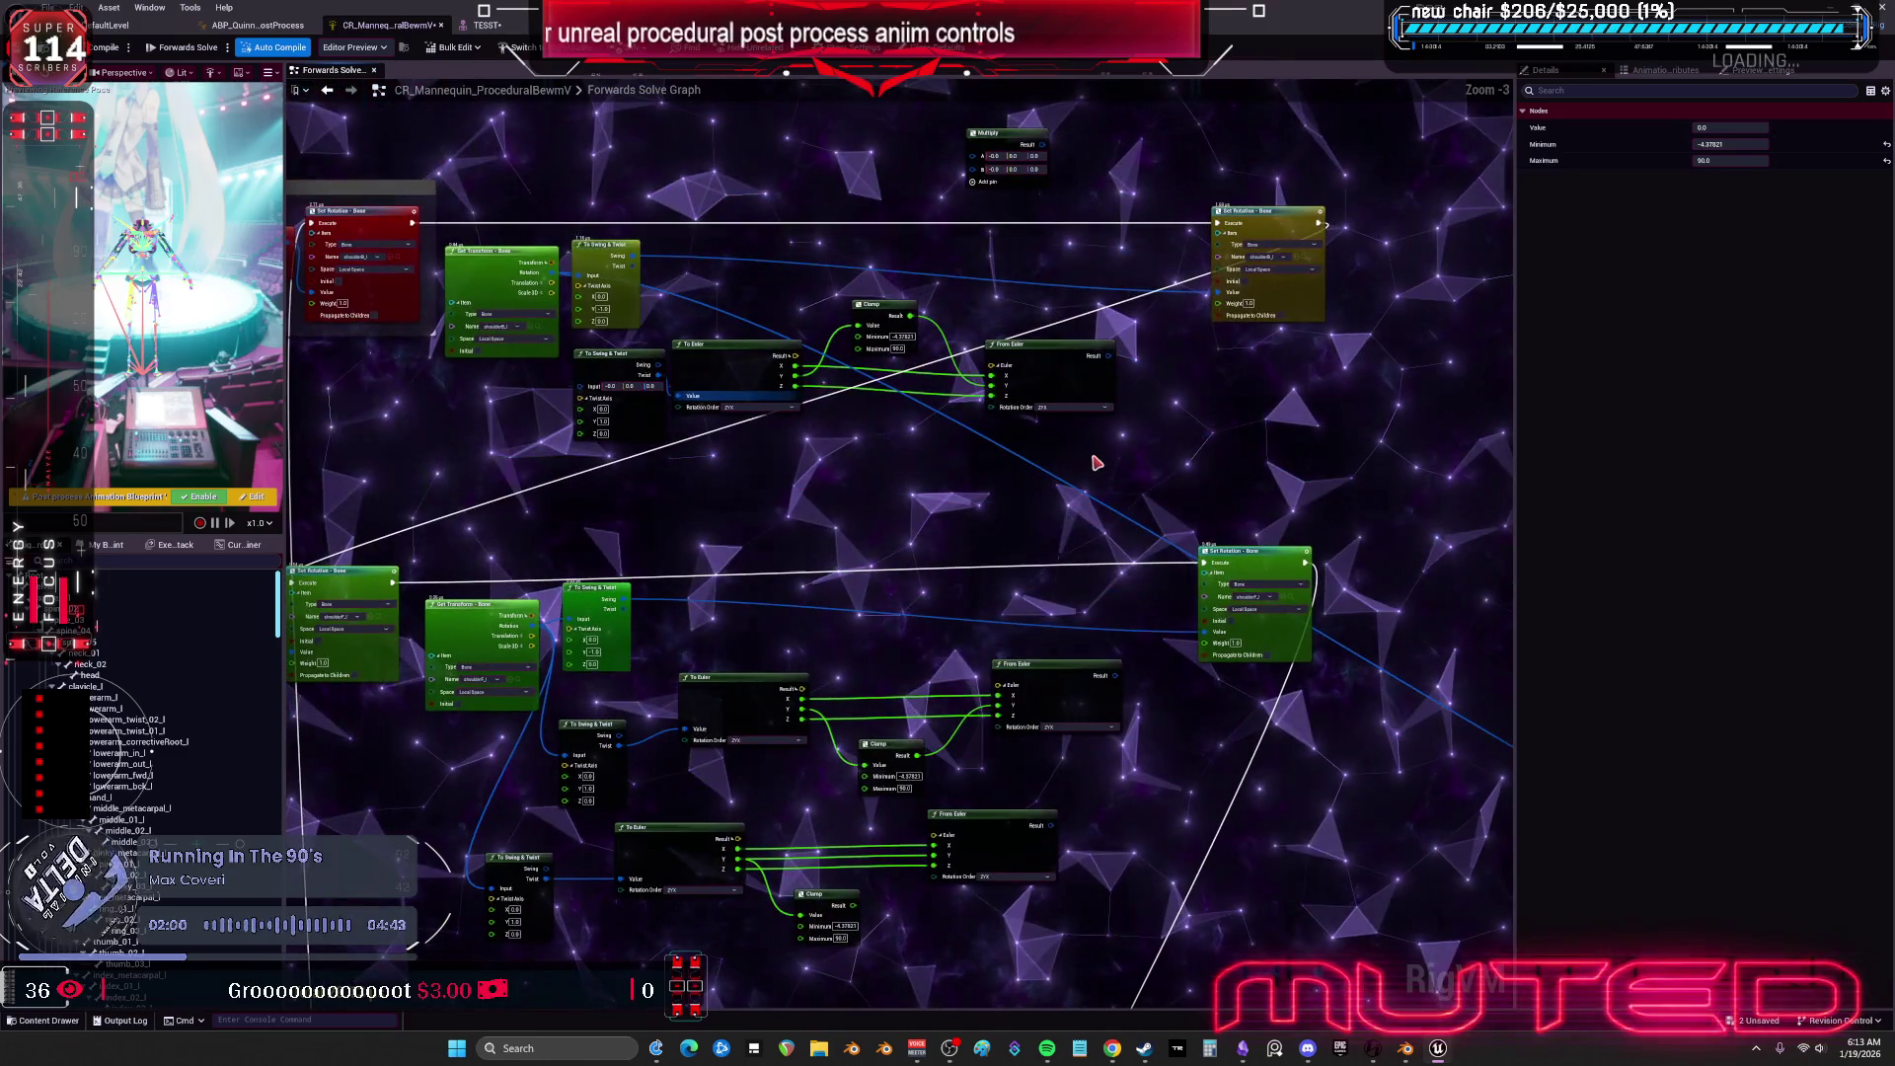
{"action": "scroll", "coordinate": [929, 544], "scroll_direction": "up", "scroll_amount": 2}
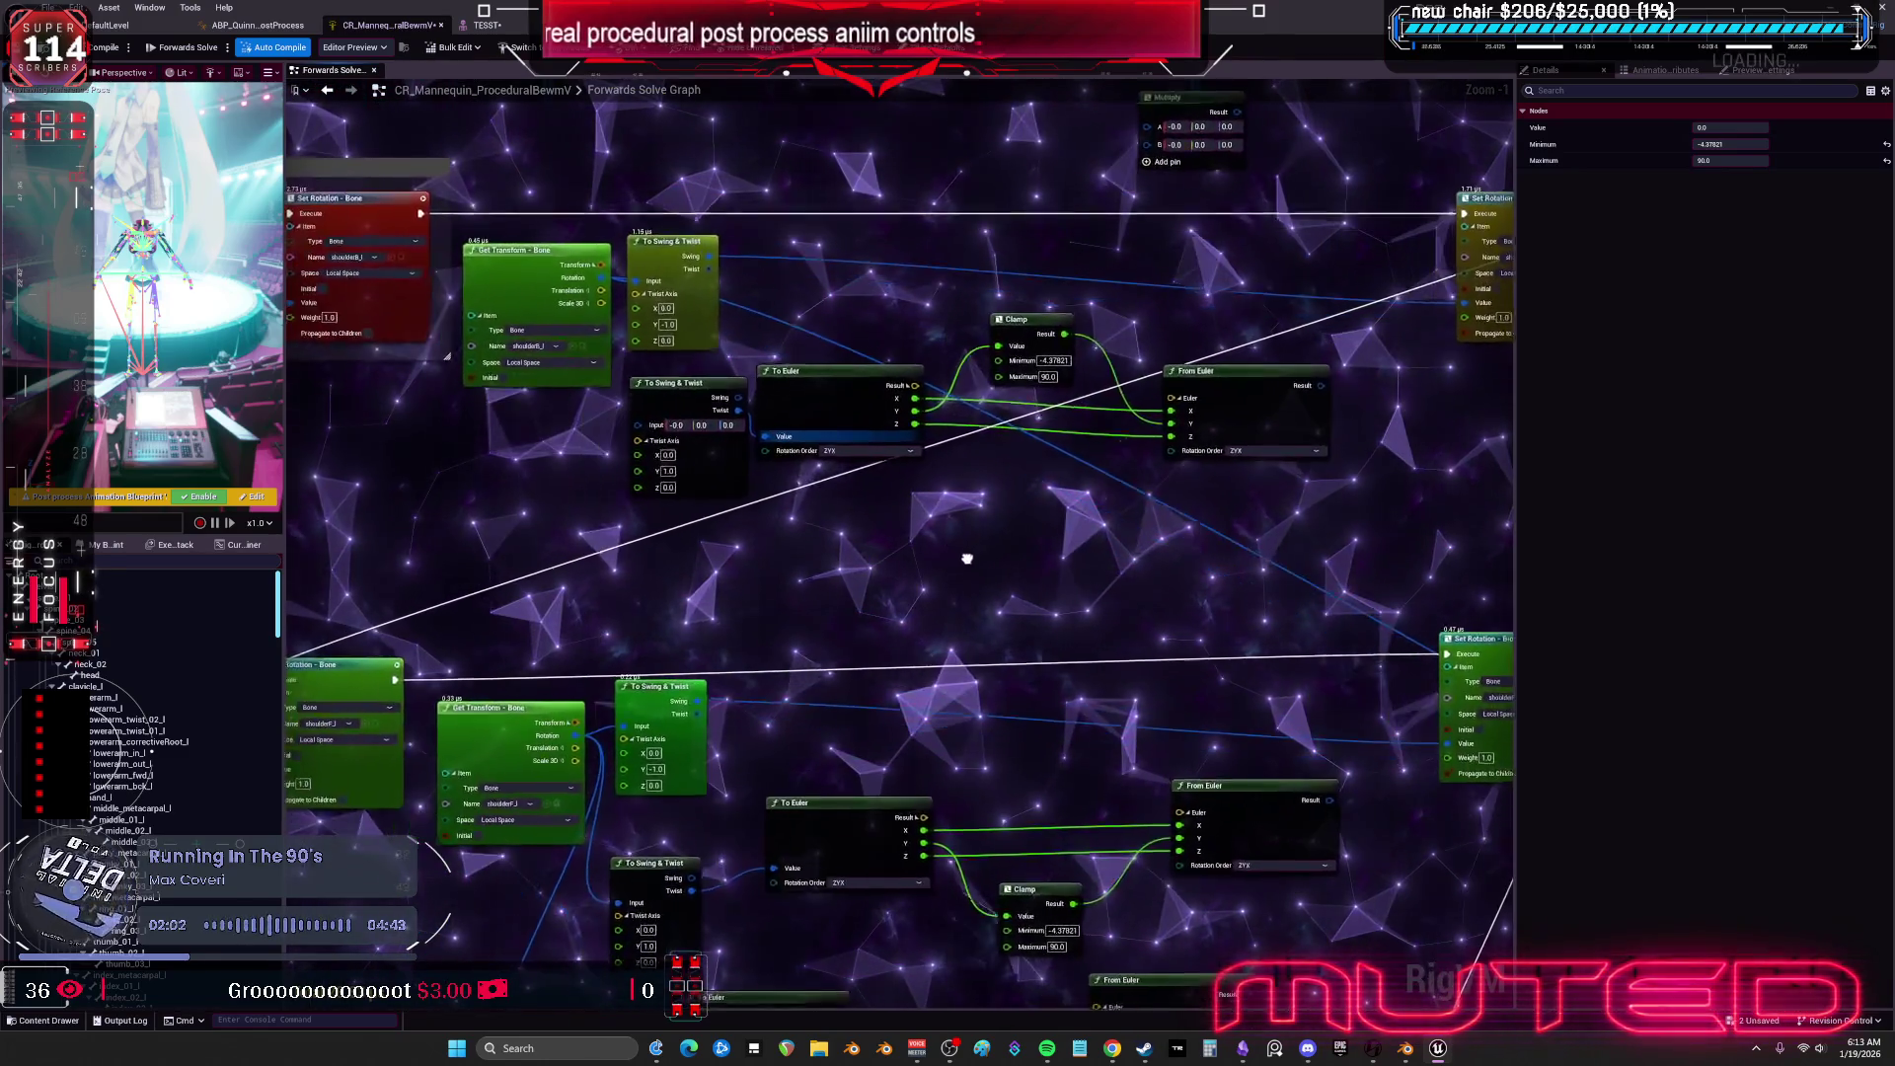
Lower the four rotation conversion nodes, wire Swing to To Euler's Value, and move Multiply beside them.
{"action": "mouse_move", "coordinate": [928, 568]}
{"action": "left_mouse_down"}
{"action": "mouse_move", "coordinate": [905, 606]}
{"action": "mouse_move", "coordinate": [849, 523]}
{"action": "mouse_move", "coordinate": [902, 544]}
{"action": "mouse_move", "coordinate": [853, 540]}
{"action": "mouse_move", "coordinate": [867, 565]}
{"action": "left_mouse_up"}
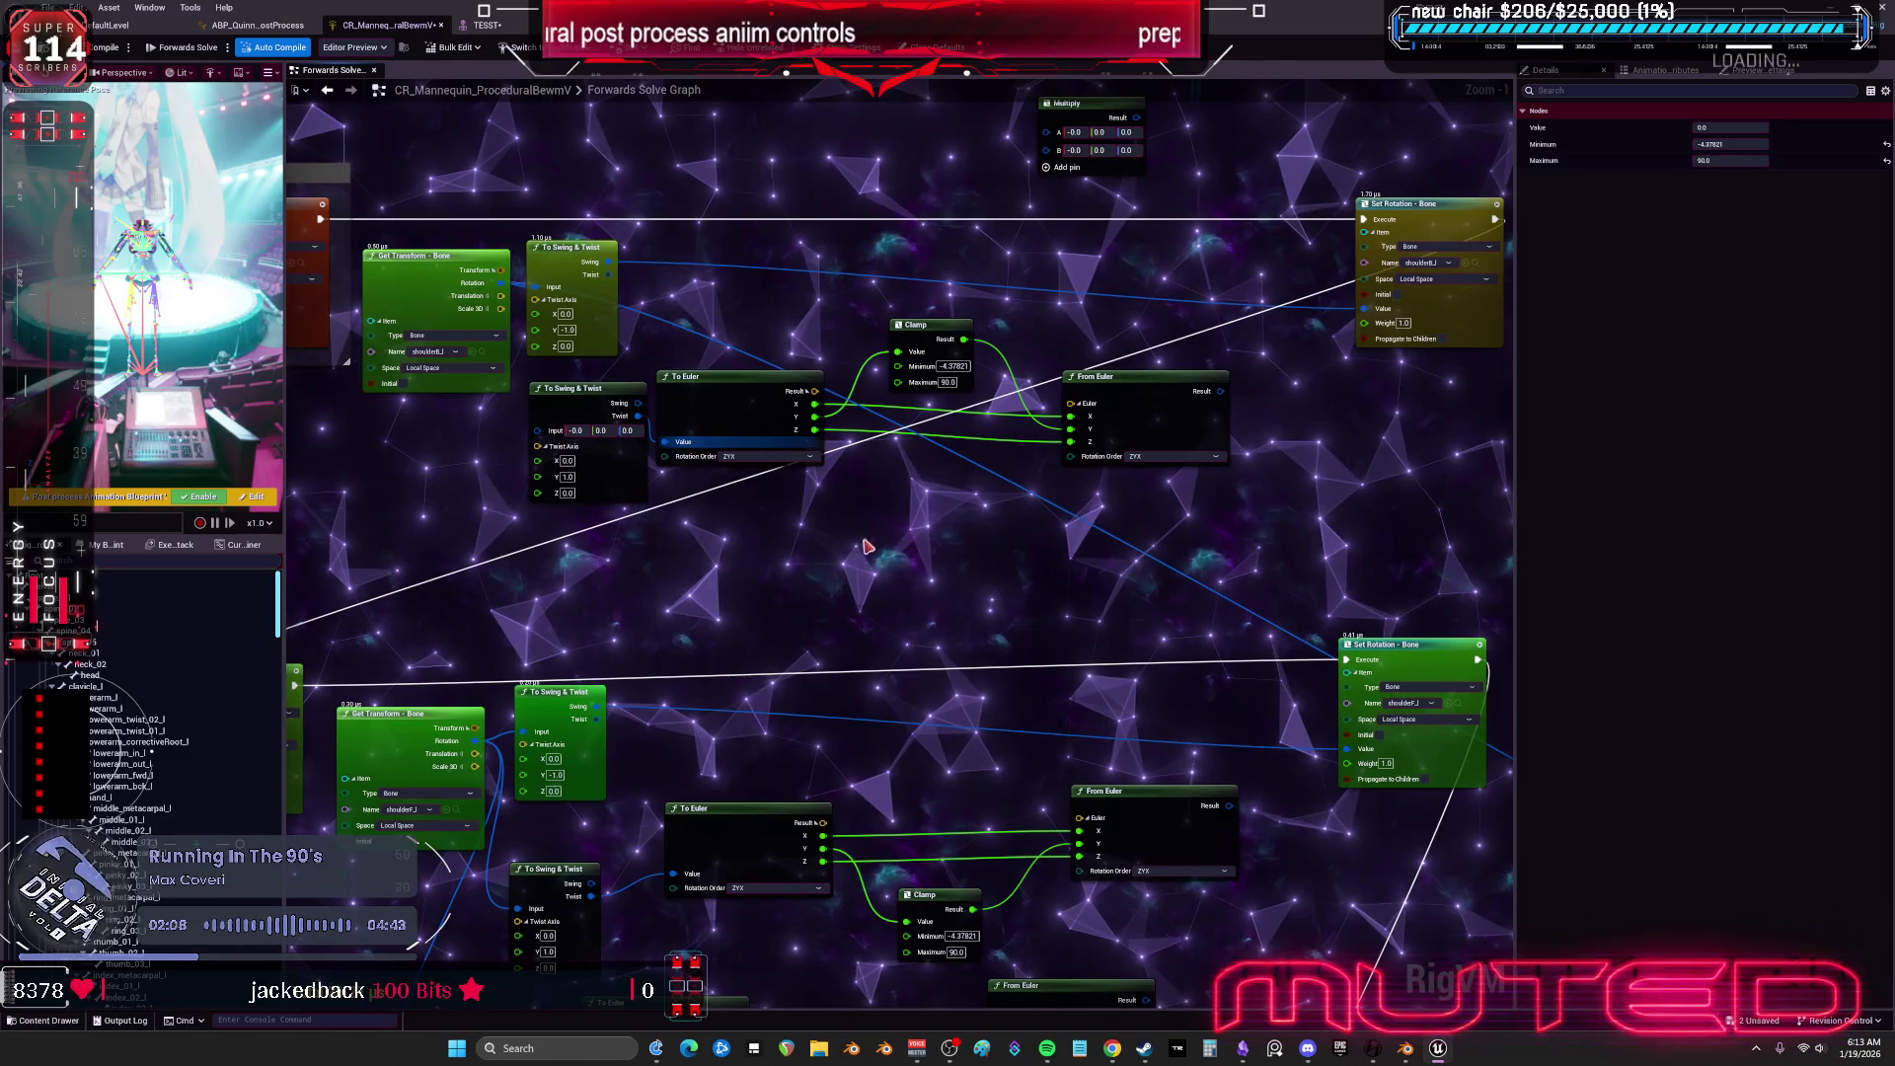
{"action": "left_click_drag", "start_coordinate": [1150, 549], "coordinate": [592, 375]}
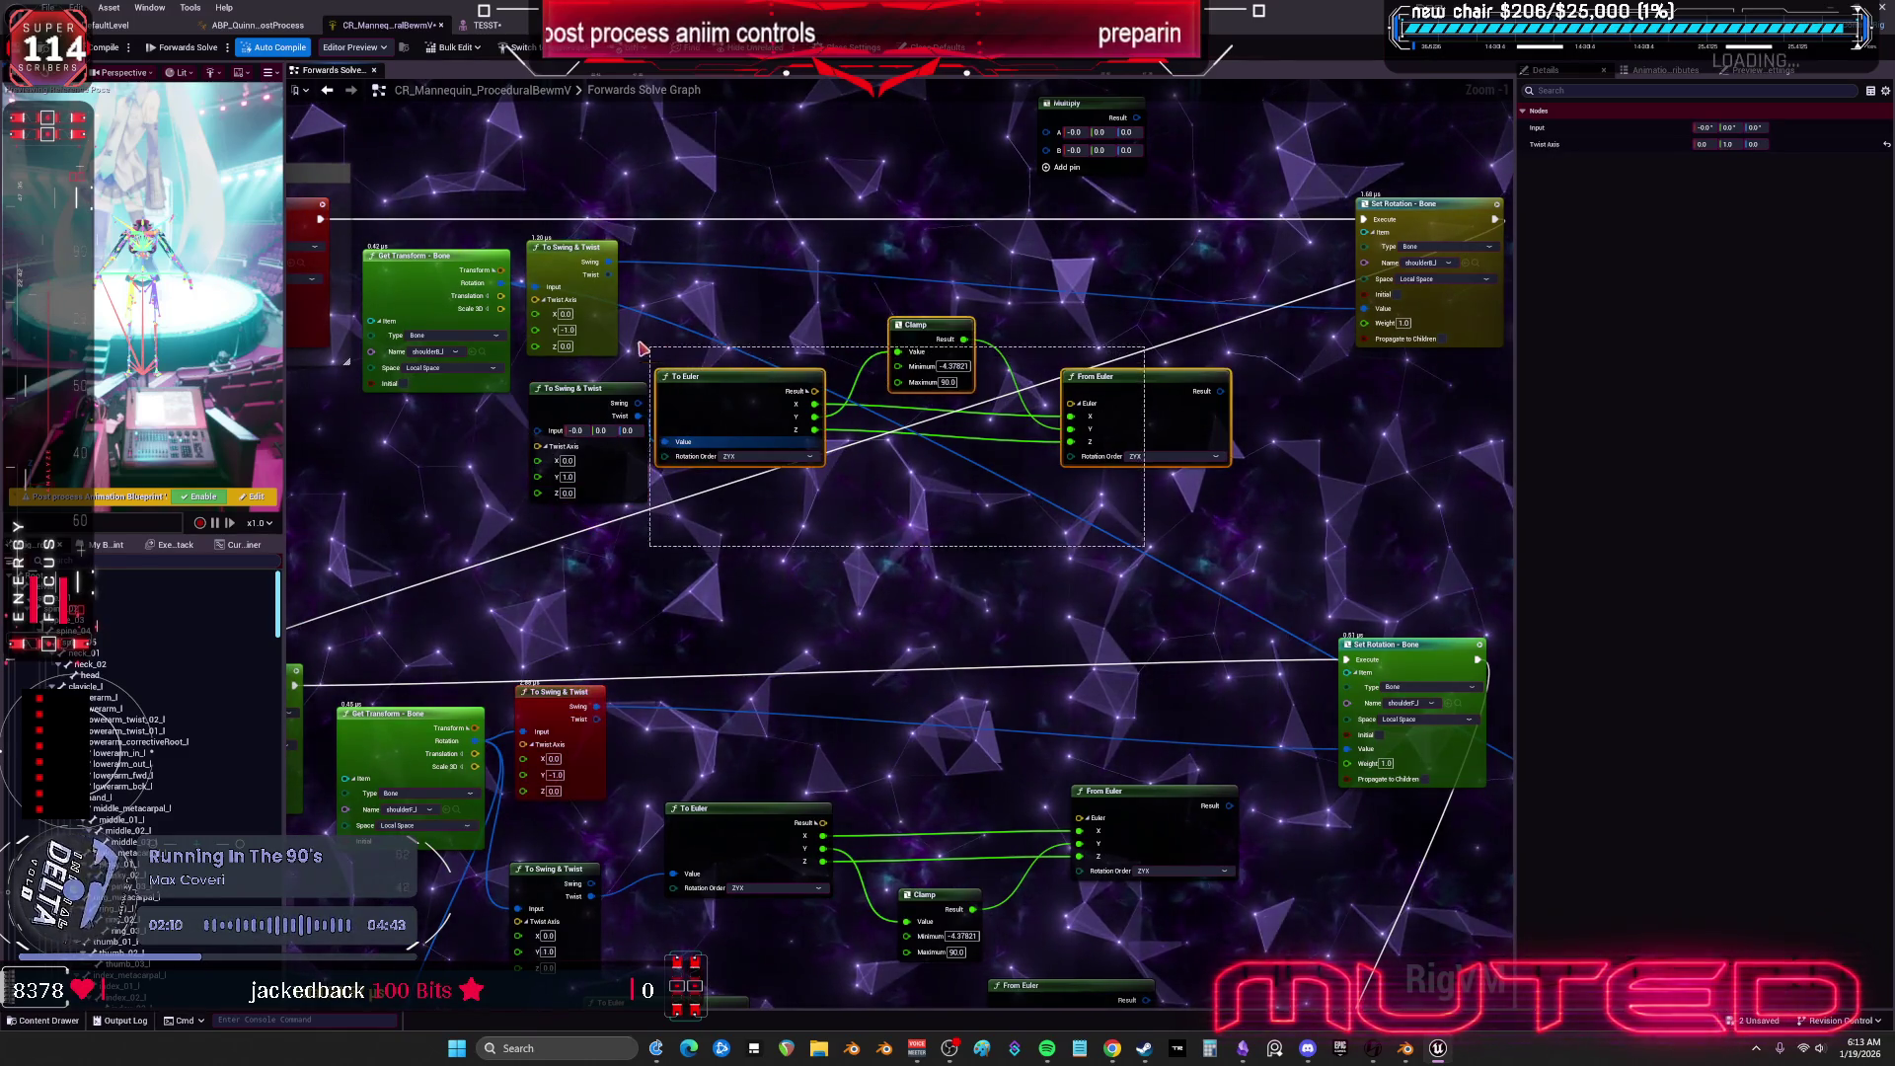
{"action": "left_click_drag", "start_coordinate": [700, 402], "coordinate": [700, 410]}
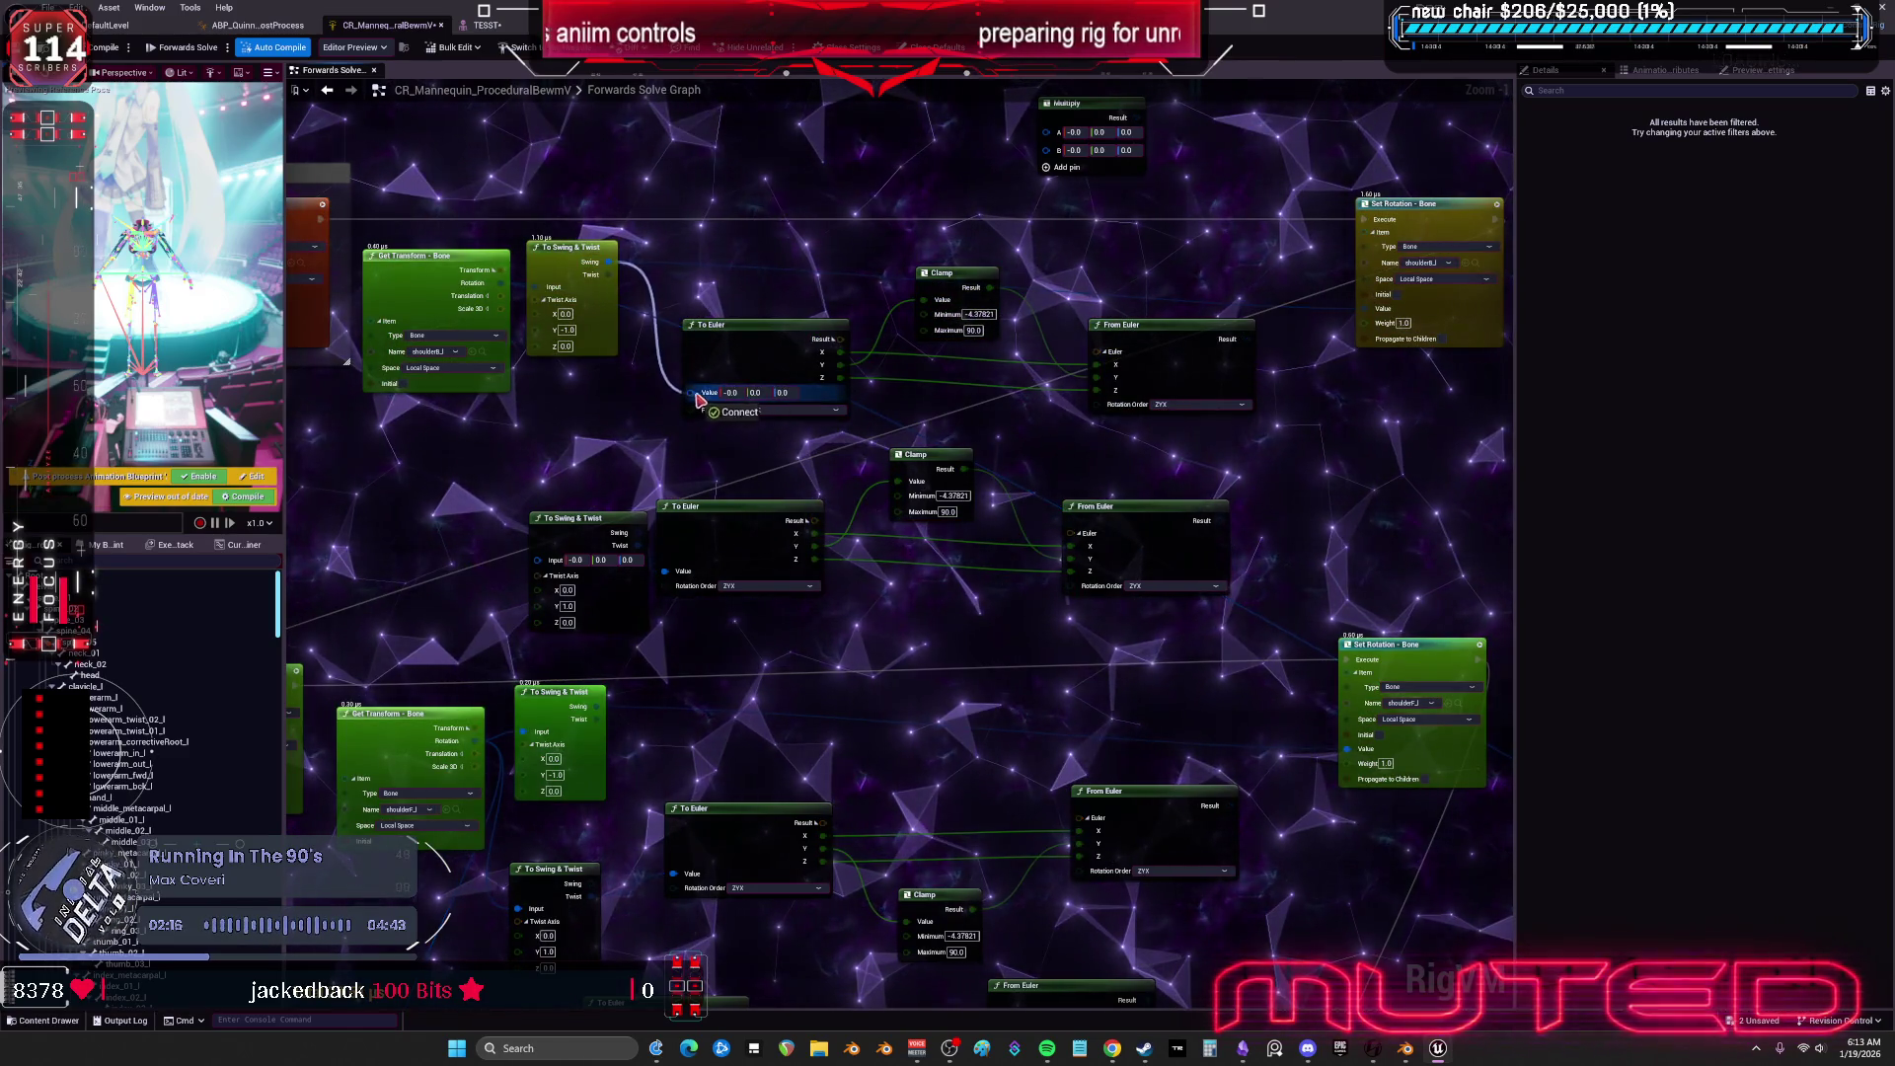
{"action": "left_click_drag", "start_coordinate": [696, 396], "coordinate": [694, 393]}
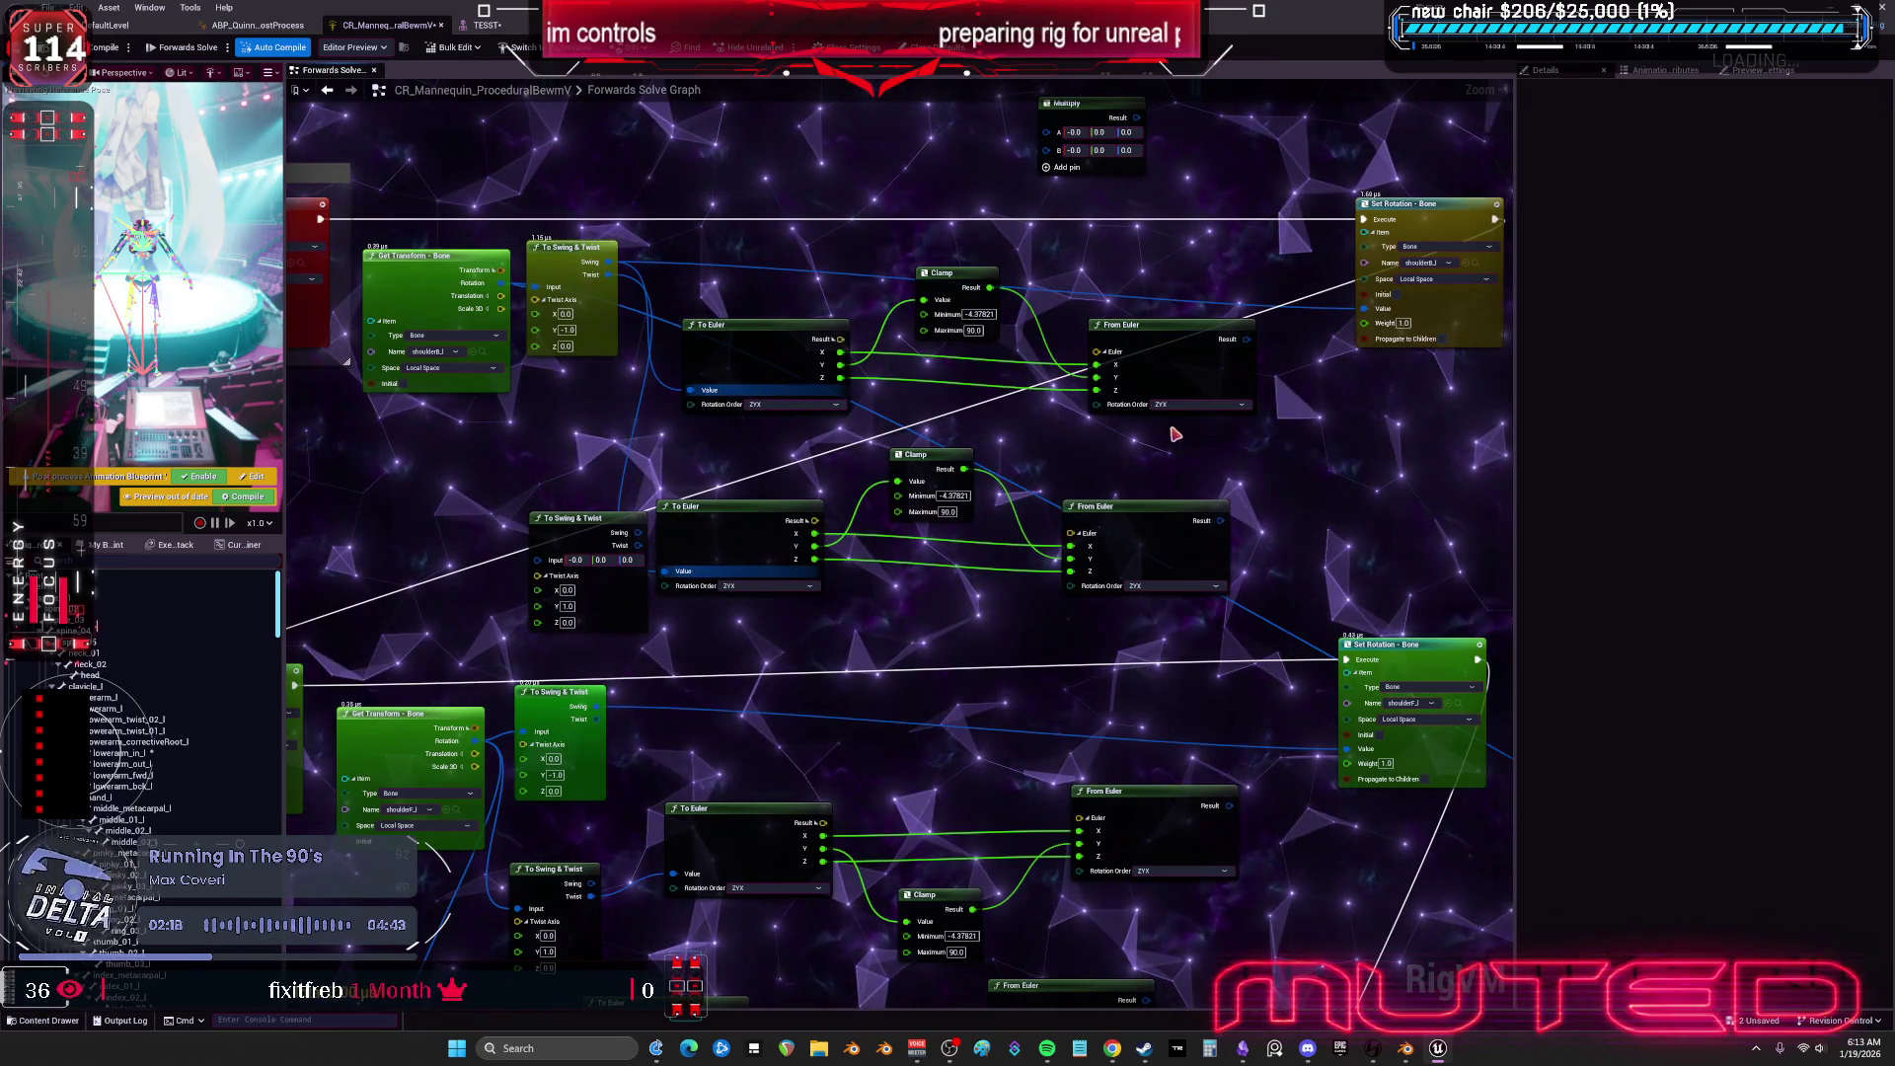
{"action": "left_click_drag", "start_coordinate": [842, 176], "coordinate": [1105, 513]}
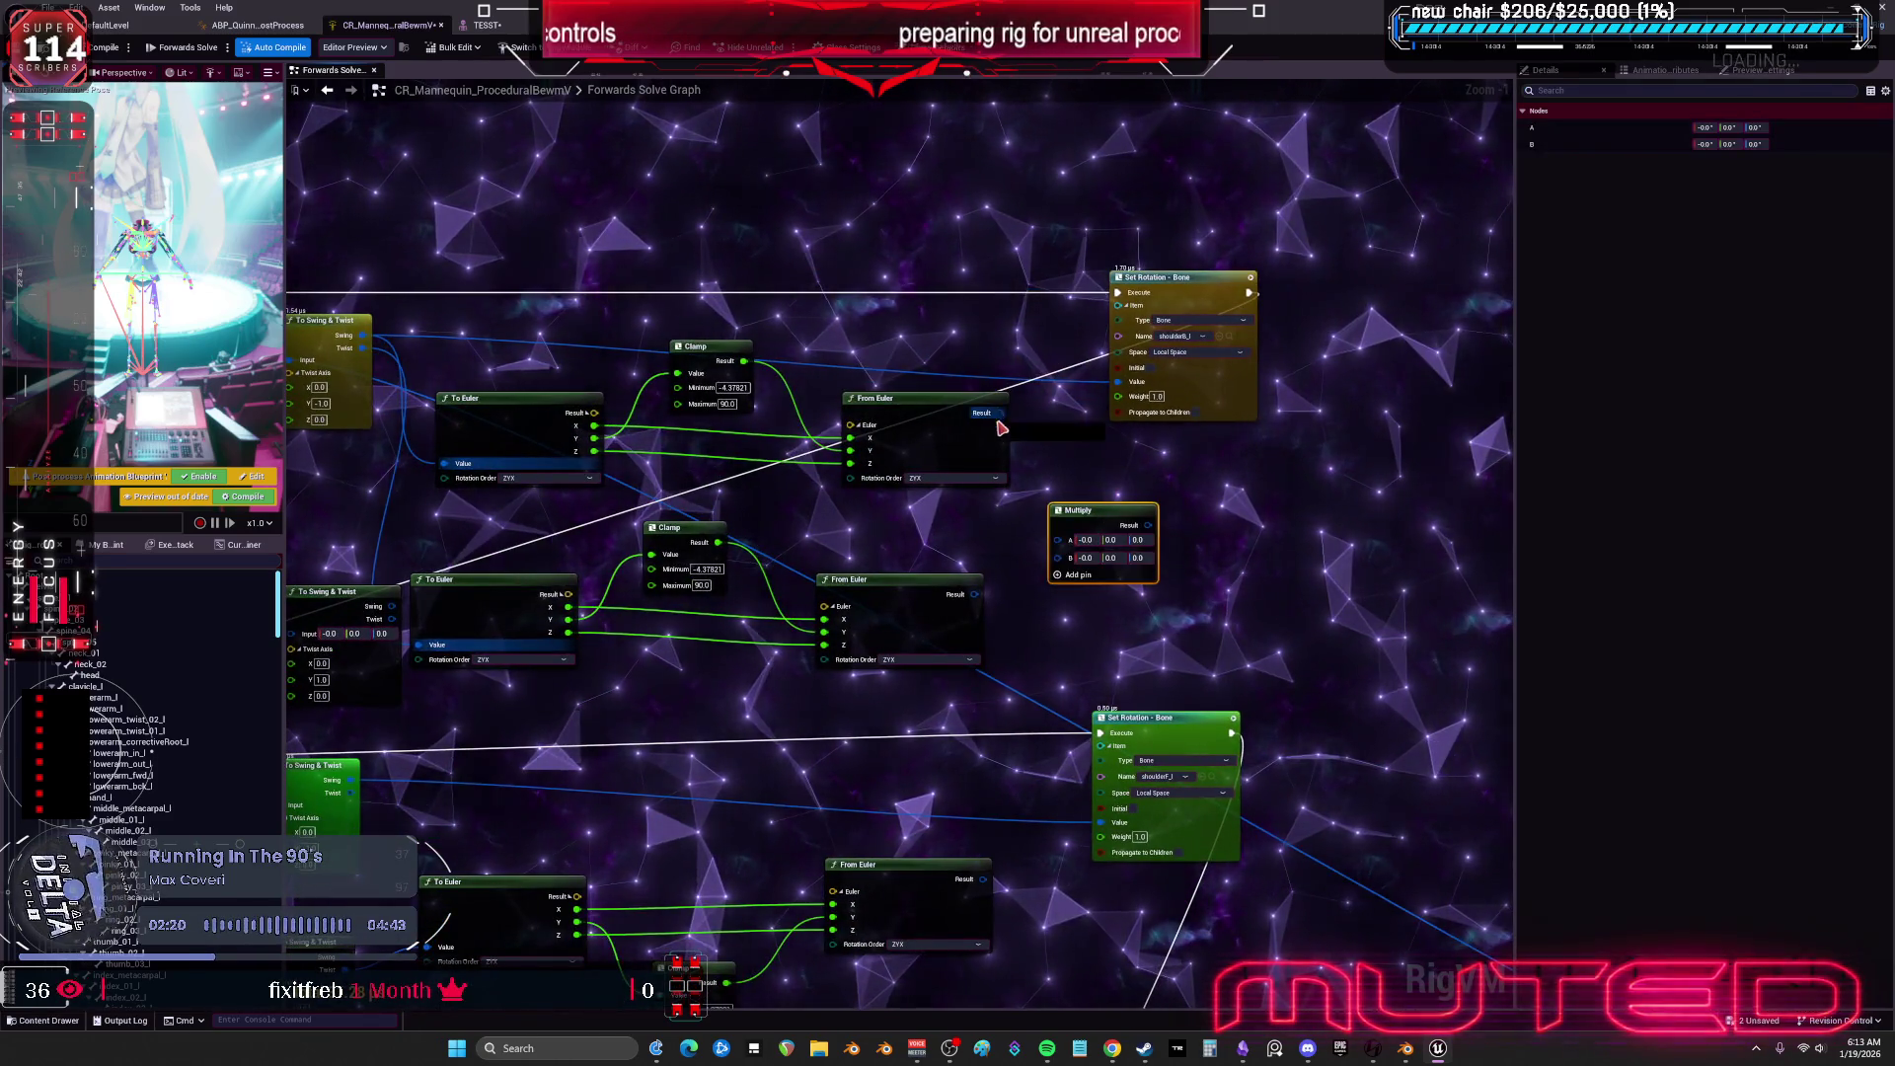
Nudge the lower From Euler node up into line, then bring up the TESST skeletal mesh preview.
{"action": "left_click_drag", "start_coordinate": [973, 595], "coordinate": [976, 582]}
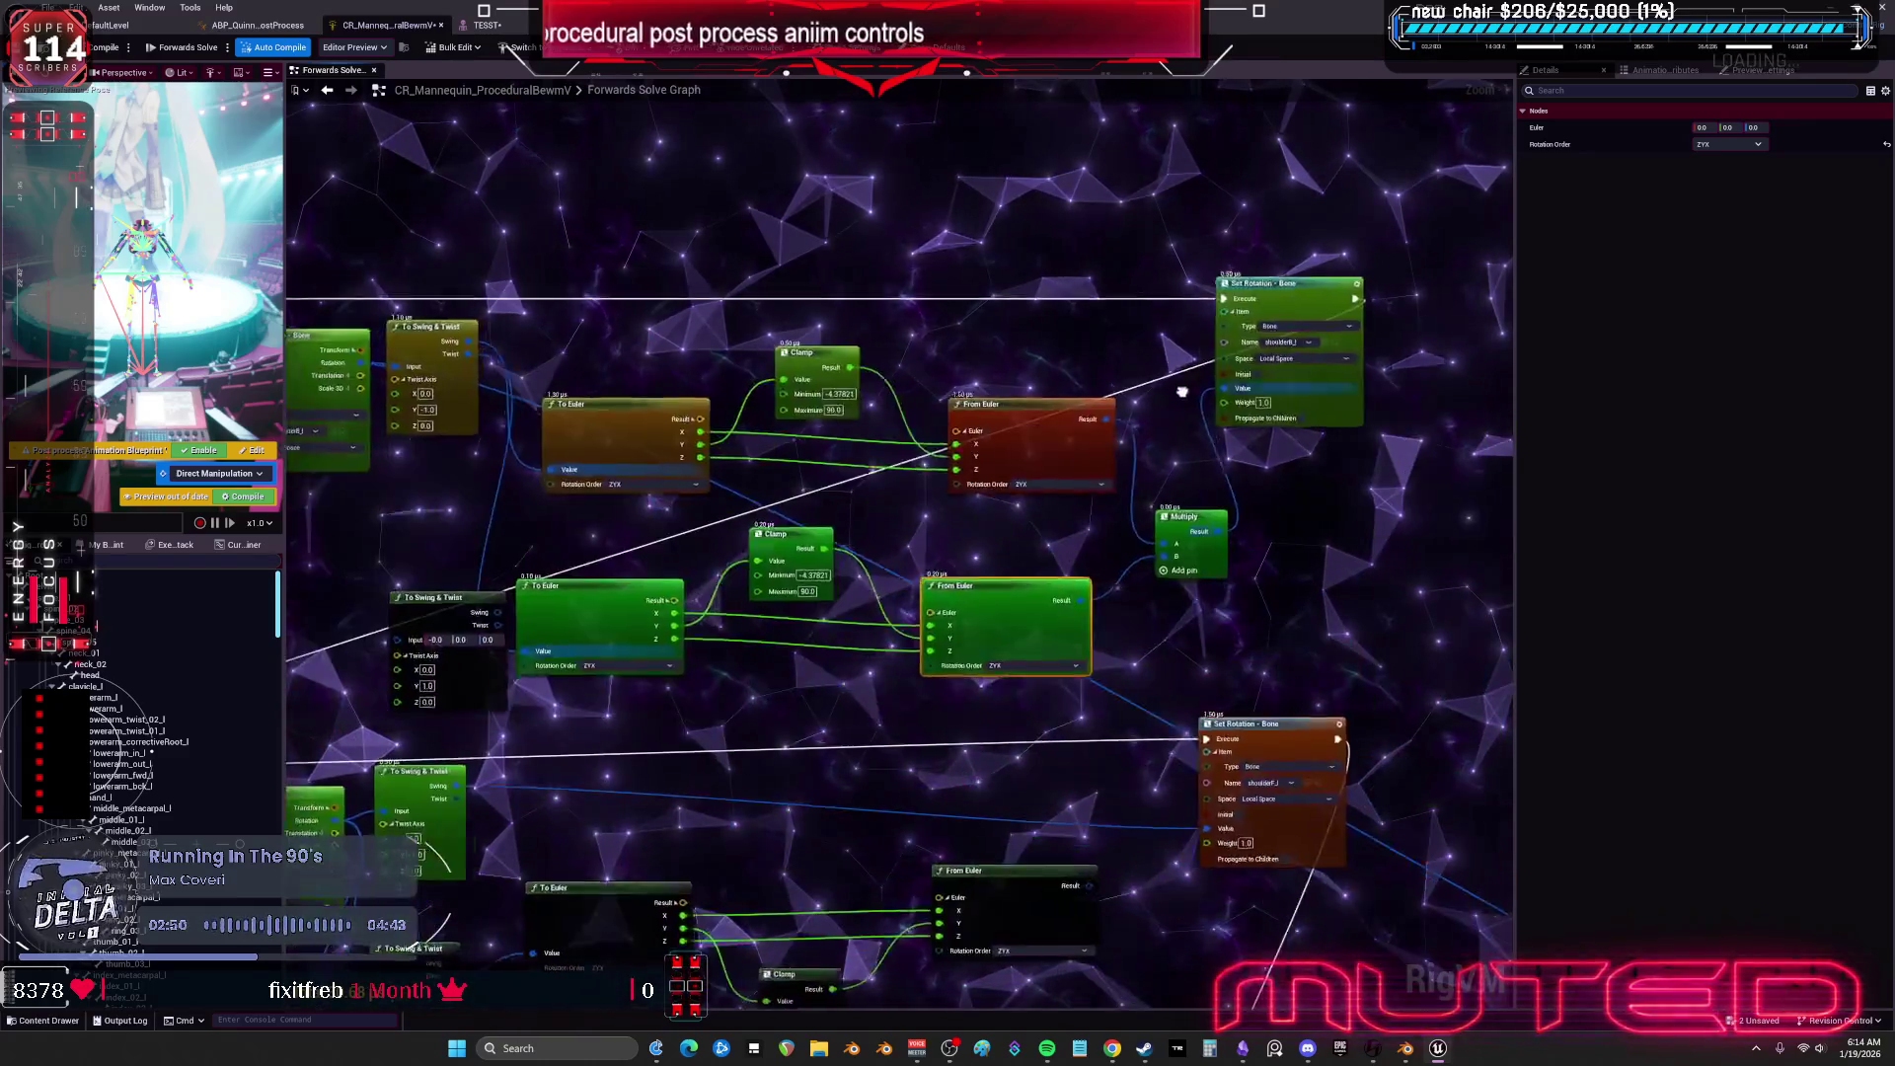
{"action": "left_click", "coordinate": [487, 25]}
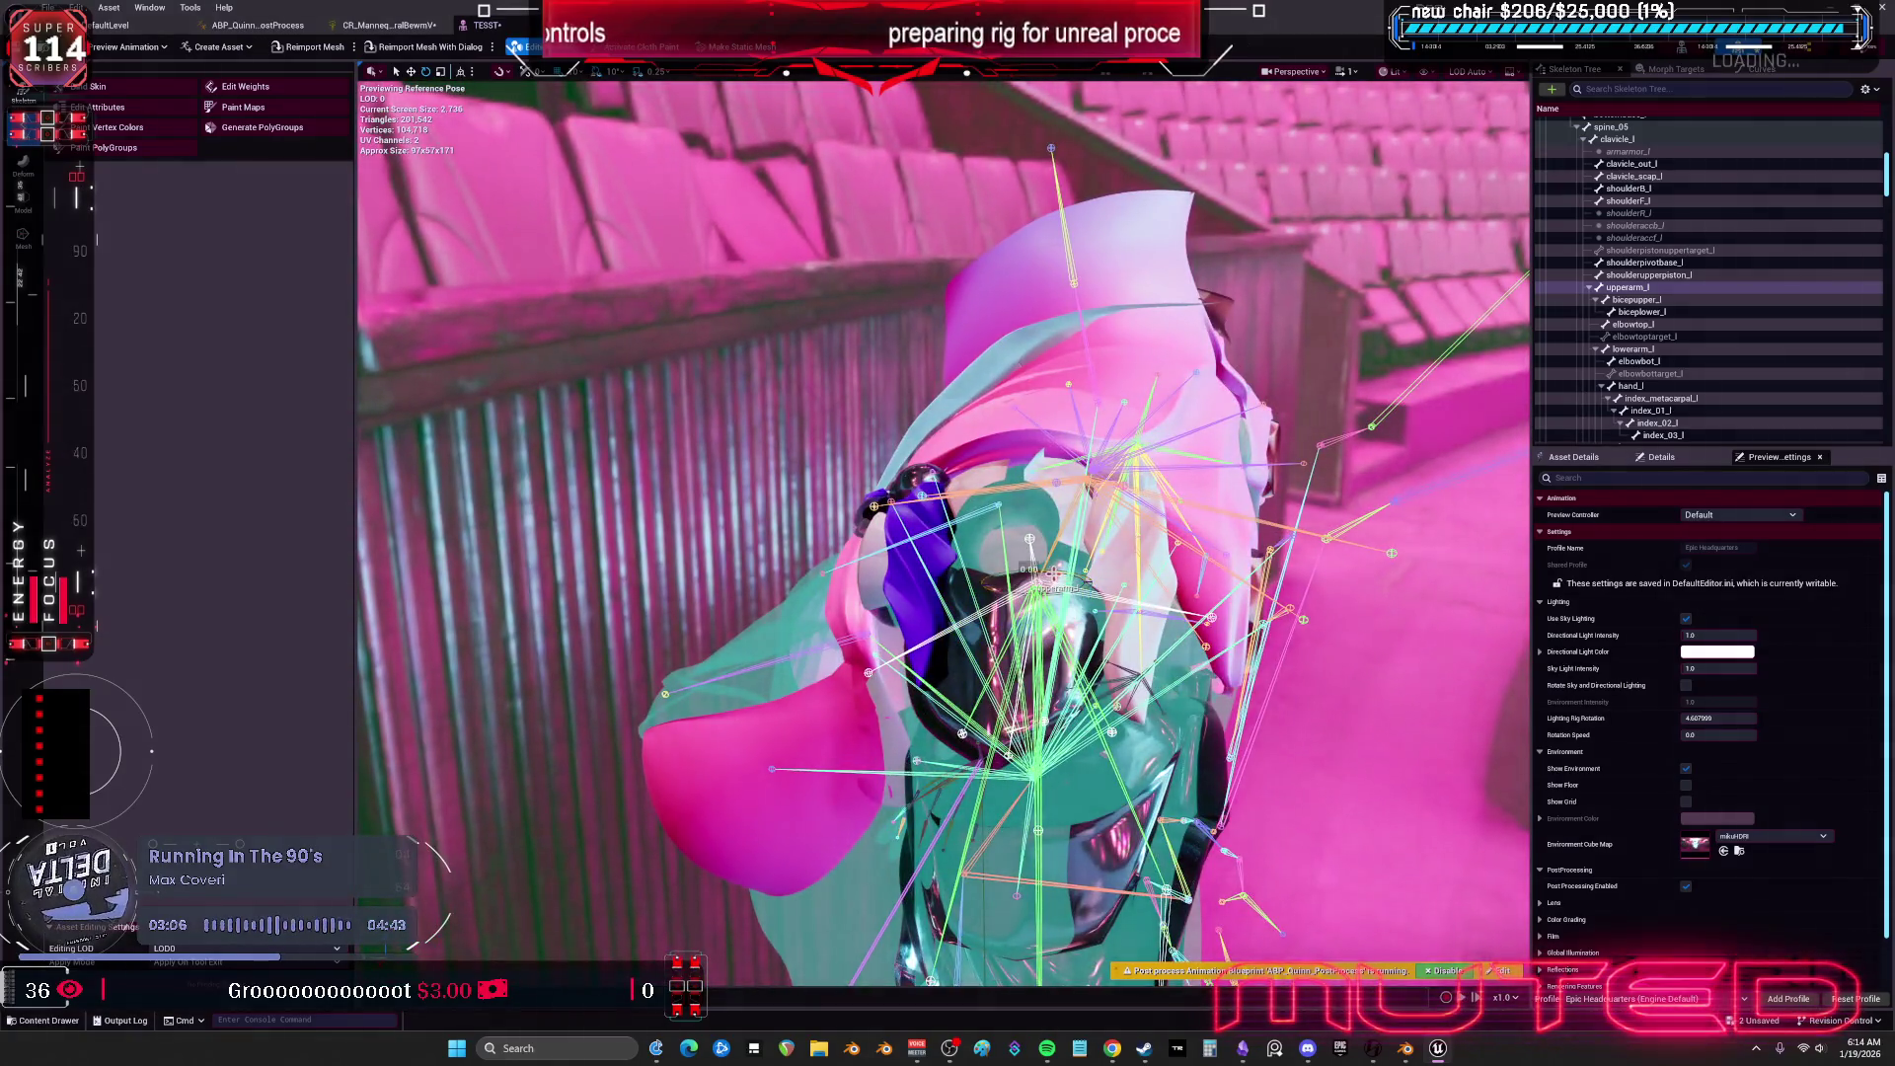
Test-rotate the upperarm_l bone in the TESST preview, then return to CR_Mannequin's Forwards Solve Graph.
{"action": "key", "text": "e"}
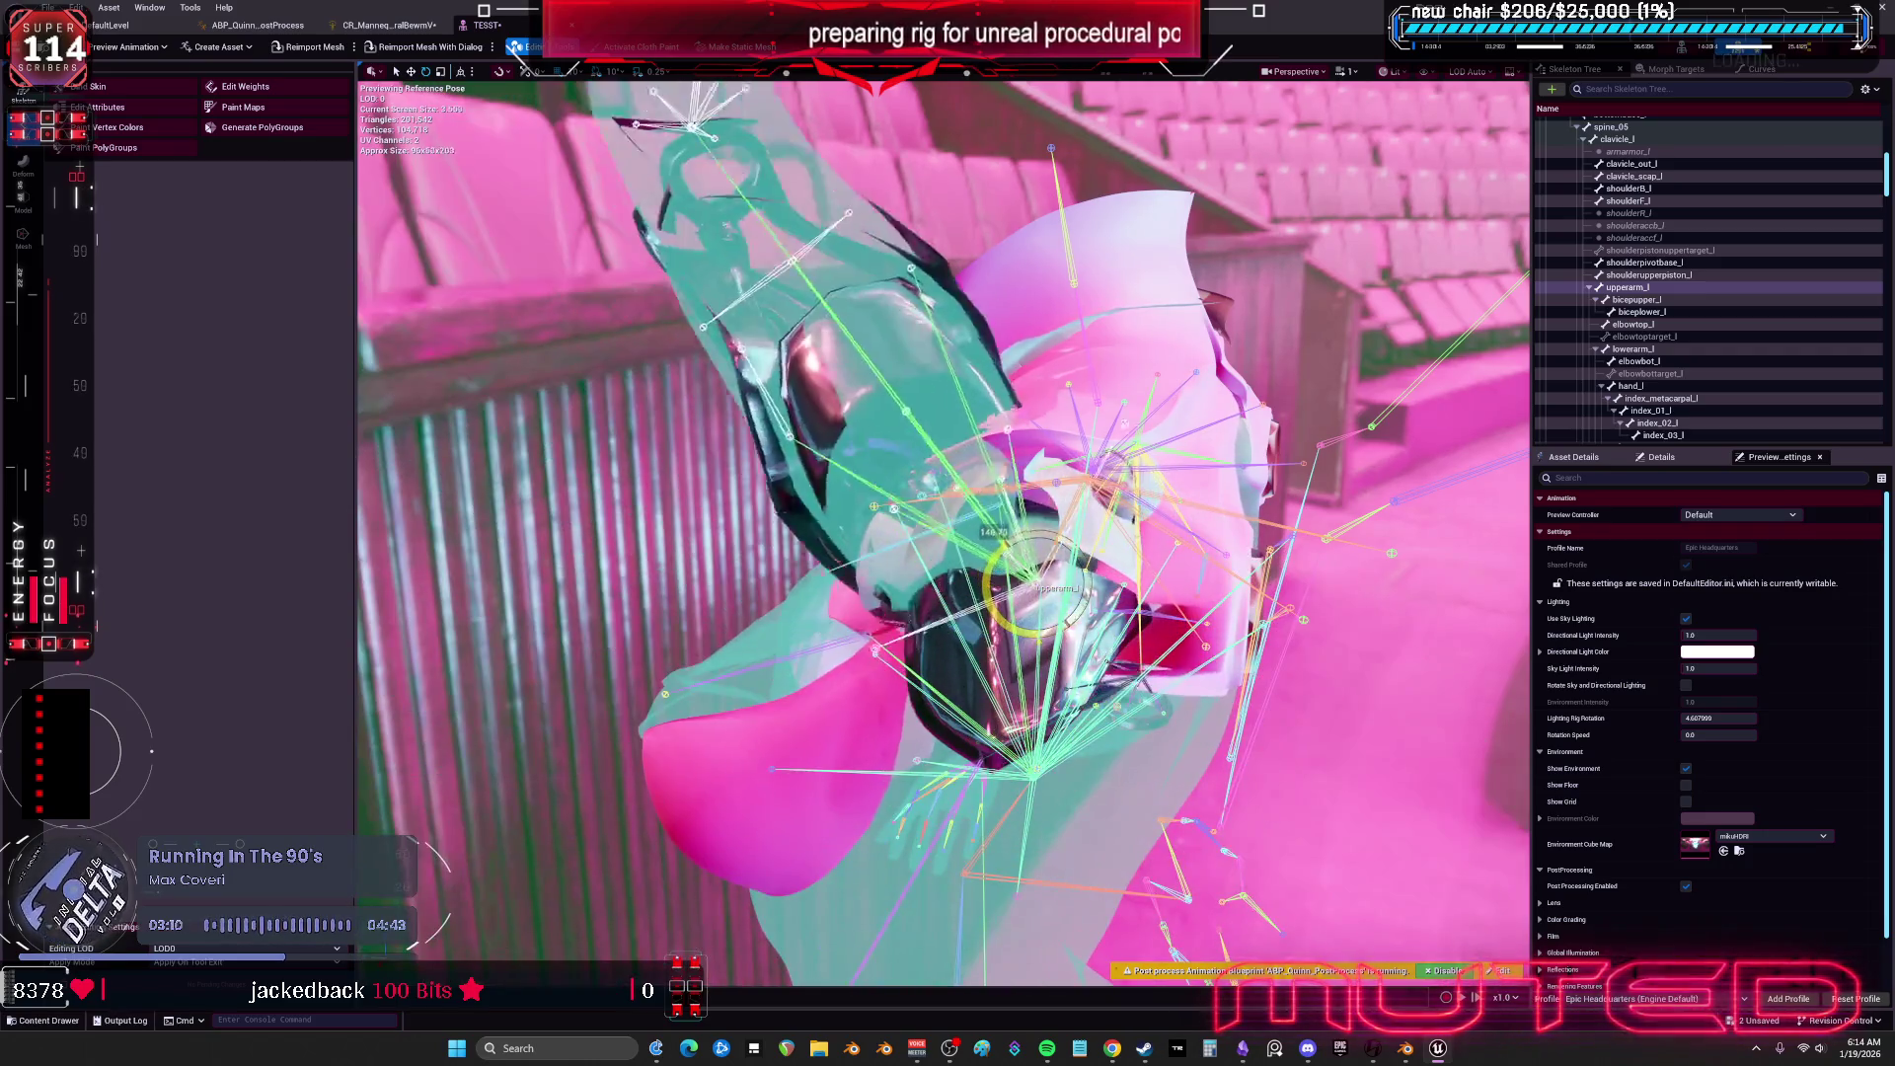
{"action": "mouse_move", "coordinate": [1085, 590]}
{"action": "left_mouse_down"}
{"action": "mouse_move", "coordinate": [1093, 619]}
{"action": "mouse_move", "coordinate": [1042, 617]}
{"action": "mouse_move", "coordinate": [1044, 647]}
{"action": "left_mouse_up"}
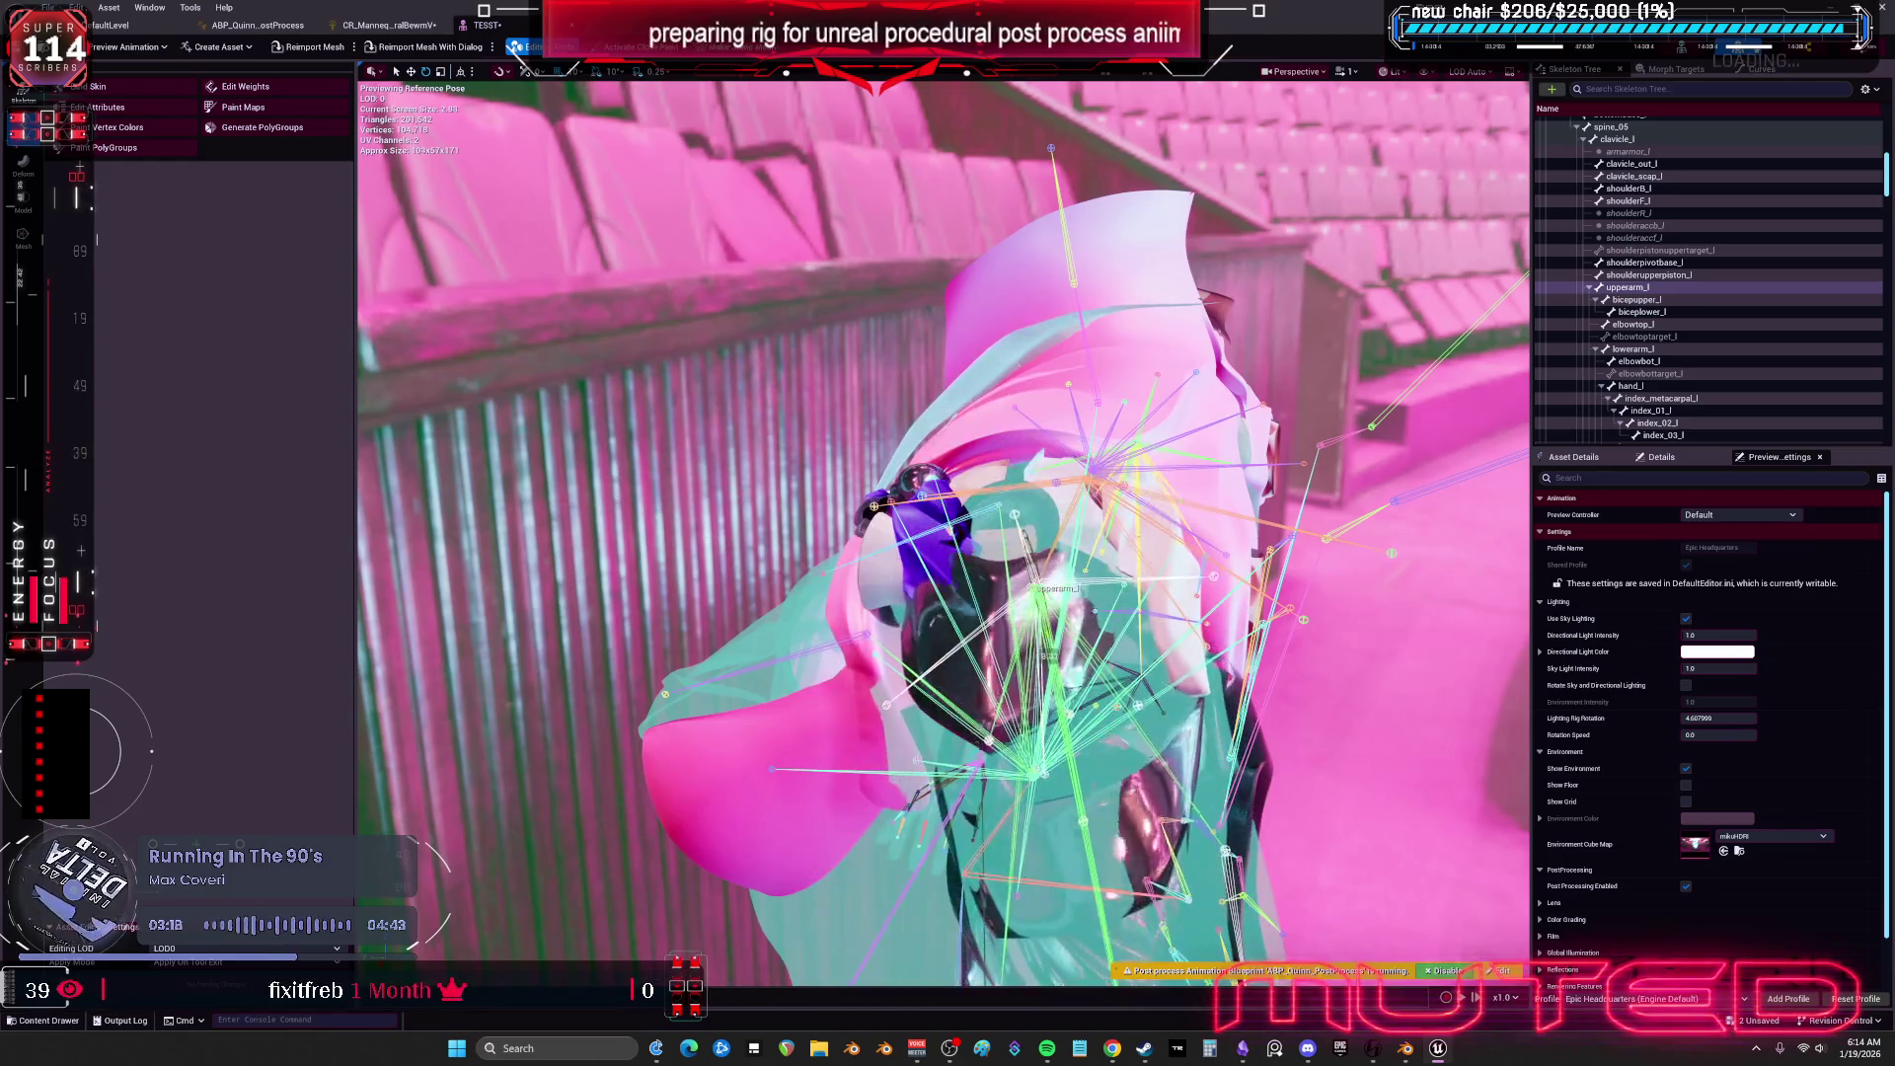
{"action": "left_click", "coordinate": [385, 25]}
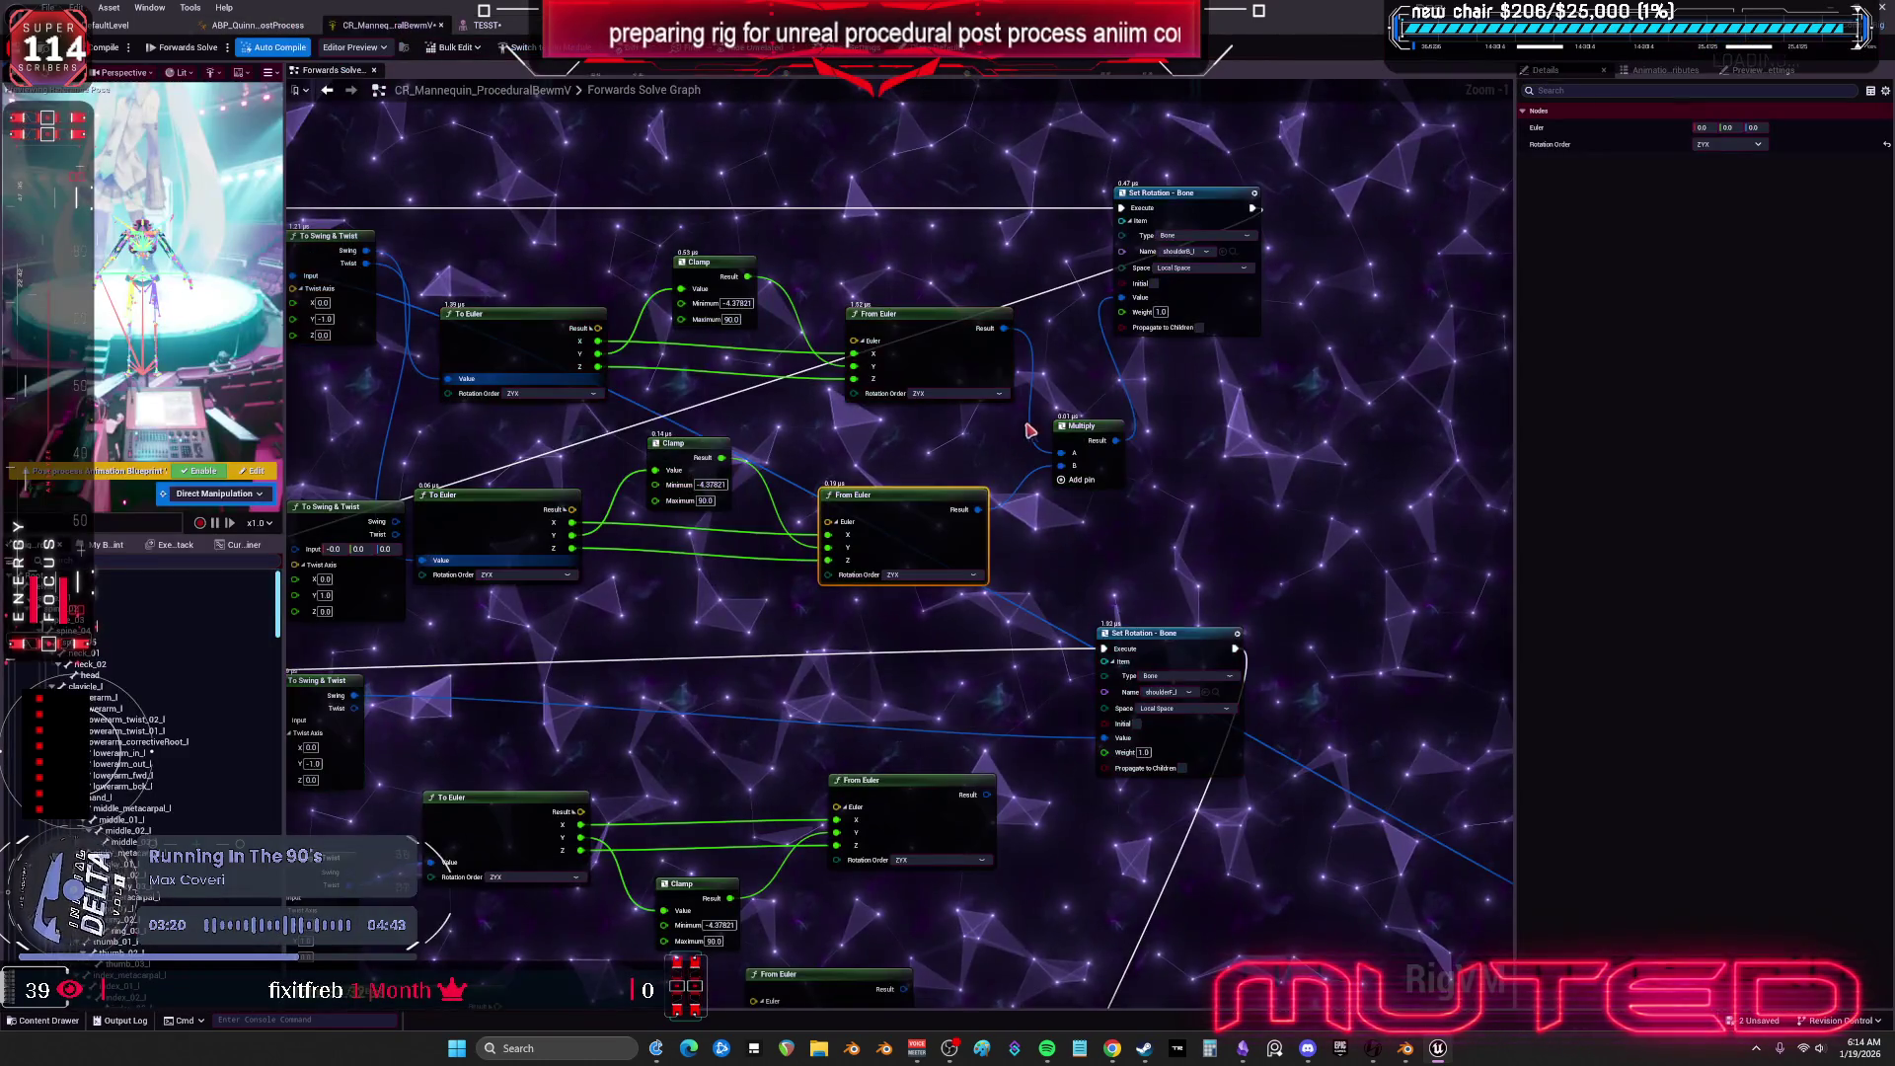
Deselect all nodes in the Forwards Solve Graph and switch back to the TESST preview.
{"action": "left_click", "coordinate": [1172, 473]}
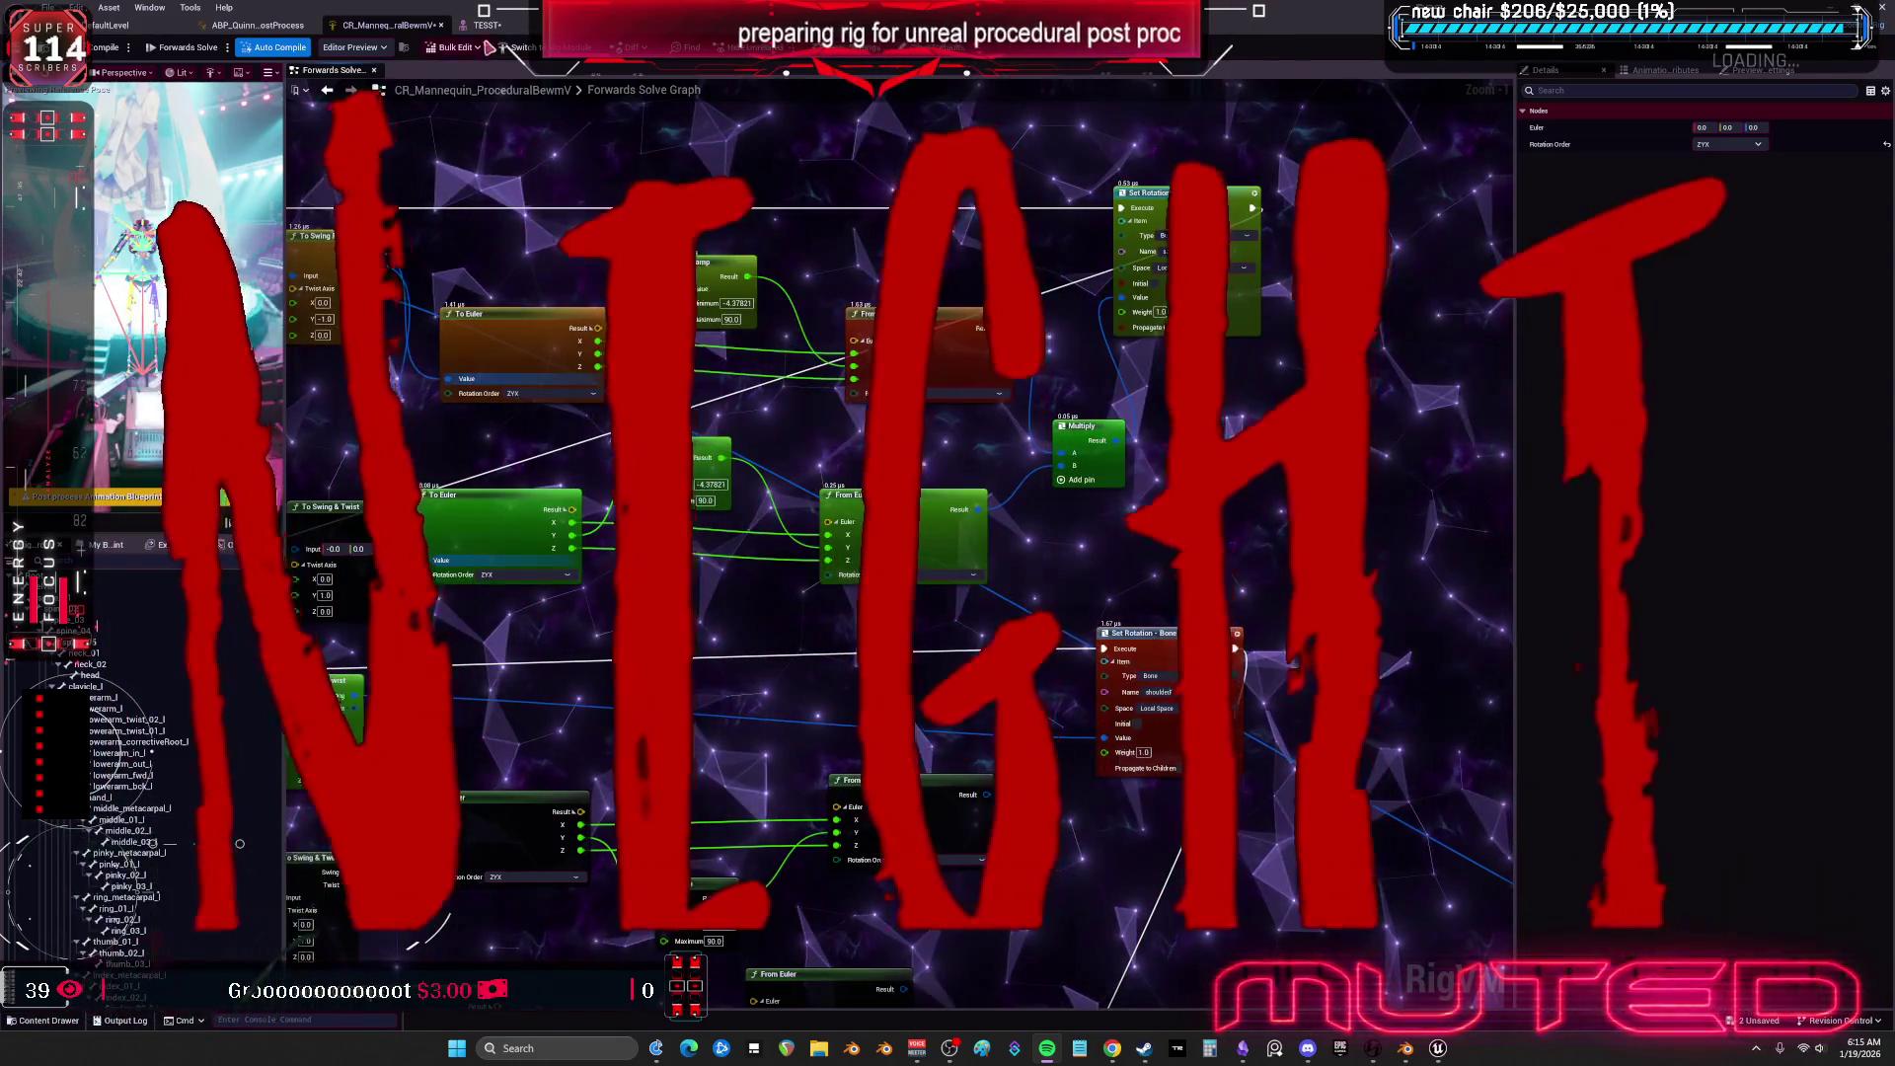
{"action": "left_click", "coordinate": [484, 25]}
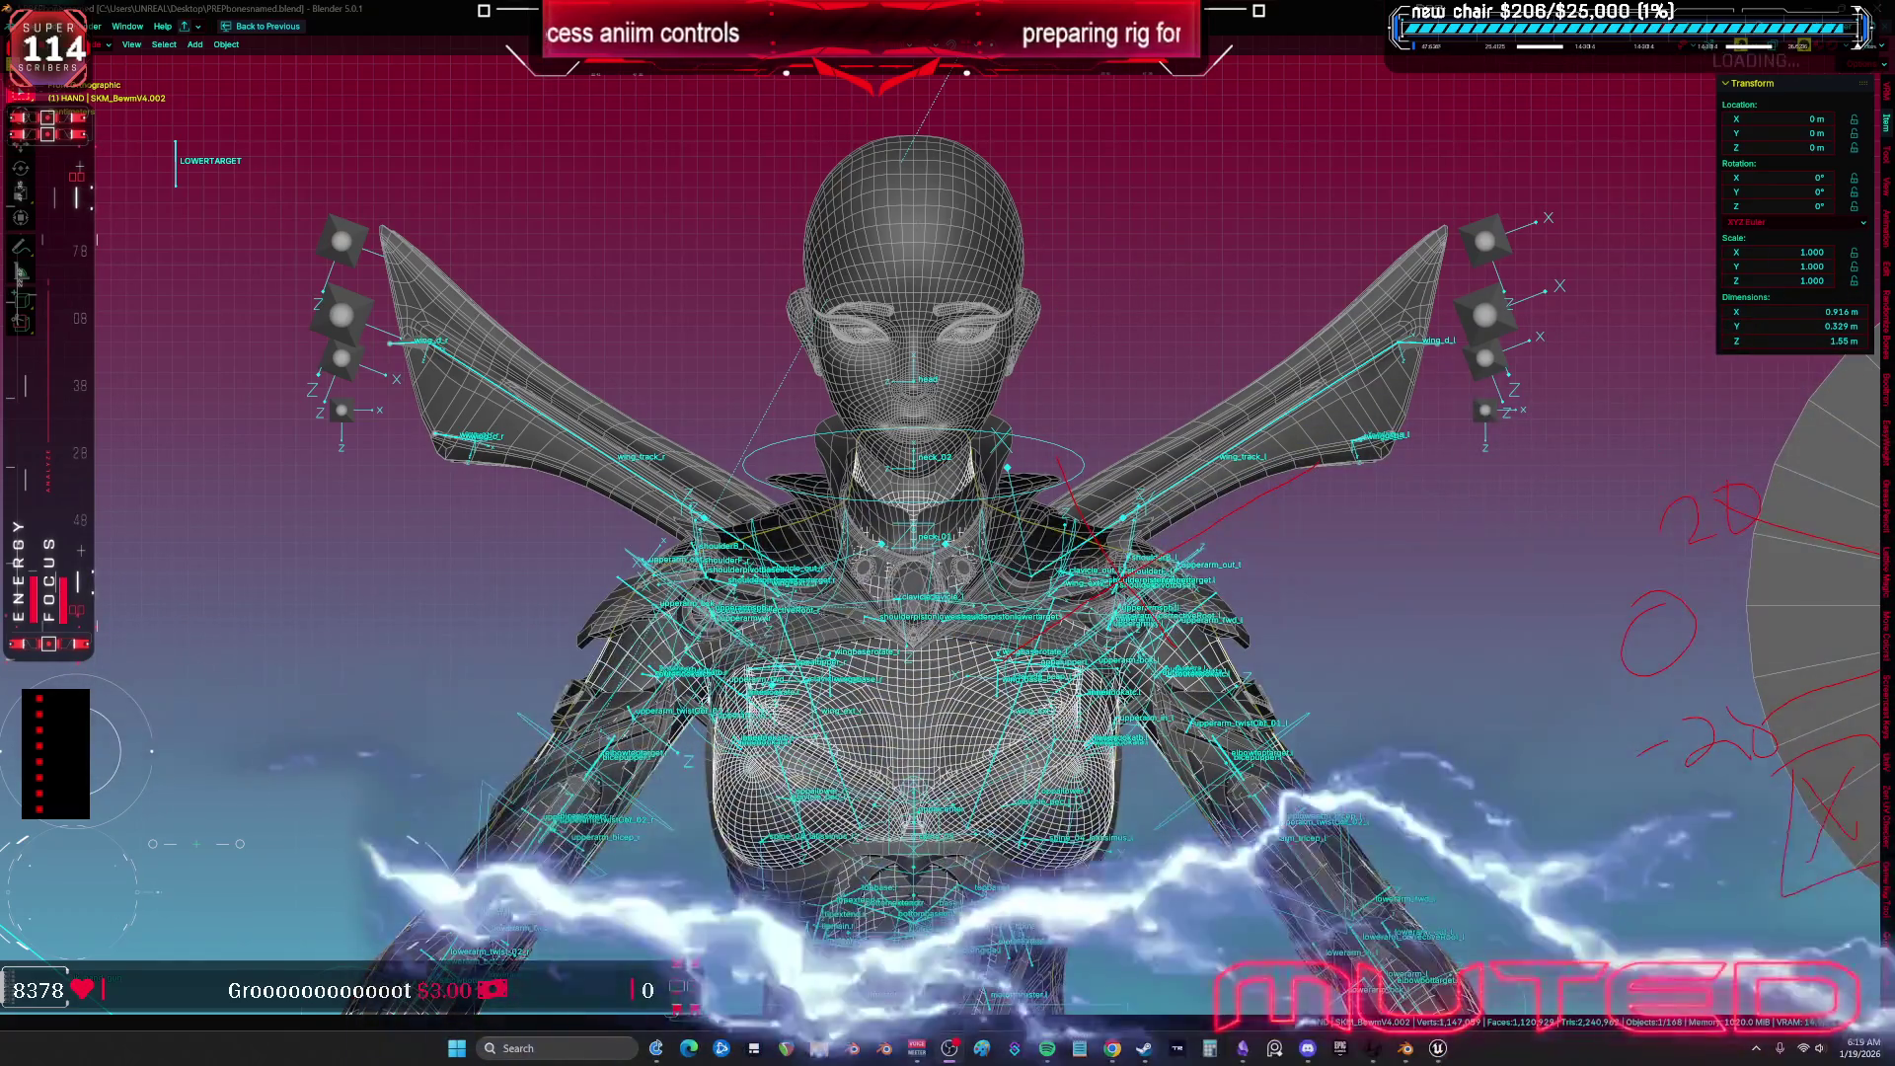
Zoom out across the rig and delete the Circle object with its fan gizmos.
{"action": "scroll", "coordinate": [487, 201], "scroll_direction": "down", "scroll_amount": 5}
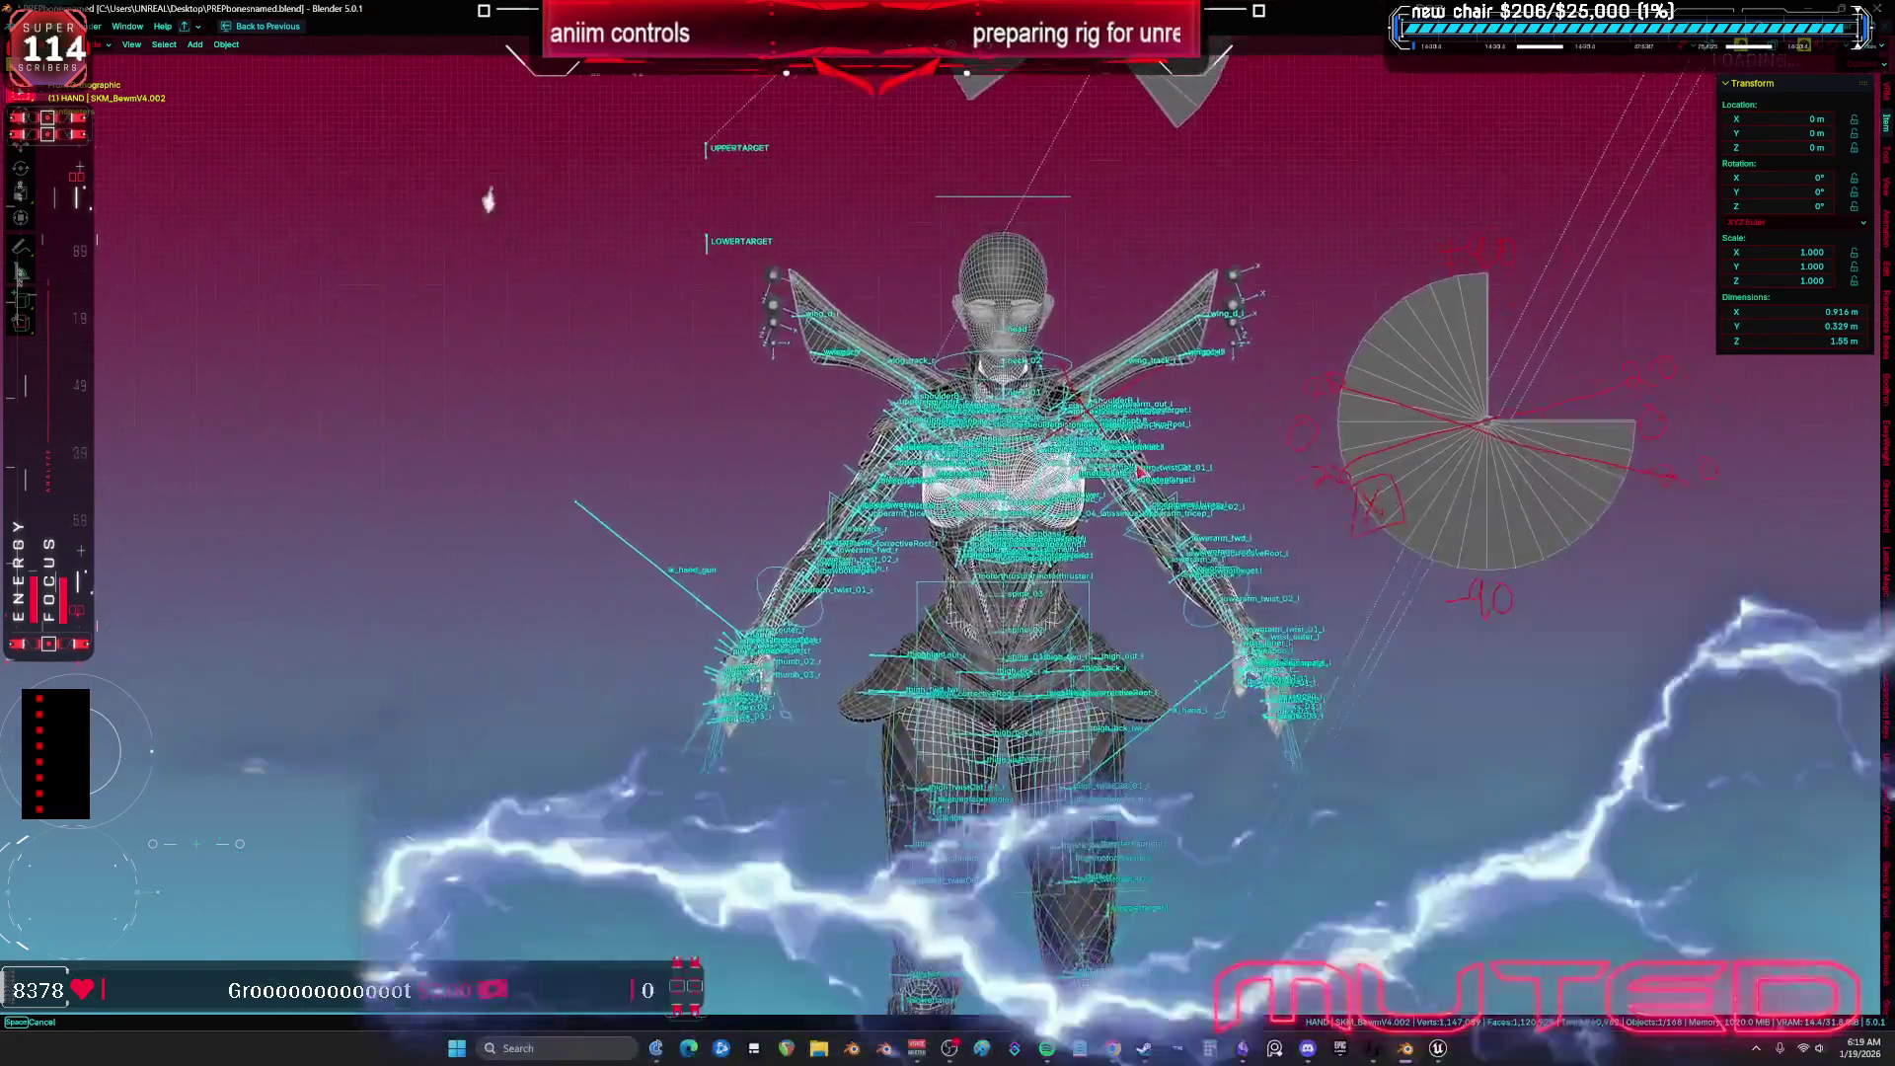
{"action": "mouse_move", "coordinate": [1142, 474]}
{"action": "left_mouse_down"}
{"action": "mouse_move", "coordinate": [943, 479]}
{"action": "mouse_move", "coordinate": [1274, 469]}
{"action": "mouse_move", "coordinate": [1029, 531]}
{"action": "mouse_move", "coordinate": [1100, 522]}
{"action": "mouse_move", "coordinate": [1190, 612]}
{"action": "mouse_move", "coordinate": [1165, 587]}
{"action": "mouse_move", "coordinate": [1080, 577]}
{"action": "mouse_move", "coordinate": [1272, 528]}
{"action": "mouse_move", "coordinate": [1369, 436]}
{"action": "left_mouse_up"}
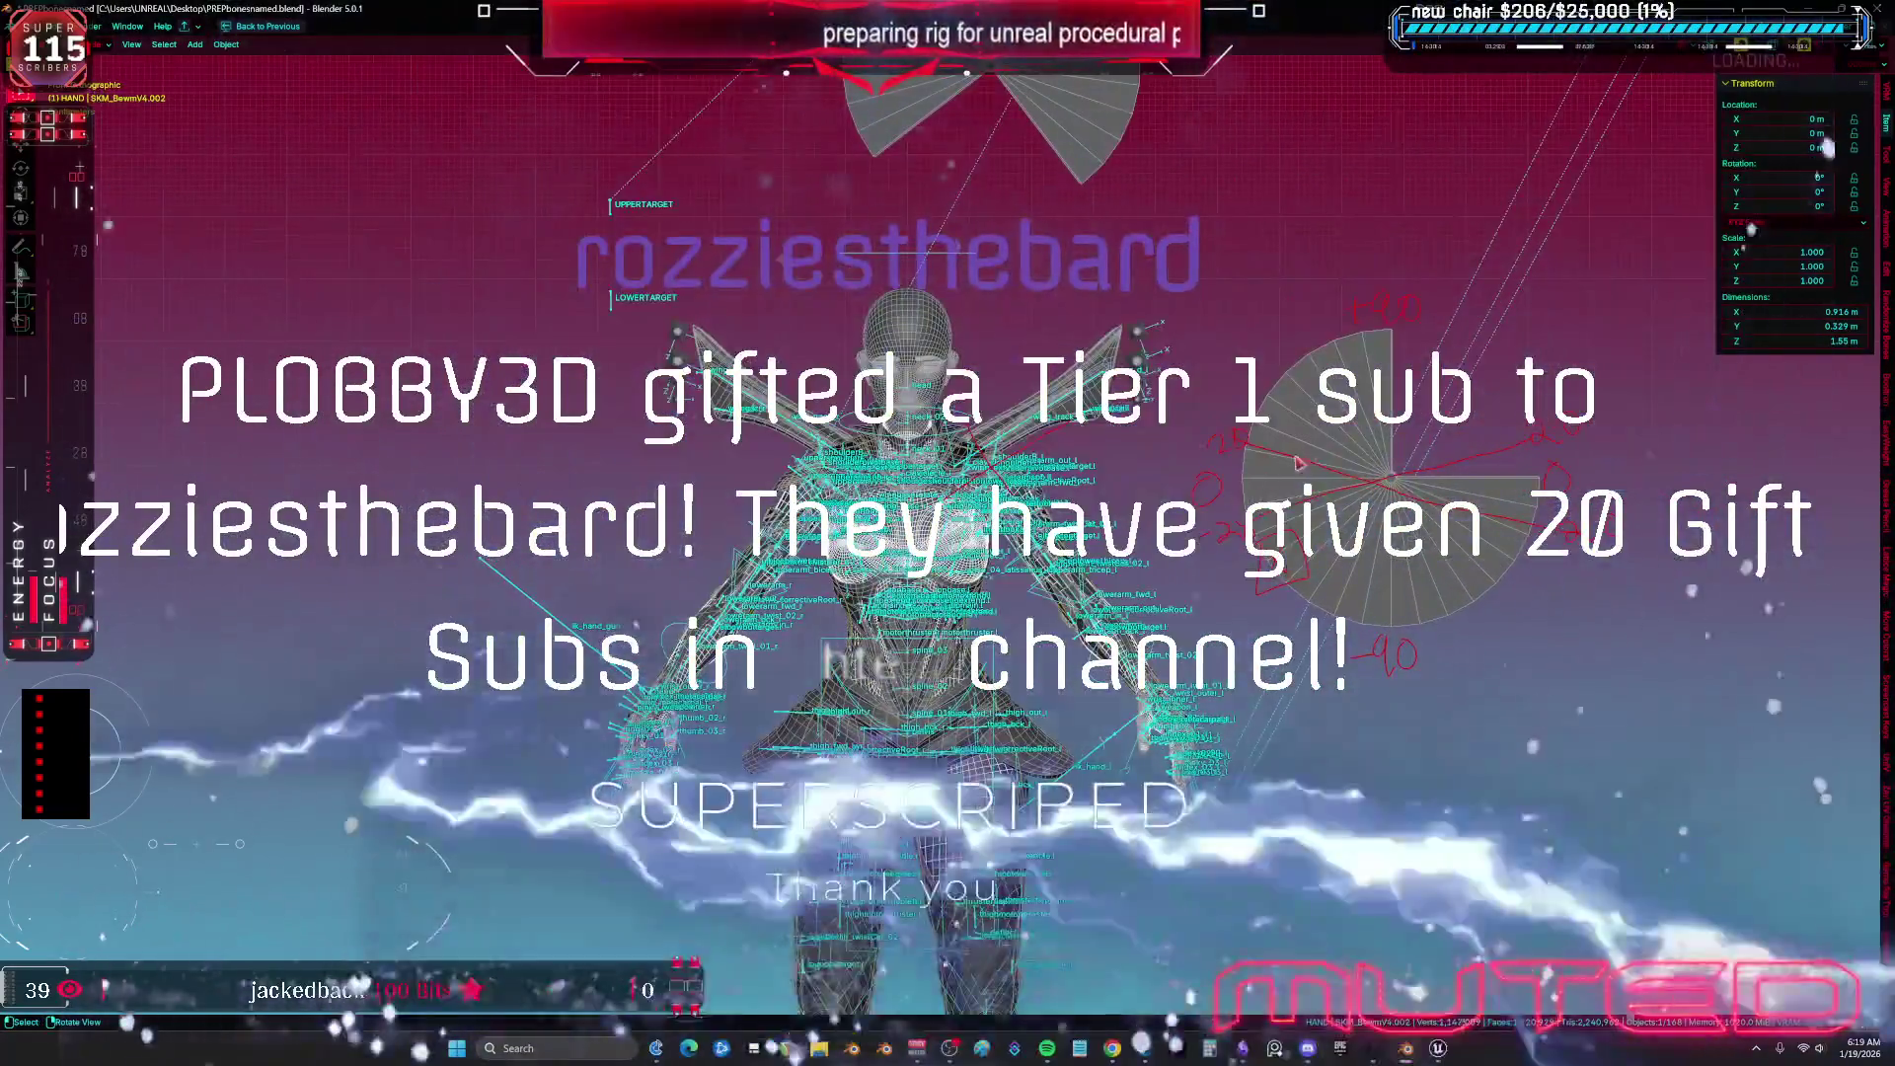
{"action": "scroll", "coordinate": [1369, 435], "scroll_direction": "down", "scroll_amount": 1}
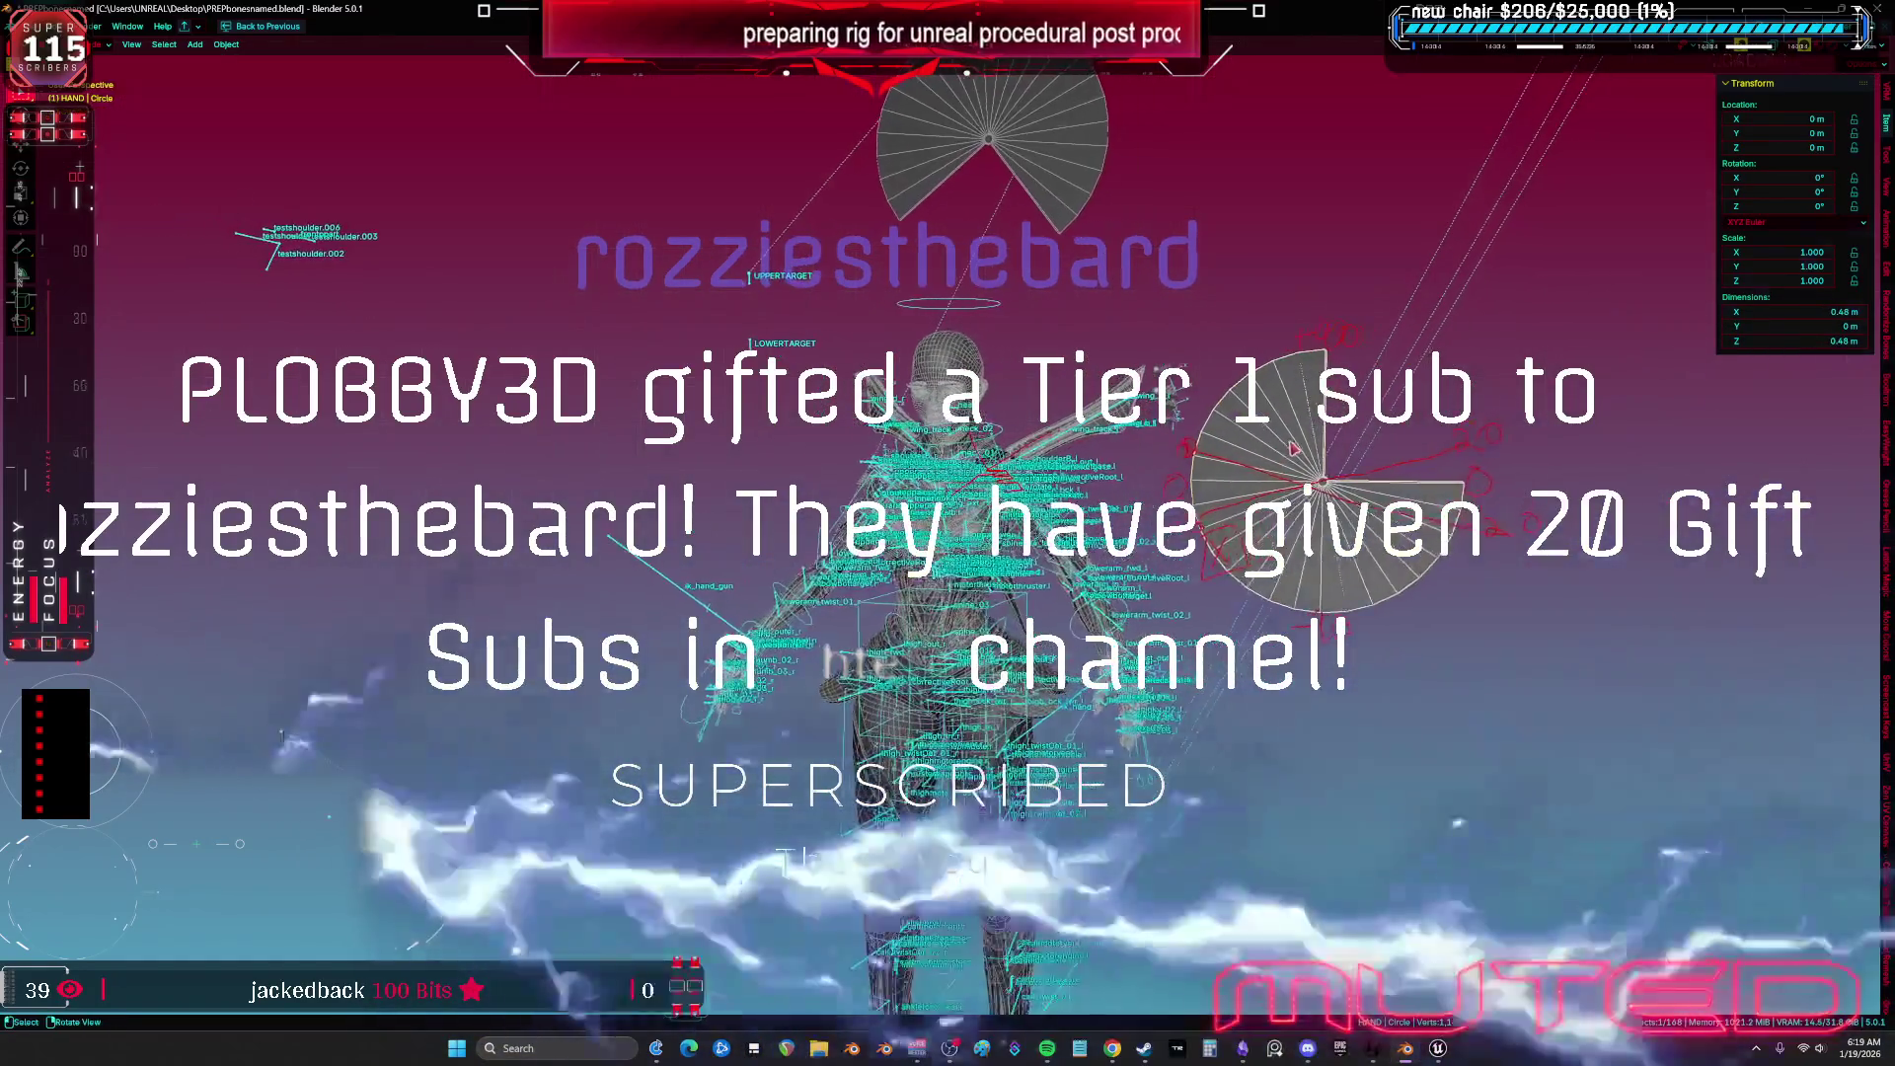
{"action": "key", "text": "Delete"}
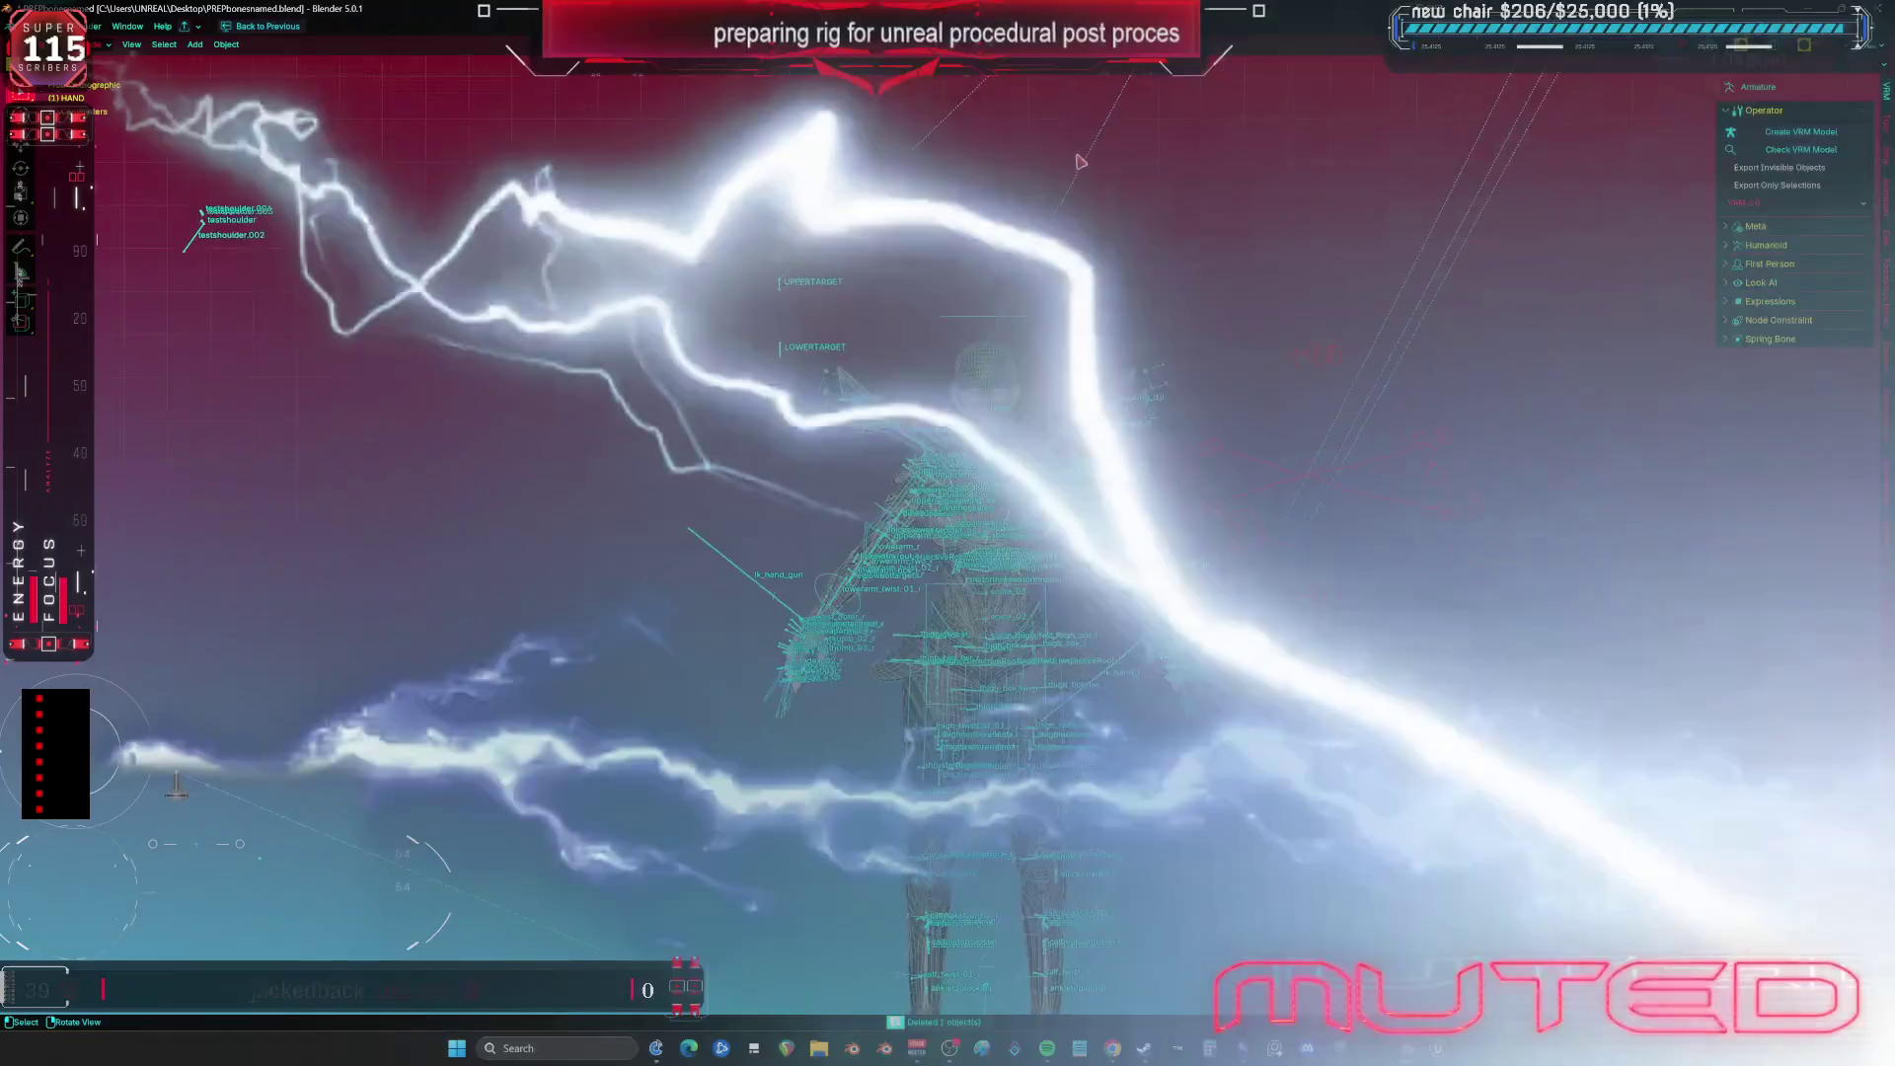
Zoom and orbit in close on the mannequin's torso, arm and leg bones.
{"action": "mouse_move", "coordinate": [1081, 161]}
{"action": "left_mouse_down"}
{"action": "mouse_move", "coordinate": [1234, 505]}
{"action": "mouse_move", "coordinate": [987, 454]}
{"action": "mouse_move", "coordinate": [1079, 453]}
{"action": "mouse_move", "coordinate": [1313, 543]}
{"action": "mouse_move", "coordinate": [1112, 445]}
{"action": "mouse_move", "coordinate": [956, 513]}
{"action": "mouse_move", "coordinate": [956, 590]}
{"action": "mouse_move", "coordinate": [1181, 722]}
{"action": "mouse_move", "coordinate": [1075, 705]}
{"action": "mouse_move", "coordinate": [1090, 732]}
{"action": "mouse_move", "coordinate": [1046, 695]}
{"action": "mouse_move", "coordinate": [1114, 726]}
{"action": "mouse_move", "coordinate": [1092, 706]}
{"action": "mouse_move", "coordinate": [1027, 713]}
{"action": "mouse_move", "coordinate": [1051, 699]}
{"action": "mouse_move", "coordinate": [1135, 721]}
{"action": "left_mouse_up"}
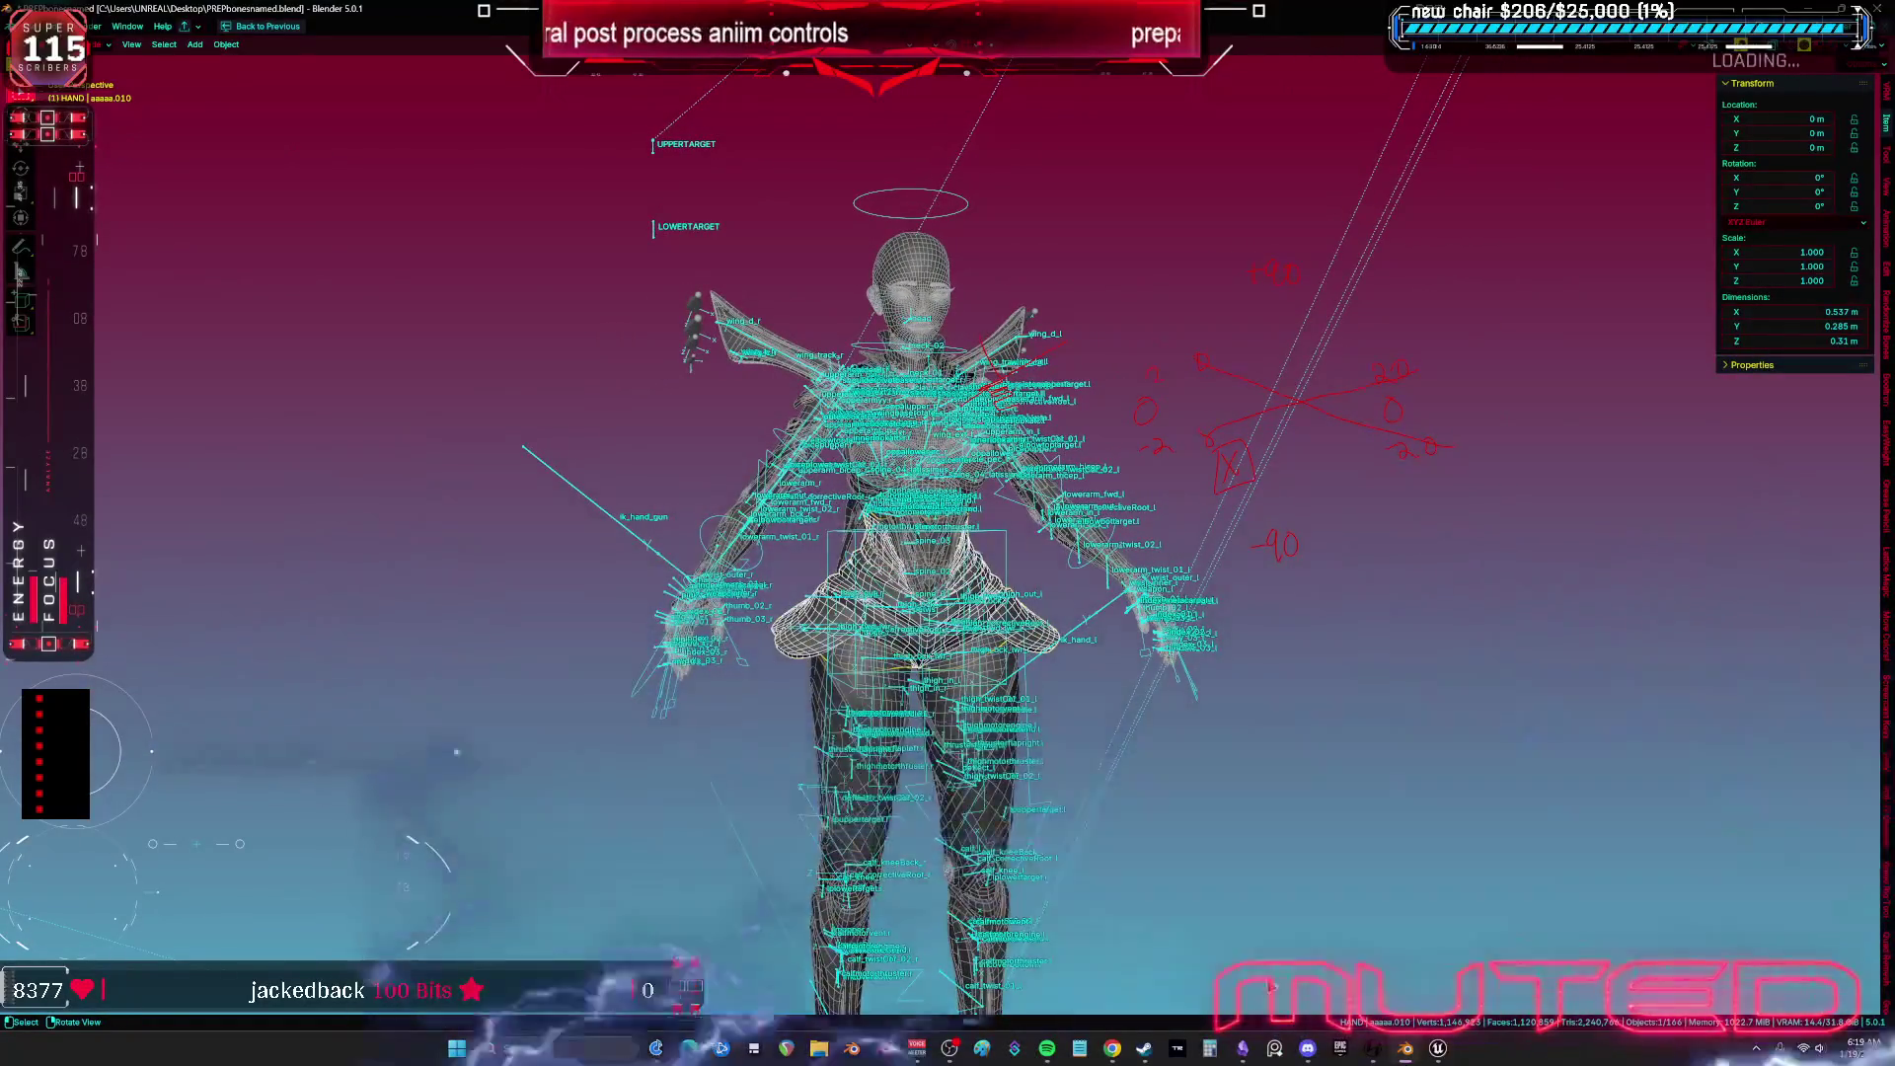
{"action": "mouse_move", "coordinate": [1040, 671]}
{"action": "left_mouse_down"}
{"action": "mouse_move", "coordinate": [1162, 655]}
{"action": "mouse_move", "coordinate": [1126, 595]}
{"action": "mouse_move", "coordinate": [932, 642]}
{"action": "mouse_move", "coordinate": [1413, 626]}
{"action": "mouse_move", "coordinate": [1700, 545]}
{"action": "mouse_move", "coordinate": [1274, 323]}
{"action": "mouse_move", "coordinate": [1197, 322]}
{"action": "left_mouse_up"}
{"action": "scroll", "coordinate": [1074, 607], "scroll_direction": "down", "scroll_amount": 3}
{"action": "left_click_drag", "start_coordinate": [220, 319], "coordinate": [288, 371]}
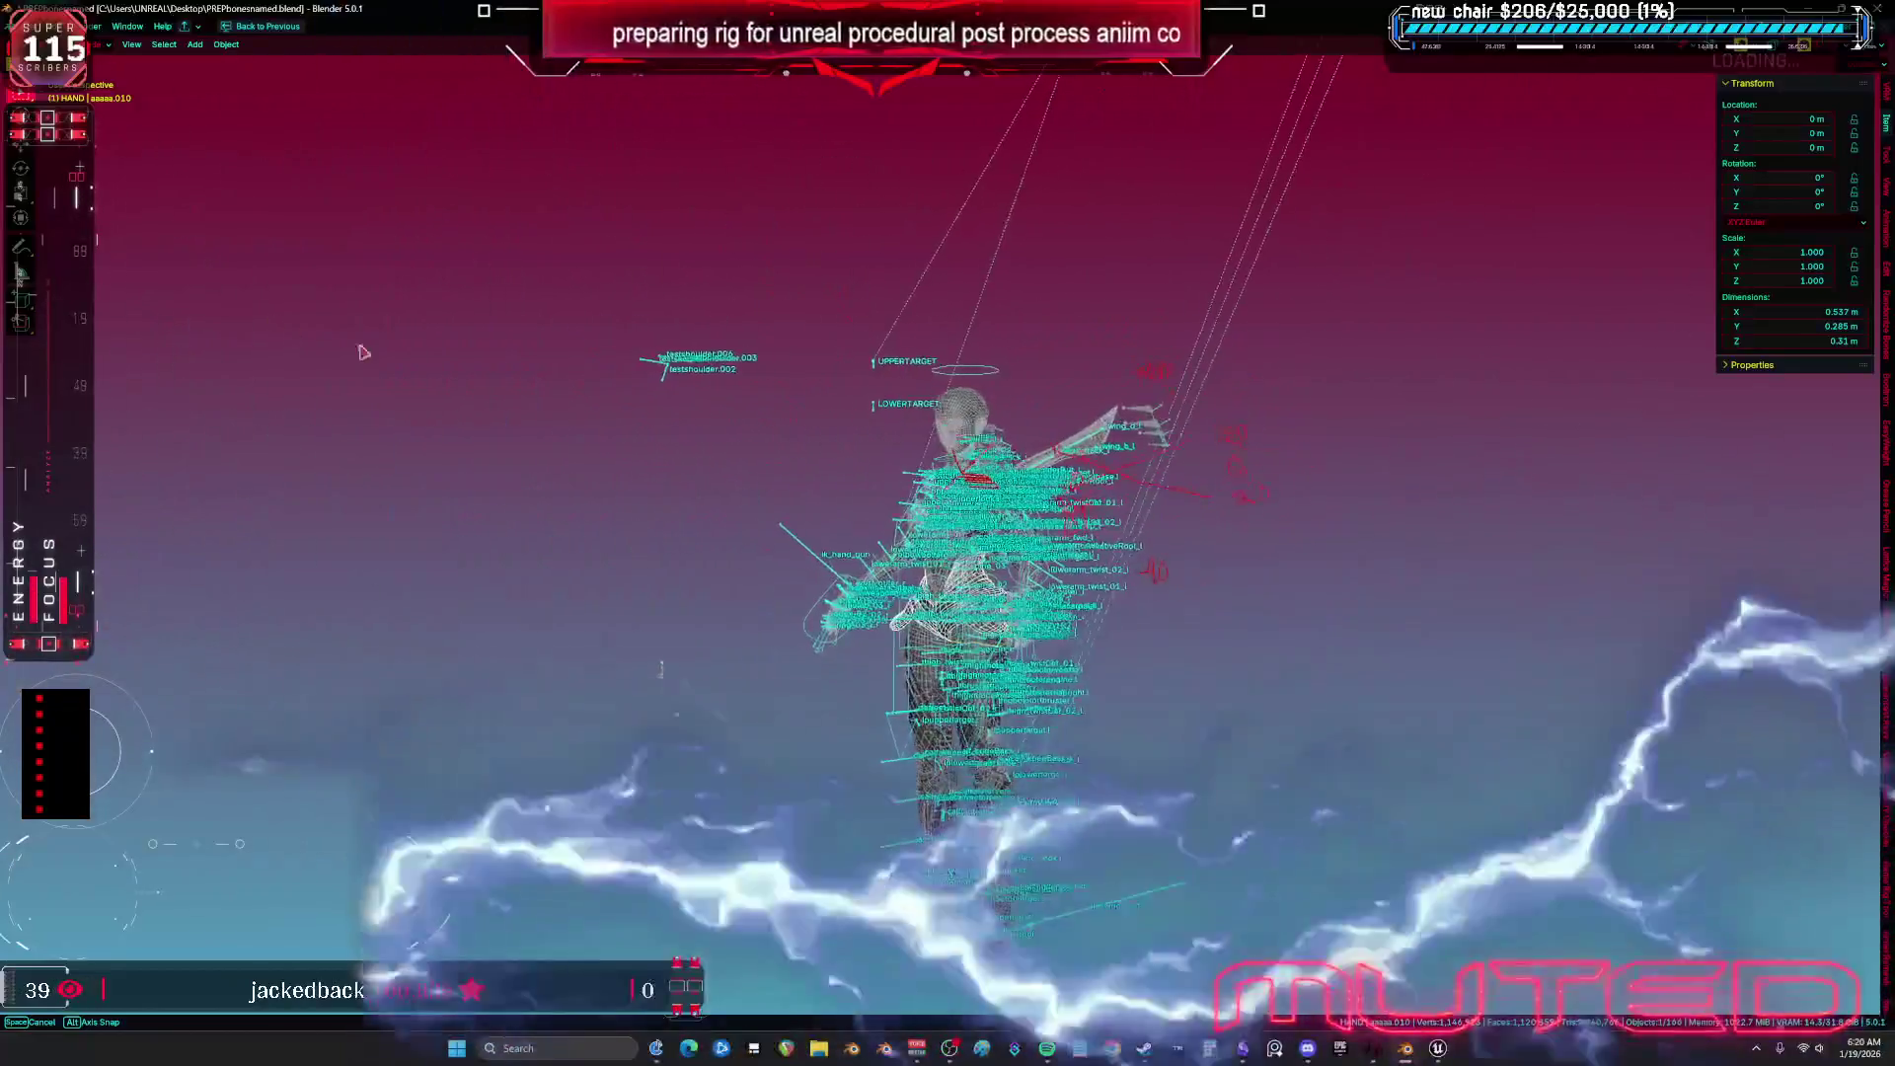
{"action": "scroll", "coordinate": [982, 516], "scroll_direction": "down", "scroll_amount": 2}
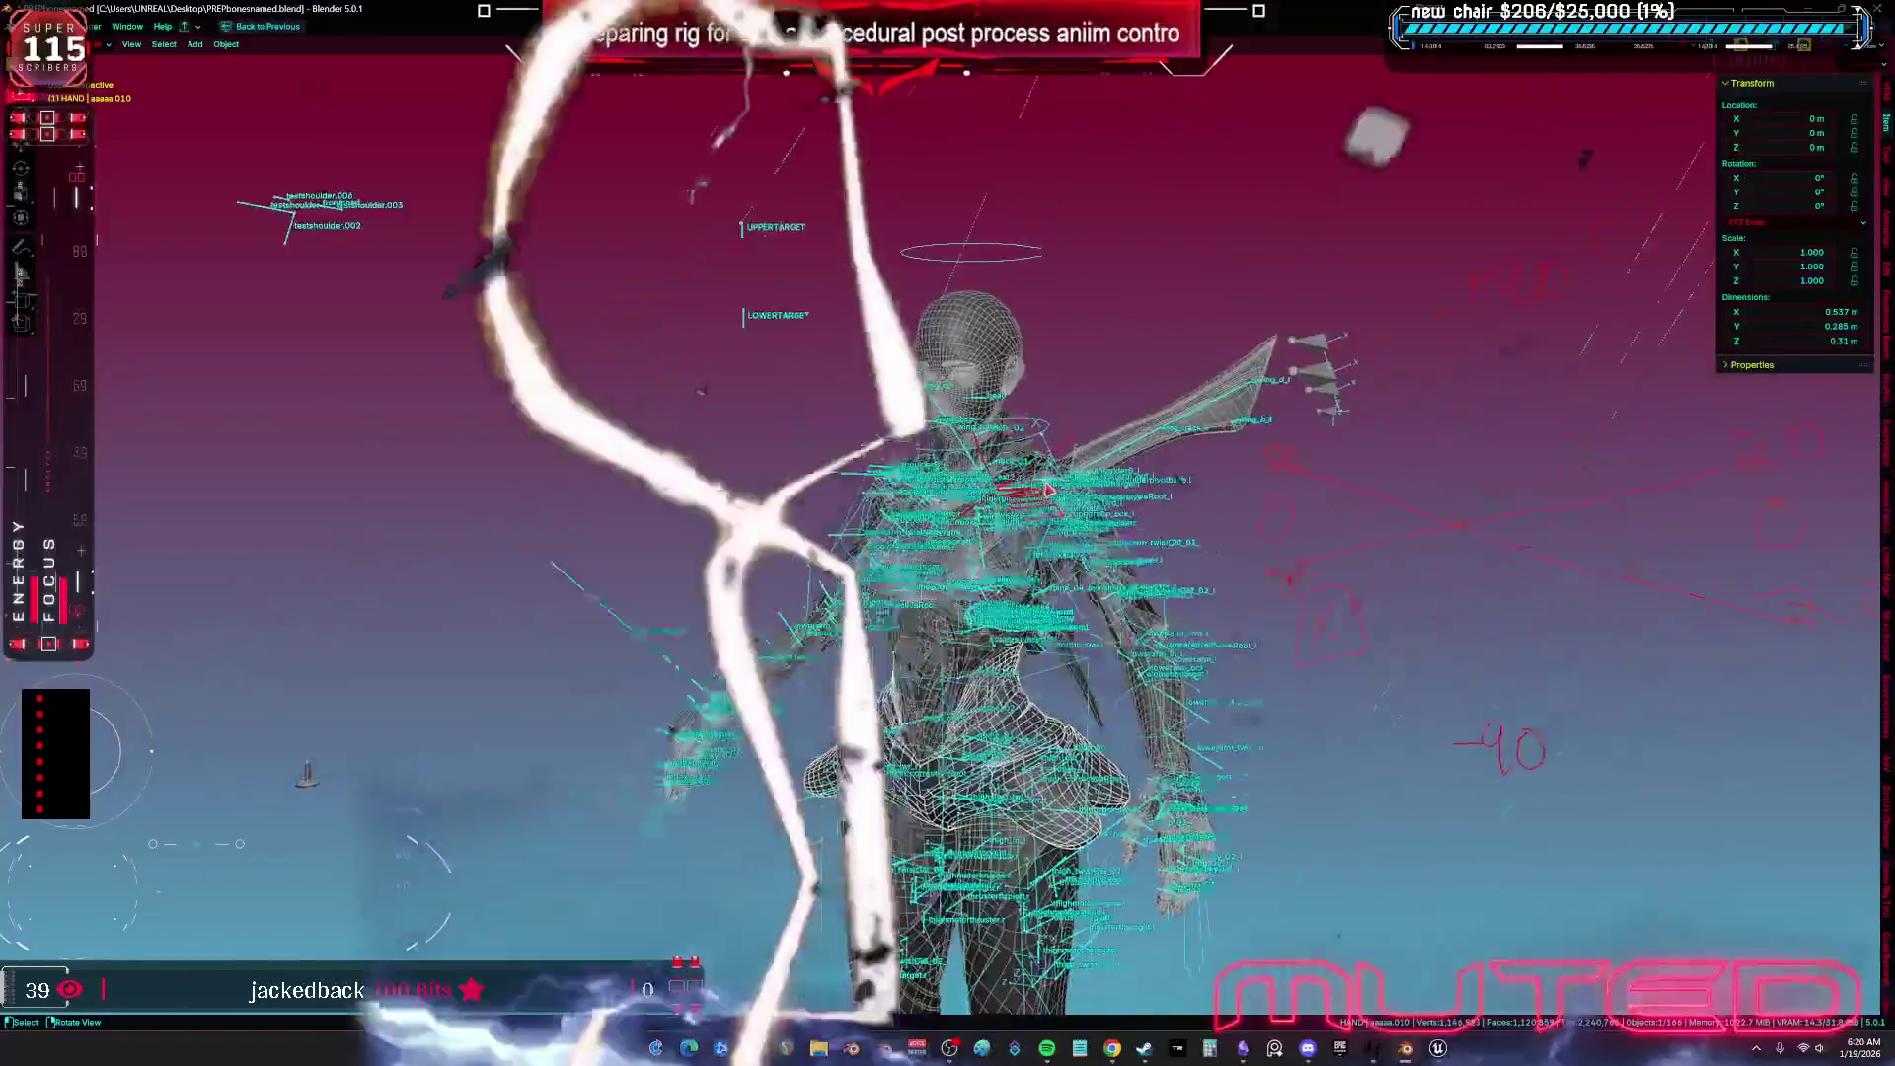
{"action": "scroll", "coordinate": [982, 515], "scroll_direction": "down", "scroll_amount": 3}
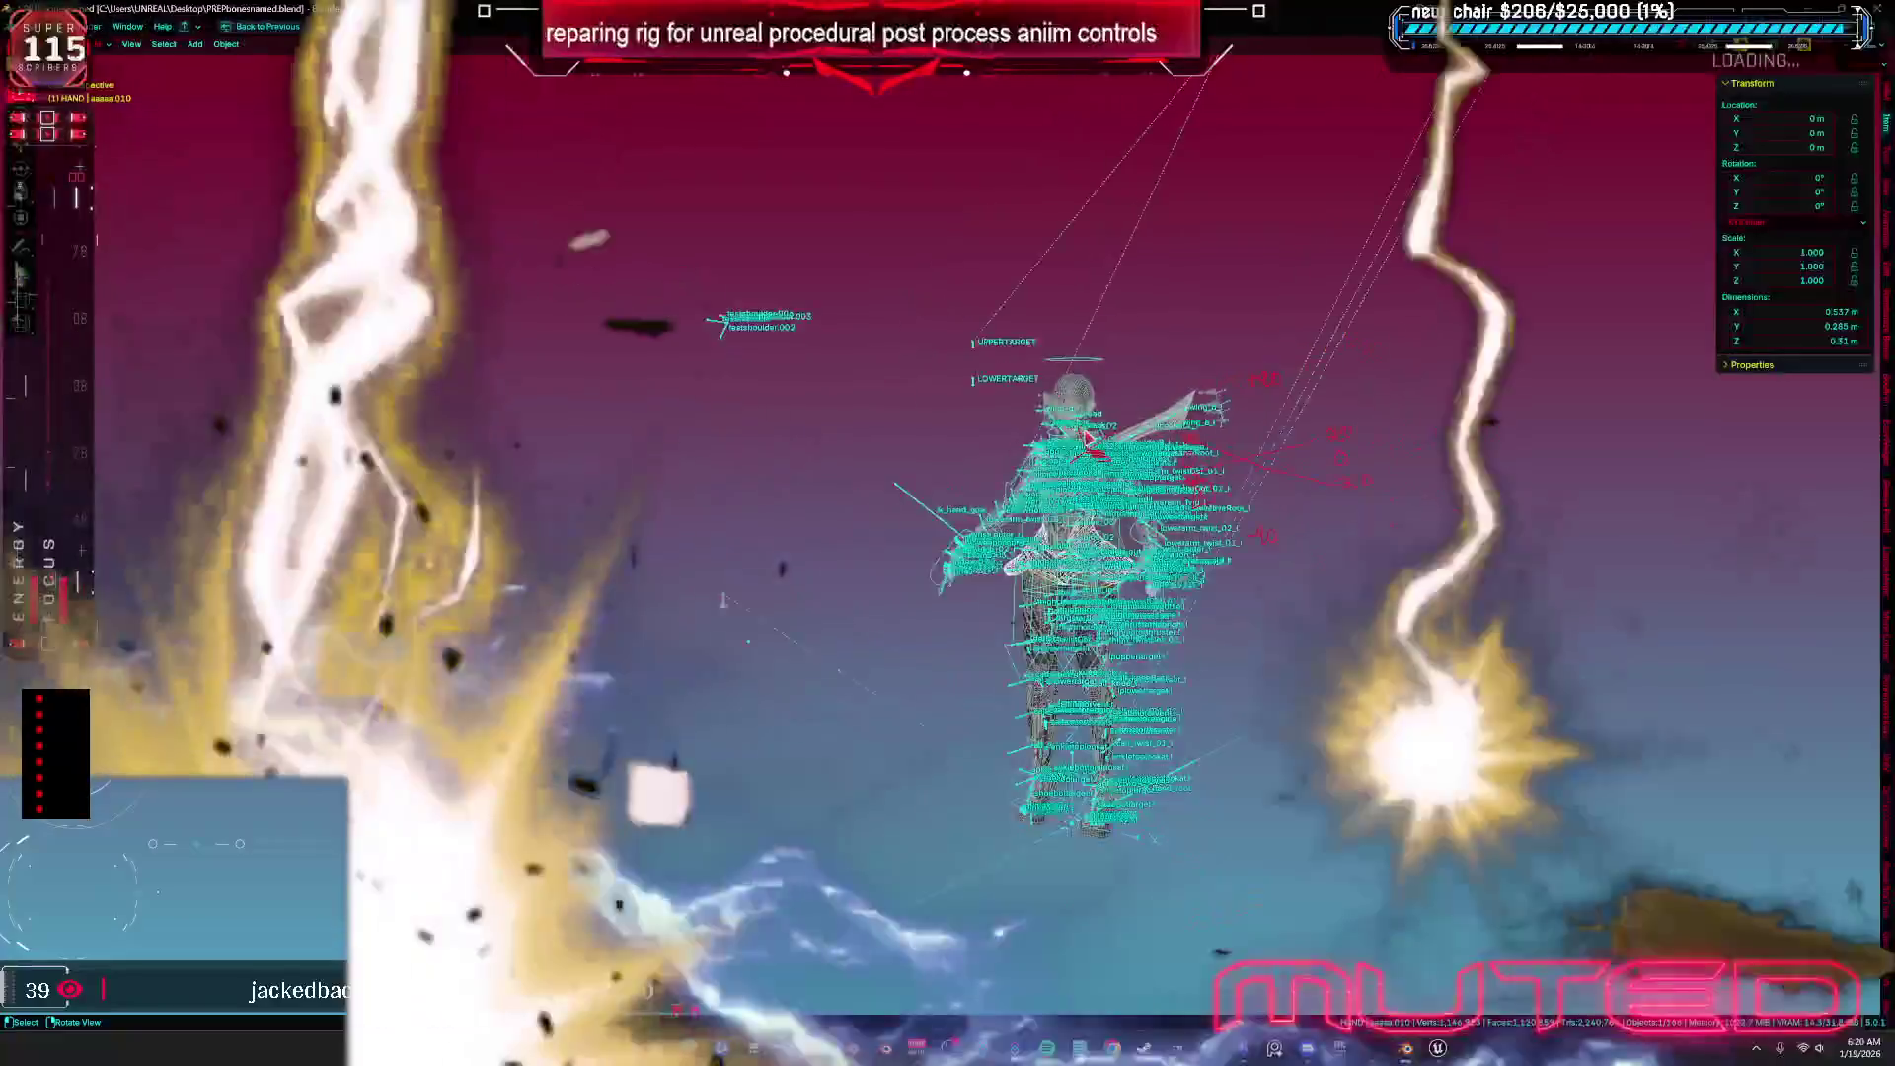
{"action": "mouse_move", "coordinate": [1086, 434]}
{"action": "left_mouse_down"}
{"action": "mouse_move", "coordinate": [1061, 524]}
{"action": "mouse_move", "coordinate": [1245, 481]}
{"action": "left_mouse_up"}
{"action": "scroll", "coordinate": [1061, 525], "scroll_direction": "up", "scroll_amount": 6}
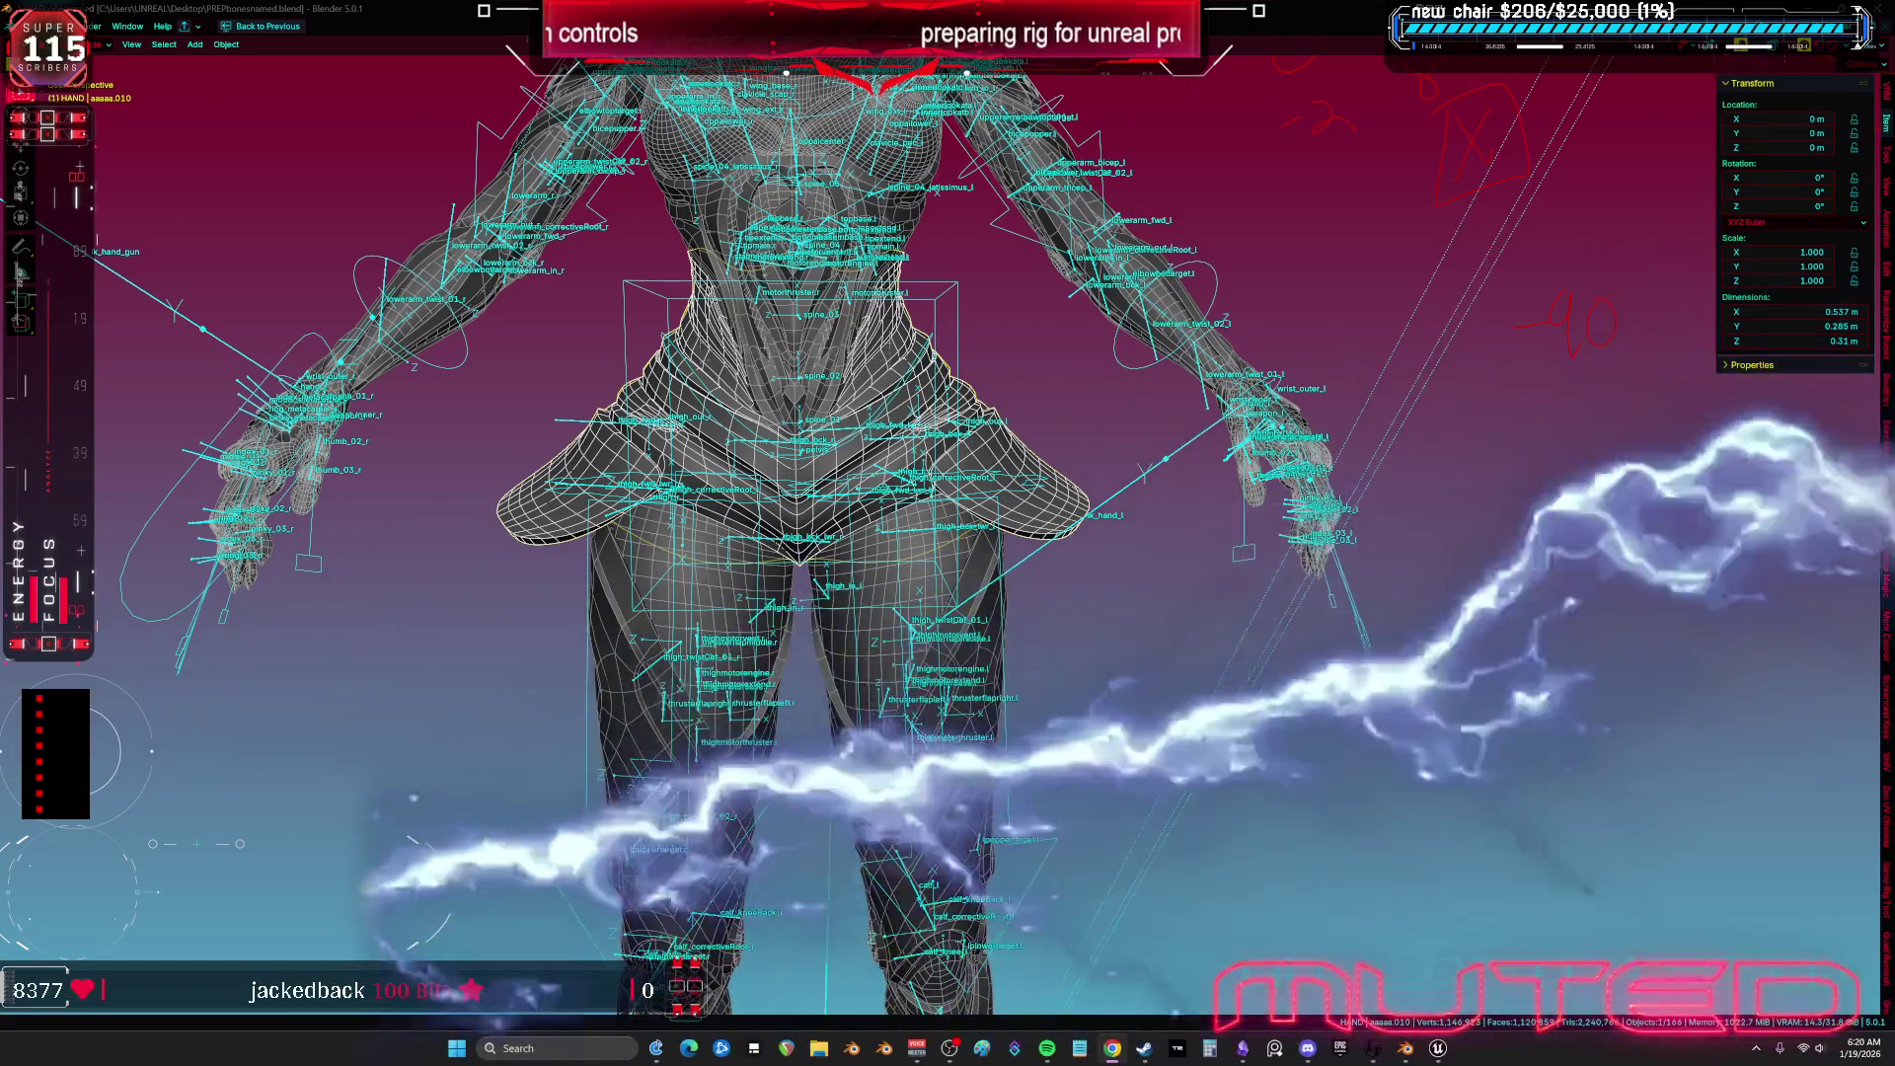
Orbit the rig from above, upside down and around from side to front.
{"action": "scroll", "coordinate": [888, 444], "scroll_direction": "down", "scroll_amount": 5}
{"action": "mouse_move", "coordinate": [889, 445]}
{"action": "left_mouse_down"}
{"action": "mouse_move", "coordinate": [1031, 237]}
{"action": "mouse_move", "coordinate": [478, 342]}
{"action": "left_mouse_up"}
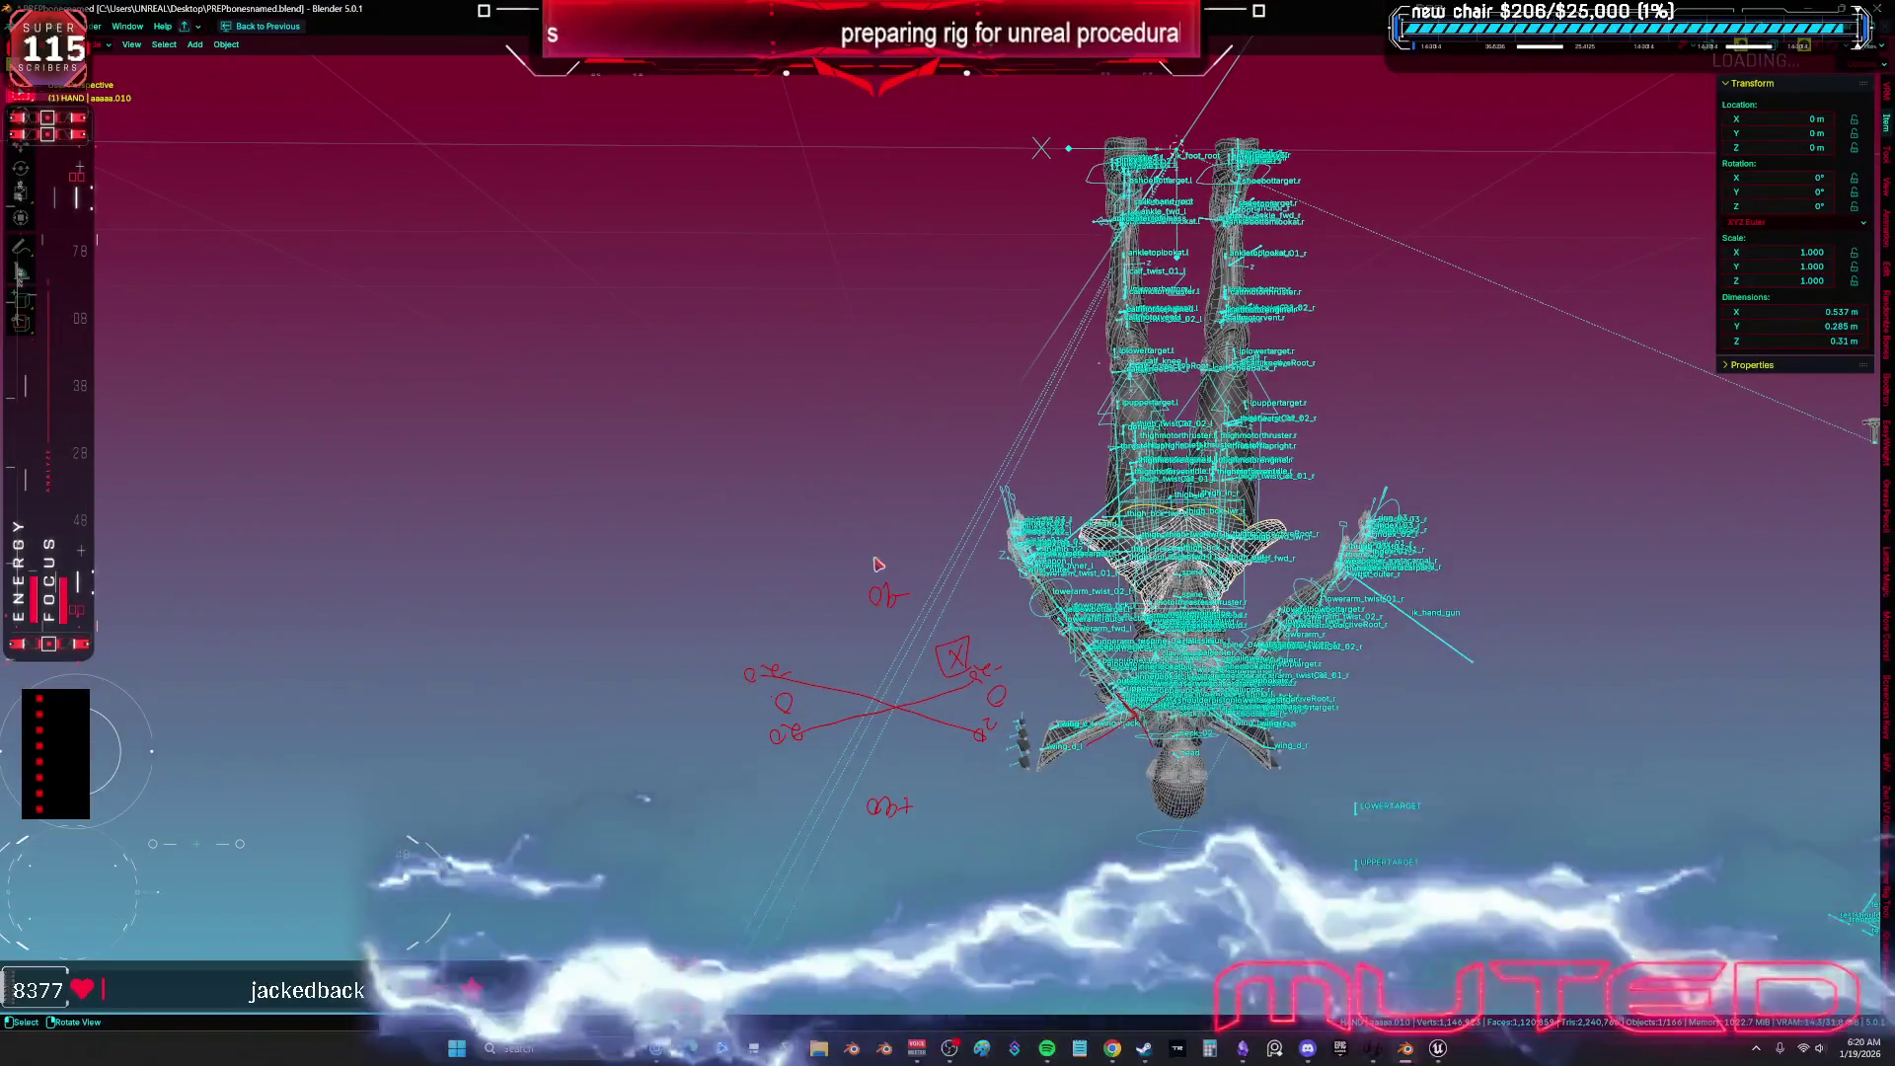
{"action": "mouse_move", "coordinate": [865, 568]}
{"action": "left_mouse_down"}
{"action": "mouse_move", "coordinate": [868, 533]}
{"action": "mouse_move", "coordinate": [839, 578]}
{"action": "left_mouse_up"}
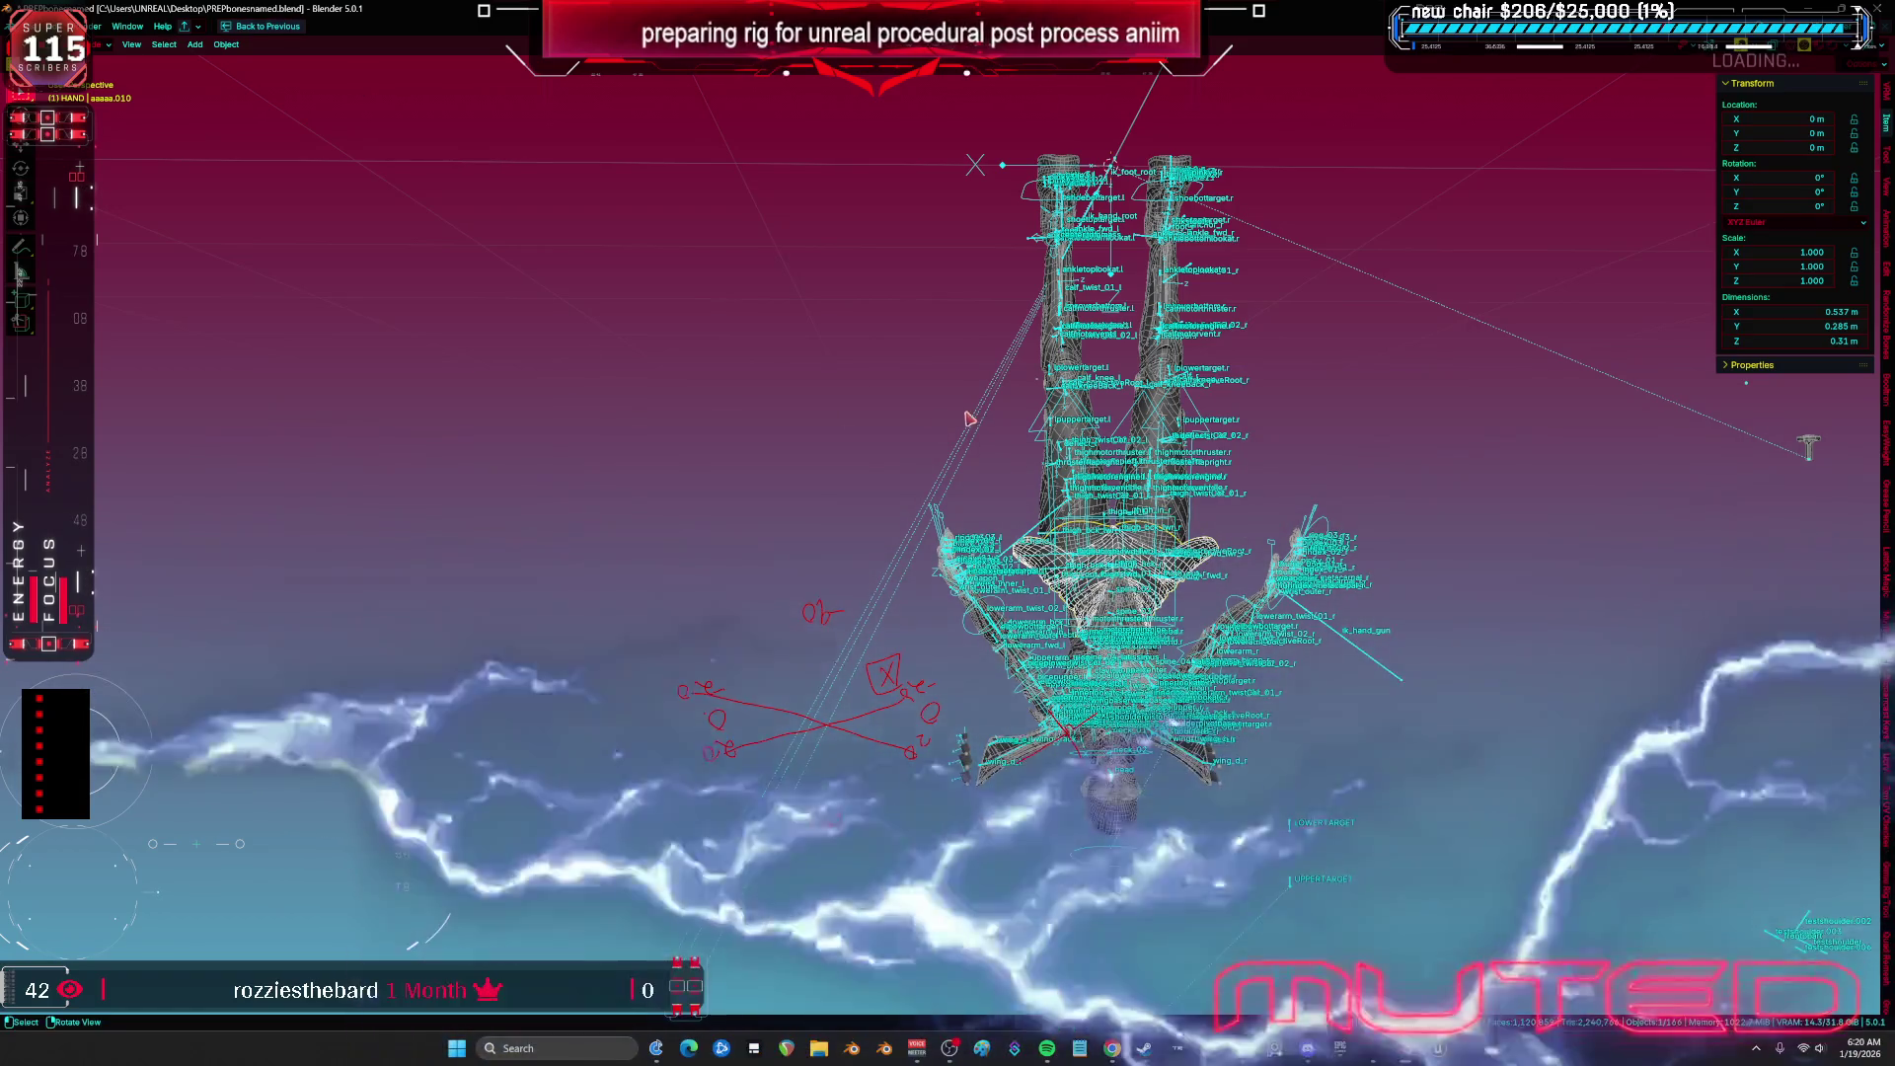
{"action": "mouse_move", "coordinate": [1807, 451]}
{"action": "left_mouse_down"}
{"action": "mouse_move", "coordinate": [1476, 251]}
{"action": "mouse_move", "coordinate": [1148, 349]}
{"action": "left_mouse_up"}
{"action": "mouse_move", "coordinate": [1083, 293]}
{"action": "left_mouse_down"}
{"action": "mouse_move", "coordinate": [845, 333]}
{"action": "mouse_move", "coordinate": [556, 426]}
{"action": "mouse_move", "coordinate": [711, 399]}
{"action": "mouse_move", "coordinate": [827, 435]}
{"action": "left_mouse_up"}
{"action": "left_click_drag", "start_coordinate": [1049, 393], "coordinate": [1402, 393]}
{"action": "mouse_move", "coordinate": [1772, 423]}
{"action": "left_mouse_down"}
{"action": "mouse_move", "coordinate": [119, 469]}
{"action": "mouse_move", "coordinate": [1826, 451]}
{"action": "mouse_move", "coordinate": [1561, 433]}
{"action": "left_mouse_up"}
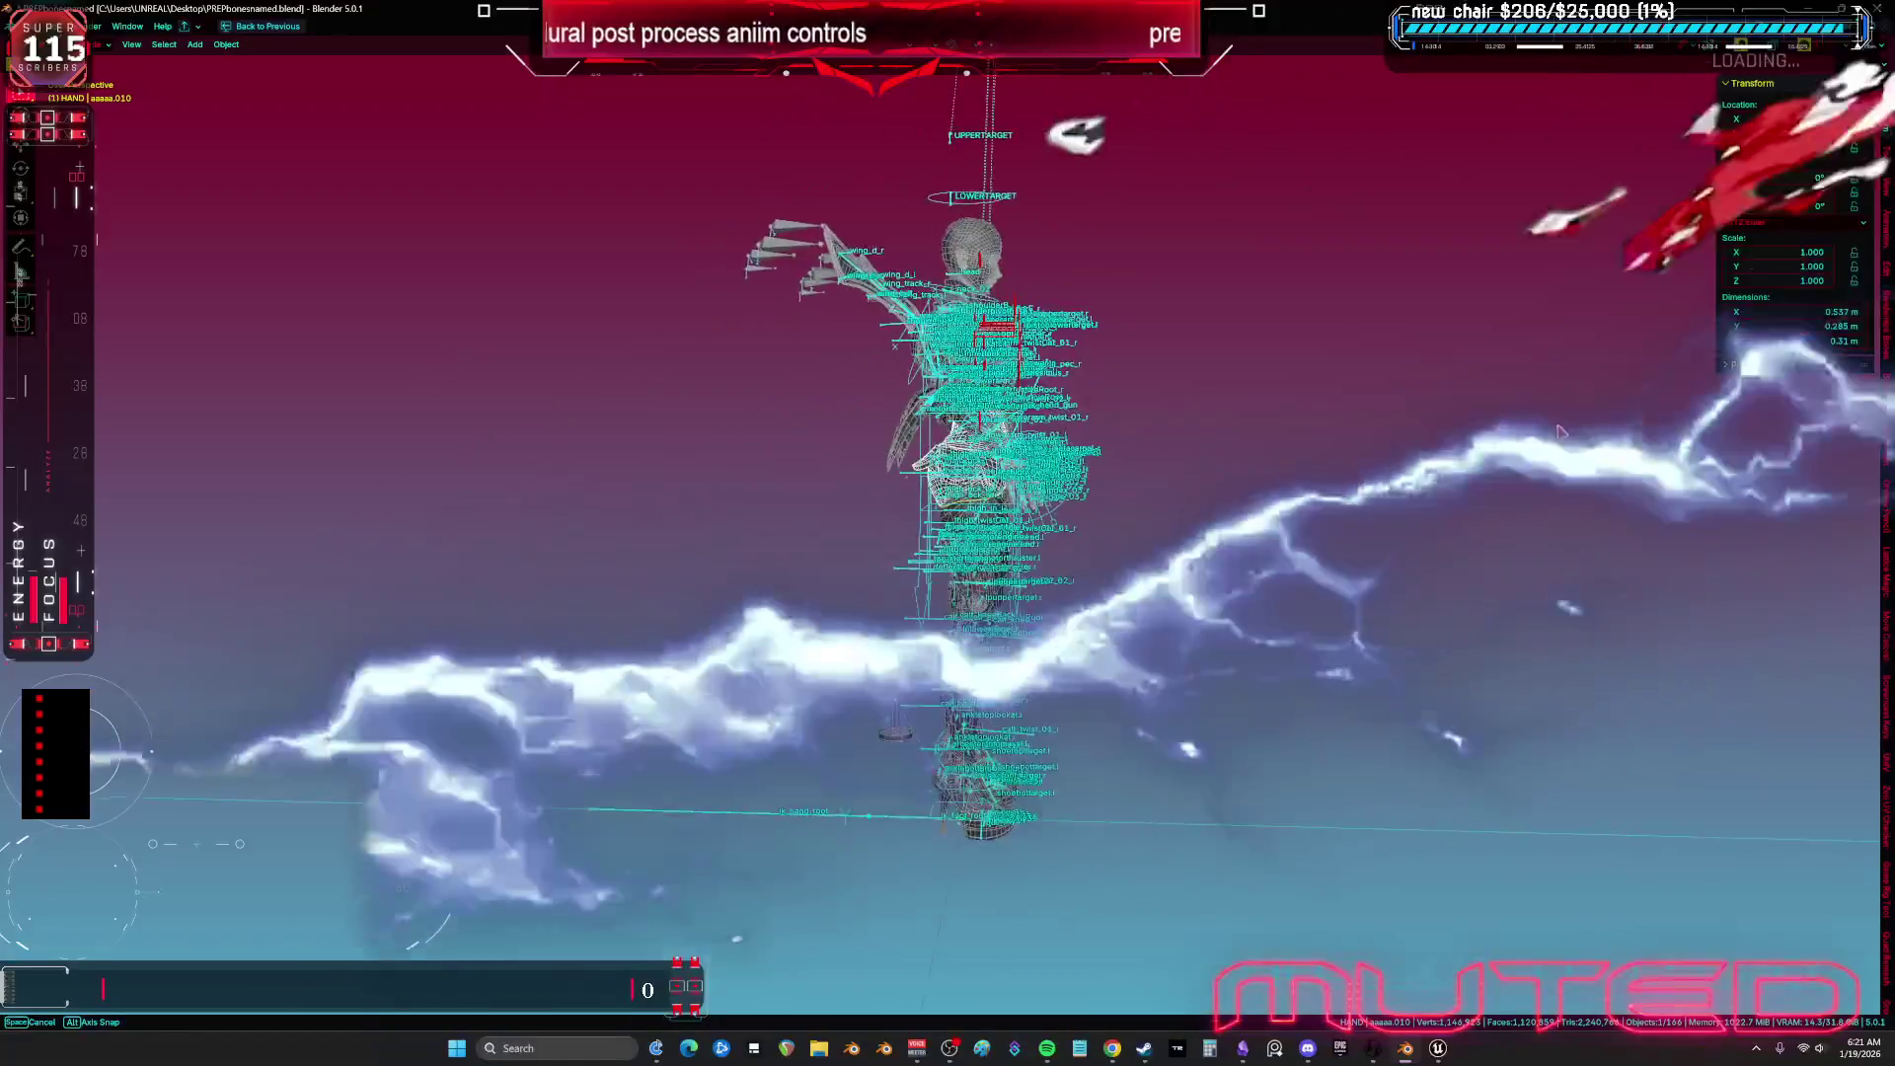
Circle under the rig, bring it upright, and snap to Front Orthographic view.
{"action": "left_click_drag", "start_coordinate": [1166, 467], "coordinate": [72, 479]}
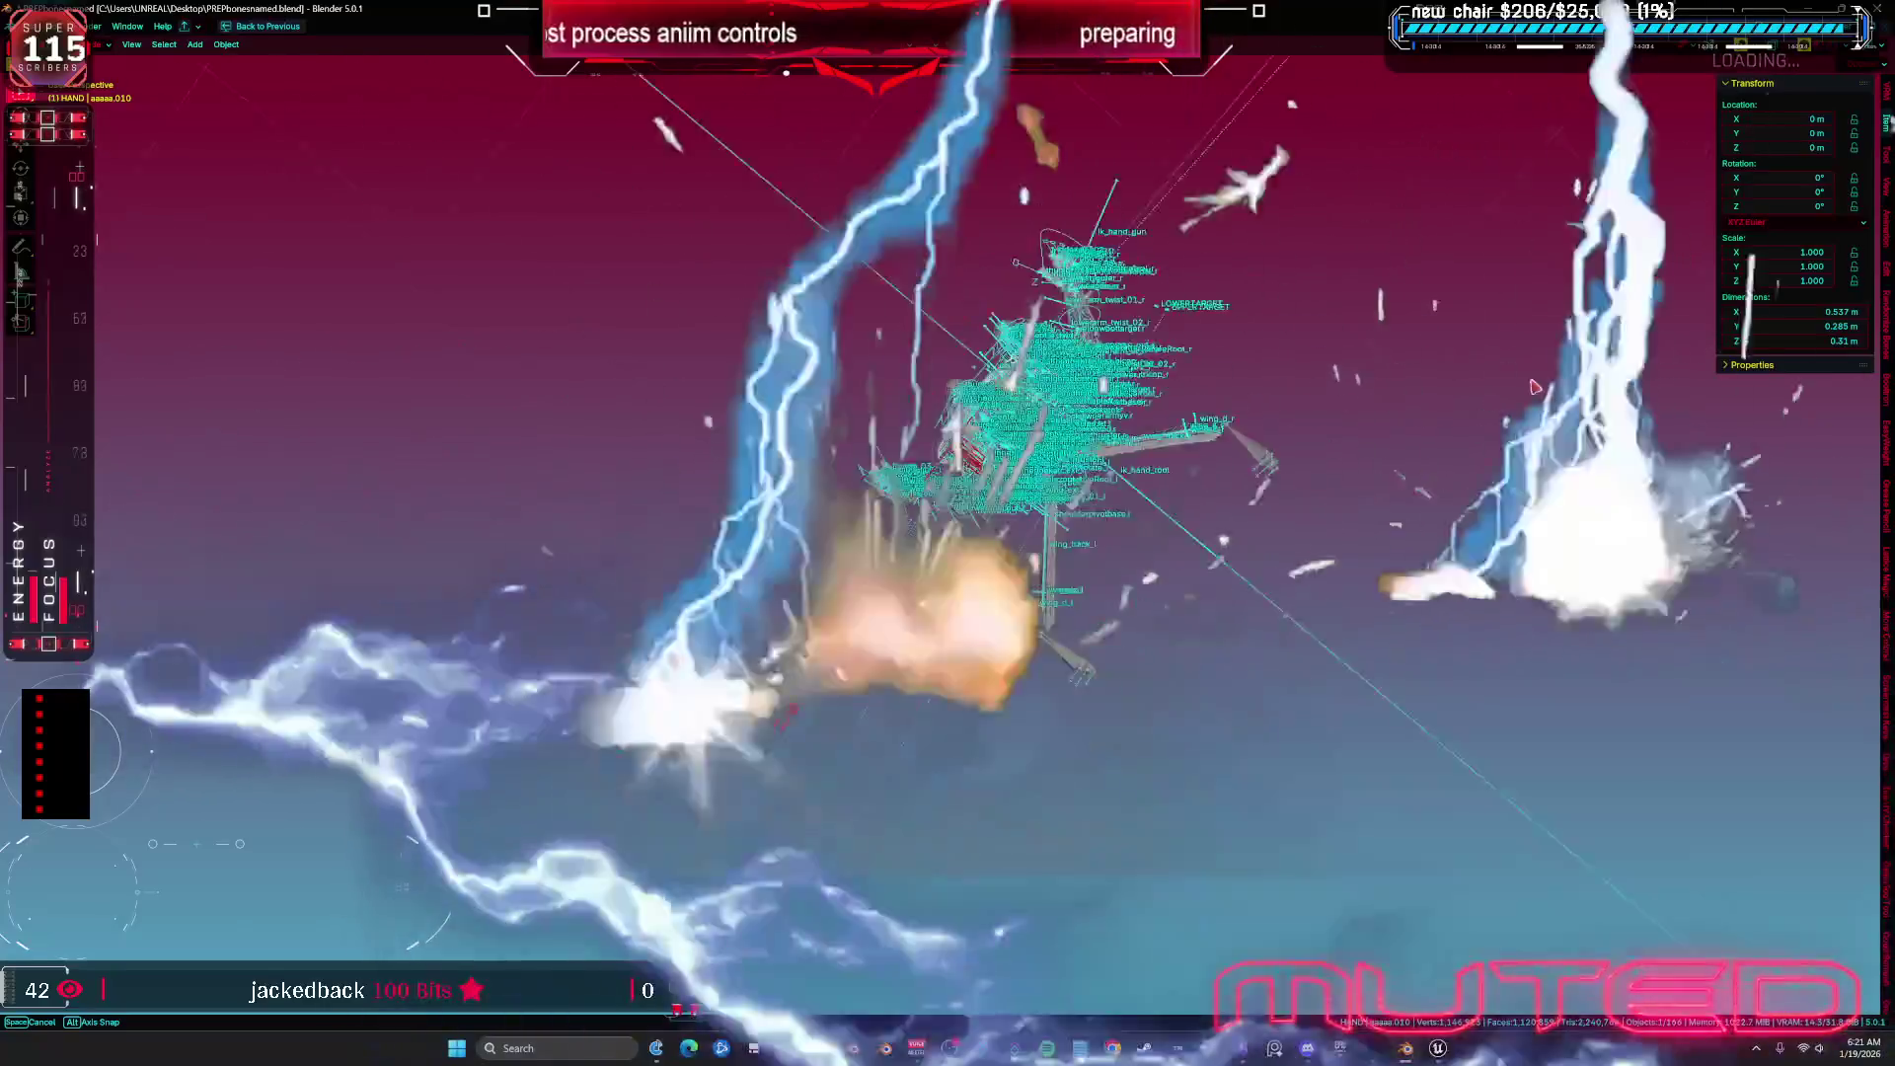
{"action": "mouse_move", "coordinate": [1535, 387]}
{"action": "left_mouse_down"}
{"action": "mouse_move", "coordinate": [775, 144]}
{"action": "mouse_move", "coordinate": [1462, 622]}
{"action": "left_mouse_up"}
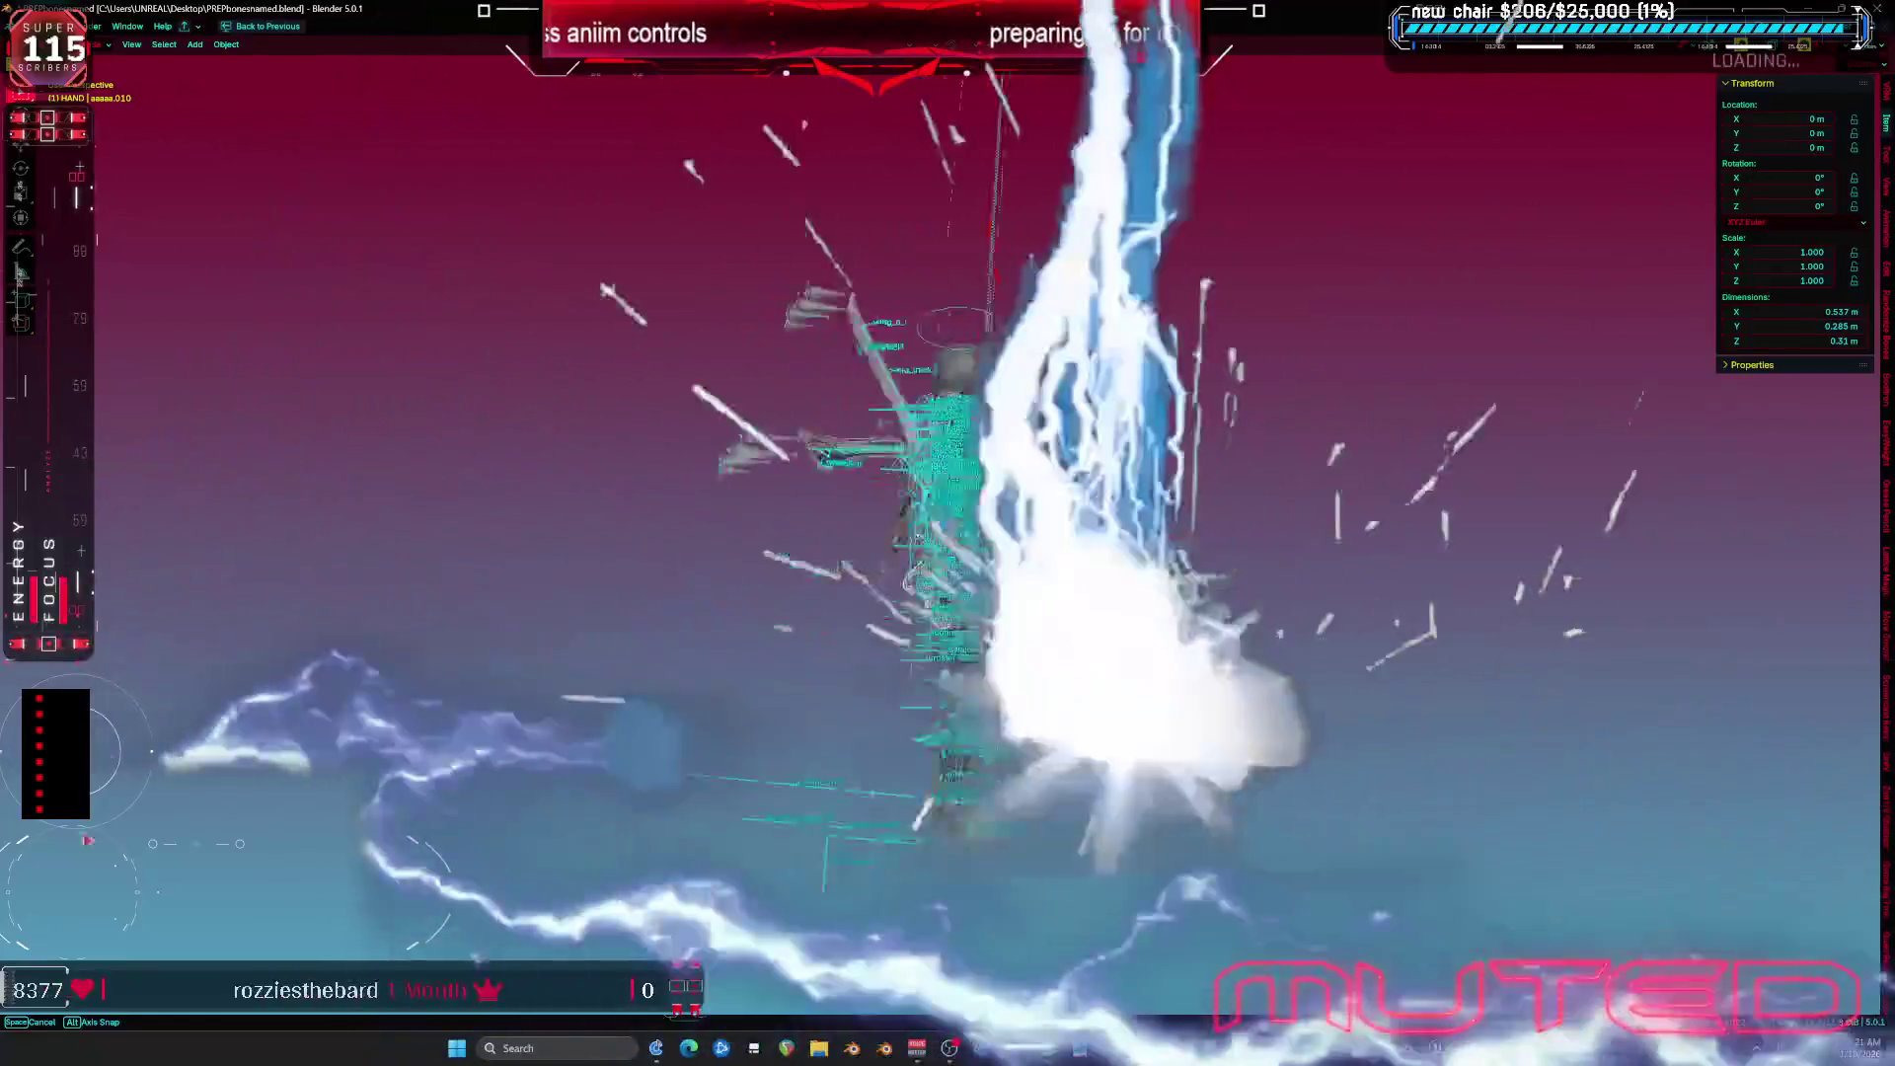
{"action": "mouse_move", "coordinate": [1372, 783]}
{"action": "left_mouse_down"}
{"action": "mouse_move", "coordinate": [296, 591]}
{"action": "mouse_move", "coordinate": [272, 562]}
{"action": "mouse_move", "coordinate": [316, 553]}
{"action": "mouse_move", "coordinate": [197, 607]}
{"action": "mouse_move", "coordinate": [839, 947]}
{"action": "left_mouse_up"}
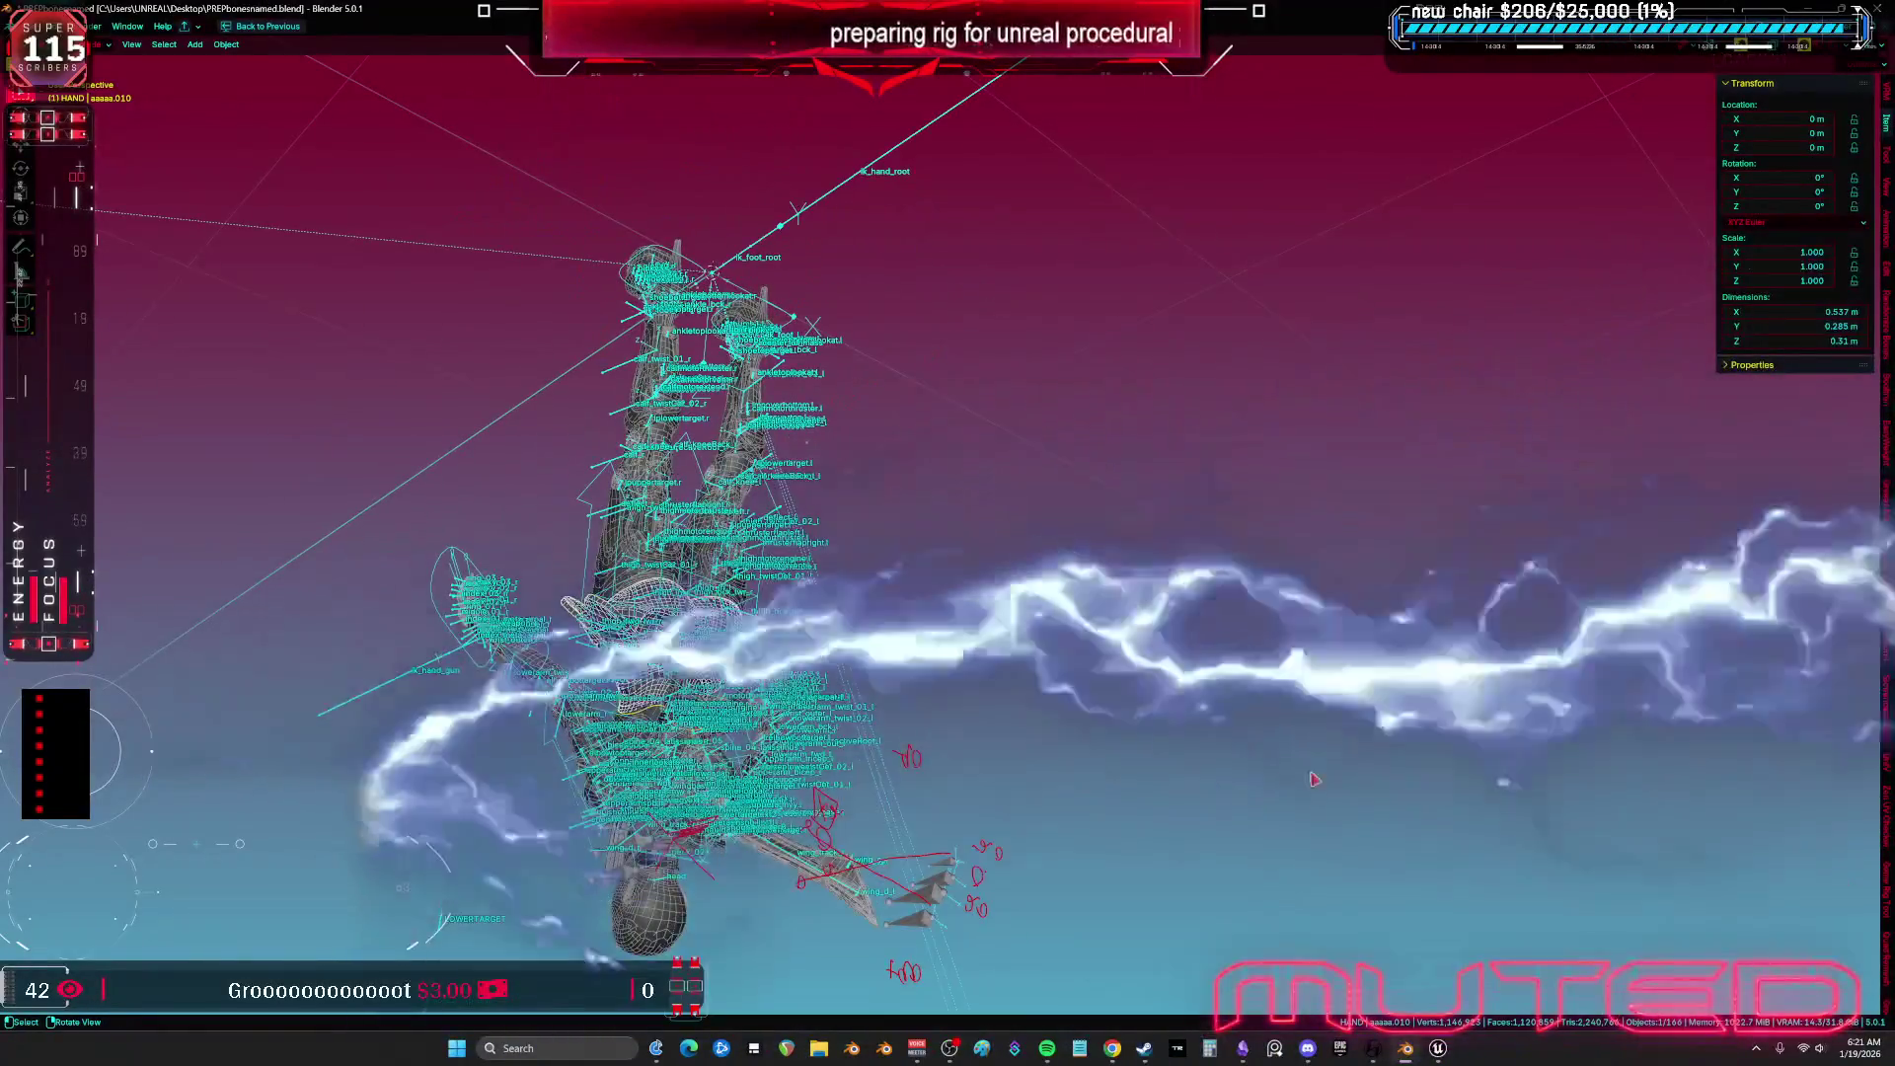
{"action": "left_click_drag", "start_coordinate": [1017, 439], "coordinate": [1179, 360]}
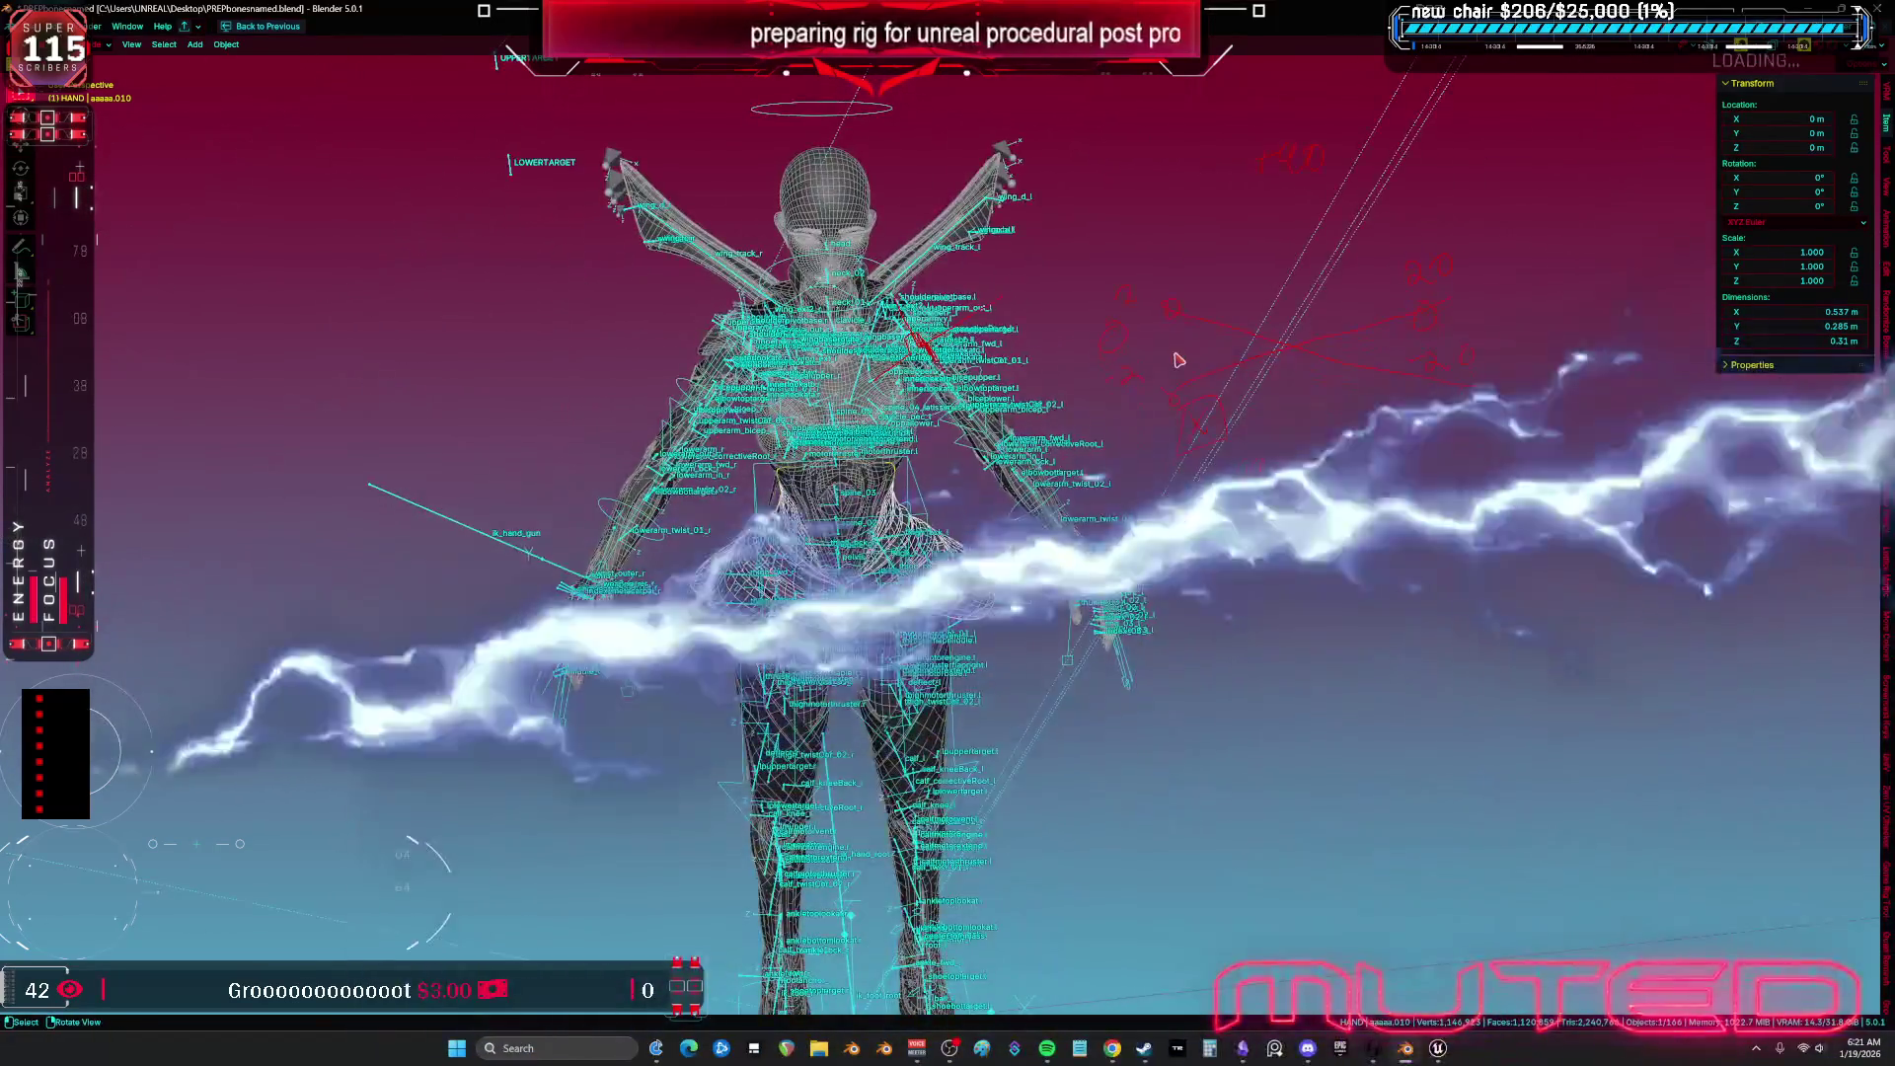
{"action": "key", "text": "KP_1"}
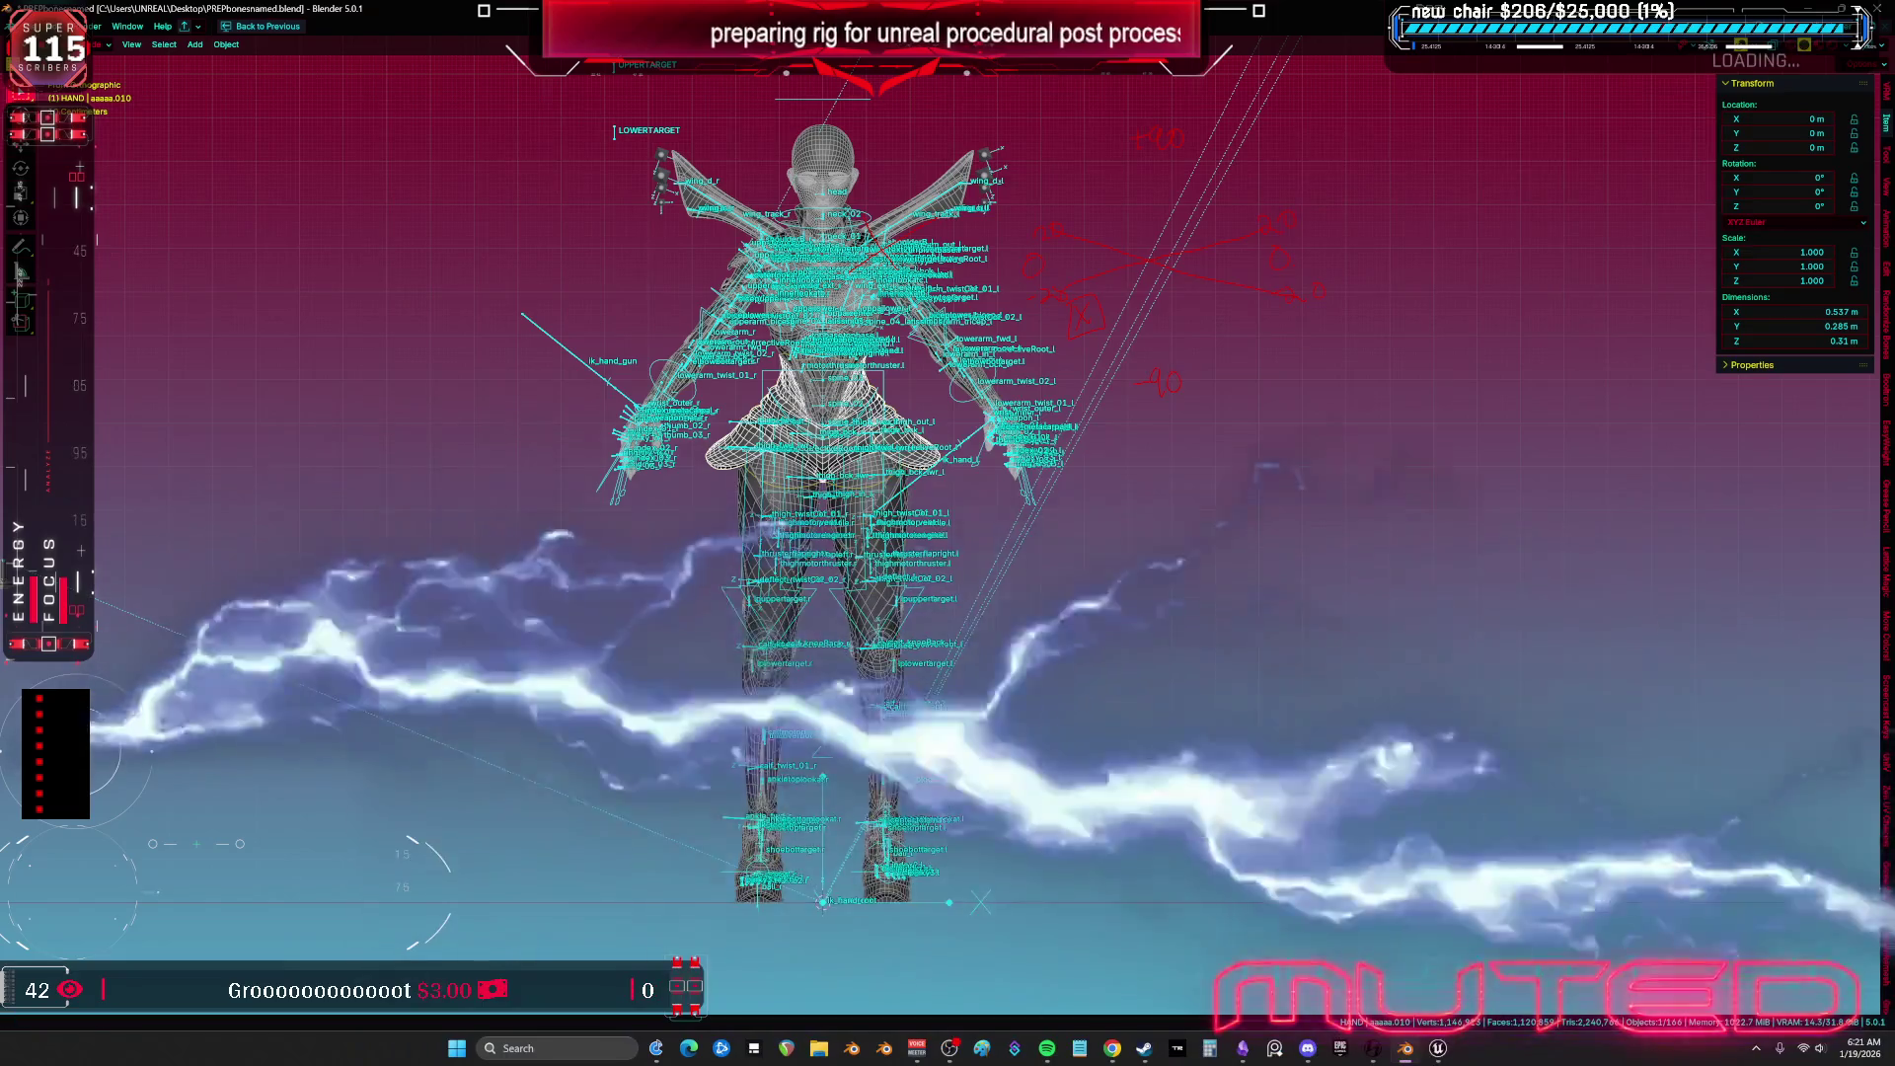
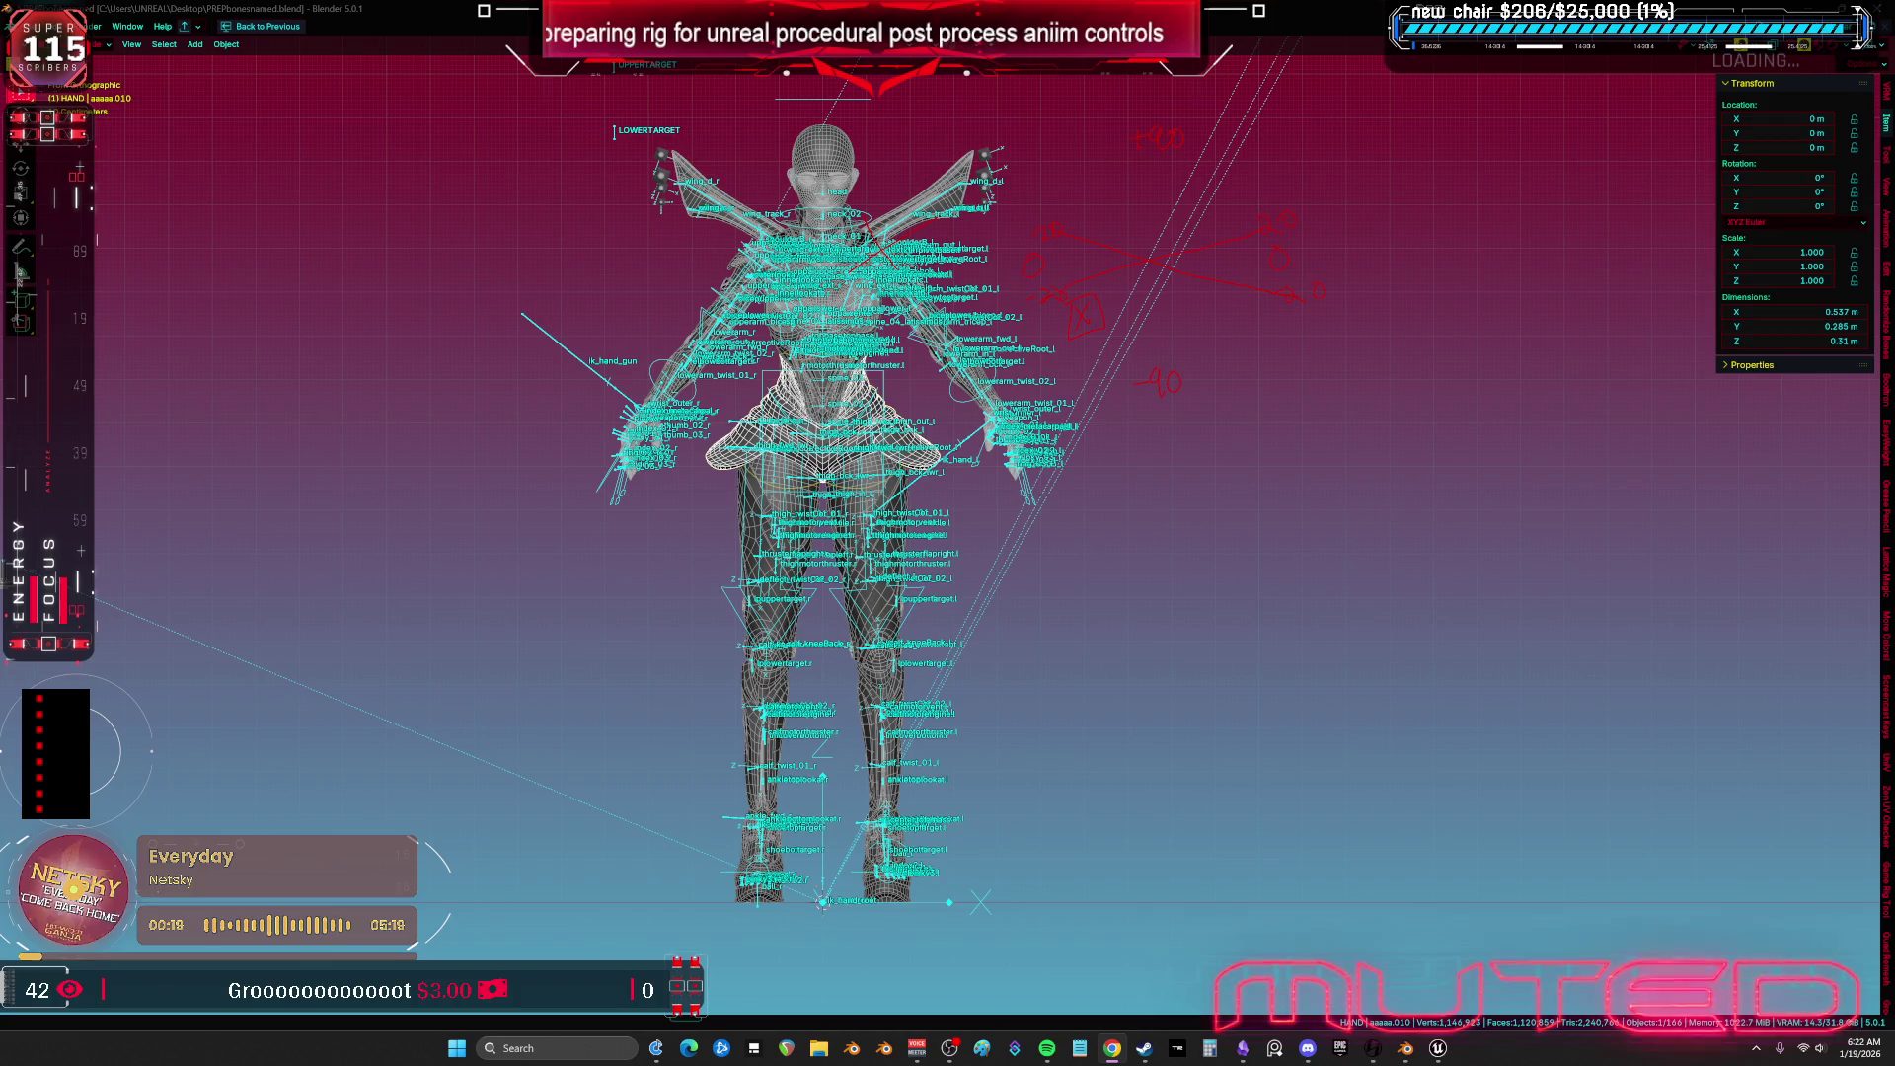
Leave Blender for Unreal, look down over the arena, and open the CR_Mannequin_ProceduralBewmV graph.
{"action": "left_click", "coordinate": [1133, 487]}
{"action": "left_click", "coordinate": [1439, 1051]}
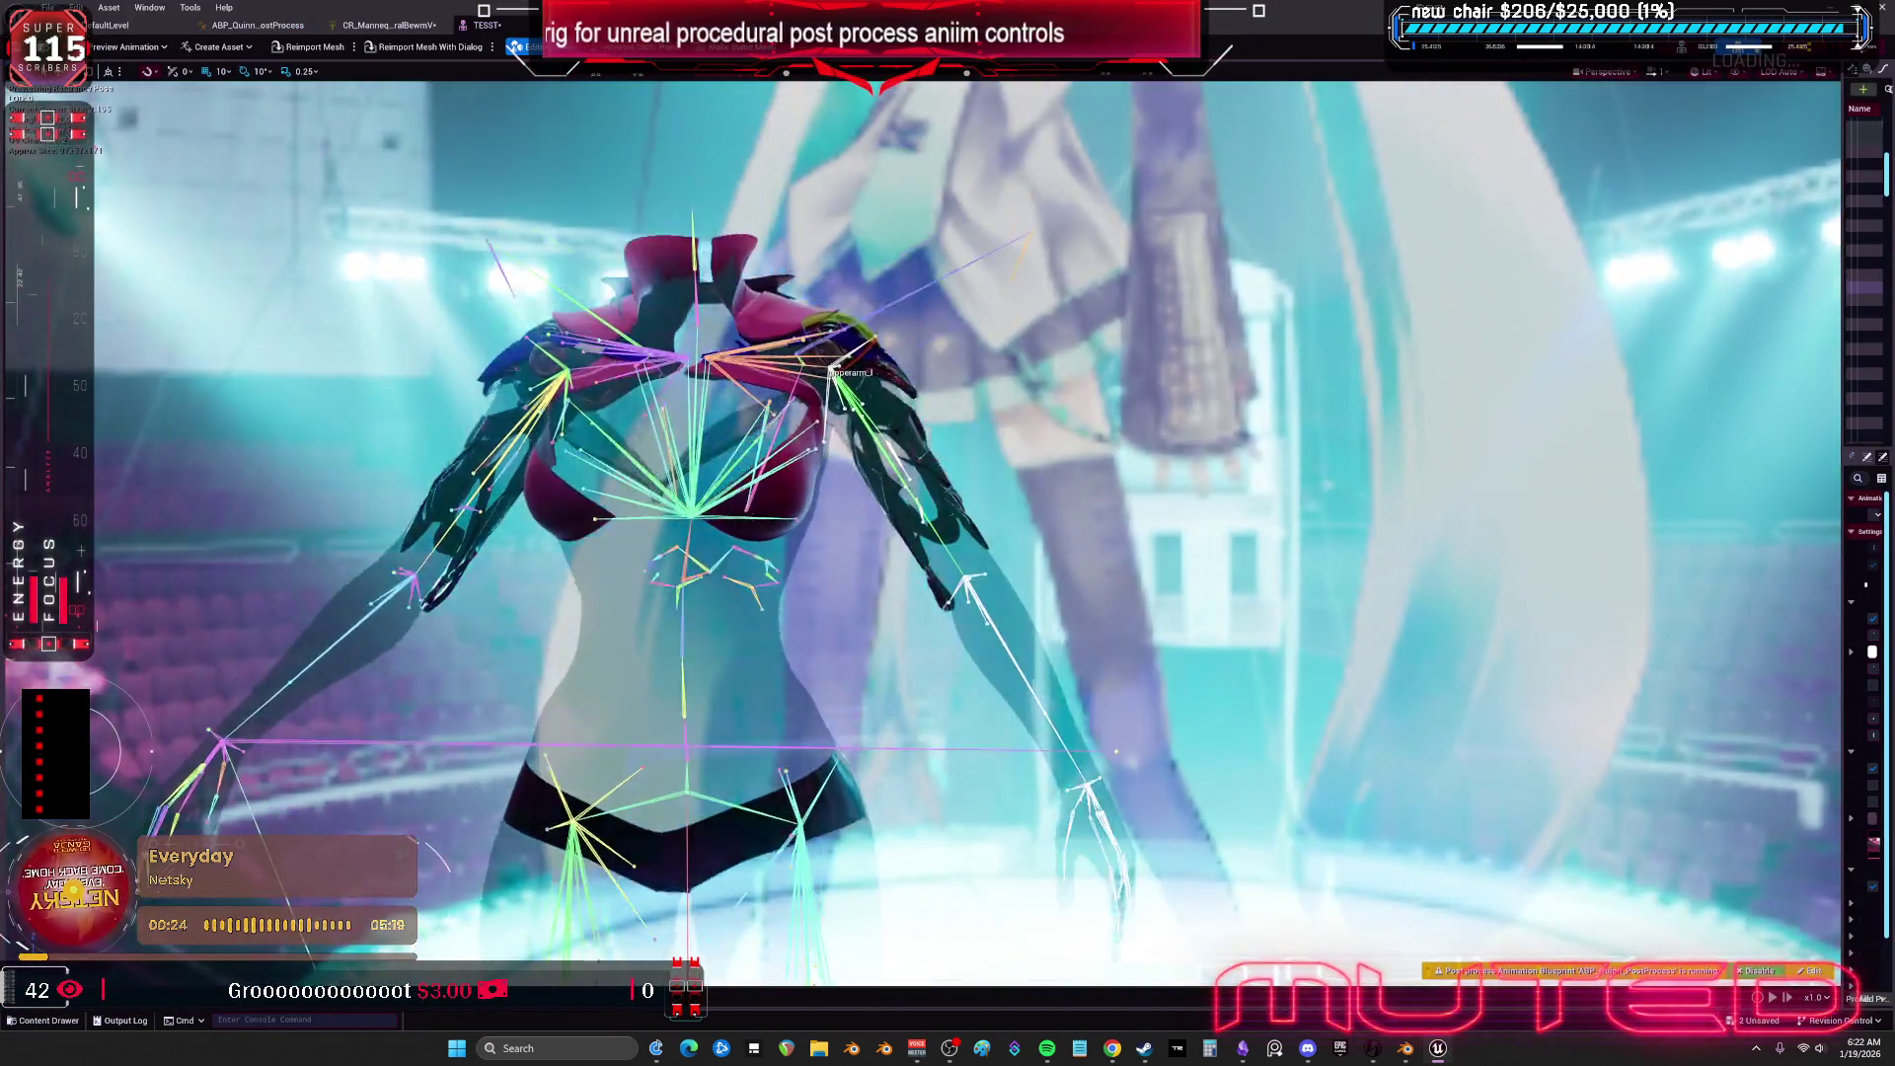
{"action": "scroll", "coordinate": [918, 770], "scroll_direction": "up", "scroll_amount": 5}
{"action": "mouse_move", "coordinate": [869, 691]}
{"action": "left_mouse_down"}
{"action": "mouse_move", "coordinate": [918, 770]}
{"action": "mouse_move", "coordinate": [1030, 709]}
{"action": "left_mouse_up"}
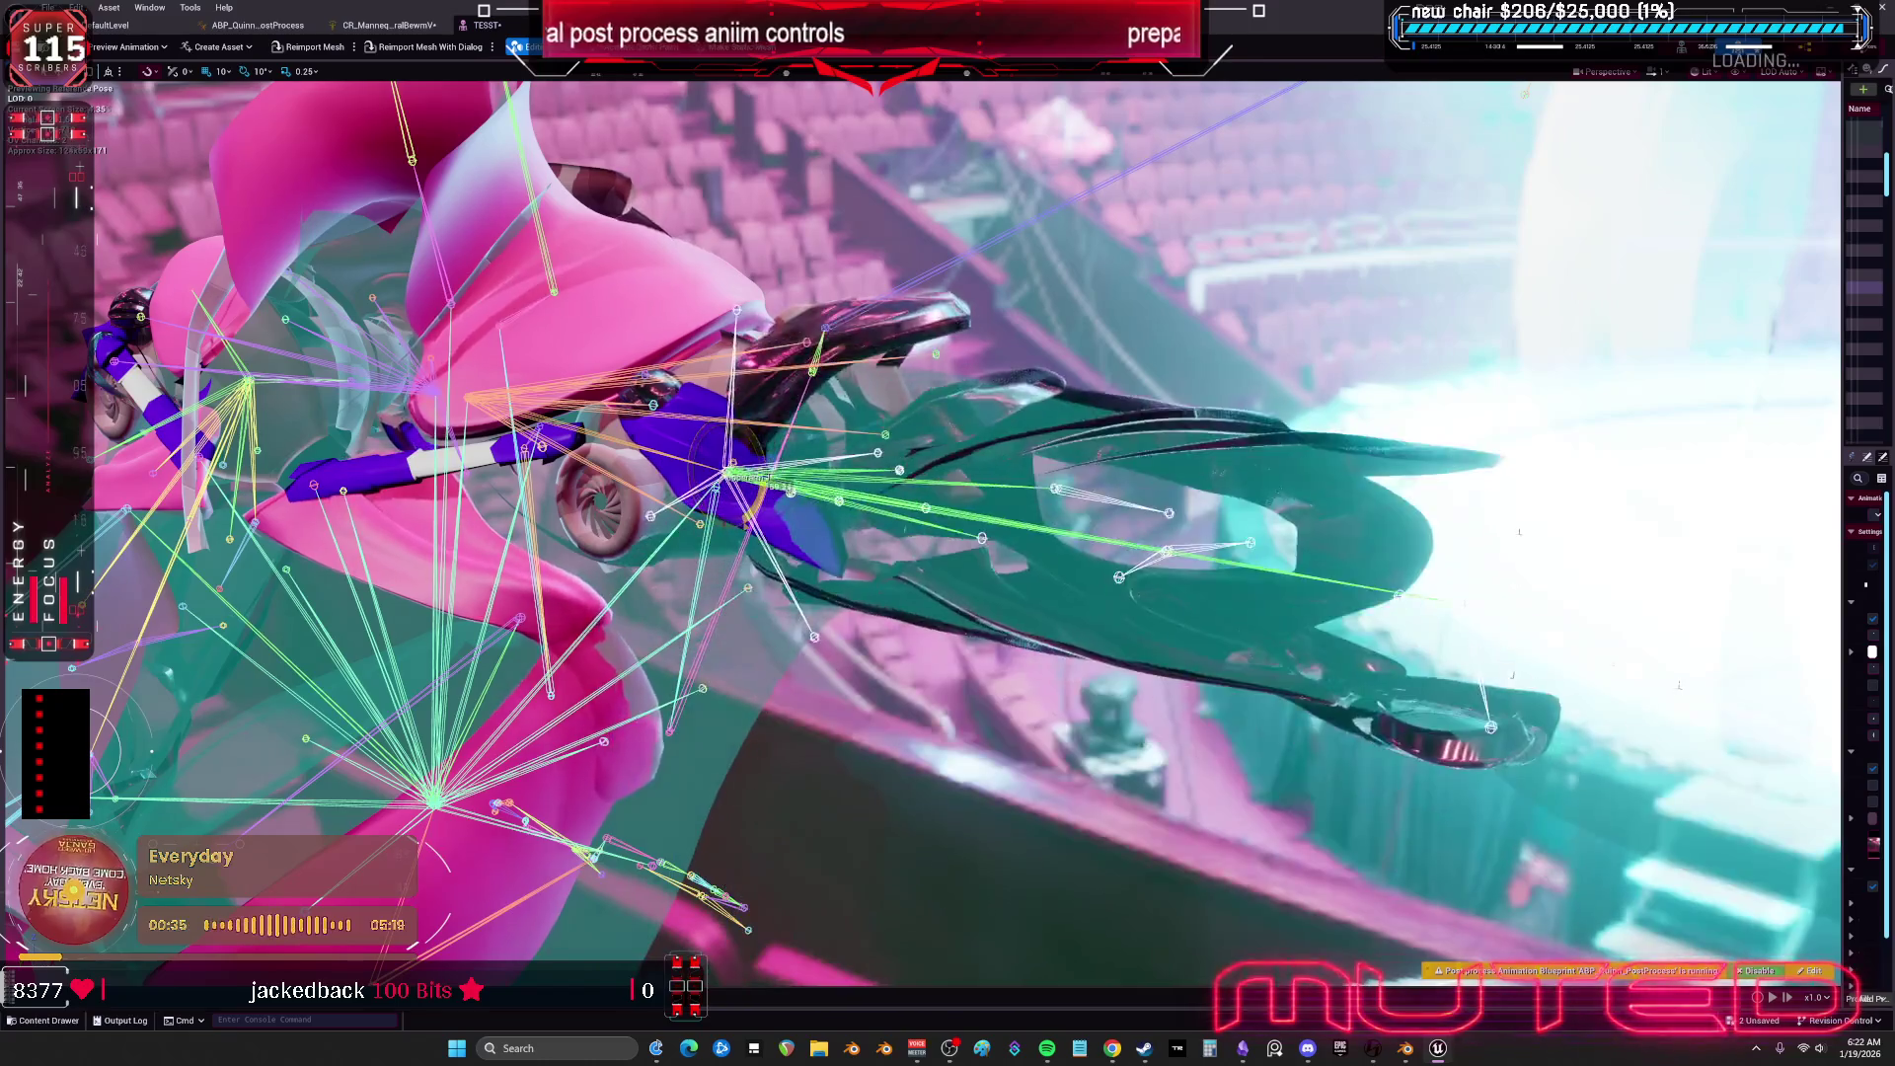
{"action": "left_click", "coordinate": [363, 30]}
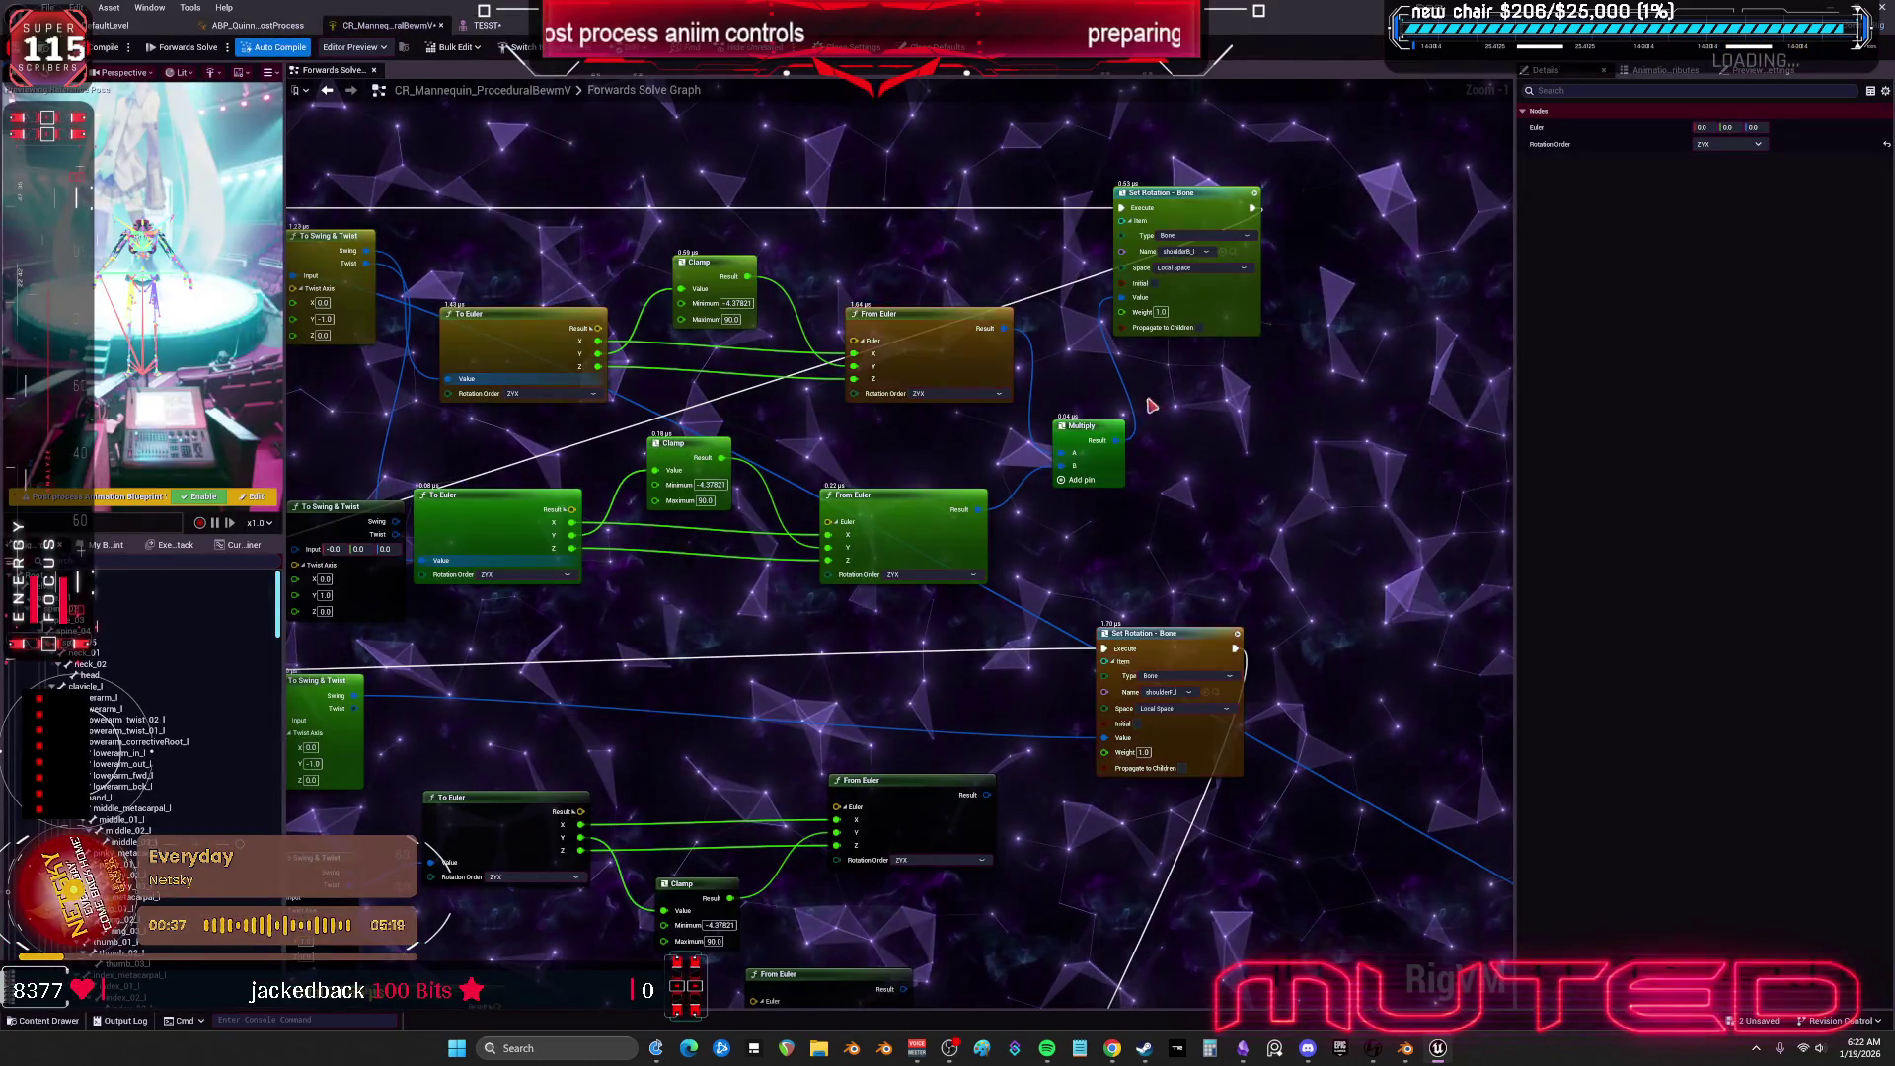
Shift the From Euler, Multiply and Set Rotation nodes right to make room after the Clamp.
{"action": "scroll", "coordinate": [1063, 383], "scroll_direction": "up", "scroll_amount": 1}
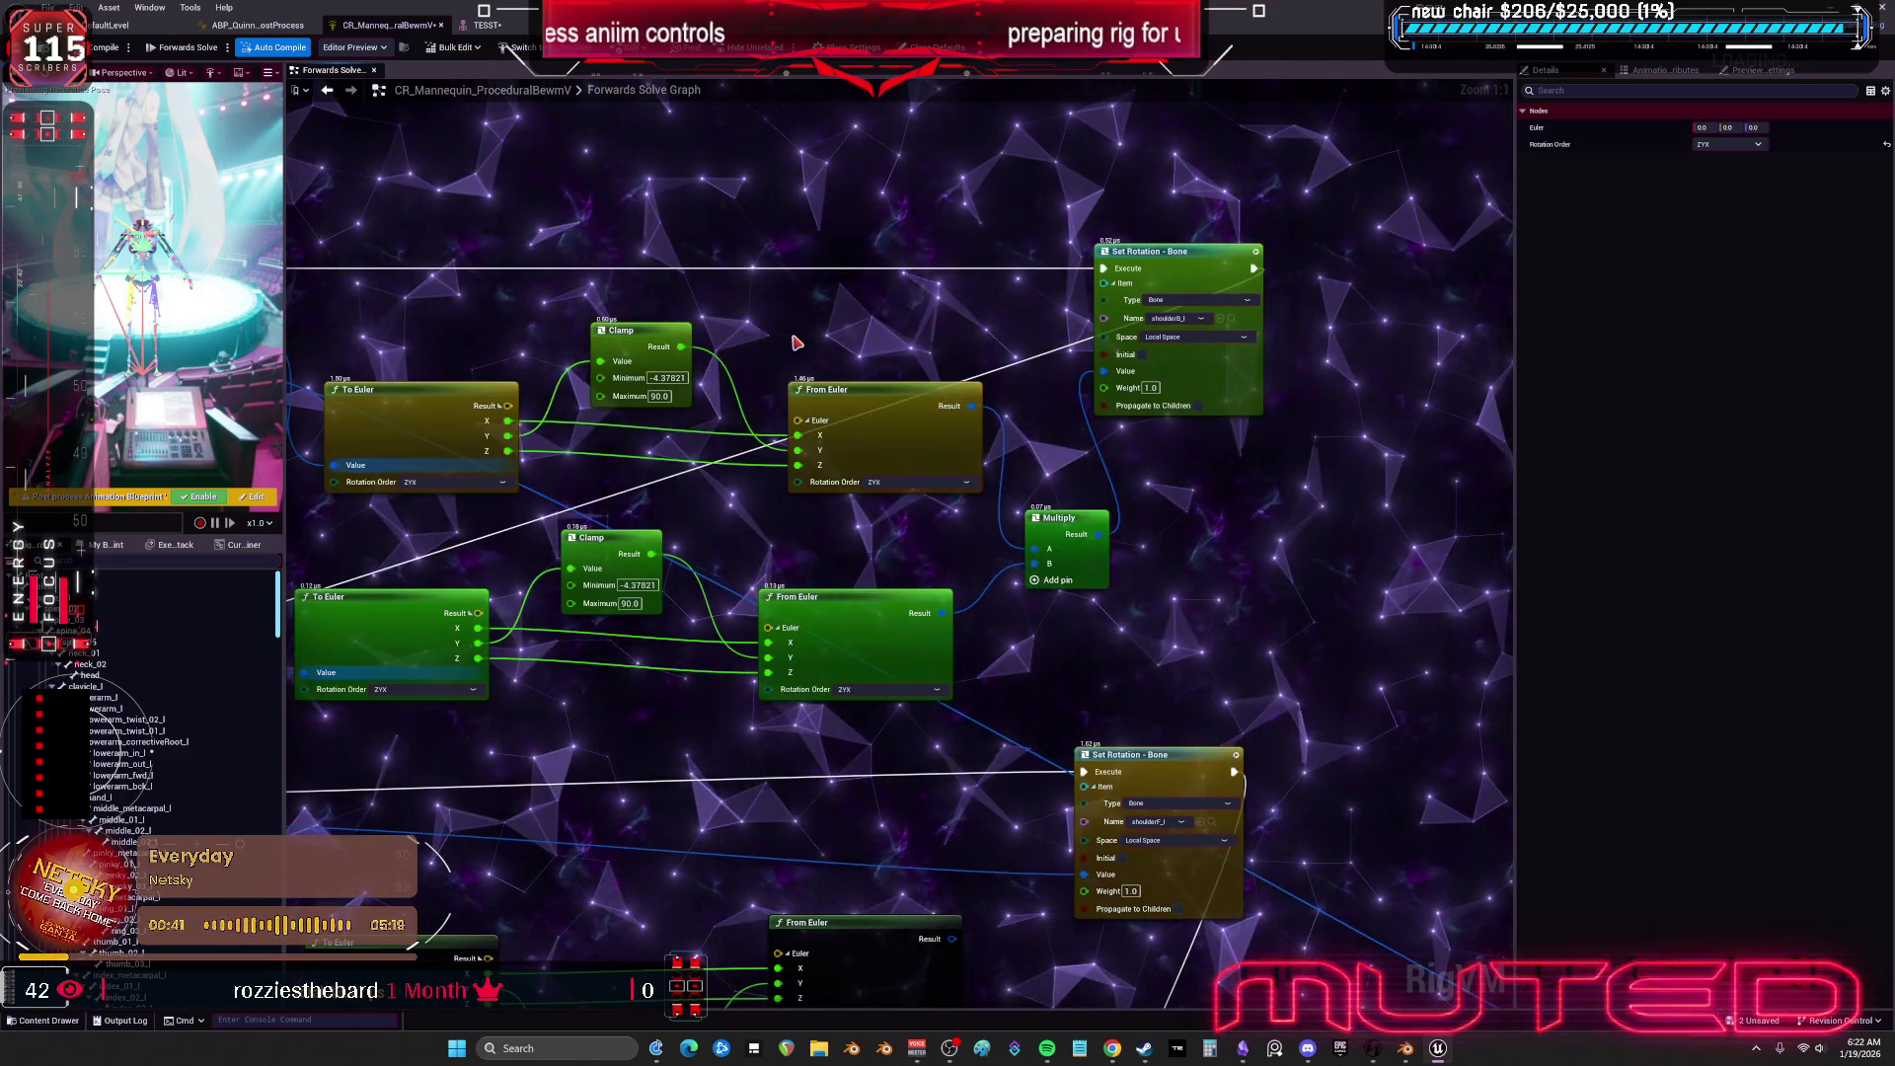
{"action": "left_click_drag", "start_coordinate": [797, 343], "coordinate": [918, 368]}
{"action": "left_click_drag", "start_coordinate": [1499, 644], "coordinate": [1412, 653]}
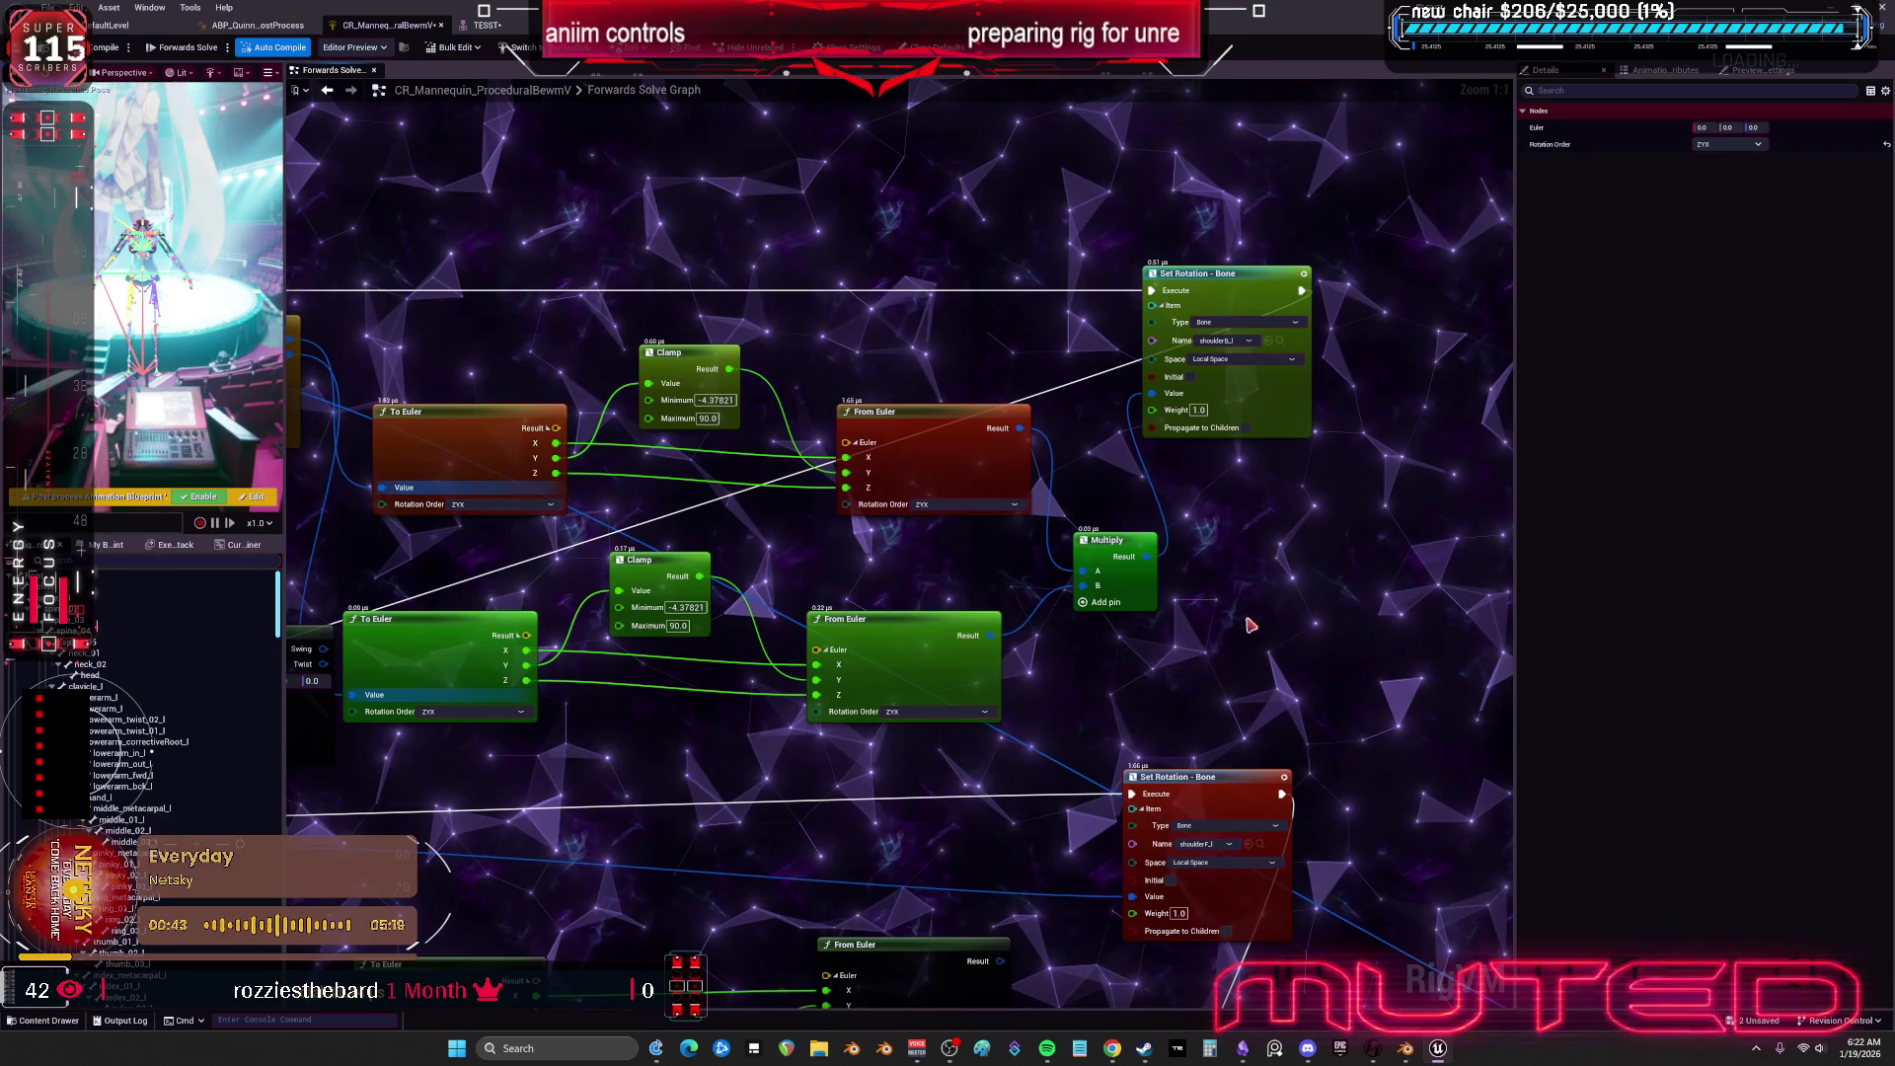
{"action": "left_click_drag", "start_coordinate": [1280, 647], "coordinate": [1278, 640]}
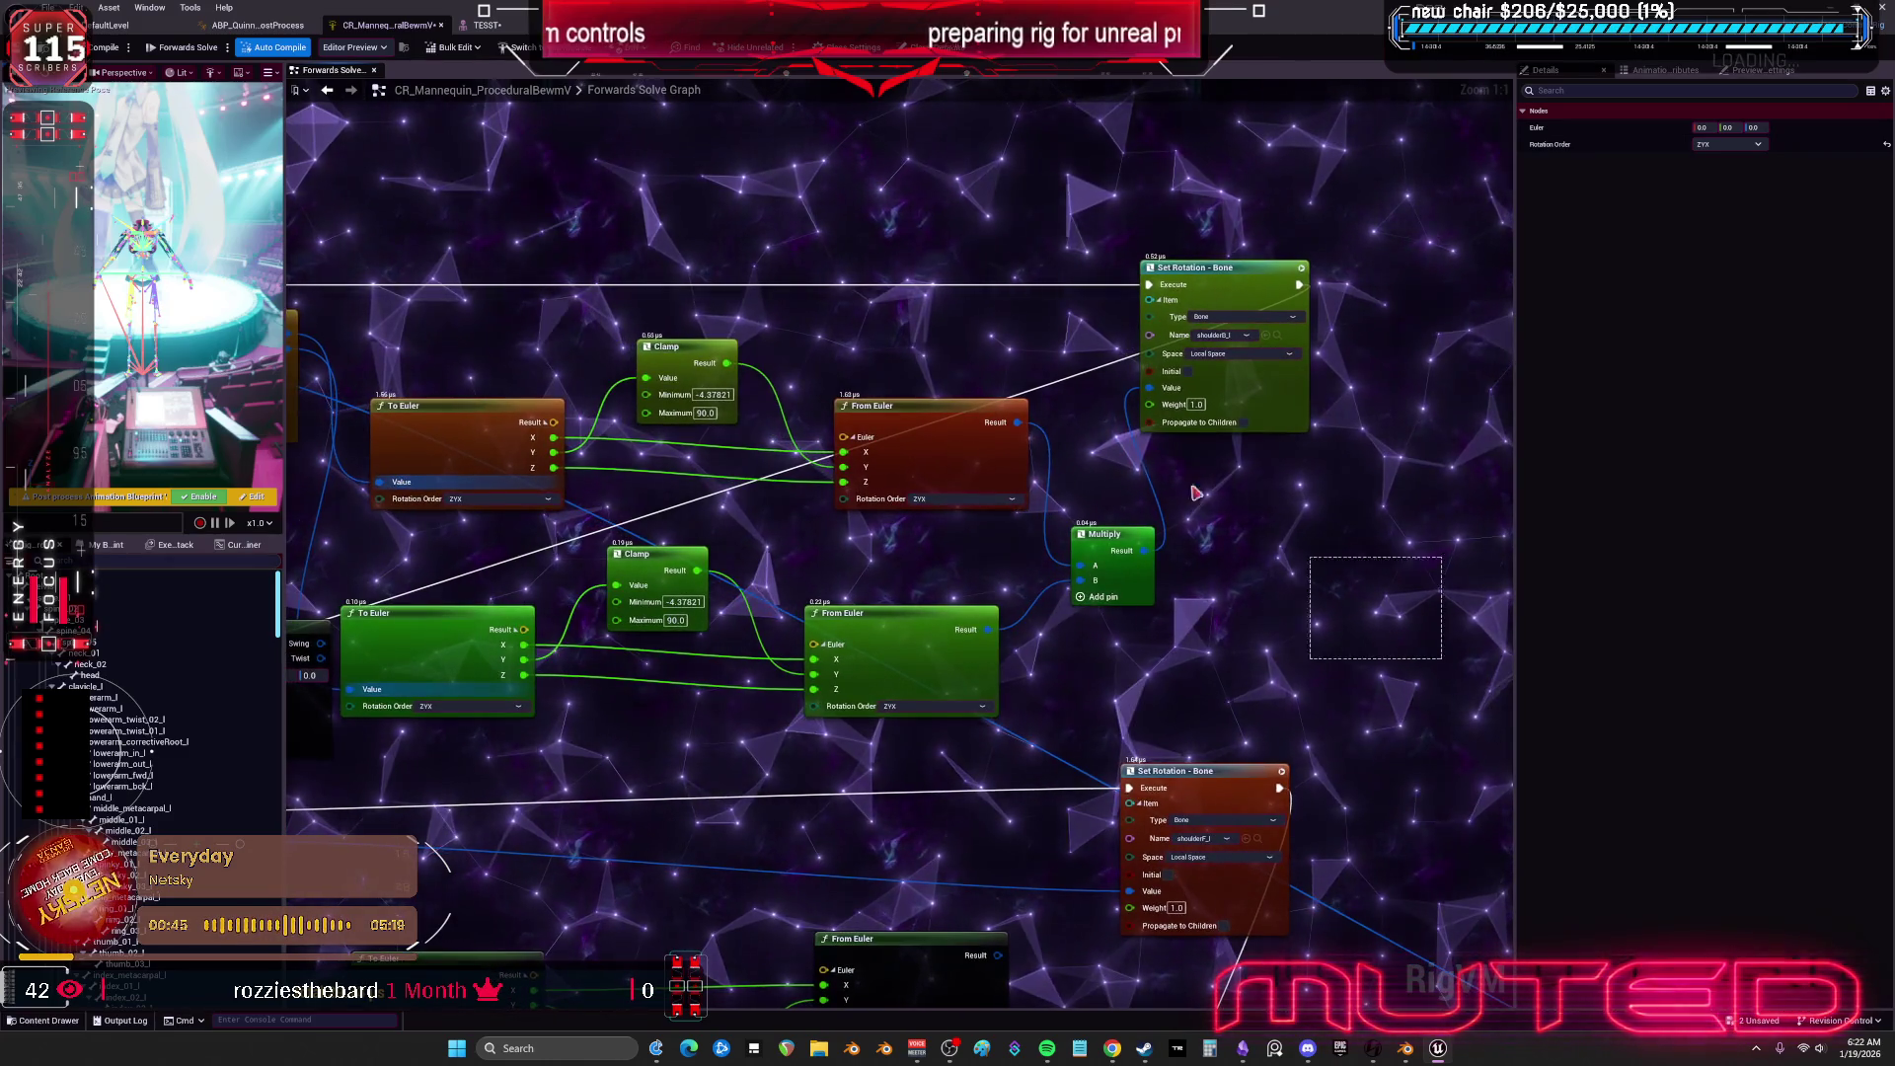
{"action": "left_click_drag", "start_coordinate": [928, 406], "coordinate": [1165, 406]}
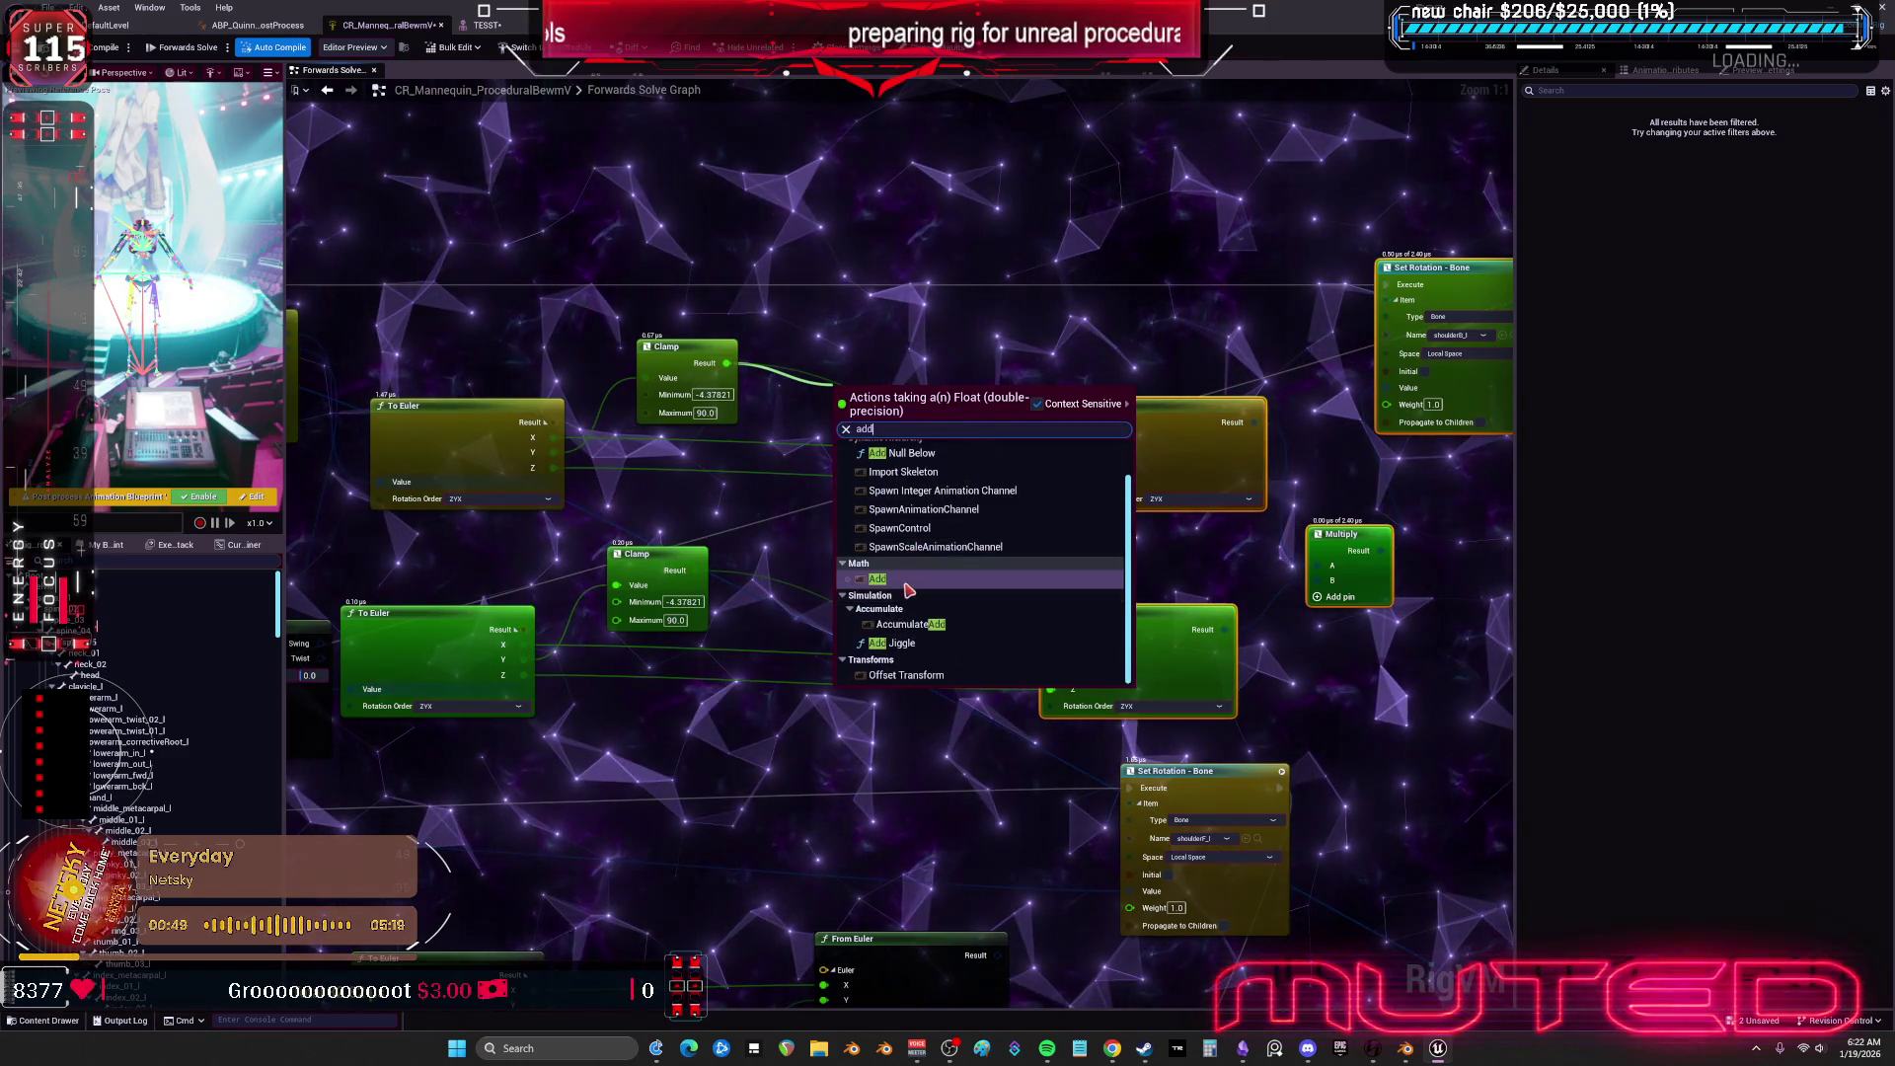
Add an Add node after the Clamp result, duplicate it, and rewire them into From Euler and Set Rotation.
{"action": "key", "text": "Return"}
{"action": "key", "text": "ctrl+d"}
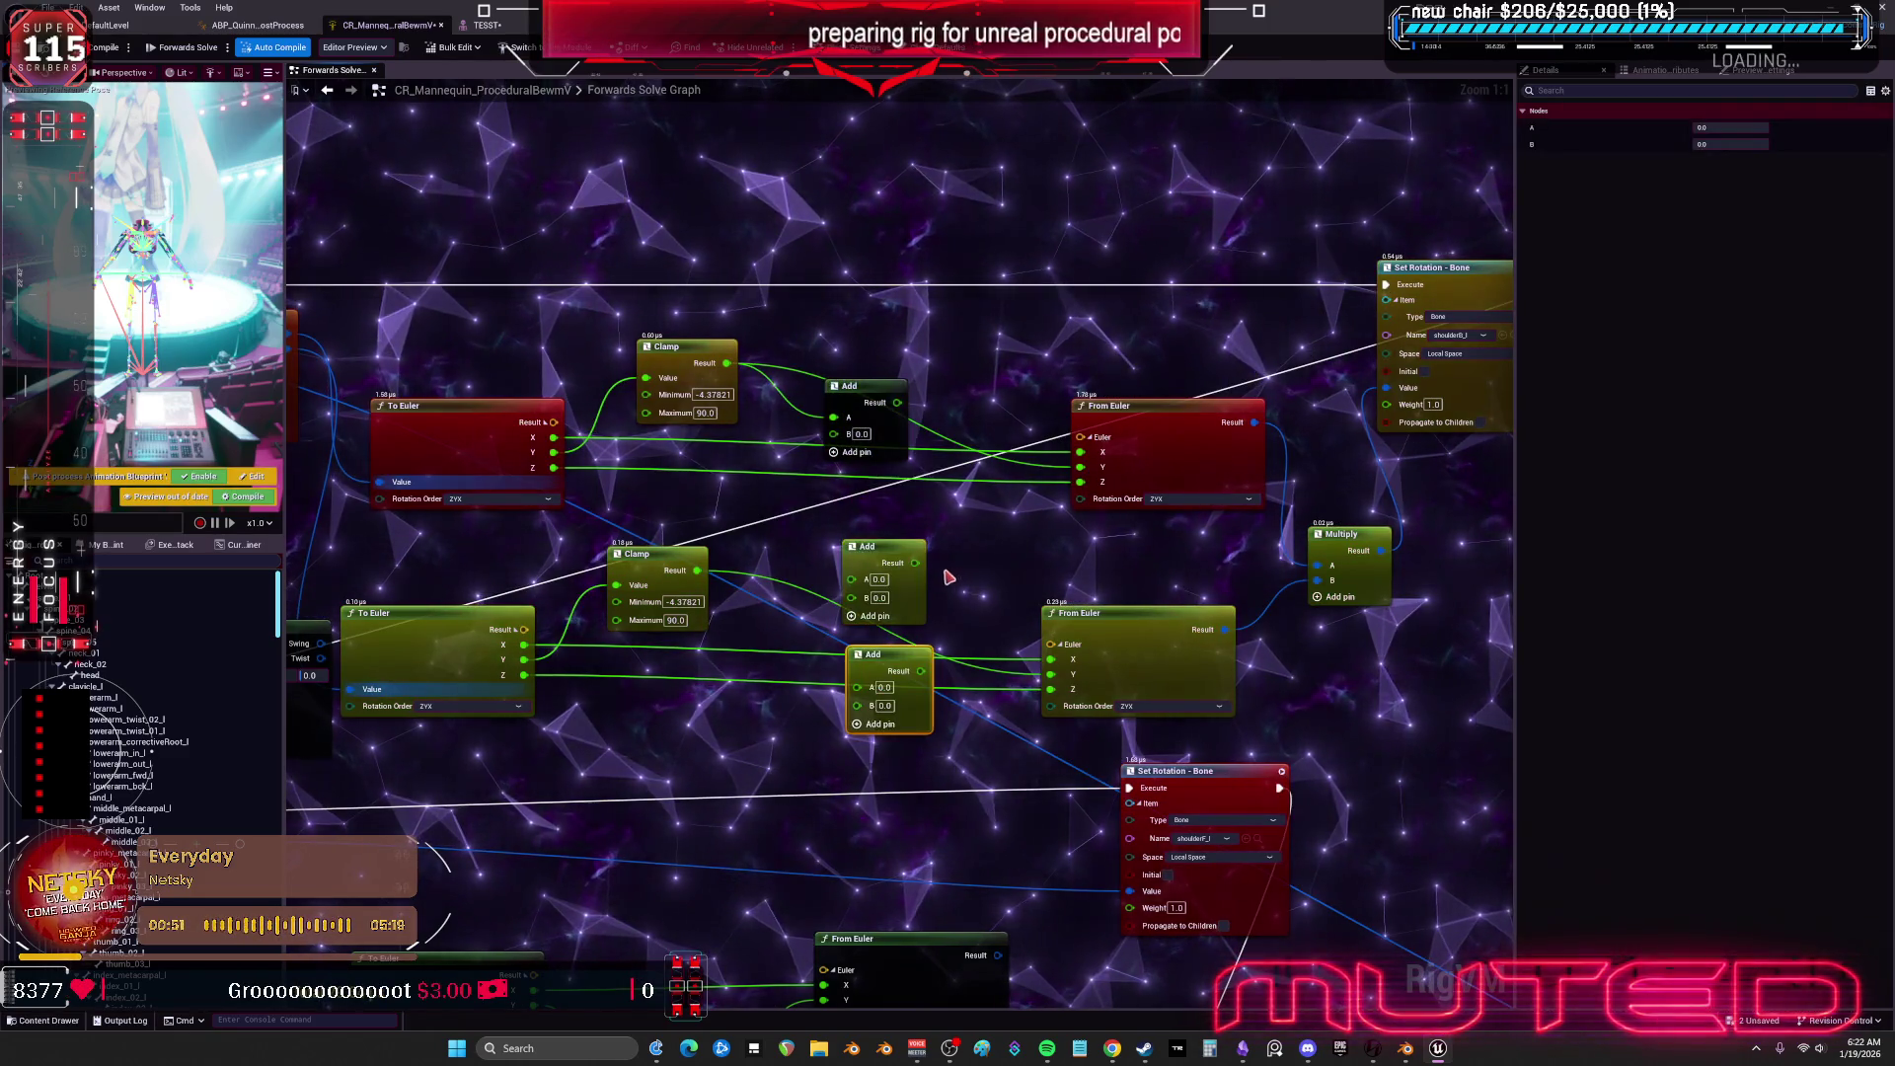
{"action": "left_click_drag", "start_coordinate": [1083, 456], "coordinate": [1083, 454]}
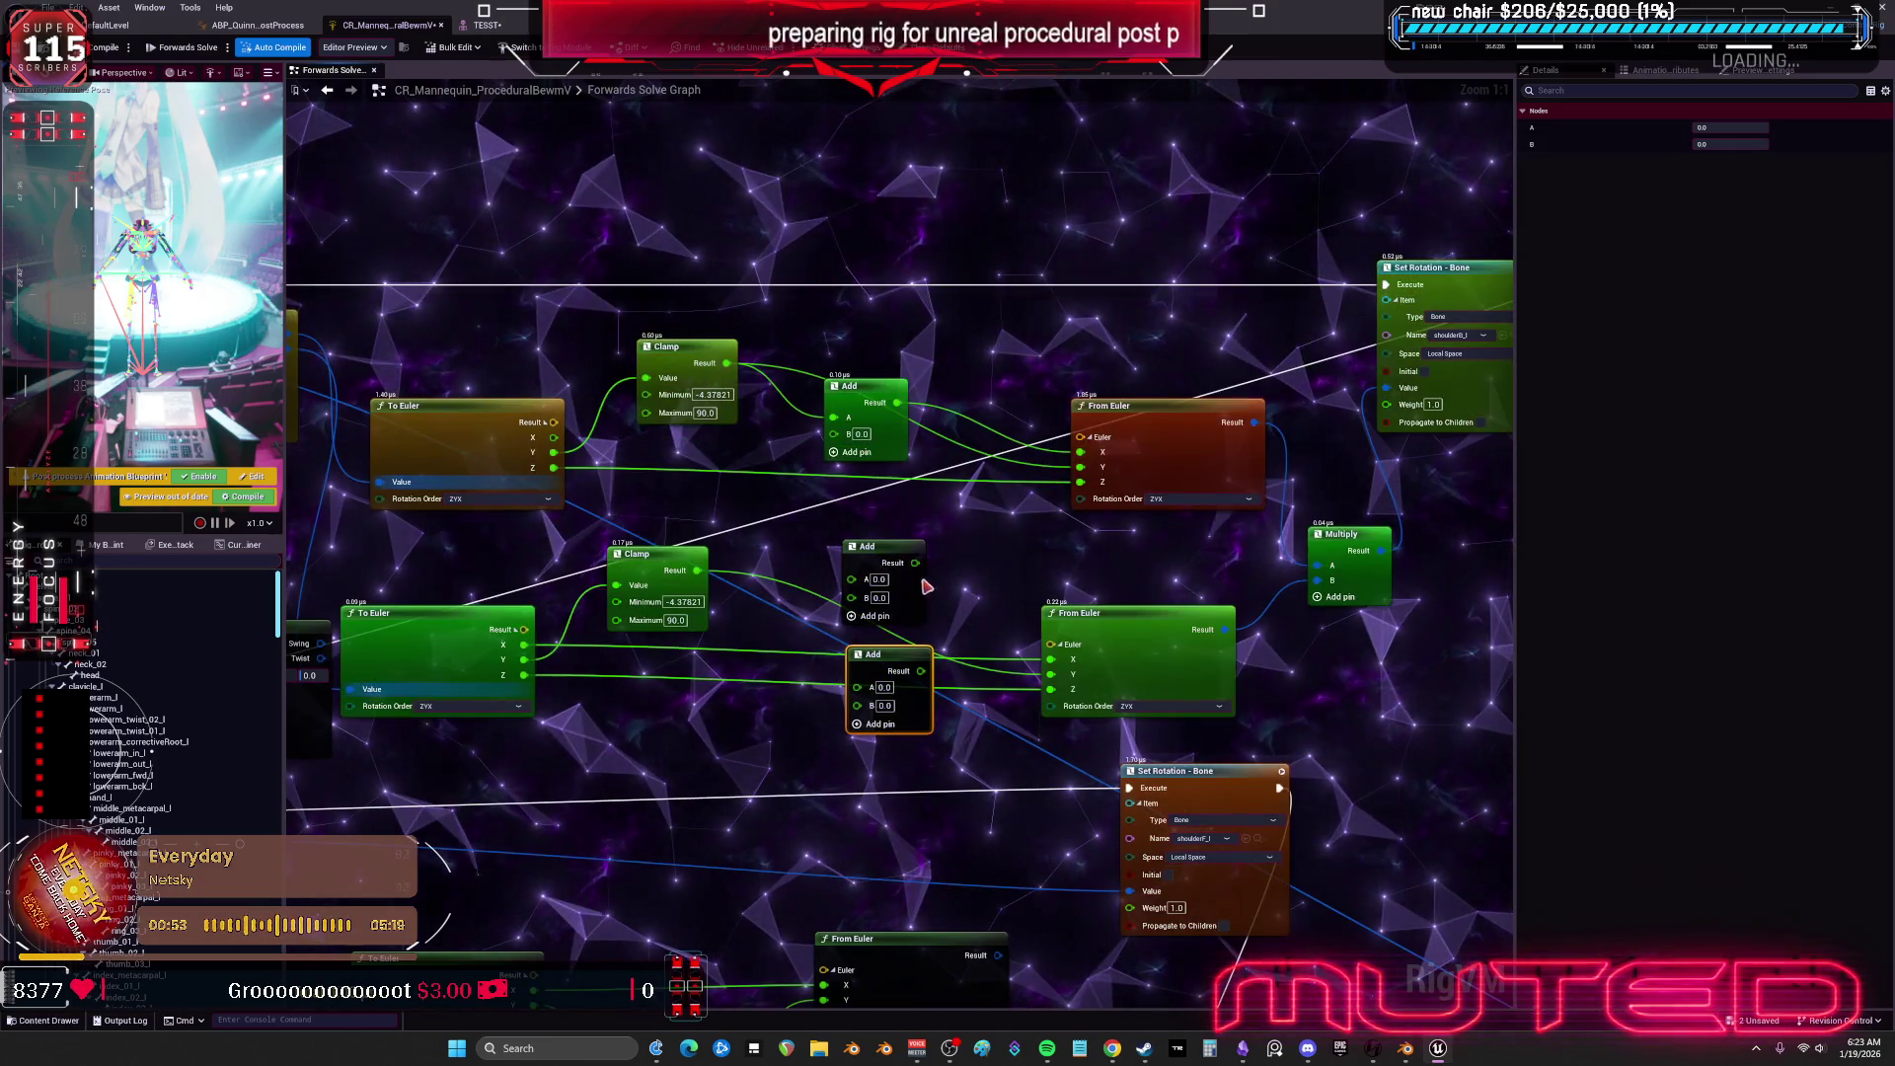
{"action": "left_click_drag", "start_coordinate": [937, 672], "coordinate": [993, 611]}
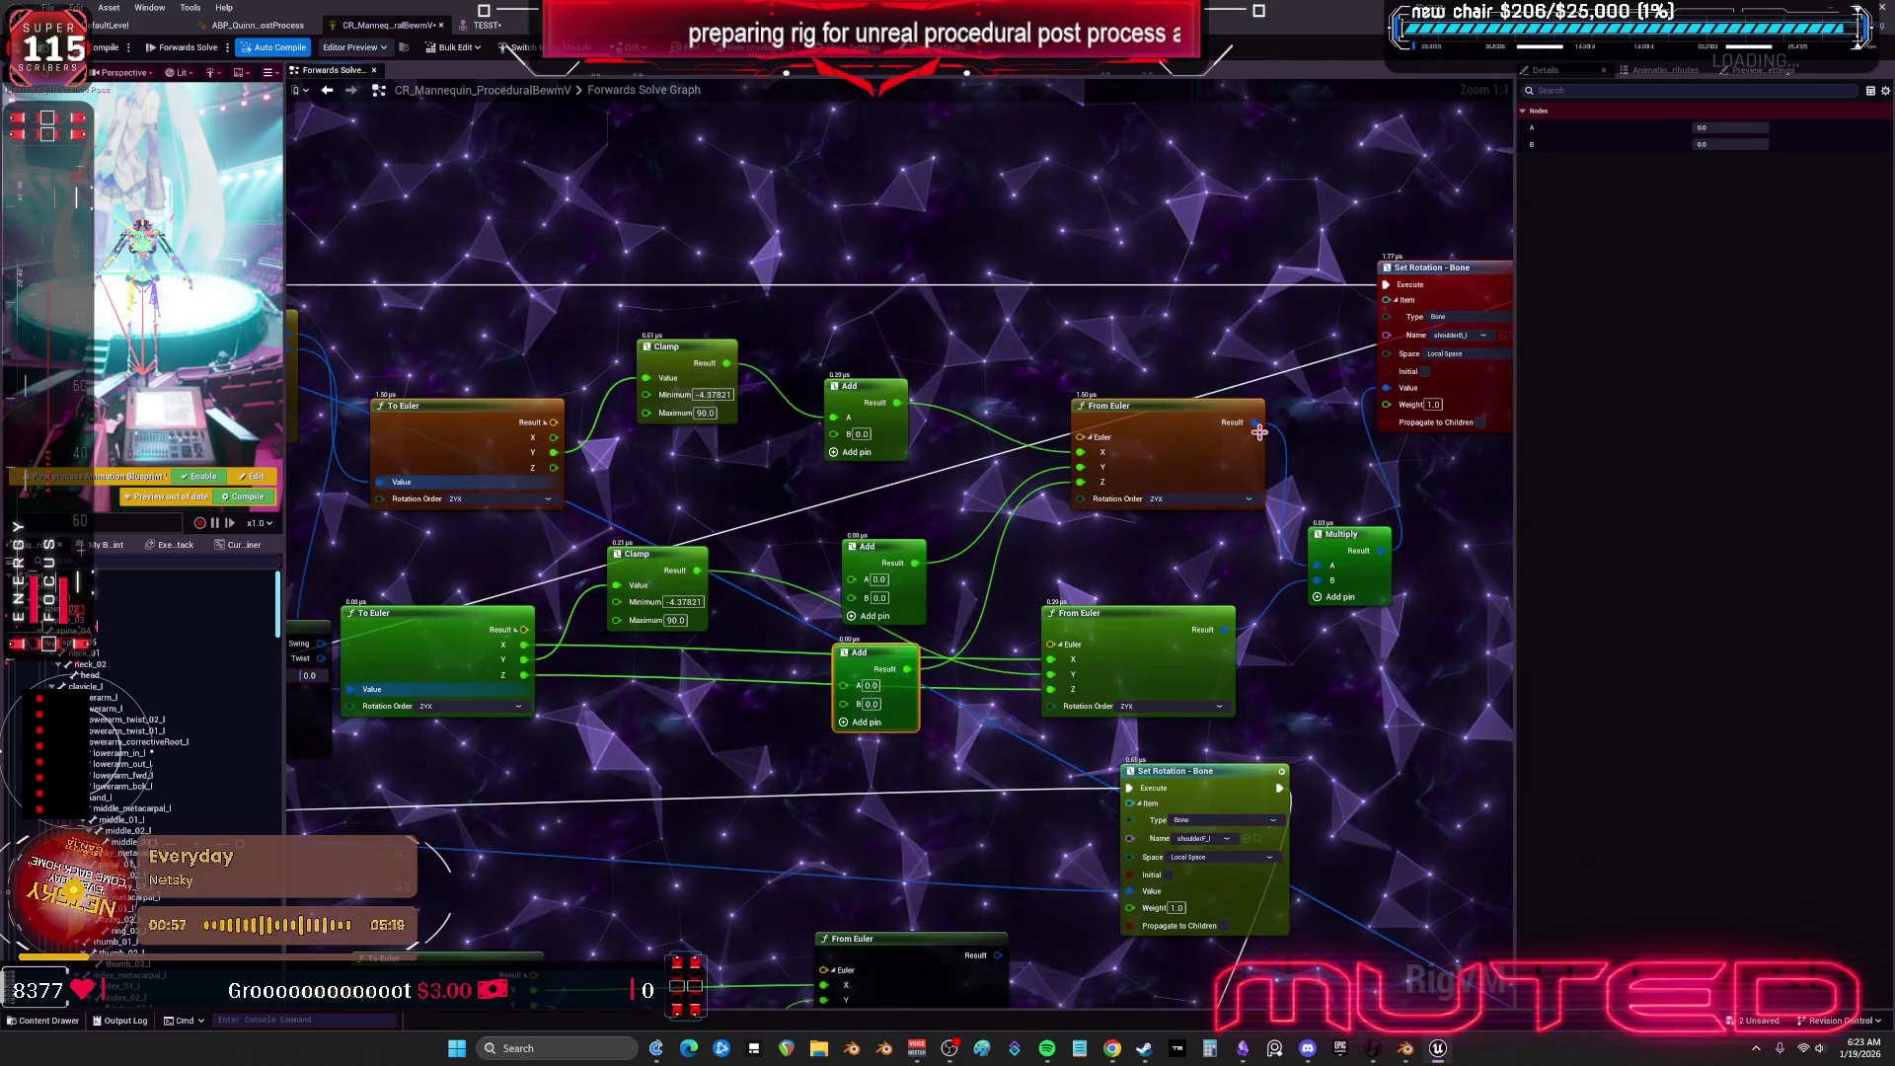
{"action": "left_click_drag", "start_coordinate": [1387, 390], "coordinate": [1387, 389]}
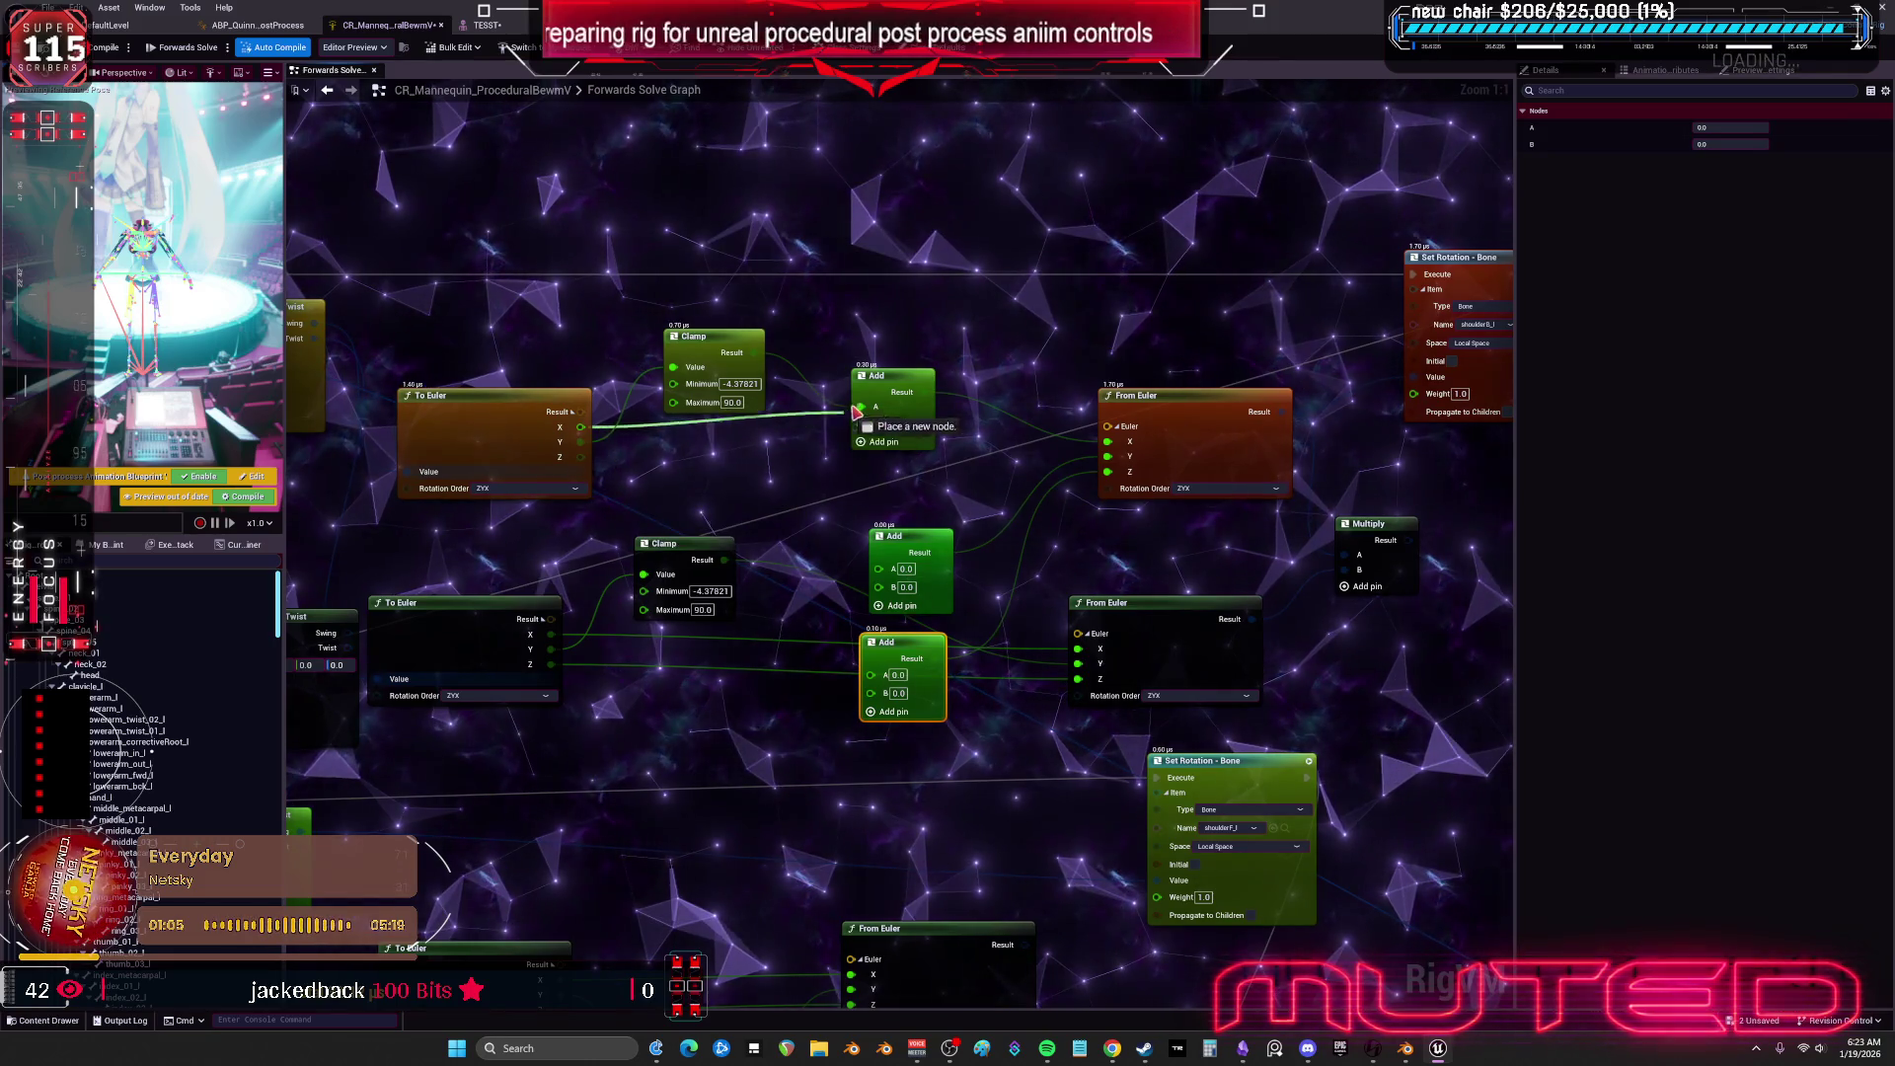
Wire To Euler's X and the Clamp result into the middle Add node's A and B pins.
{"action": "left_click_drag", "start_coordinate": [847, 415], "coordinate": [858, 408]}
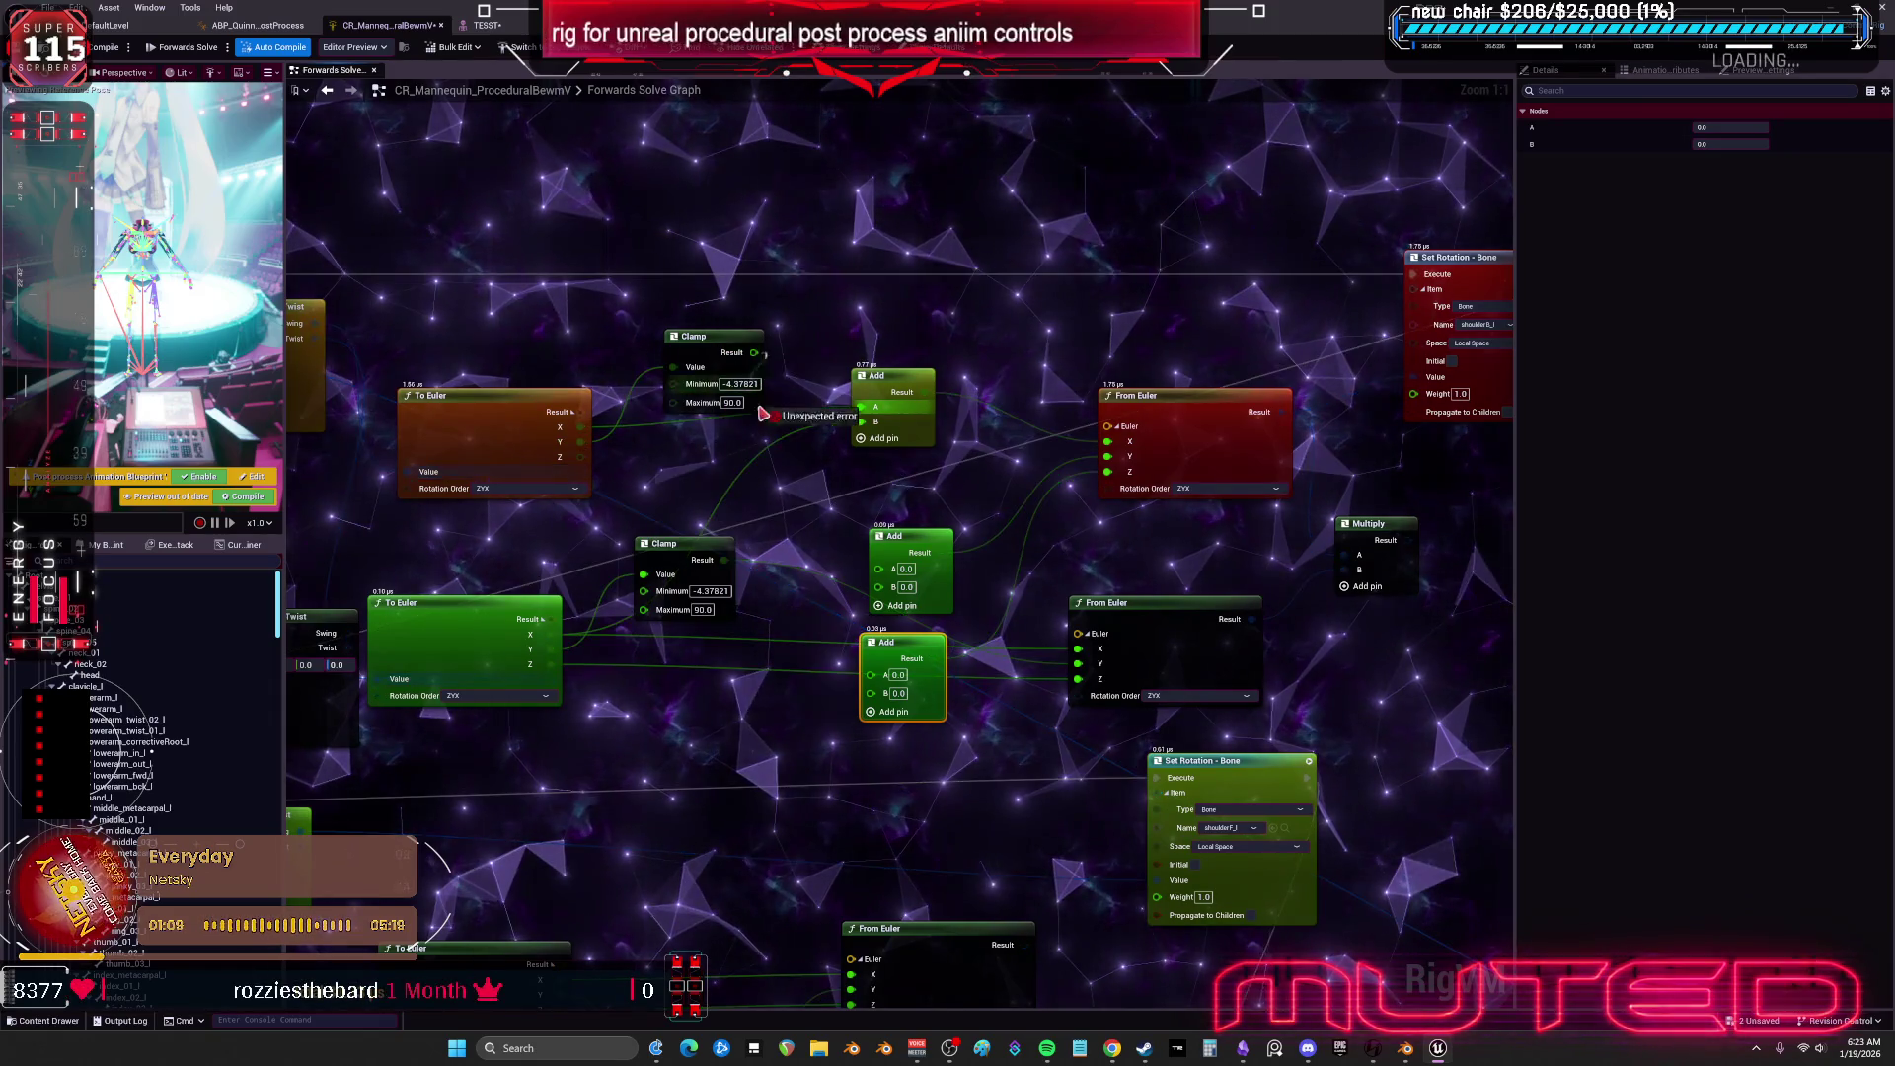
{"action": "left_click_drag", "start_coordinate": [873, 595], "coordinate": [879, 568]}
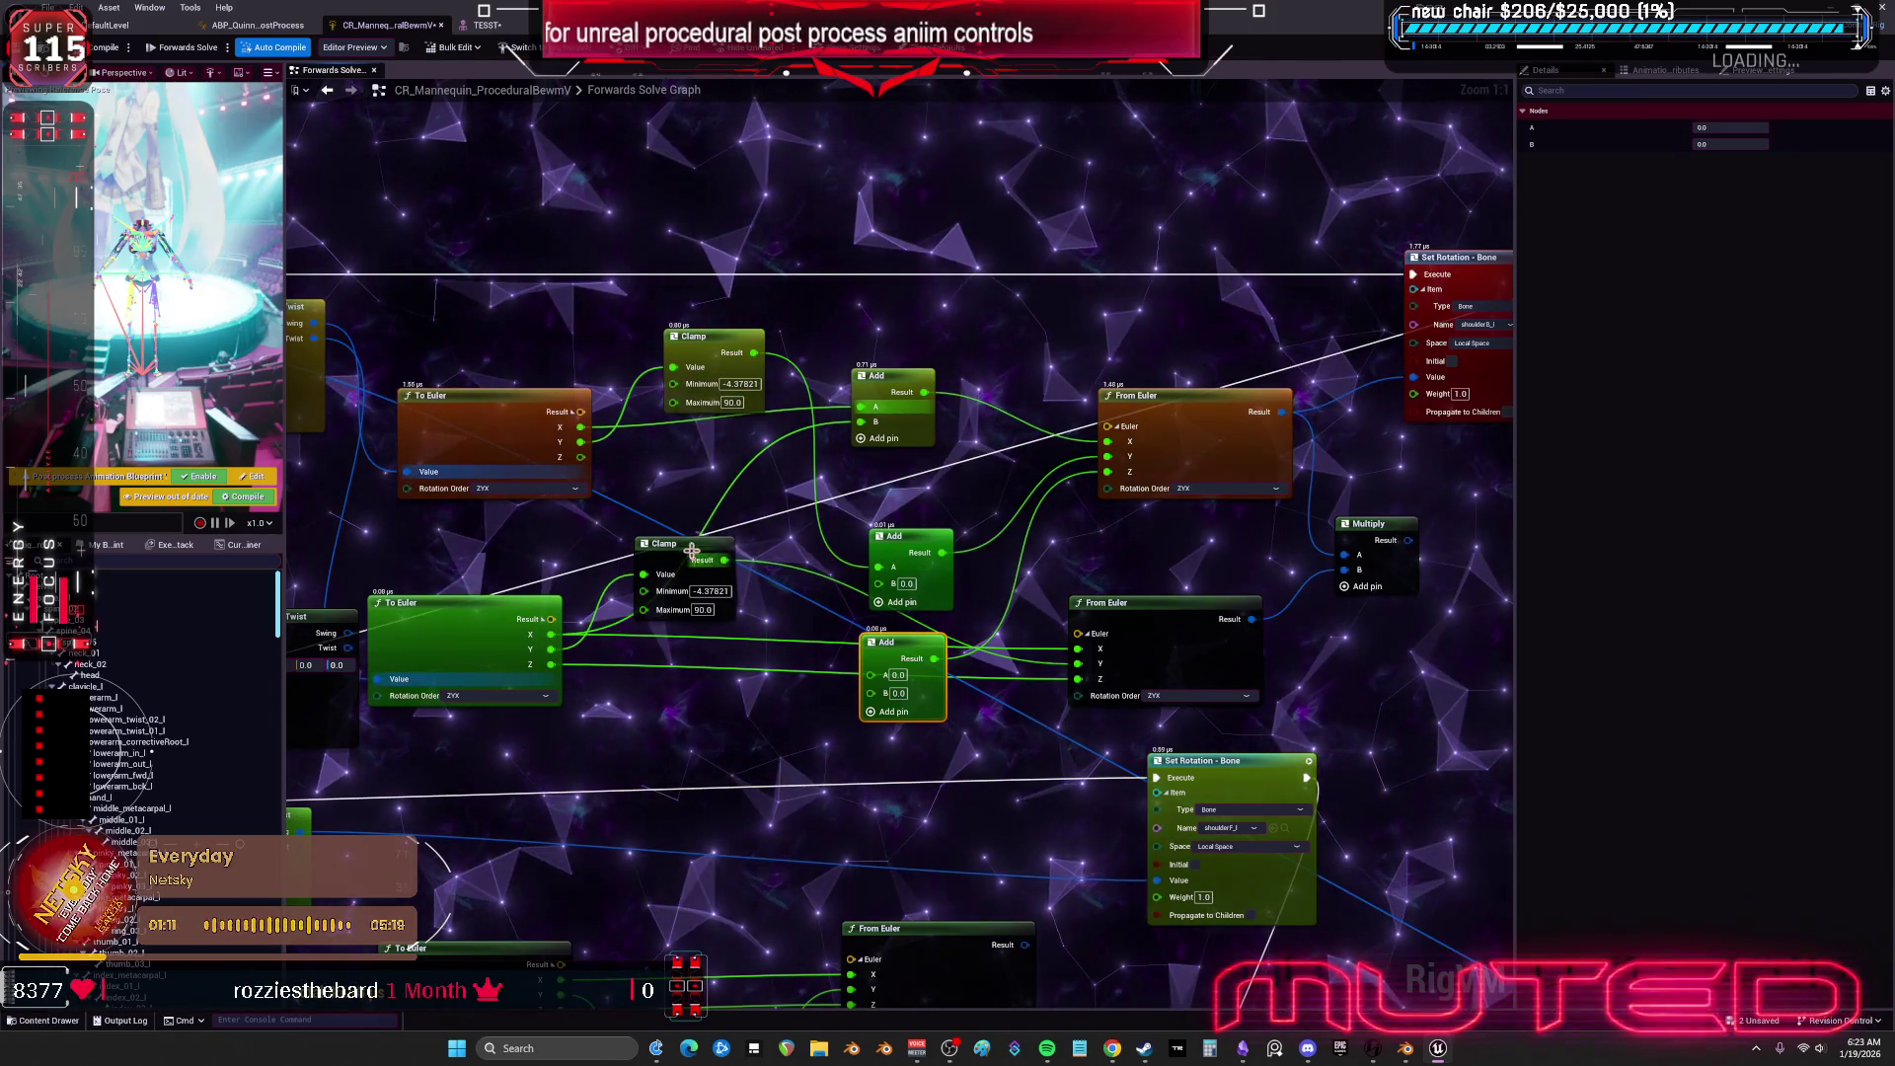
{"action": "left_click_drag", "start_coordinate": [696, 561], "coordinate": [708, 684]}
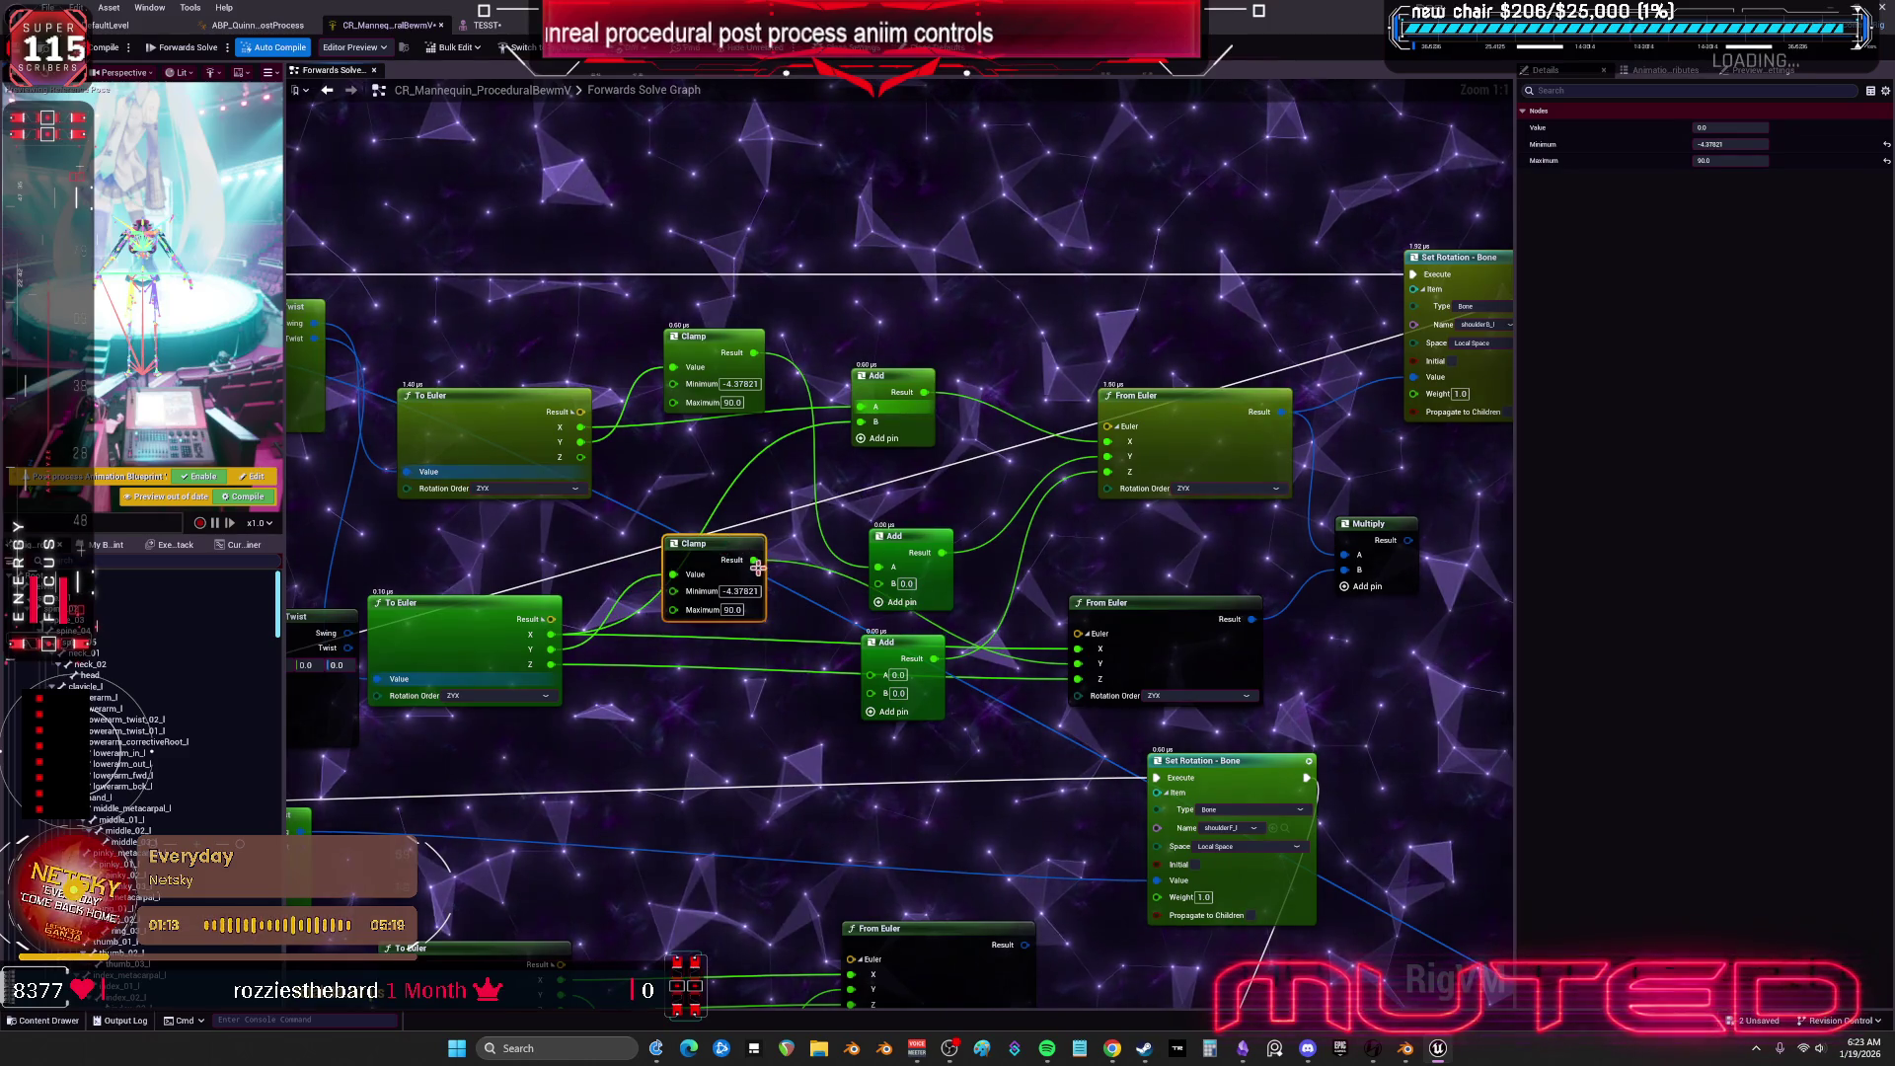
{"action": "mouse_move", "coordinate": [602, 577]}
{"action": "left_mouse_down"}
{"action": "mouse_move", "coordinate": [761, 529]}
{"action": "mouse_move", "coordinate": [643, 563]}
{"action": "left_mouse_up"}
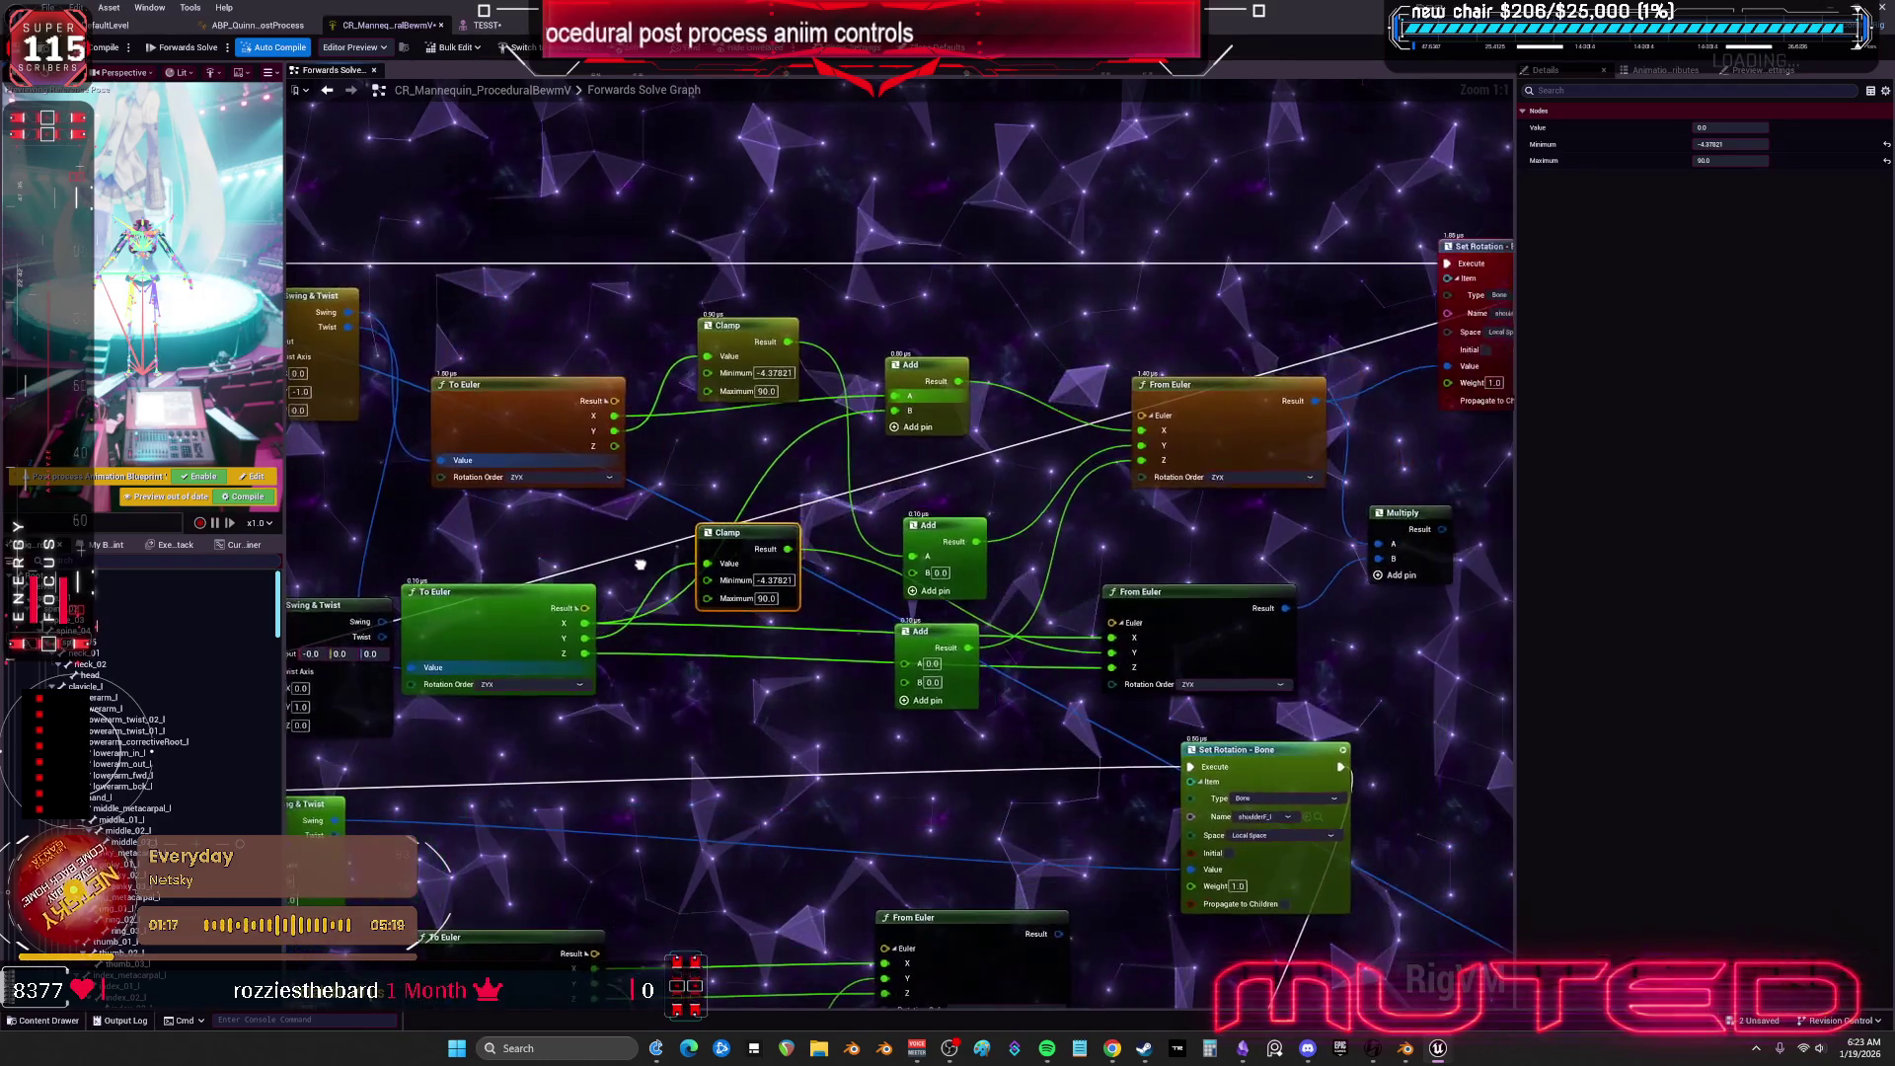
{"action": "left_click_drag", "start_coordinate": [787, 550], "coordinate": [898, 660]}
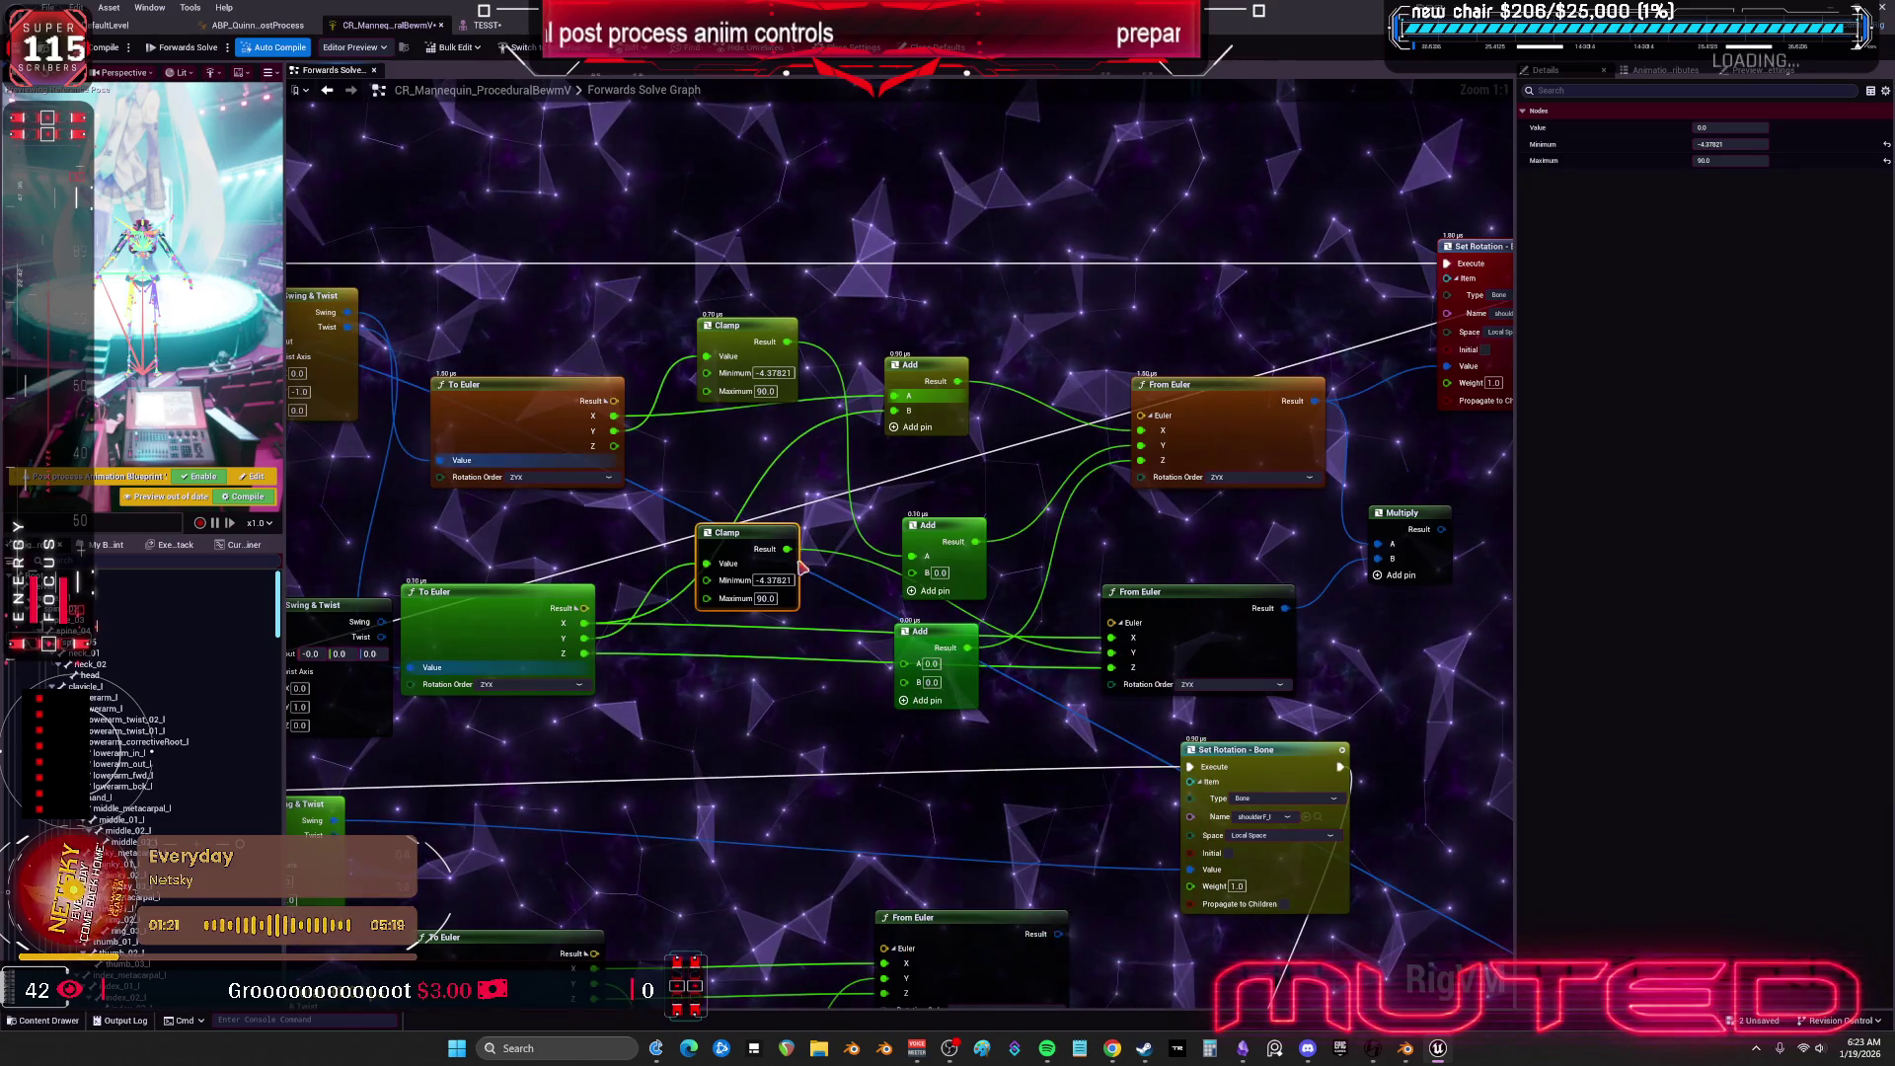
{"action": "left_click_drag", "start_coordinate": [788, 549], "coordinate": [793, 554]}
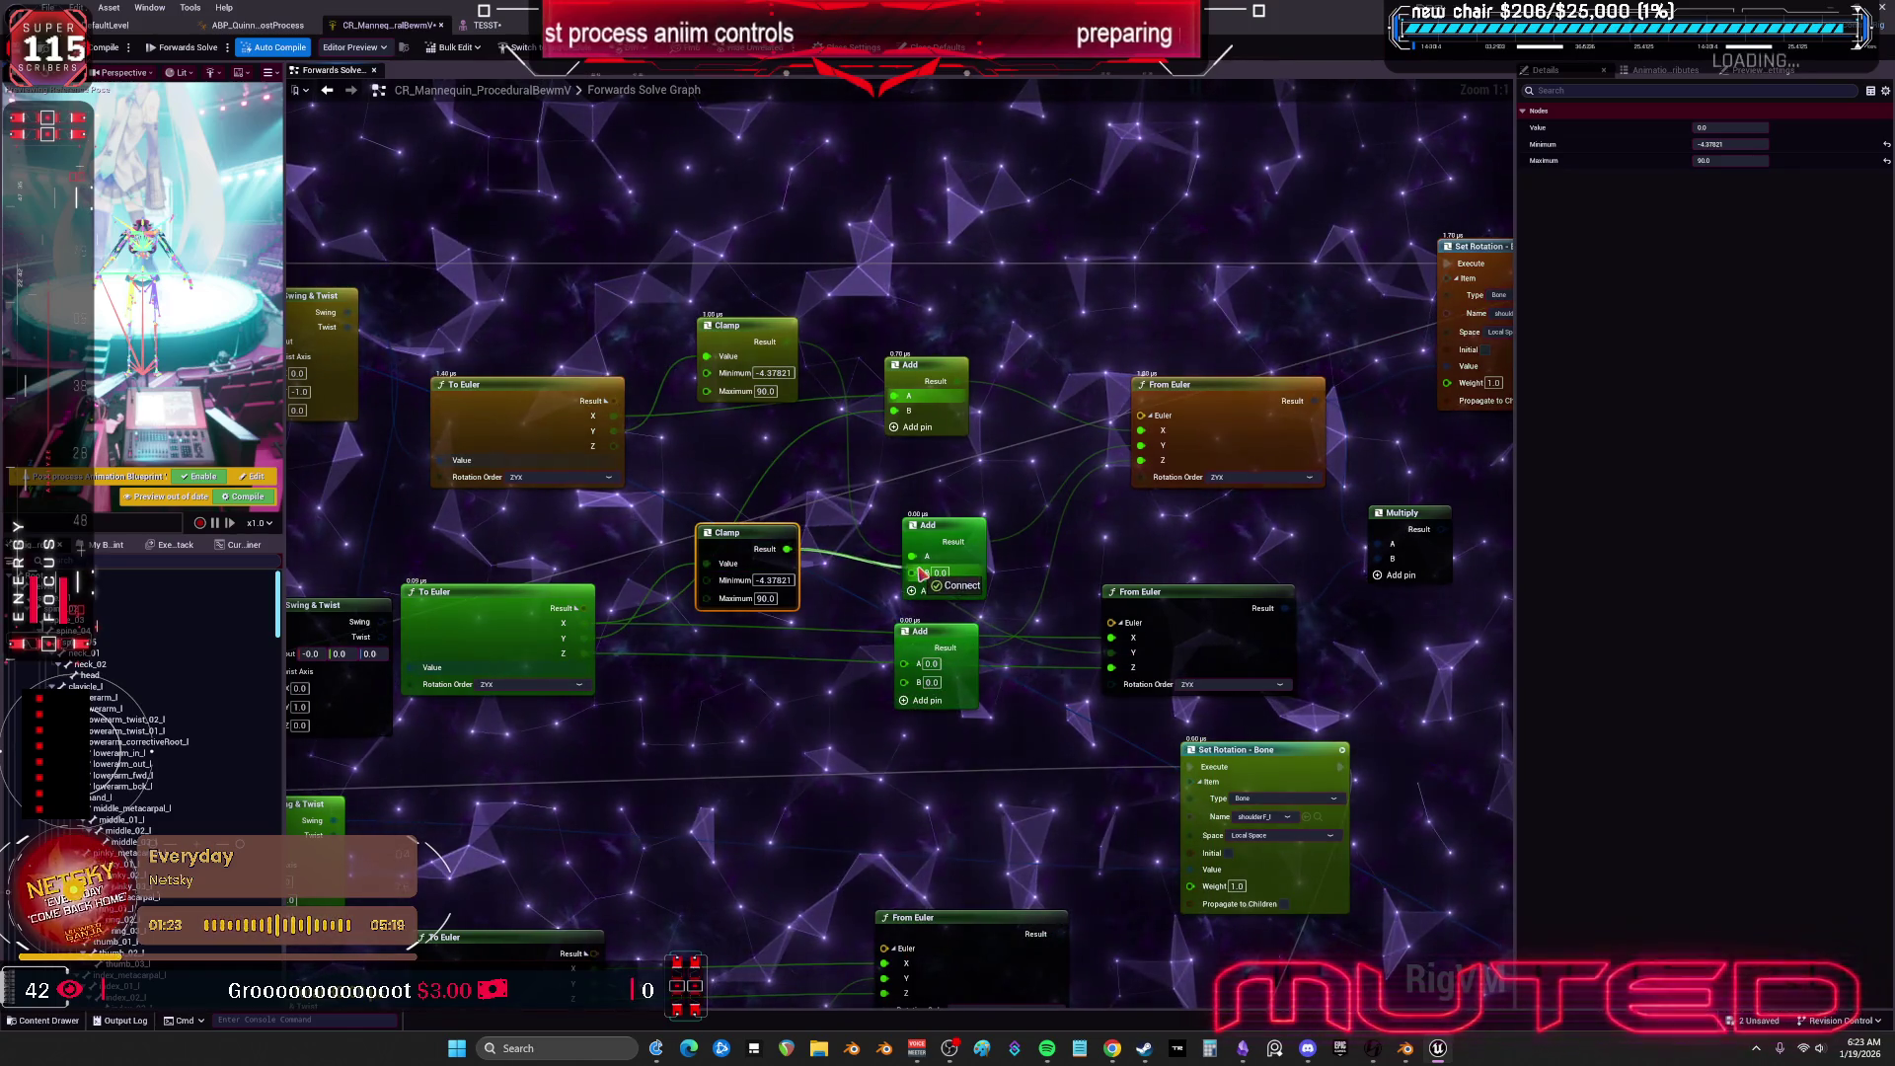
{"action": "left_click_drag", "start_coordinate": [921, 573], "coordinate": [913, 573]}
Connect both To Euler Z outputs to the lower Add node's A and B, then check the TESST preview.
{"action": "left_click_drag", "start_coordinate": [586, 653], "coordinate": [591, 658]}
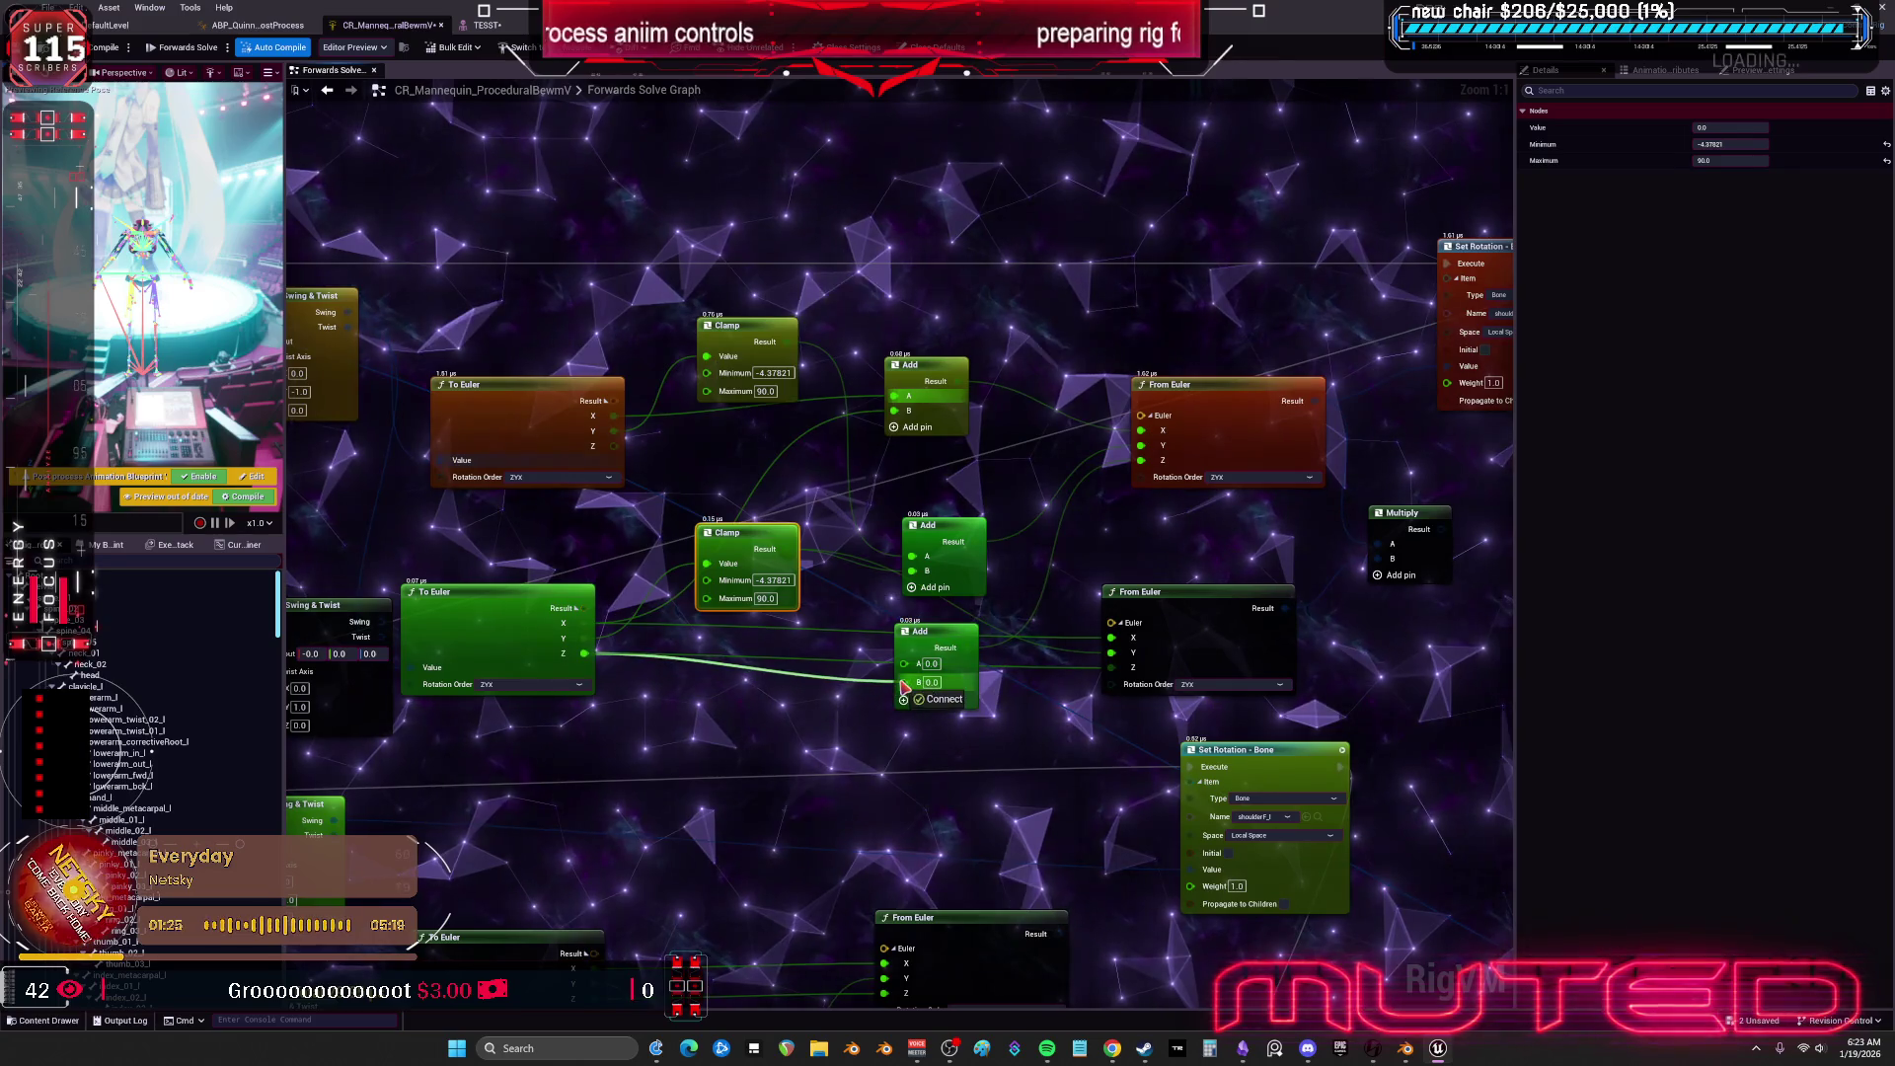
{"action": "left_click_drag", "start_coordinate": [906, 685], "coordinate": [905, 683]}
{"action": "left_click_drag", "start_coordinate": [614, 447], "coordinate": [904, 664]}
{"action": "mouse_move", "coordinate": [1299, 417]}
{"action": "left_mouse_down"}
{"action": "mouse_move", "coordinate": [1151, 471]}
{"action": "mouse_move", "coordinate": [997, 482]}
{"action": "left_mouse_up"}
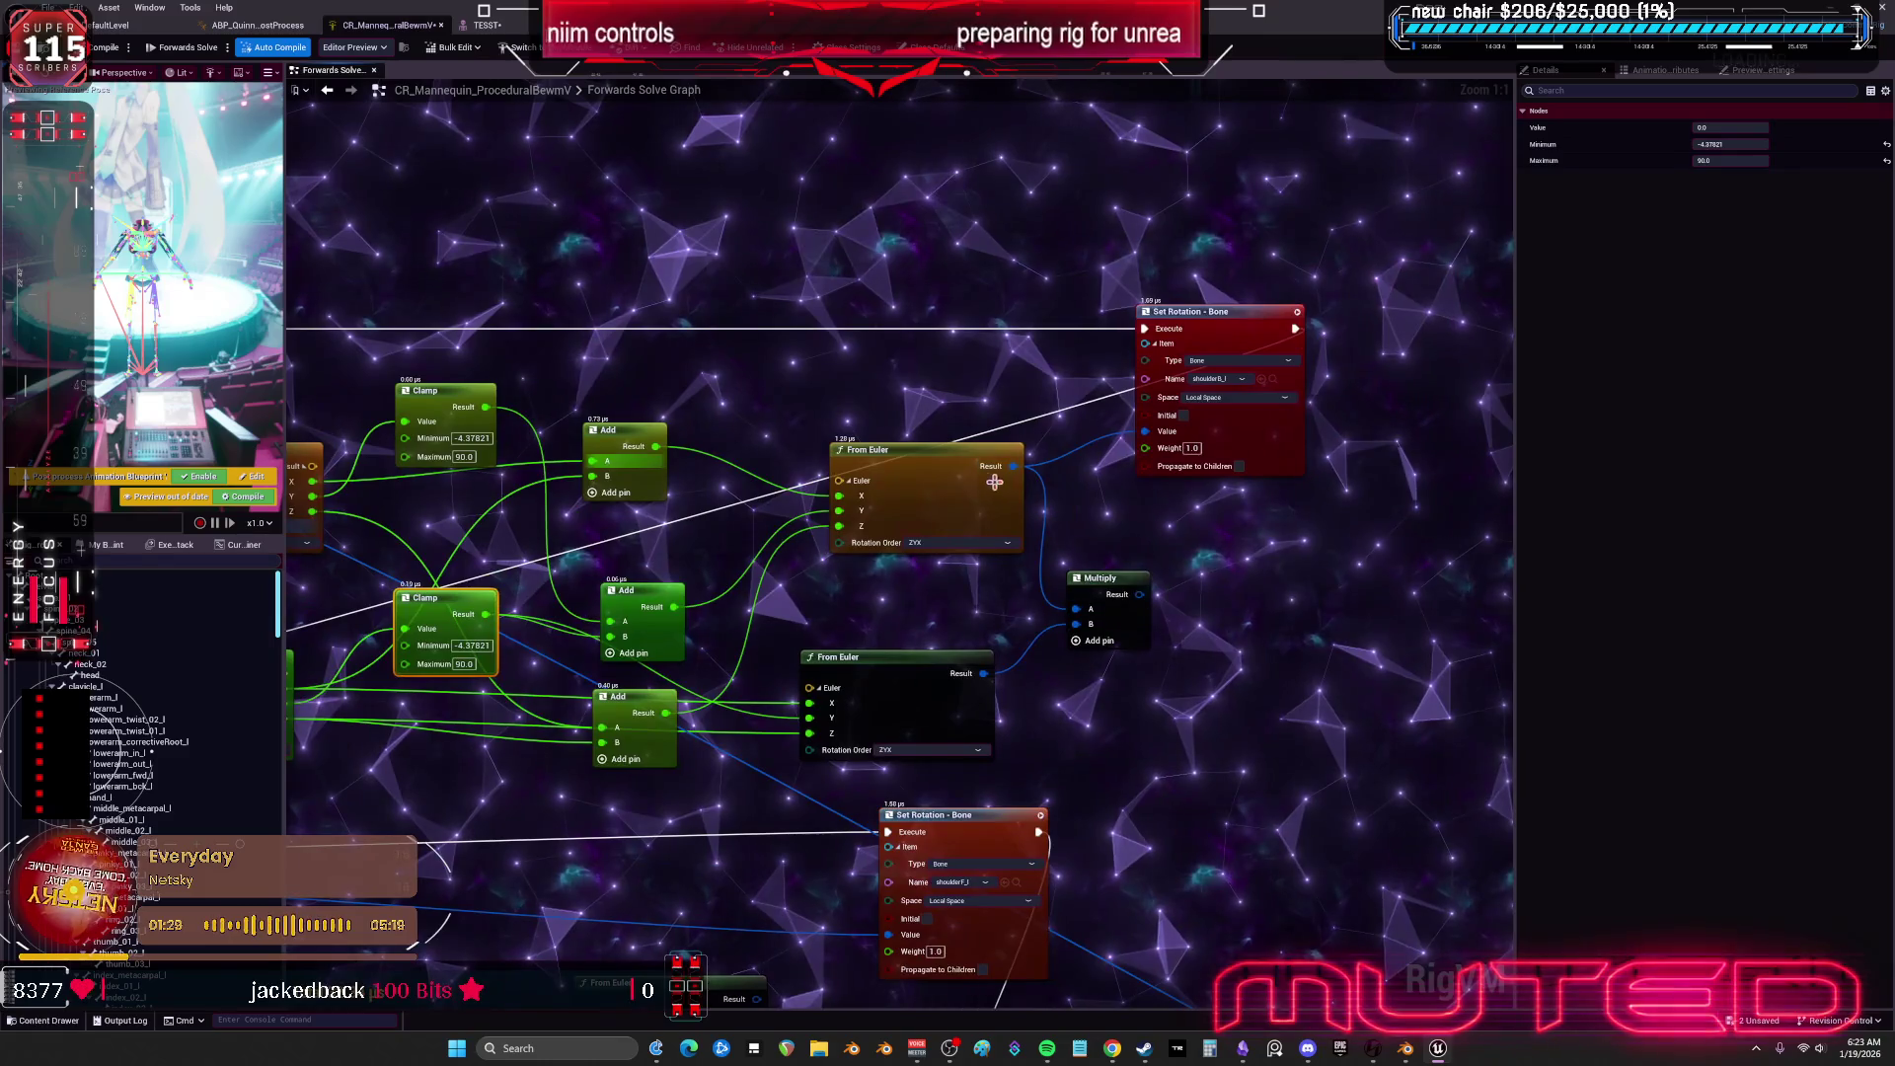
{"action": "left_click", "coordinate": [498, 30]}
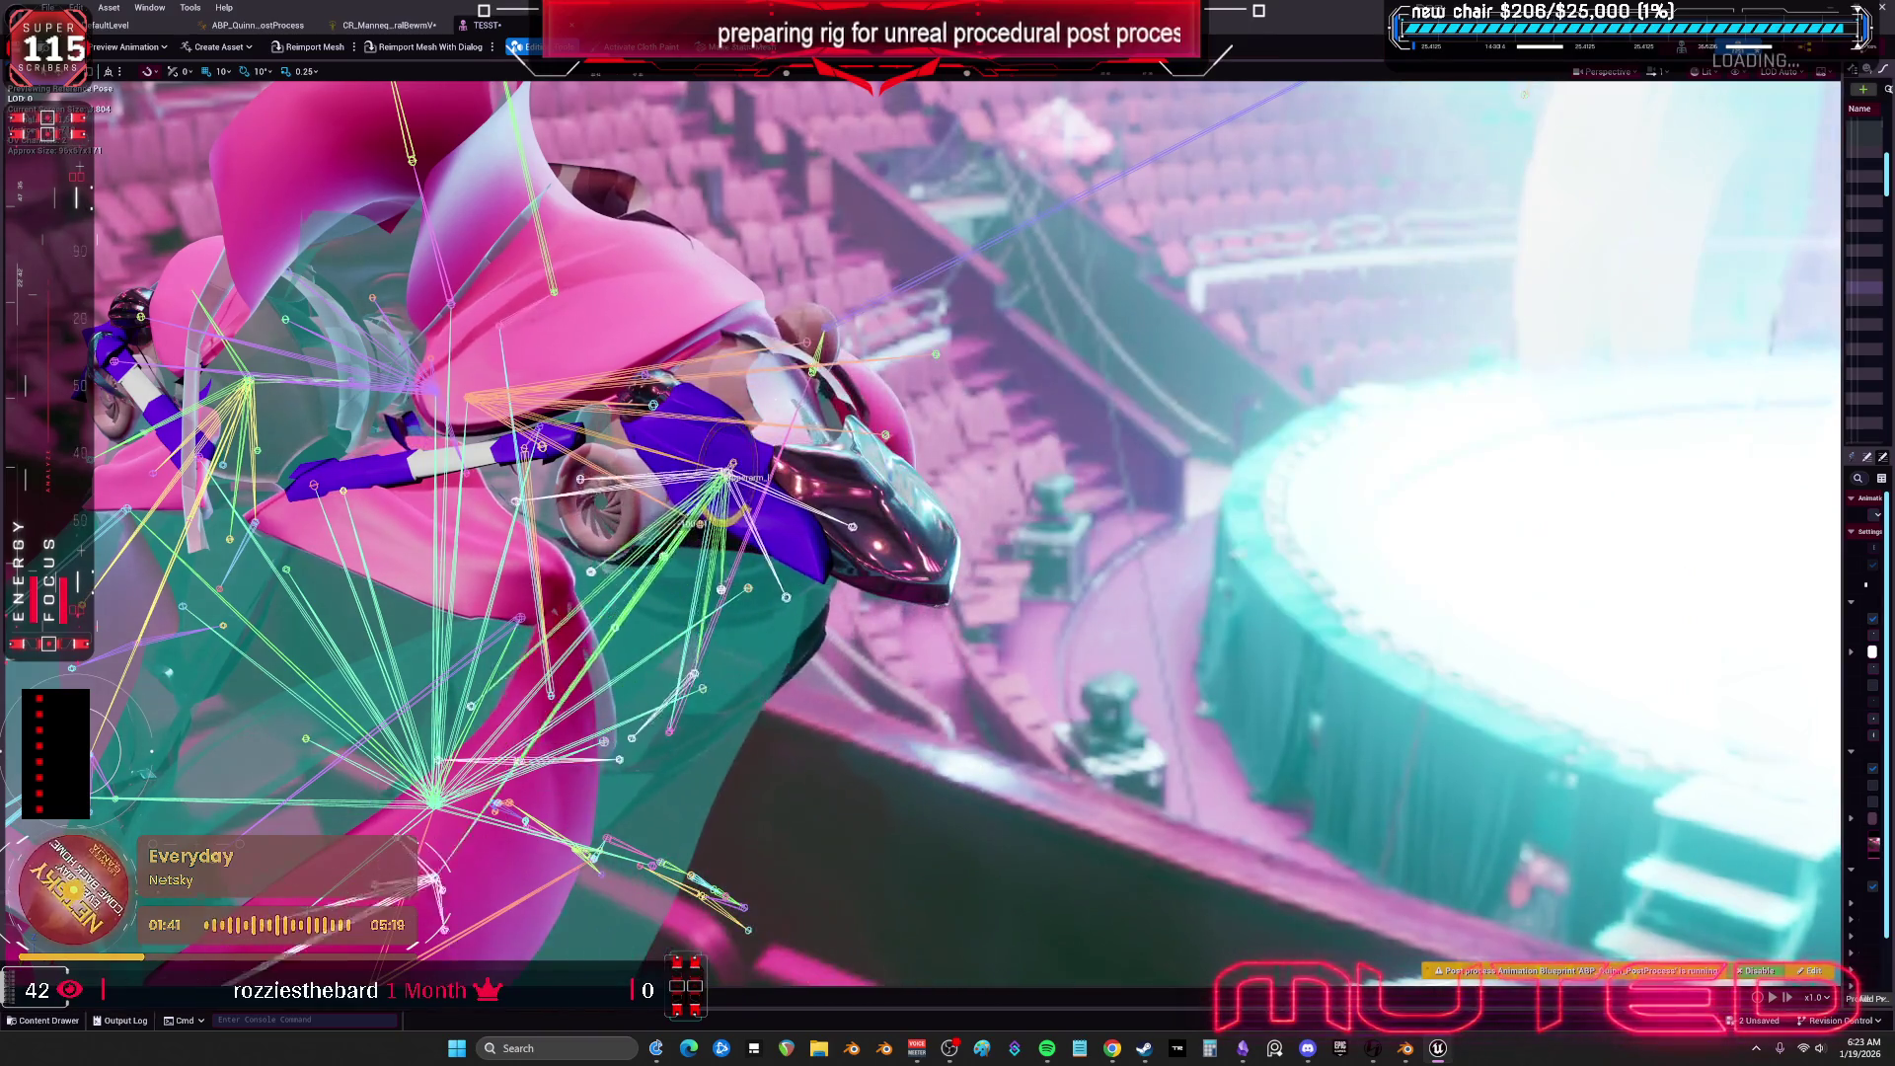
Go back to the CR_Mannequin Control Rig tab and pan the graph up and right.
{"action": "left_click", "coordinate": [389, 25]}
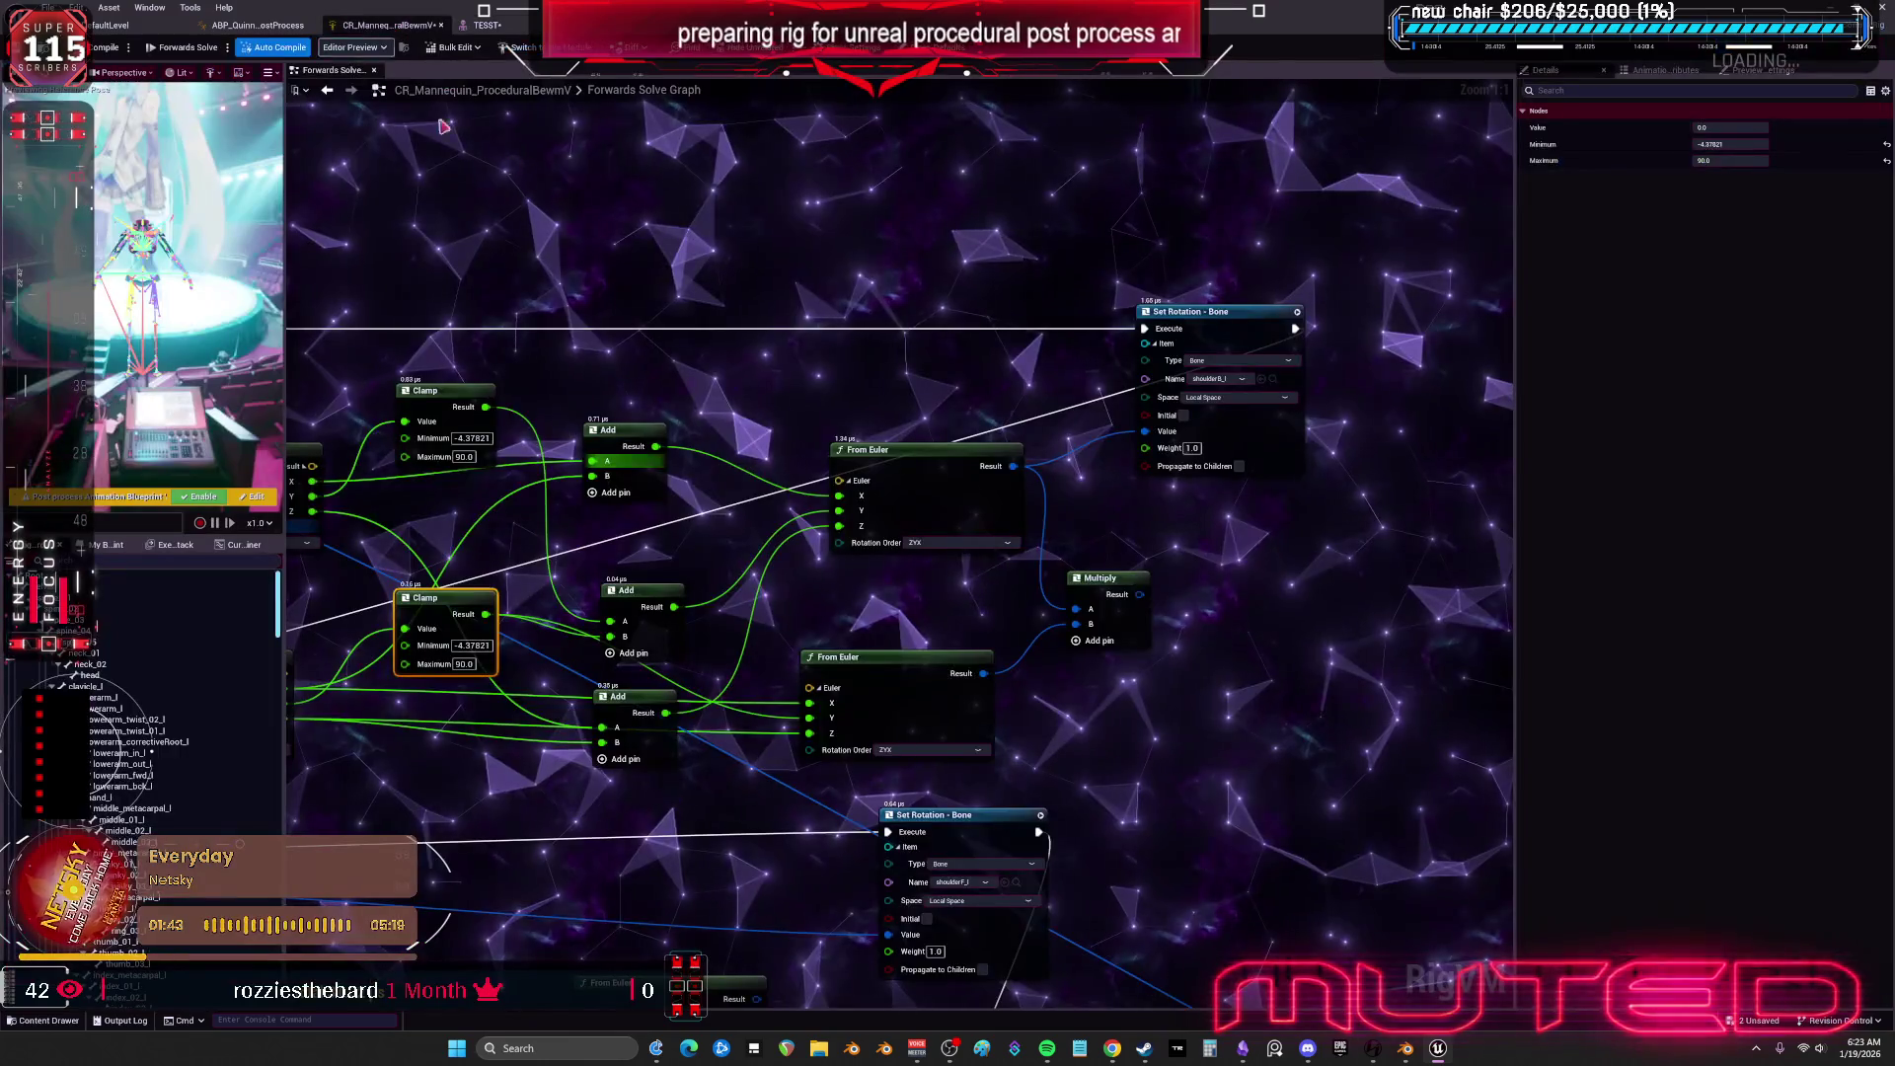
{"action": "left_click_drag", "start_coordinate": [1007, 349], "coordinate": [1074, 452]}
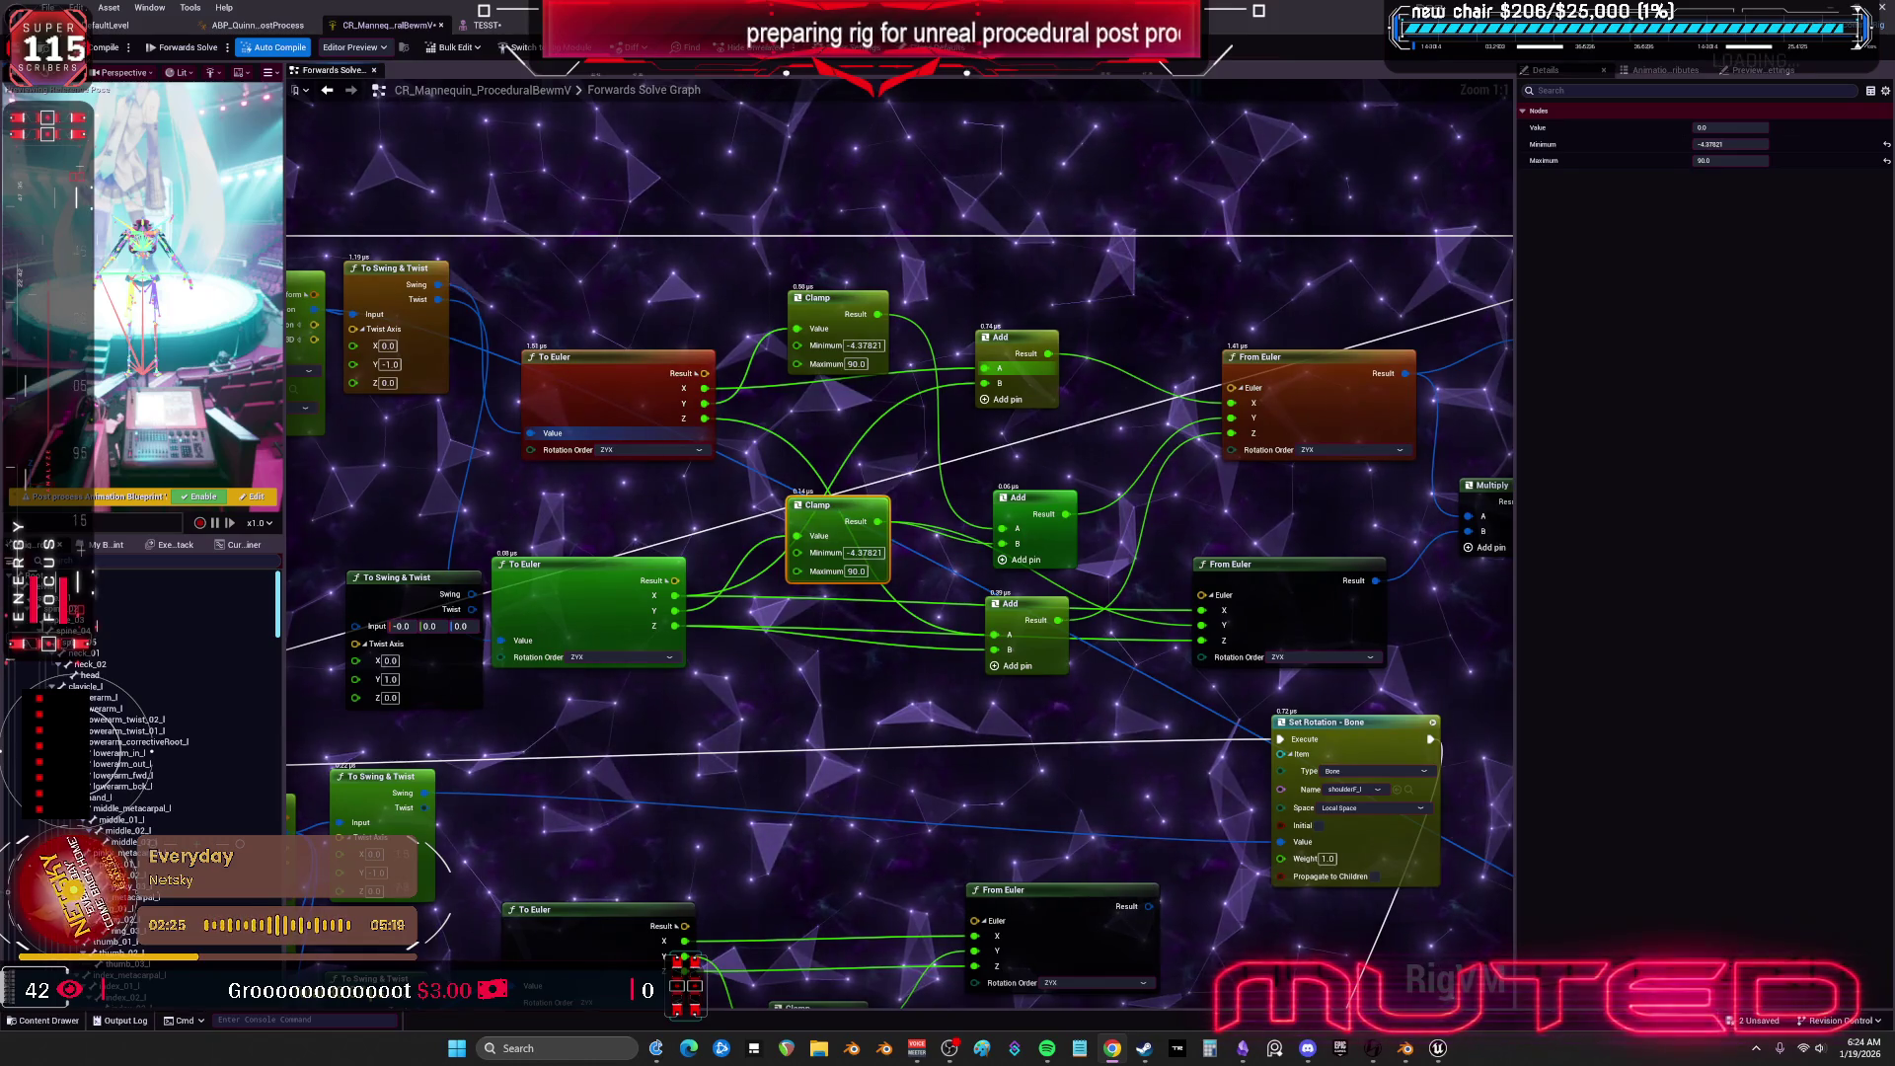
Tidy the Clamp nodes and connect To Euler's Y output to the Add node's B input.
{"action": "left_click_drag", "start_coordinate": [843, 312], "coordinate": [821, 312]}
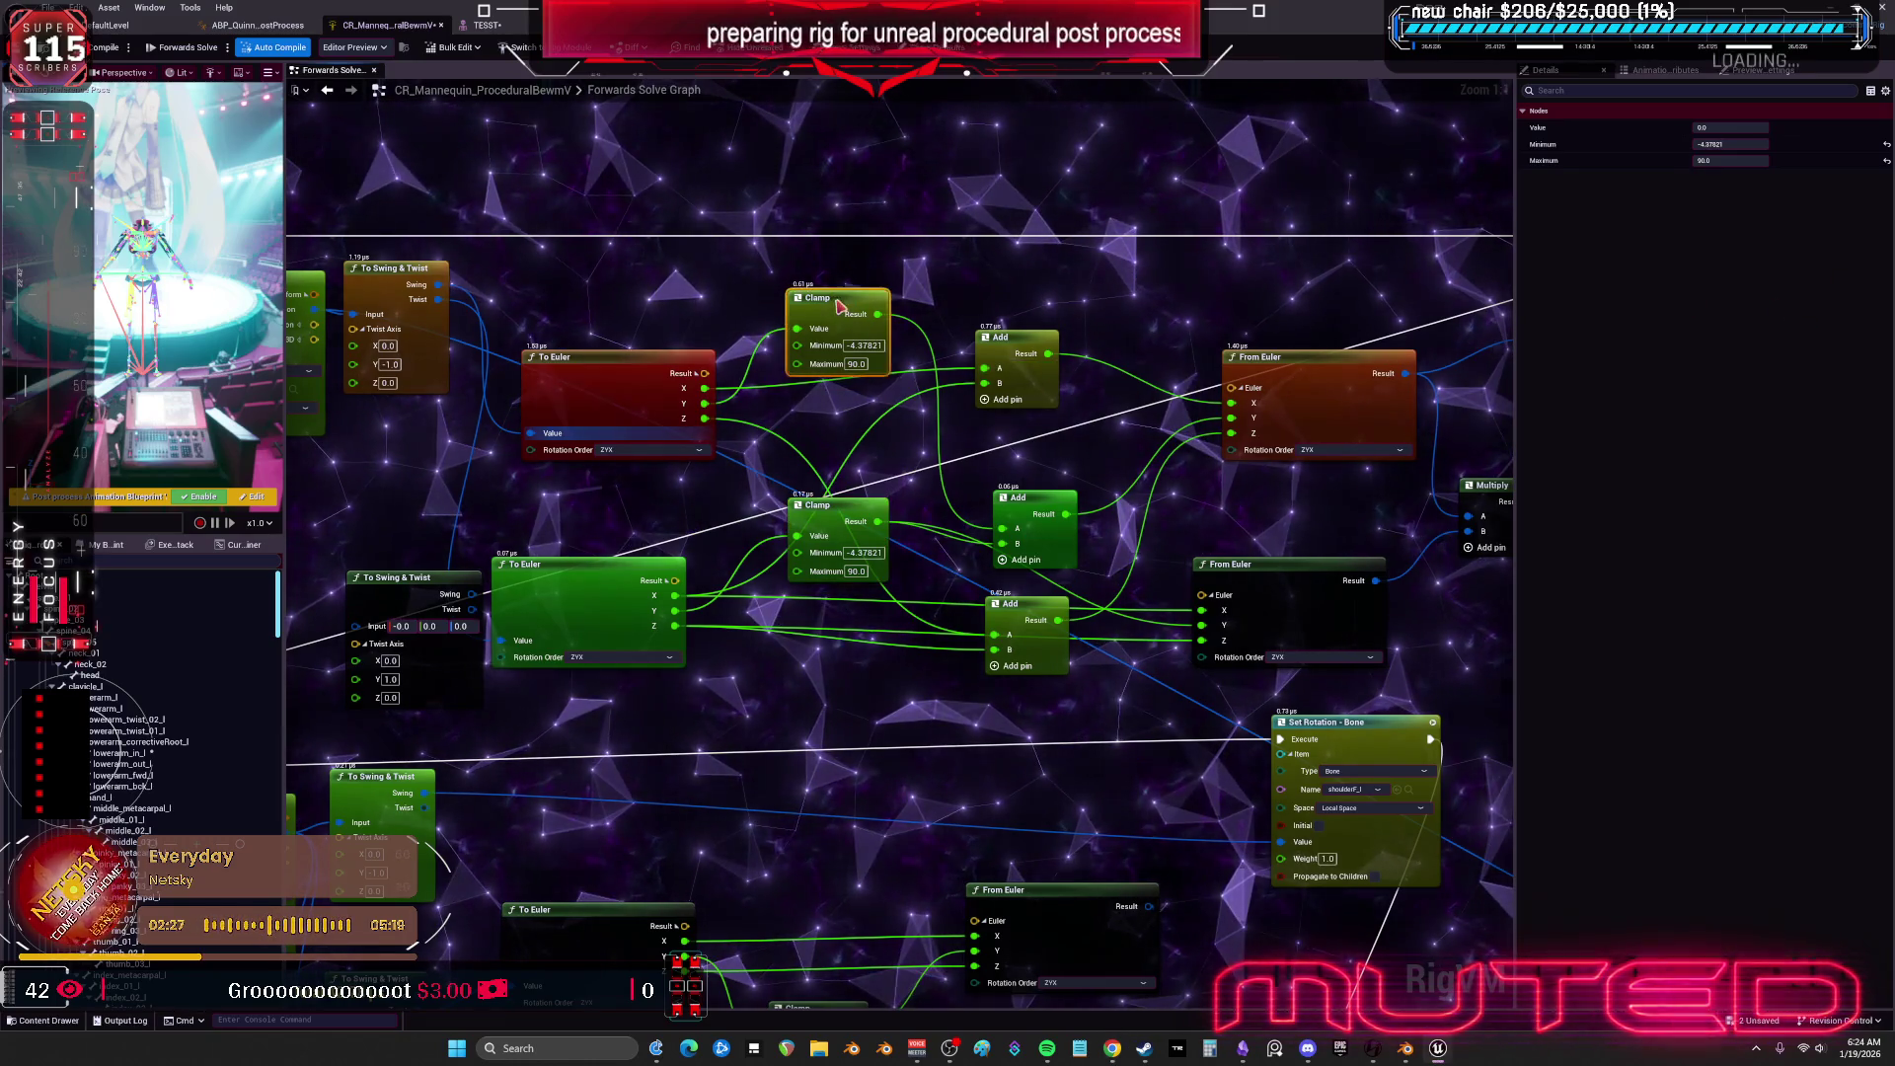
{"action": "left_click_drag", "start_coordinate": [824, 513], "coordinate": [834, 464]}
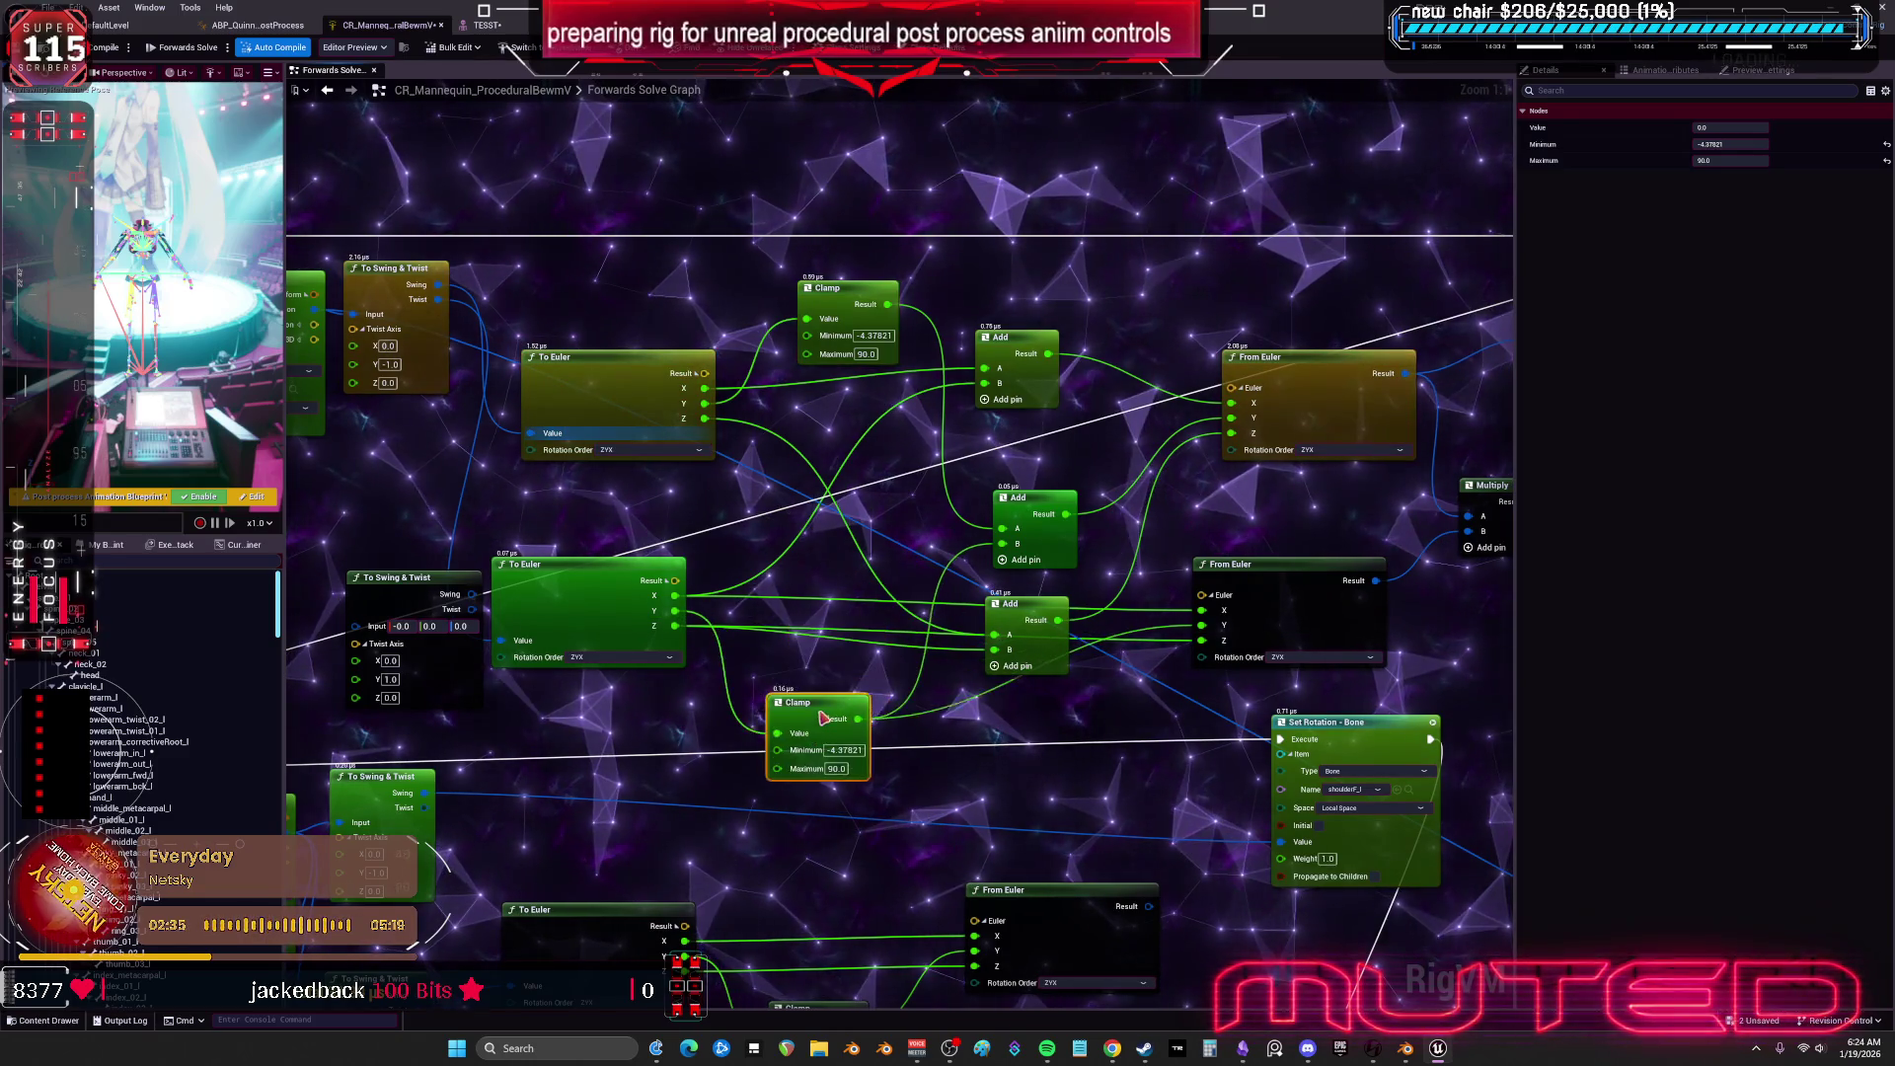
{"action": "left_click_drag", "start_coordinate": [676, 611], "coordinate": [805, 613]}
{"action": "left_click_drag", "start_coordinate": [1002, 549], "coordinate": [1003, 545]}
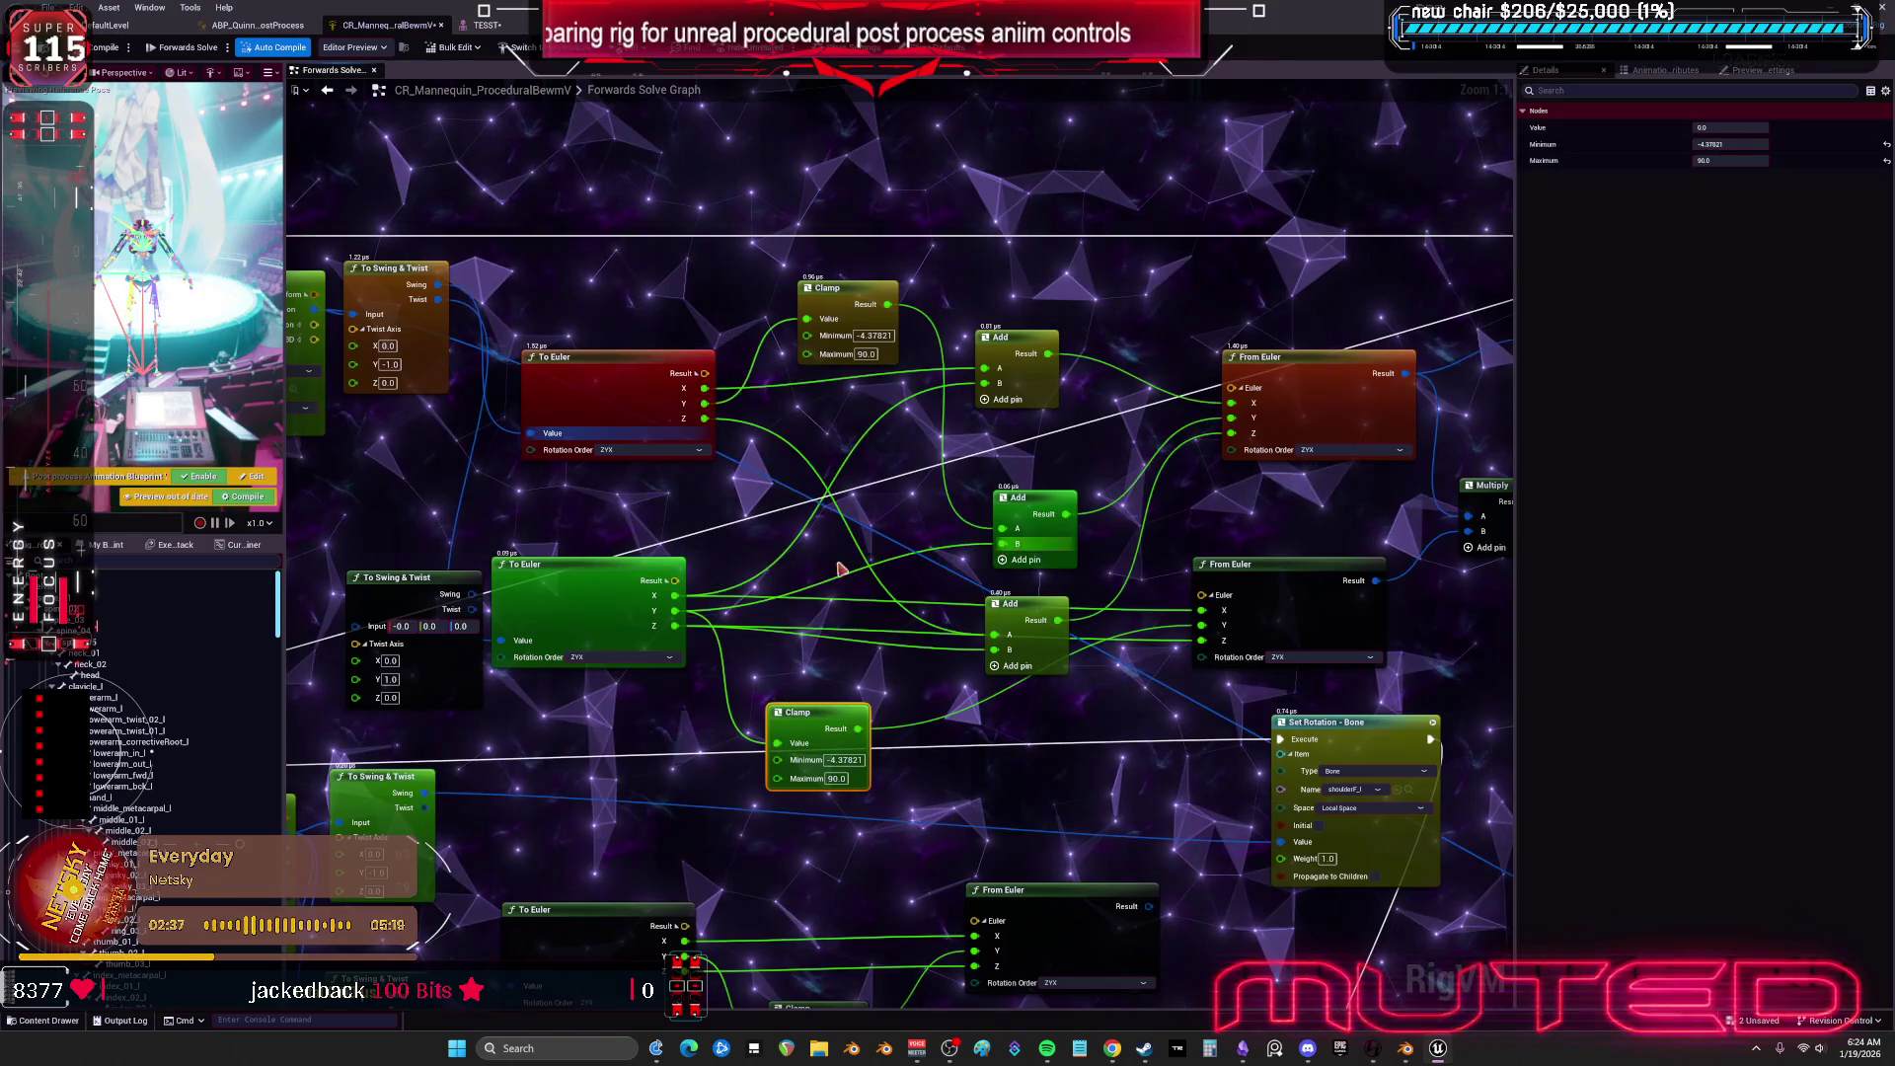
{"action": "left_click_drag", "start_coordinate": [982, 631], "coordinate": [982, 621]}
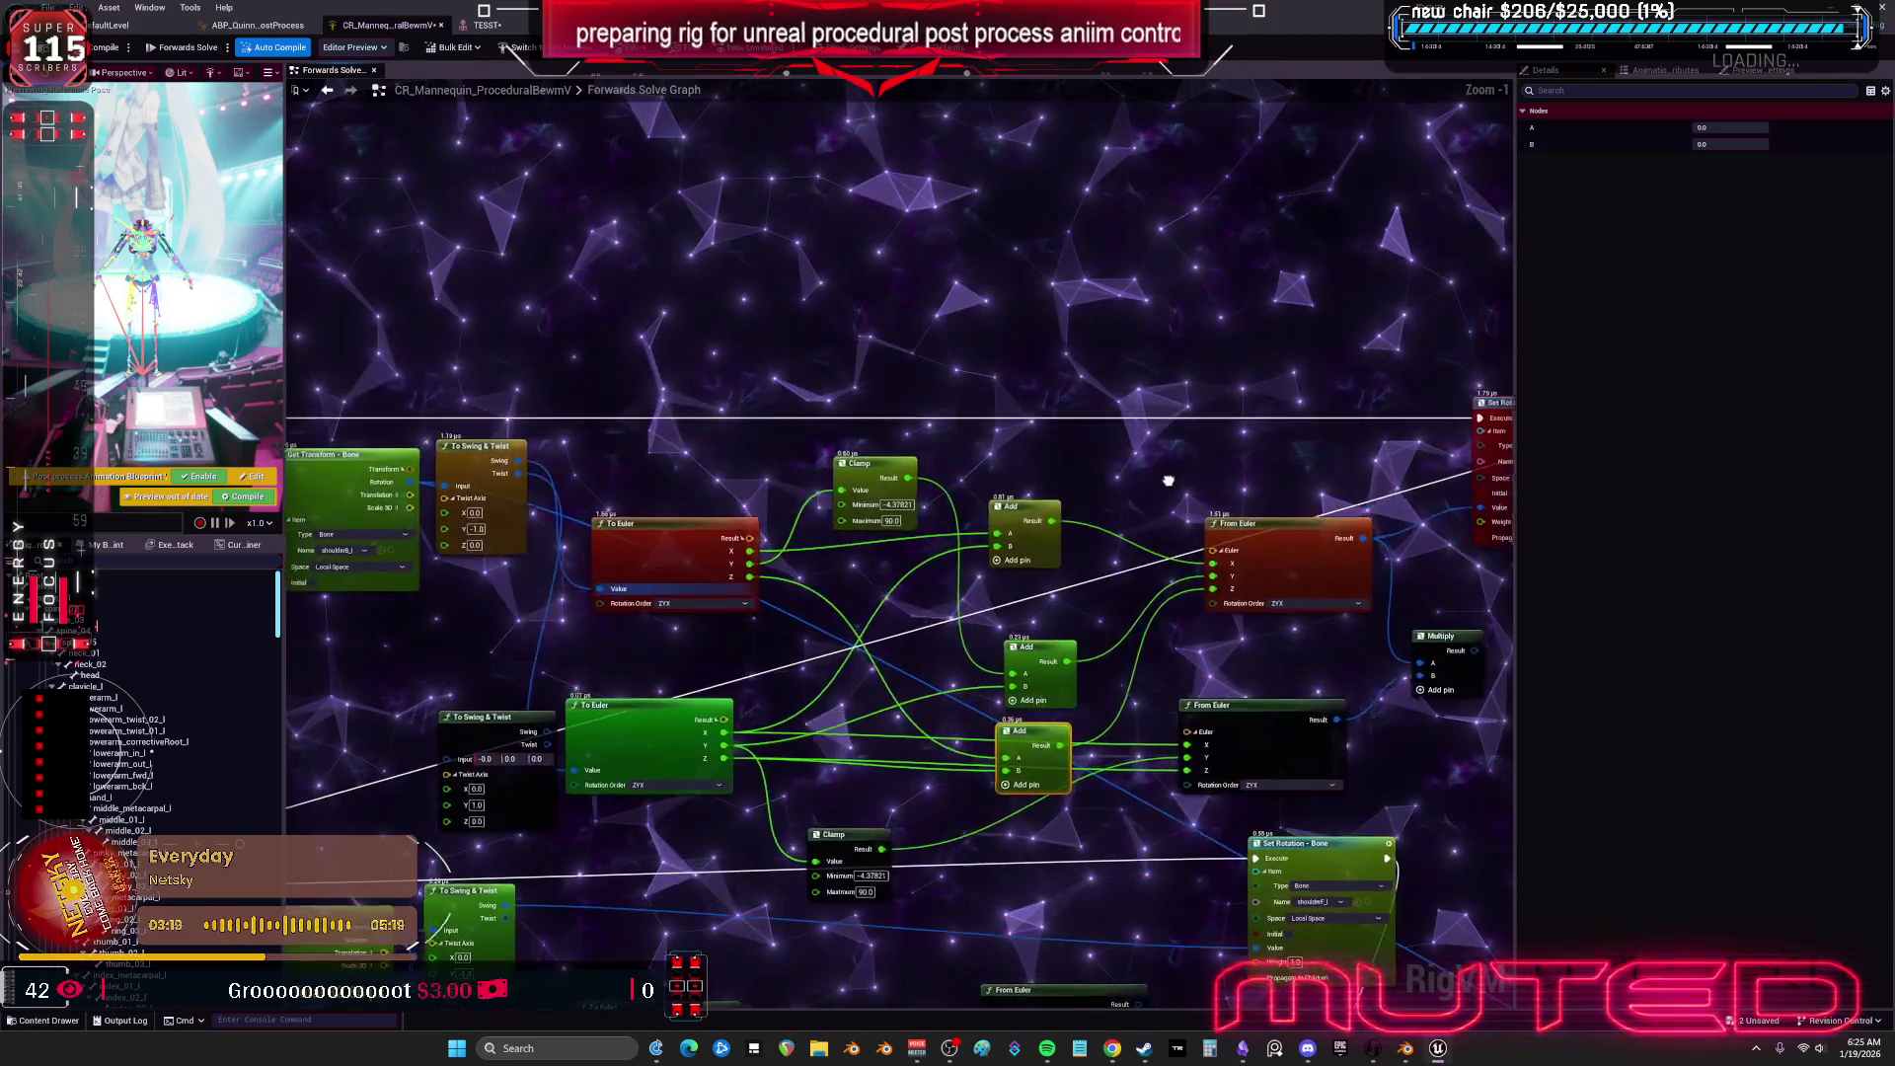
Shift the graph view right, then switch over to the Twitch Stream Manager.
{"action": "scroll", "coordinate": [1062, 473], "scroll_direction": "down", "scroll_amount": 1}
{"action": "mouse_move", "coordinate": [1033, 619]}
{"action": "left_mouse_down"}
{"action": "mouse_move", "coordinate": [1071, 457]}
{"action": "mouse_move", "coordinate": [1134, 494]}
{"action": "mouse_move", "coordinate": [1130, 460]}
{"action": "mouse_move", "coordinate": [1037, 474]}
{"action": "mouse_move", "coordinate": [1076, 441]}
{"action": "left_mouse_up"}
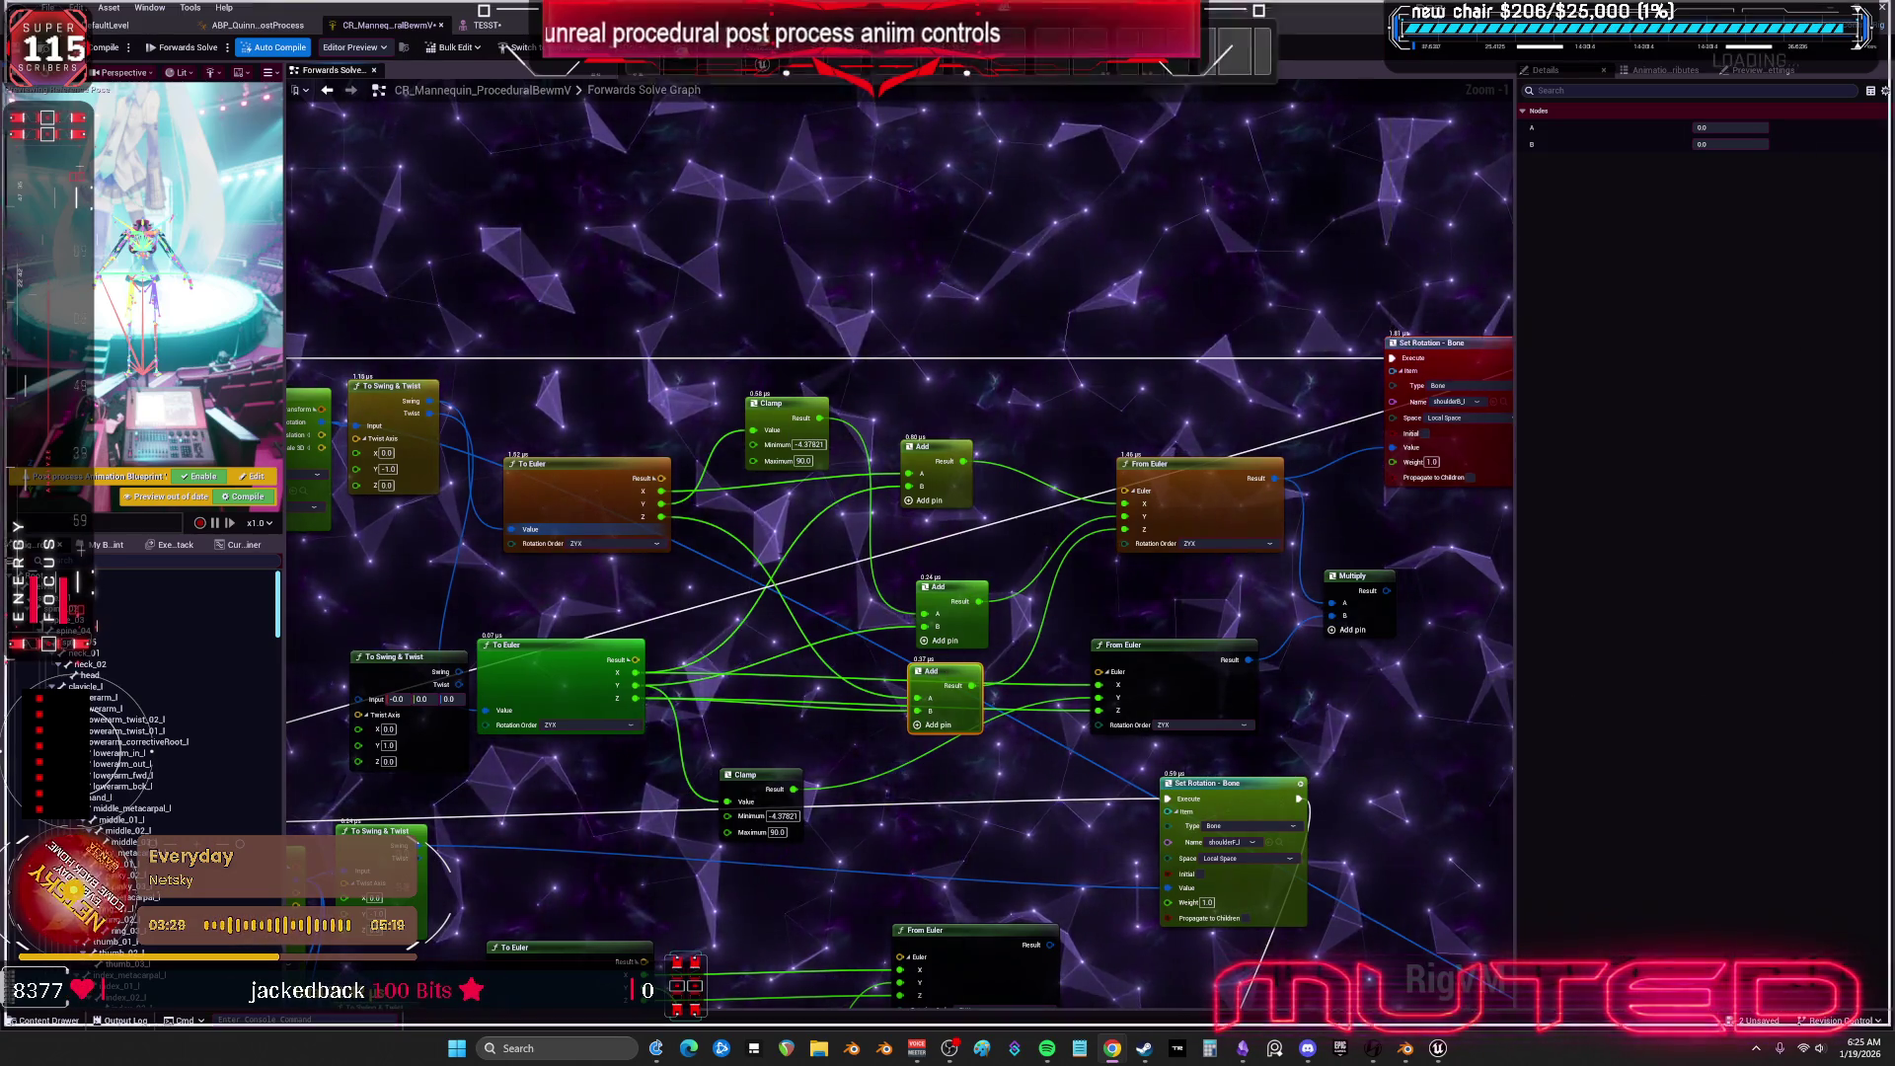
{"action": "key", "text": "alt+Tab"}
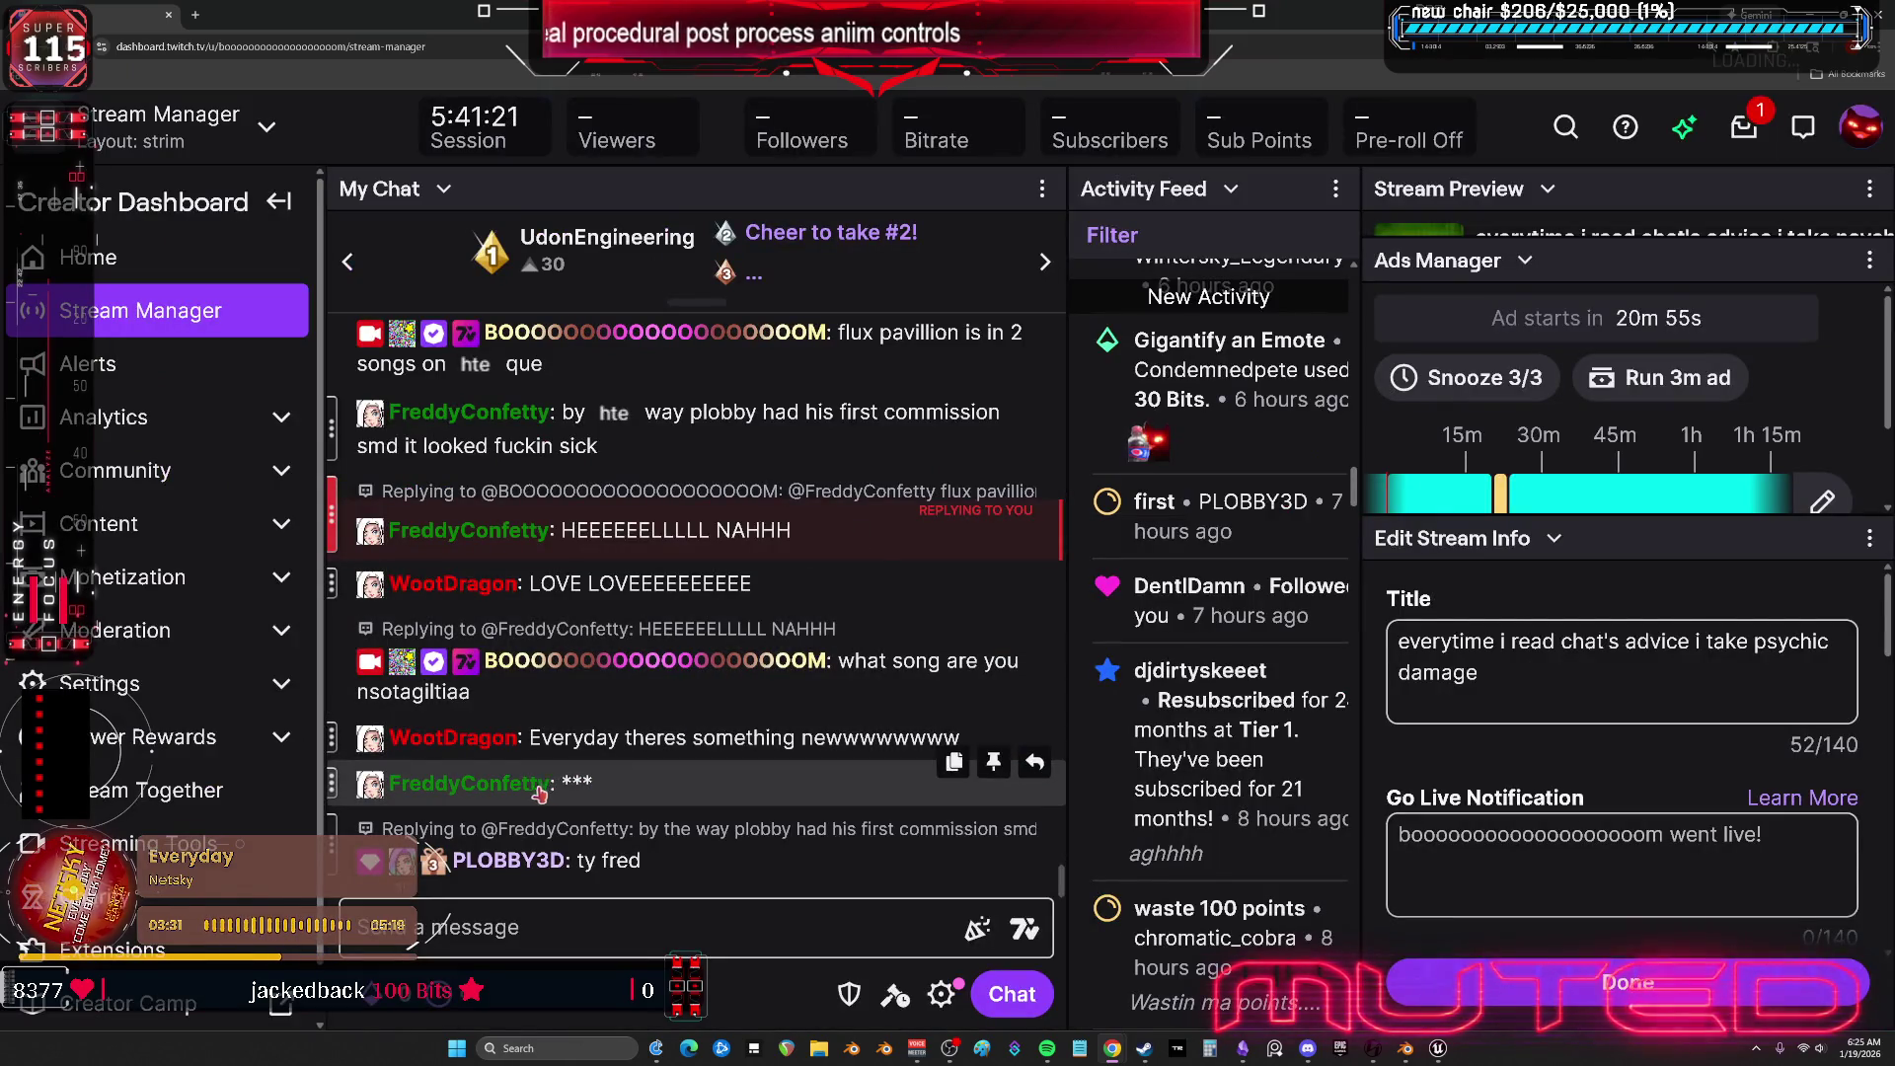
Read a chatter's viewer card and last message, close it, and return to Unreal.
{"action": "left_click", "coordinate": [533, 785]}
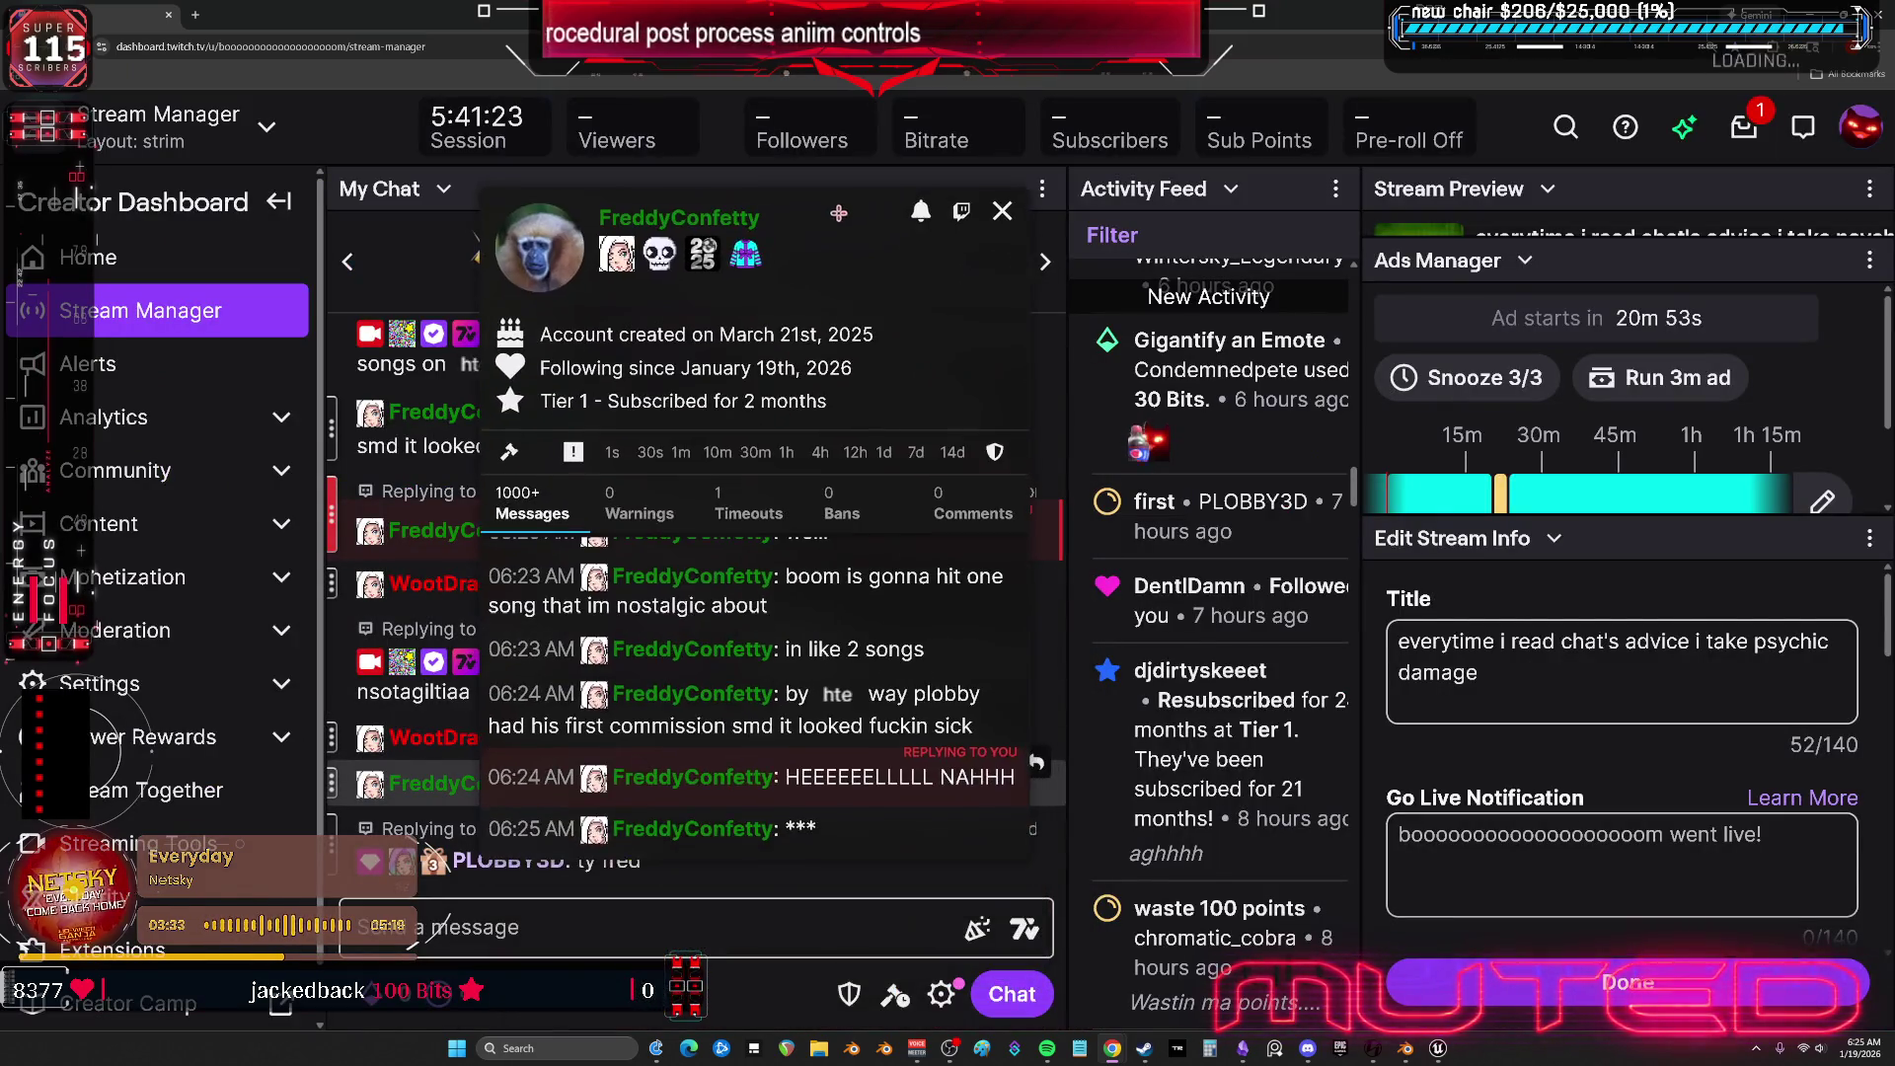
{"action": "left_click_drag", "start_coordinate": [825, 834], "coordinate": [790, 847]}
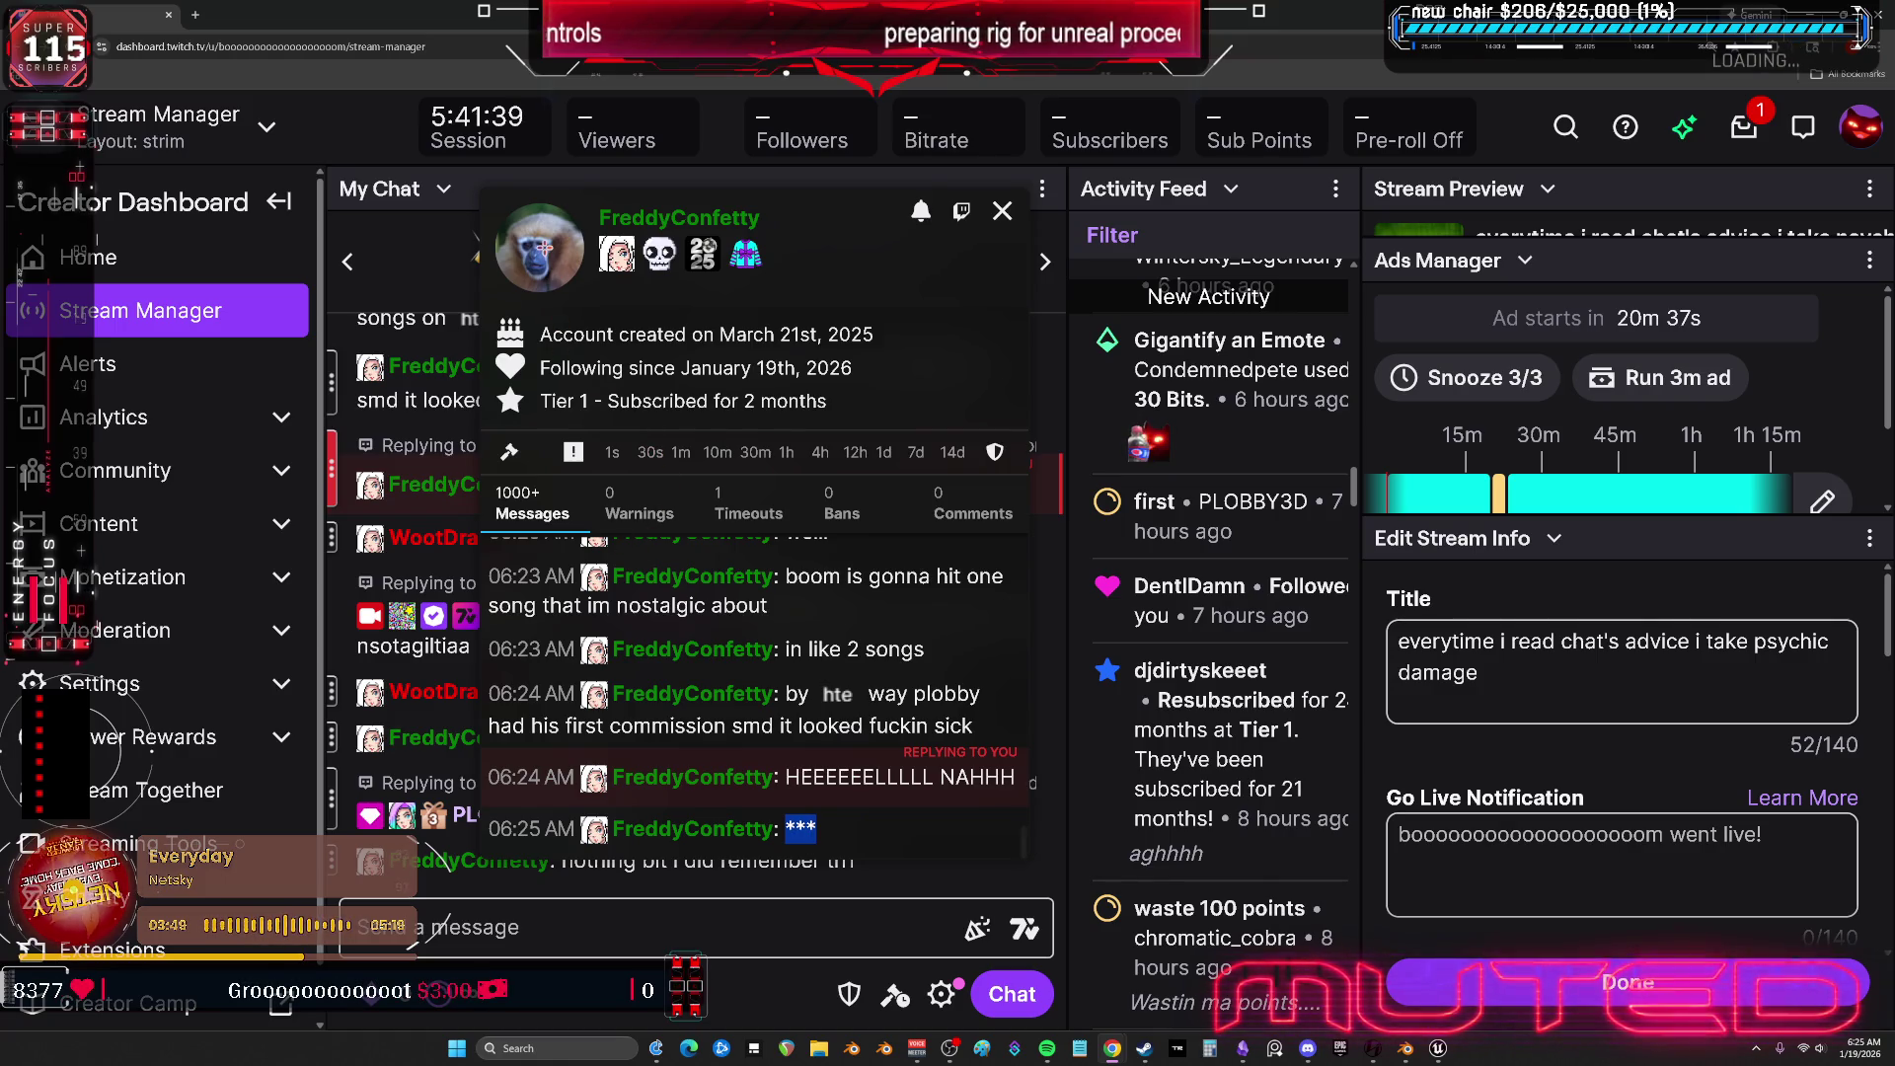
{"action": "left_click", "coordinate": [1002, 210]}
{"action": "left_click", "coordinate": [724, 925]}
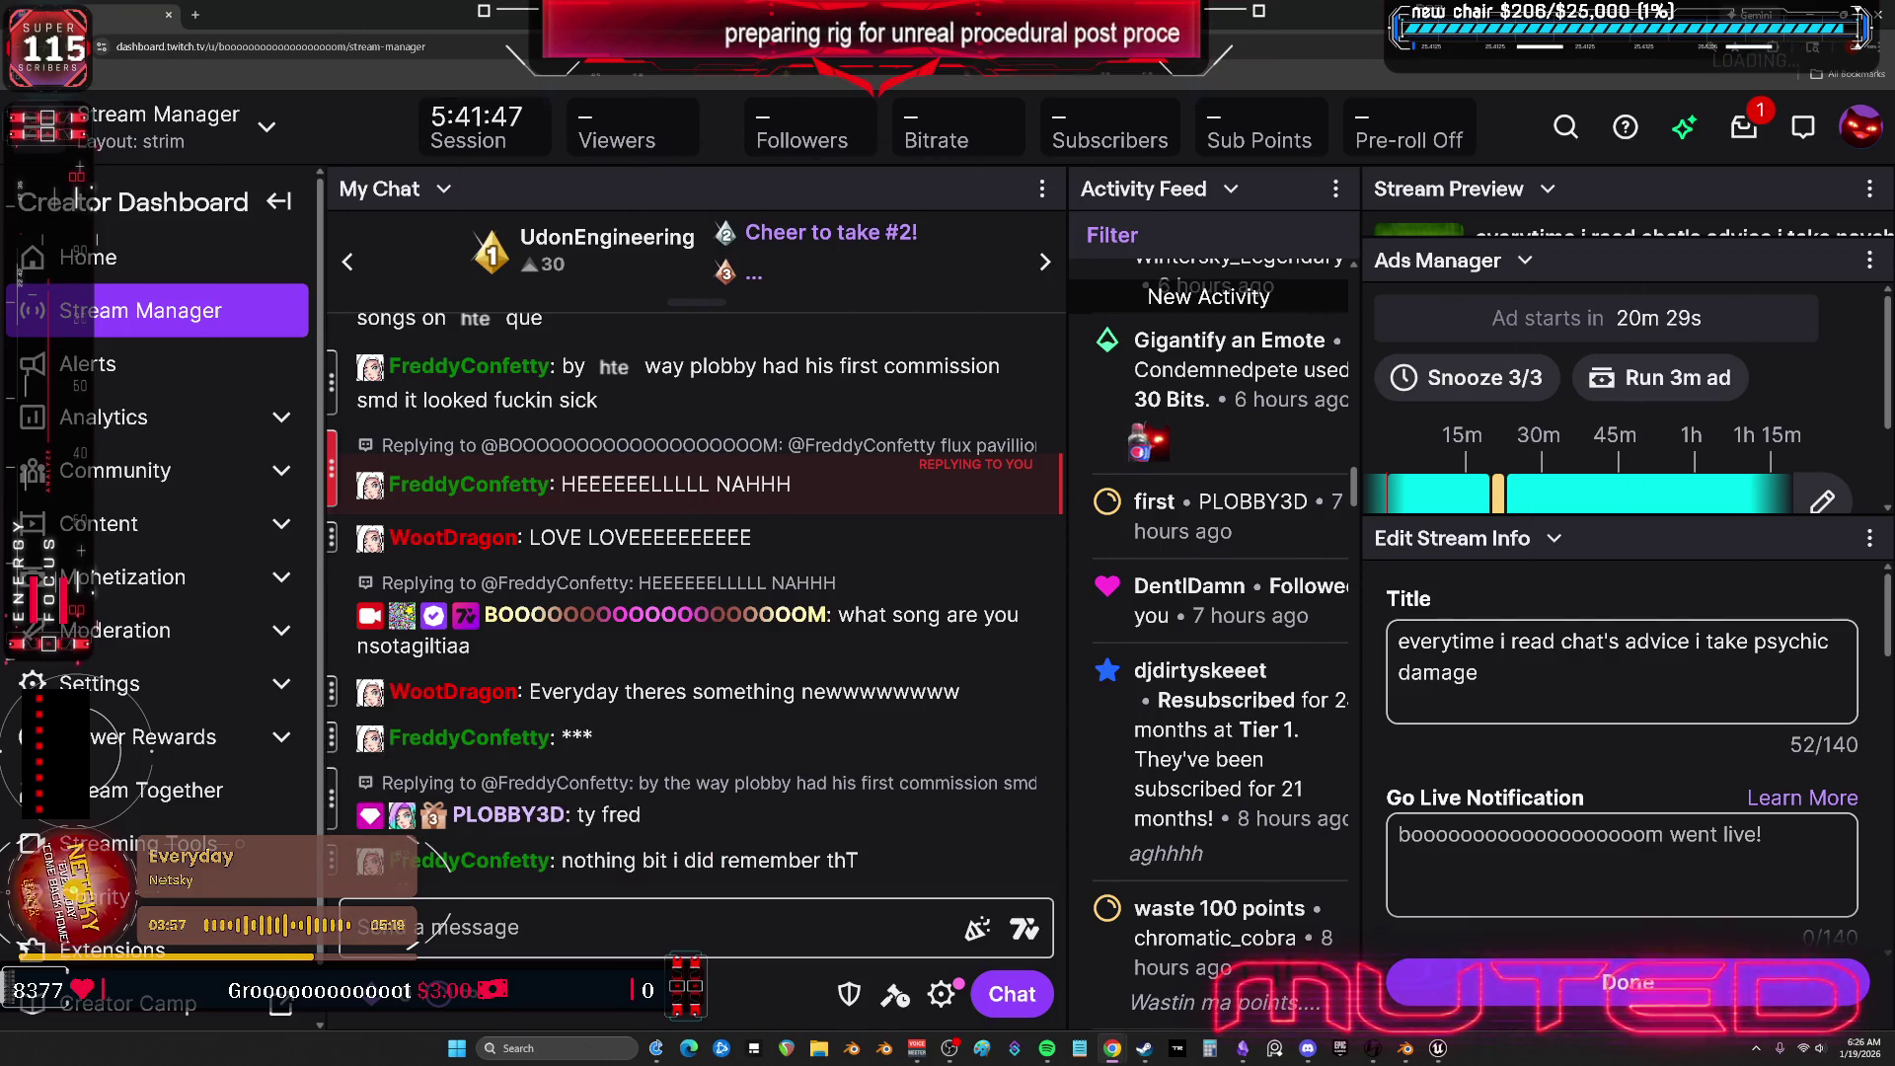
{"action": "key", "text": "alt+Tab"}
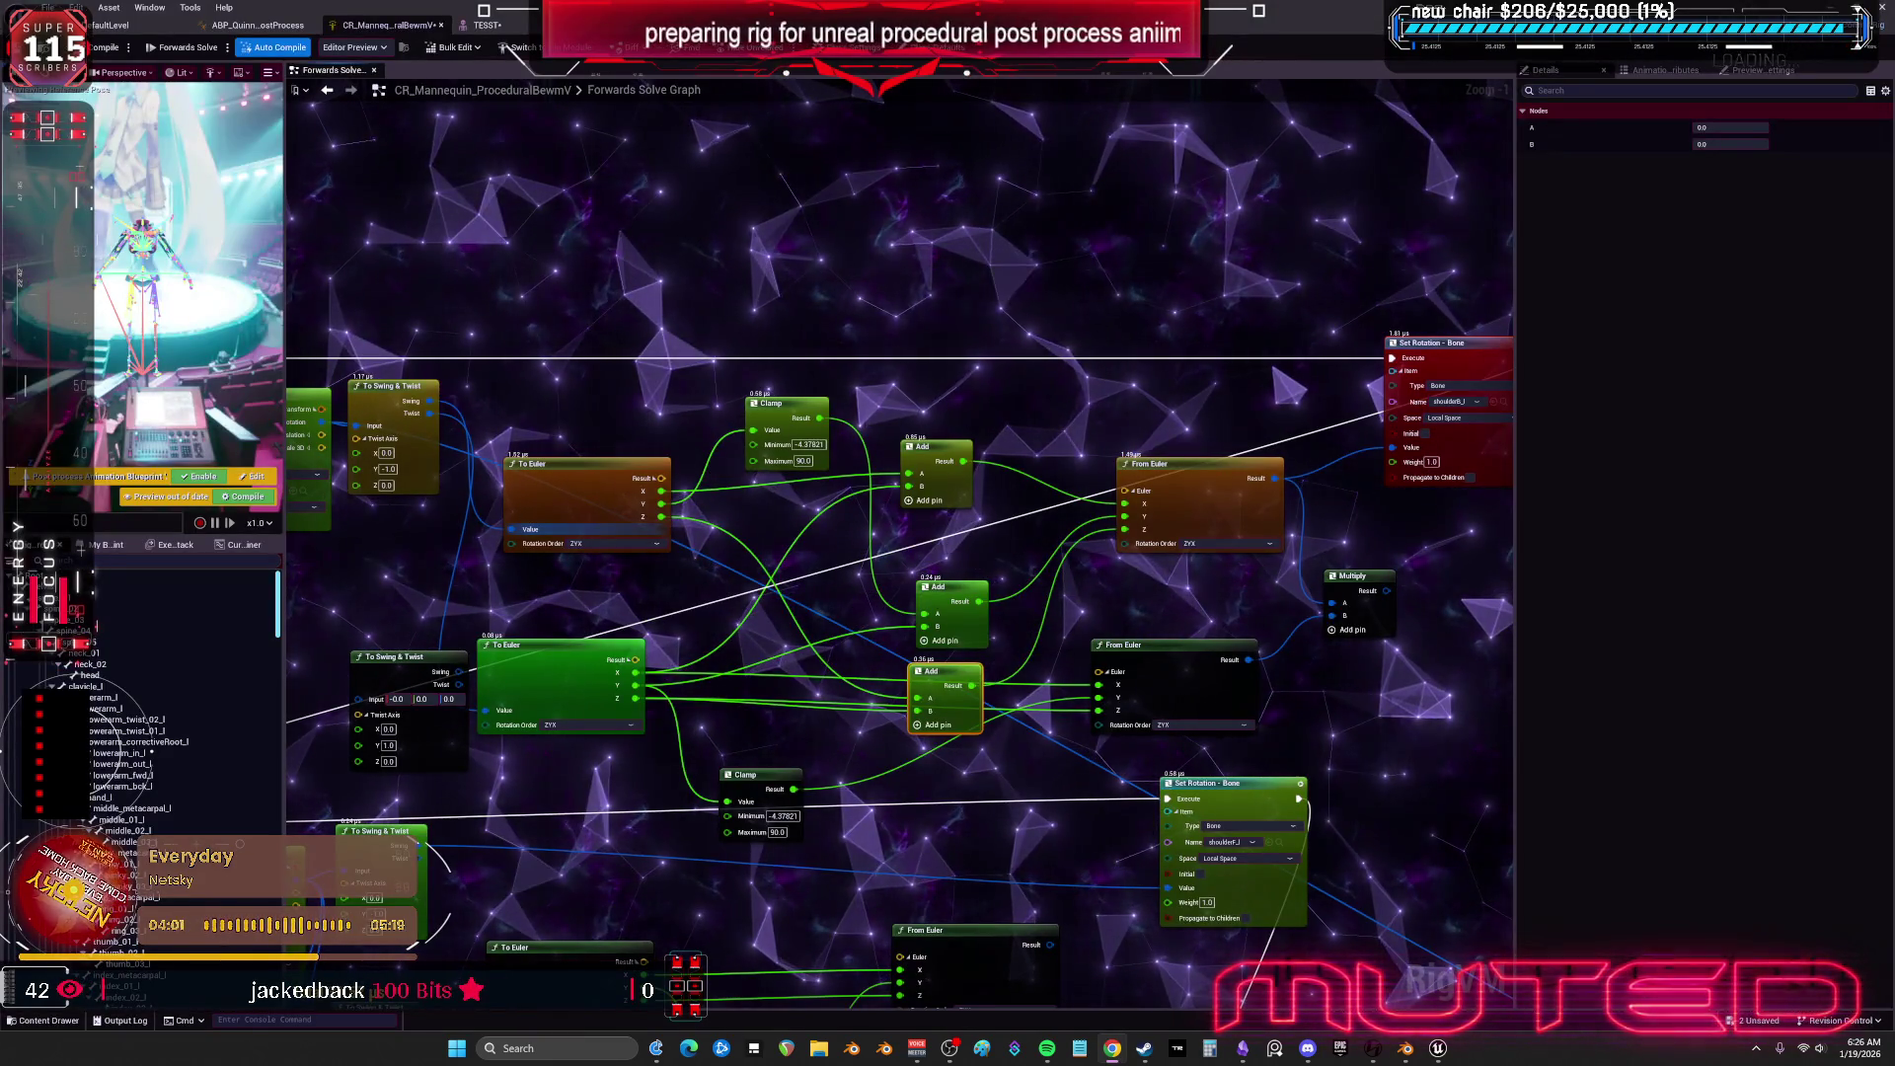
Move the Set Rotation - Bone node up above the upper shoulder chain's Euler and Clamp nodes.
{"action": "mouse_move", "coordinate": [1172, 394]}
{"action": "left_mouse_down"}
{"action": "mouse_move", "coordinate": [1109, 351]}
{"action": "mouse_move", "coordinate": [1075, 381]}
{"action": "mouse_move", "coordinate": [1207, 271]}
{"action": "mouse_move", "coordinate": [1122, 339]}
{"action": "mouse_move", "coordinate": [1083, 310]}
{"action": "mouse_move", "coordinate": [1332, 308]}
{"action": "left_mouse_up"}
{"action": "left_click_drag", "start_coordinate": [796, 258], "coordinate": [978, 380]}
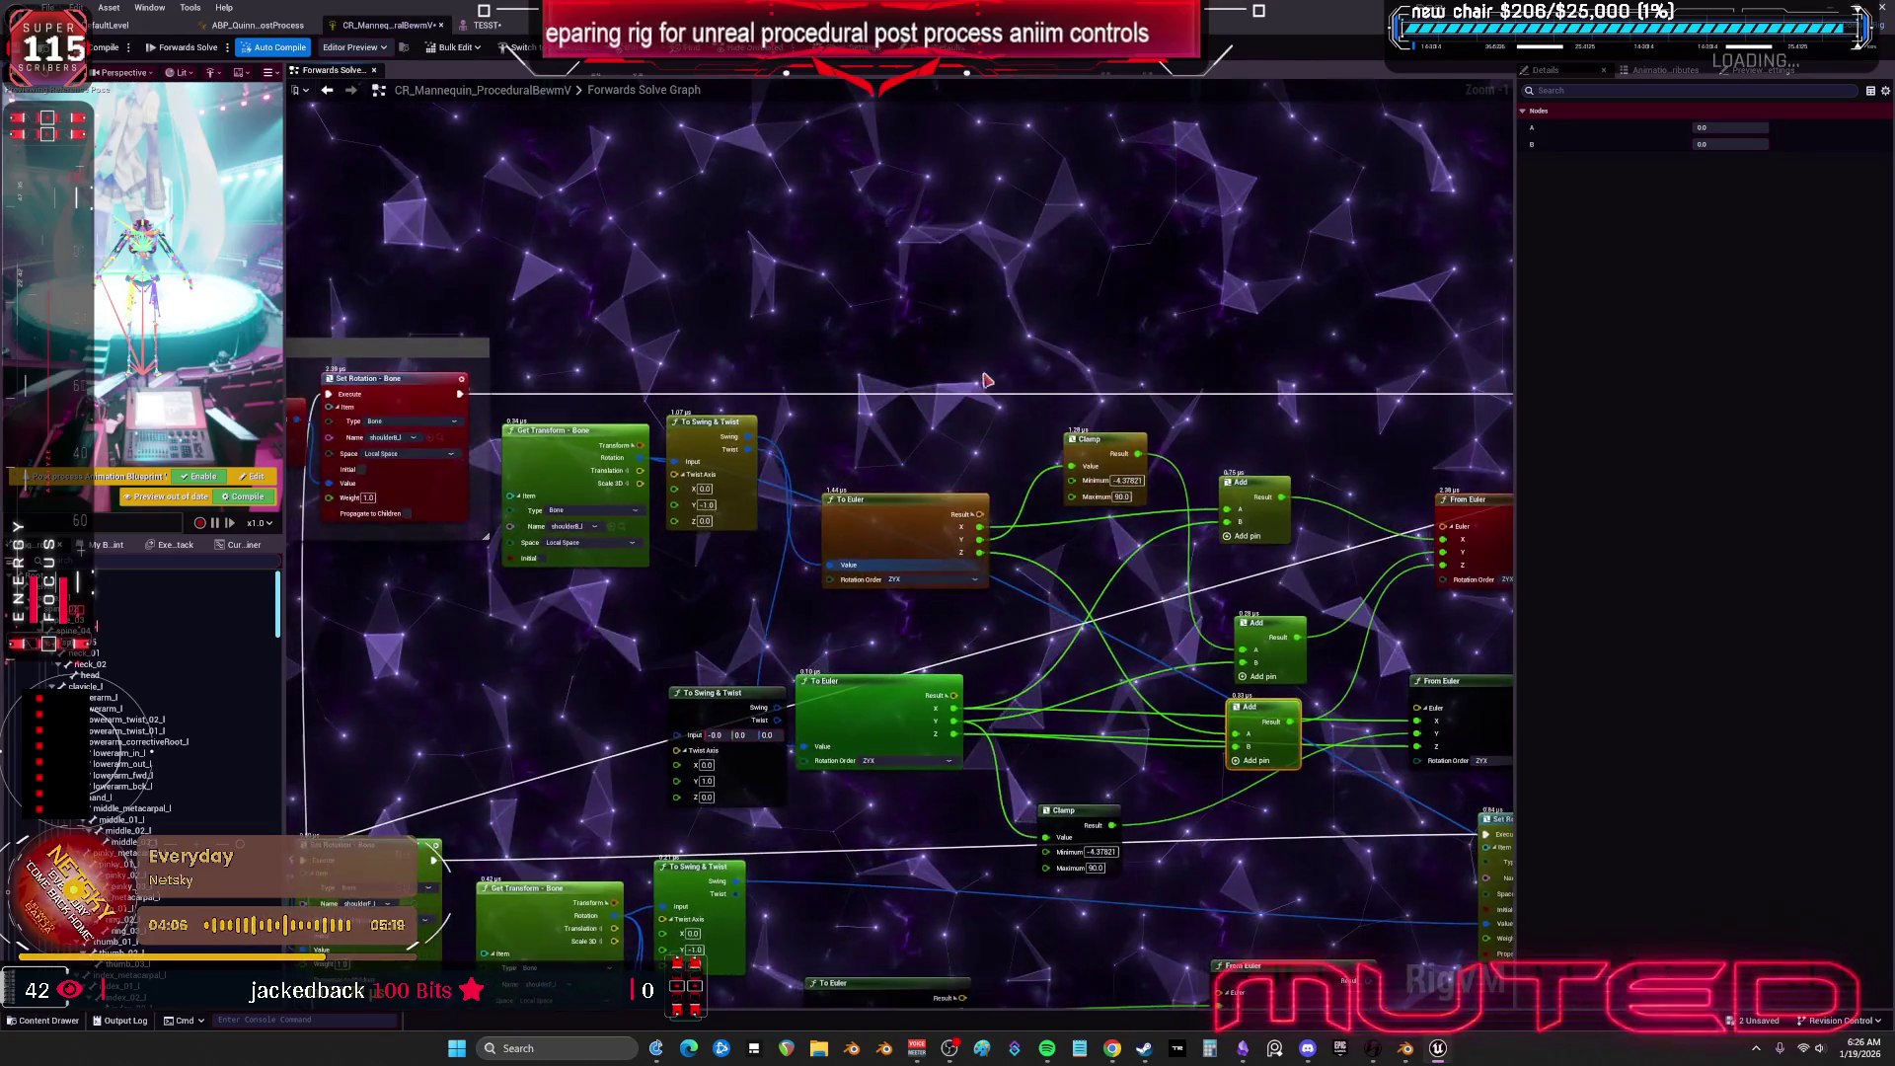
{"action": "left_click", "coordinate": [769, 728]}
{"action": "scroll", "coordinate": [1143, 372], "scroll_direction": "down", "scroll_amount": 1}
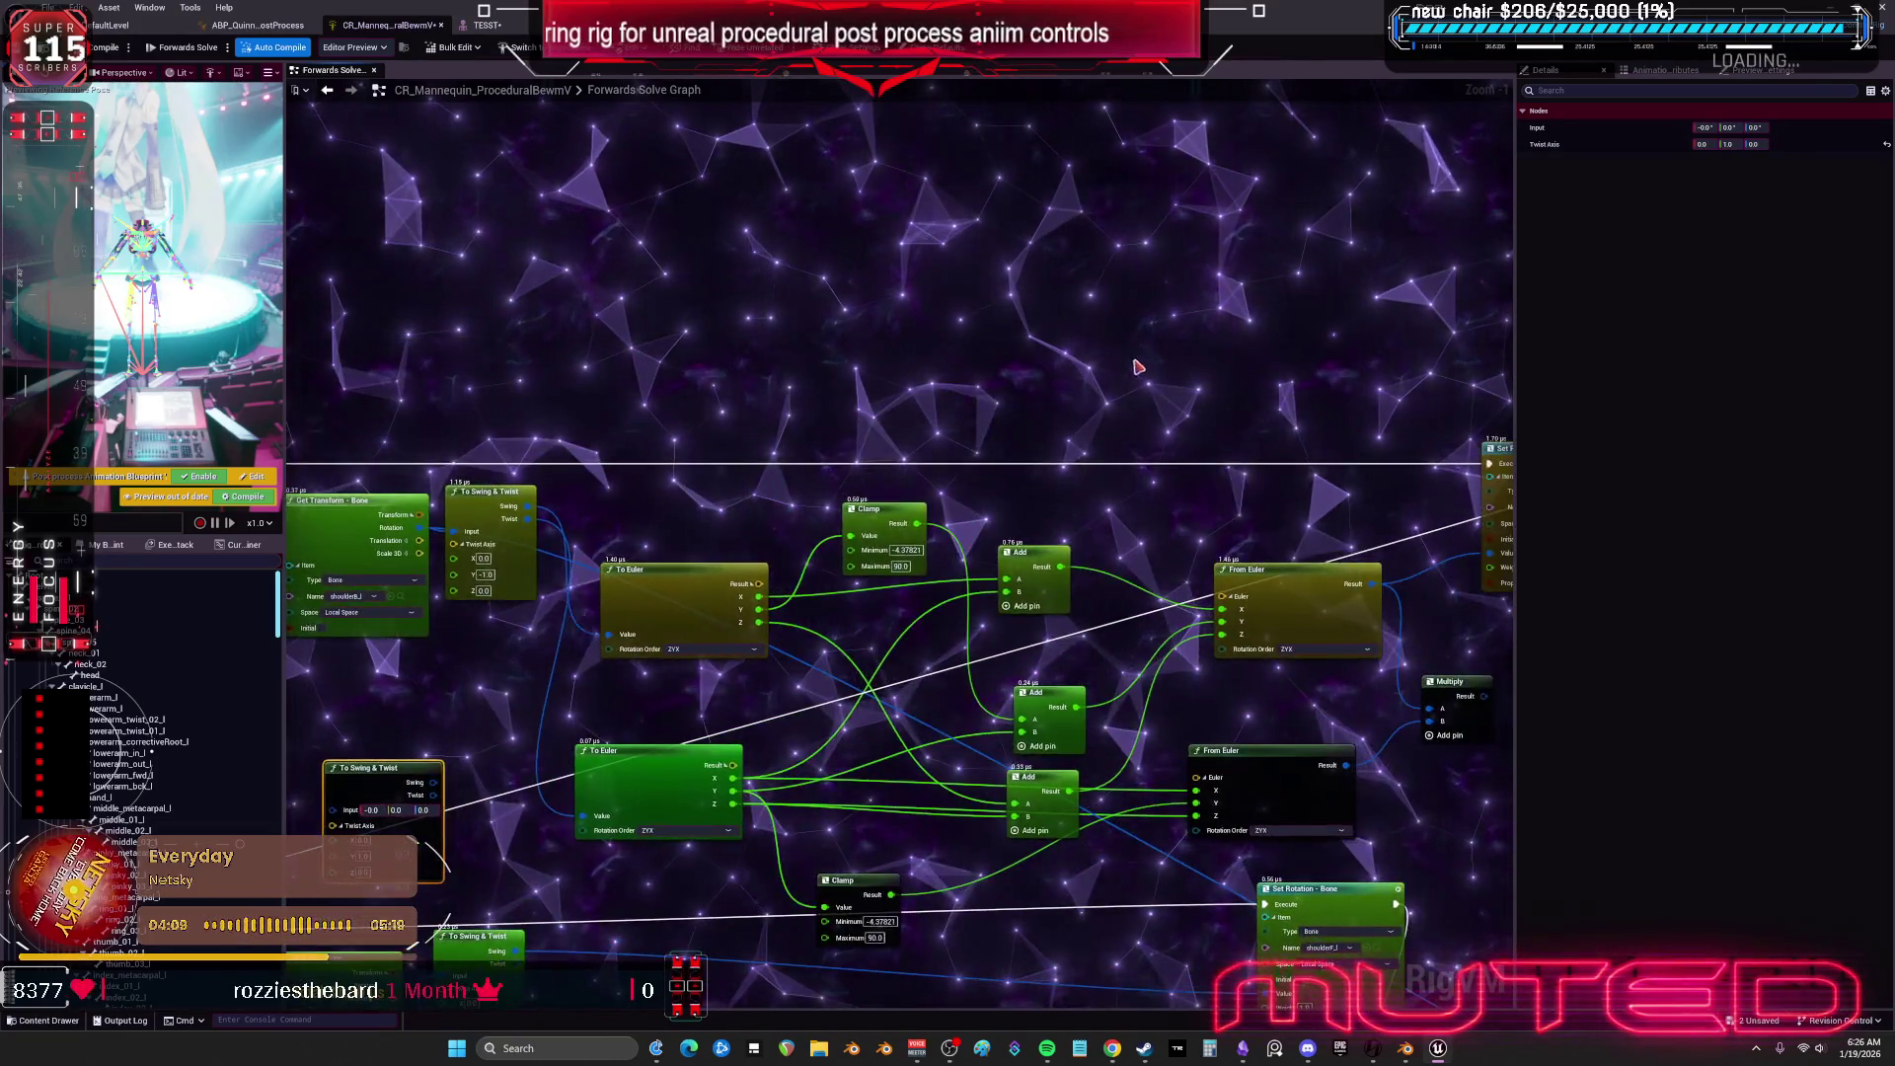
{"action": "left_click_drag", "start_coordinate": [1419, 462], "coordinate": [1369, 279]}
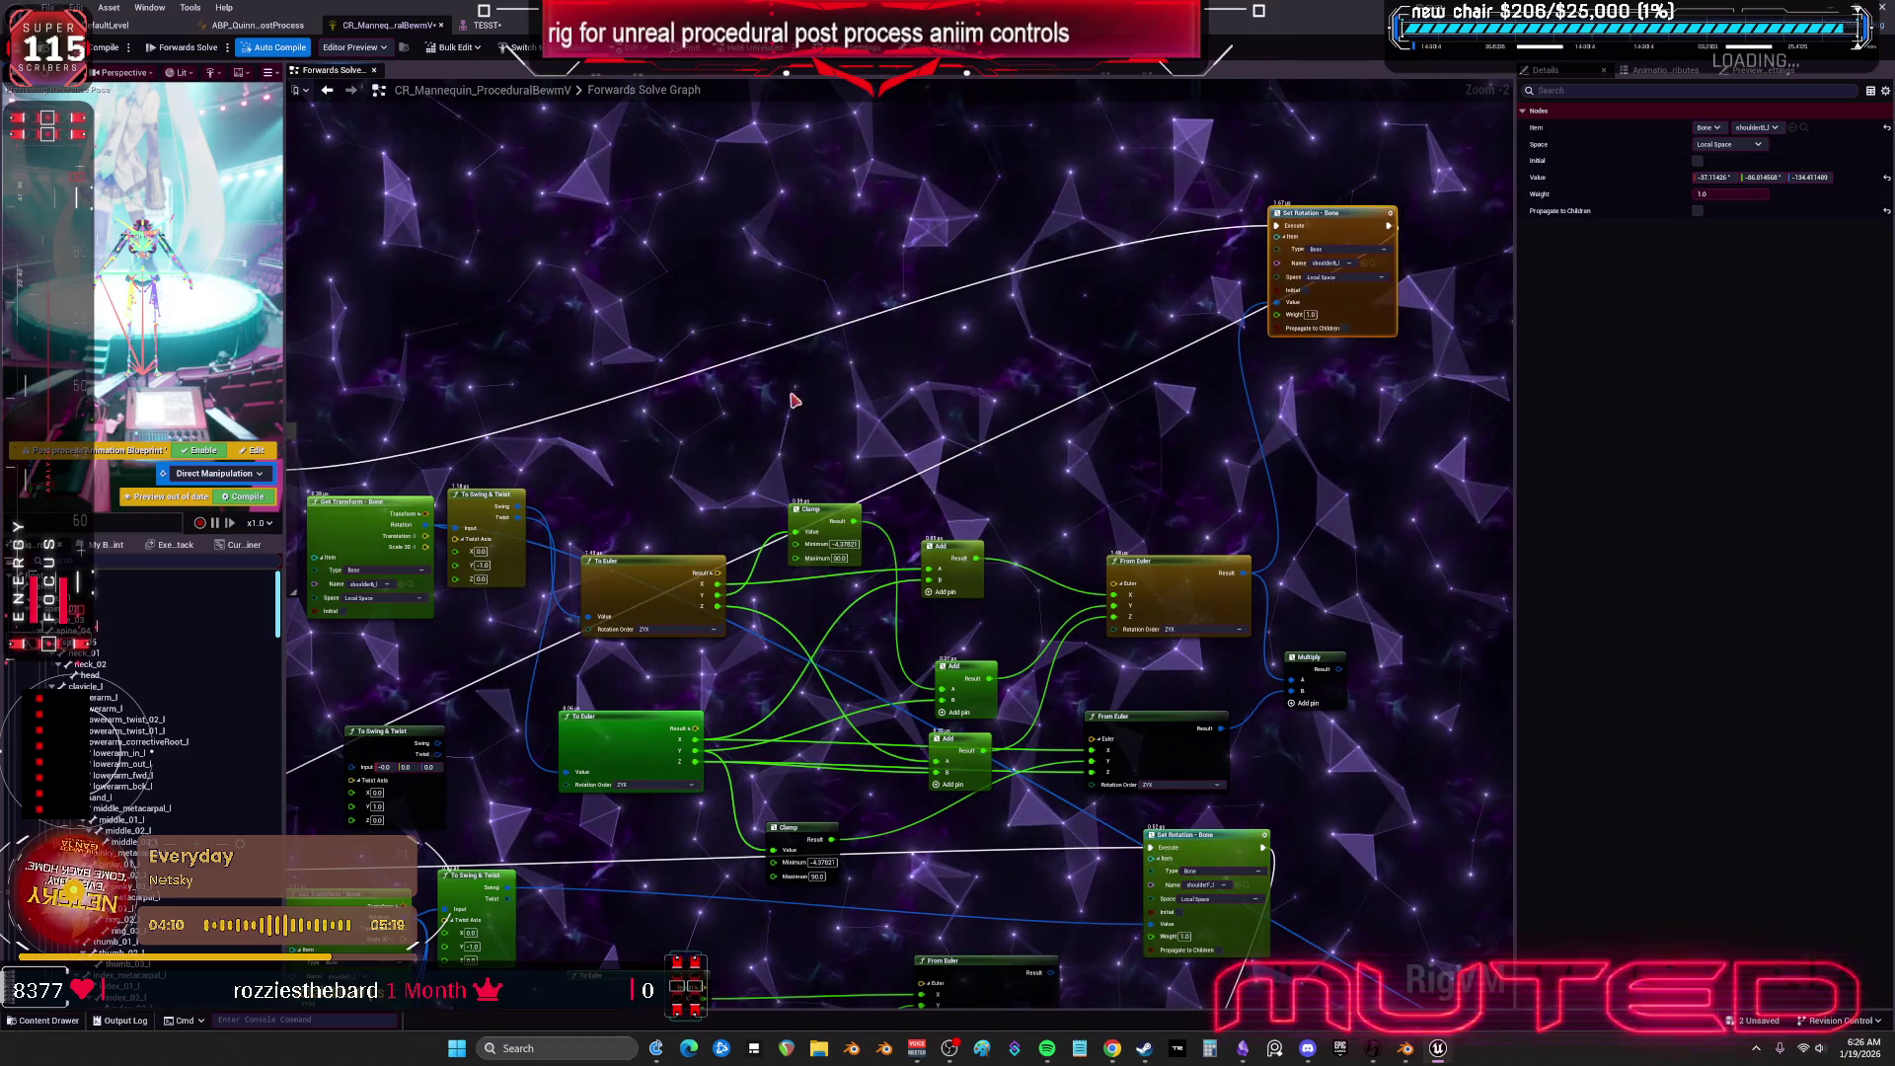
{"action": "scroll", "coordinate": [816, 449], "scroll_direction": "up", "scroll_amount": 1}
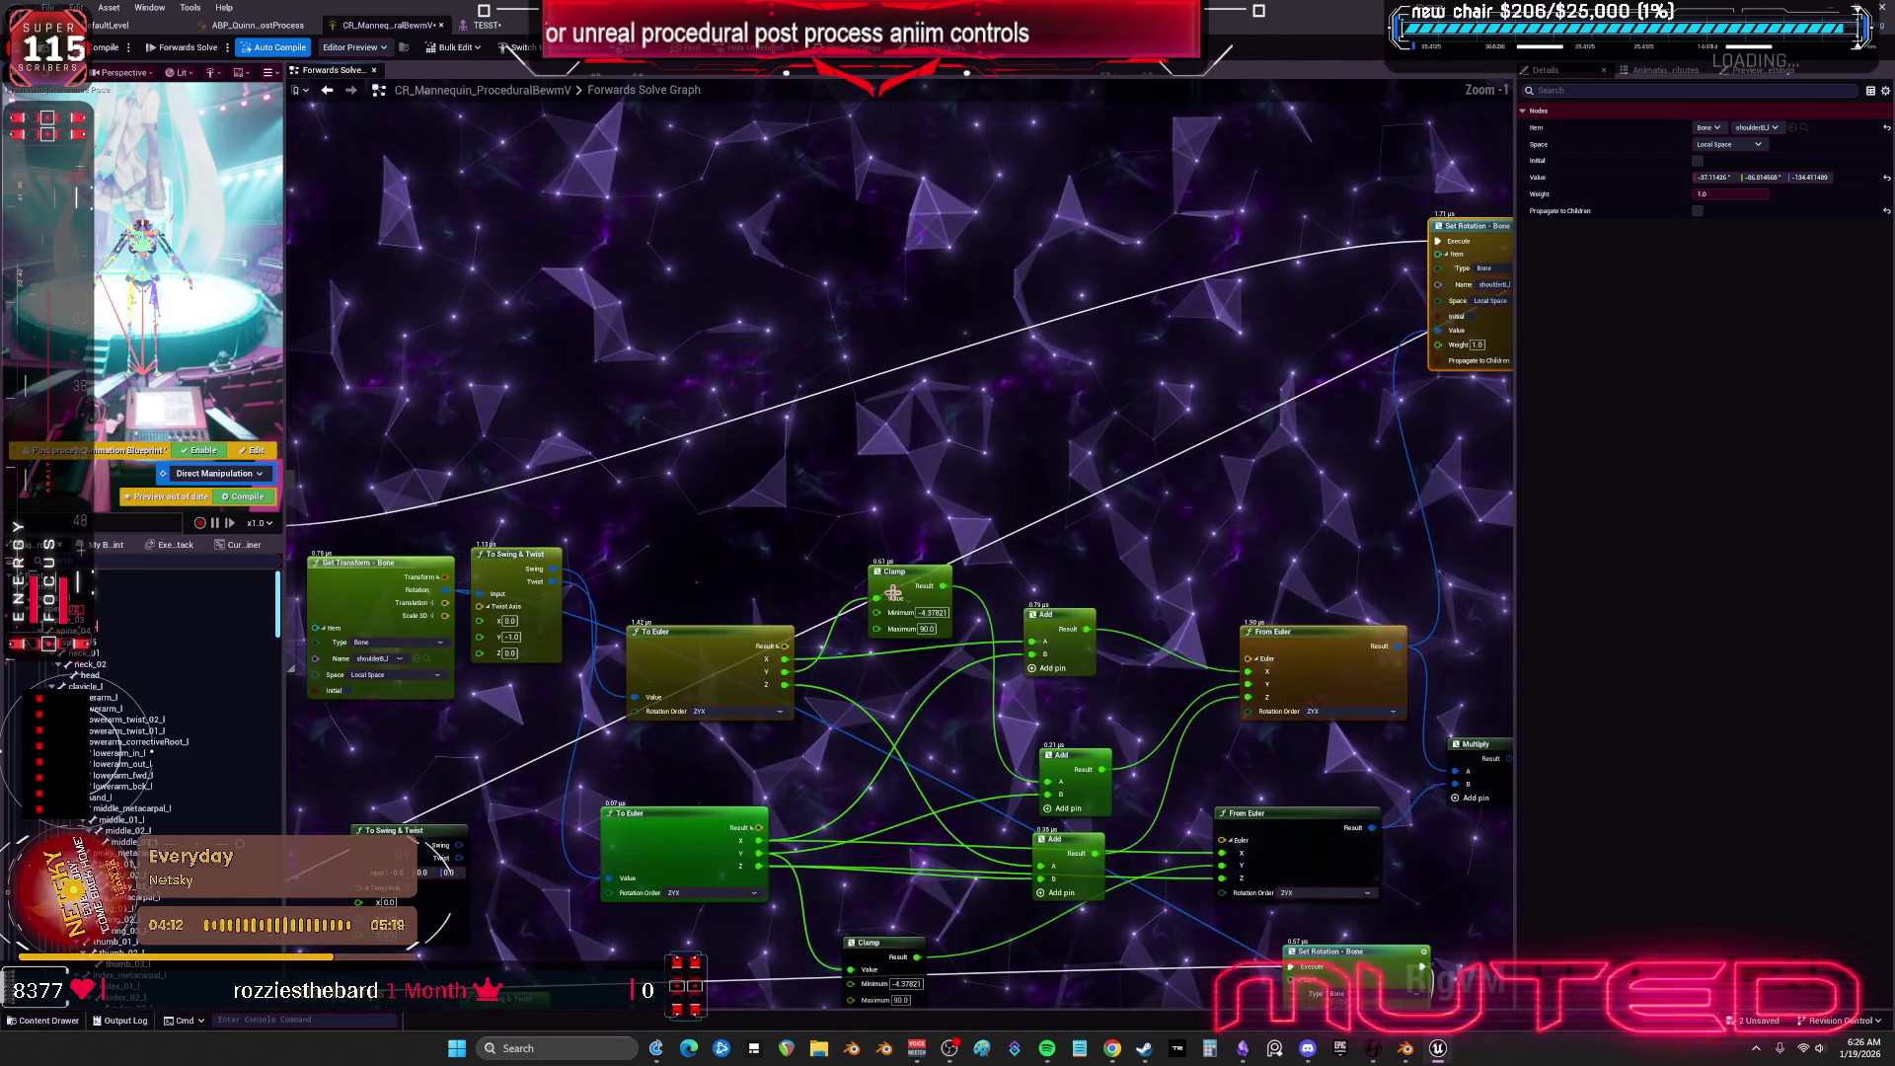
Move To Euler and Clamp up together and paste in a new From Euler node.
{"action": "left_click_drag", "start_coordinate": [735, 628], "coordinate": [760, 515]}
{"action": "left_click_drag", "start_coordinate": [916, 571], "coordinate": [941, 510]}
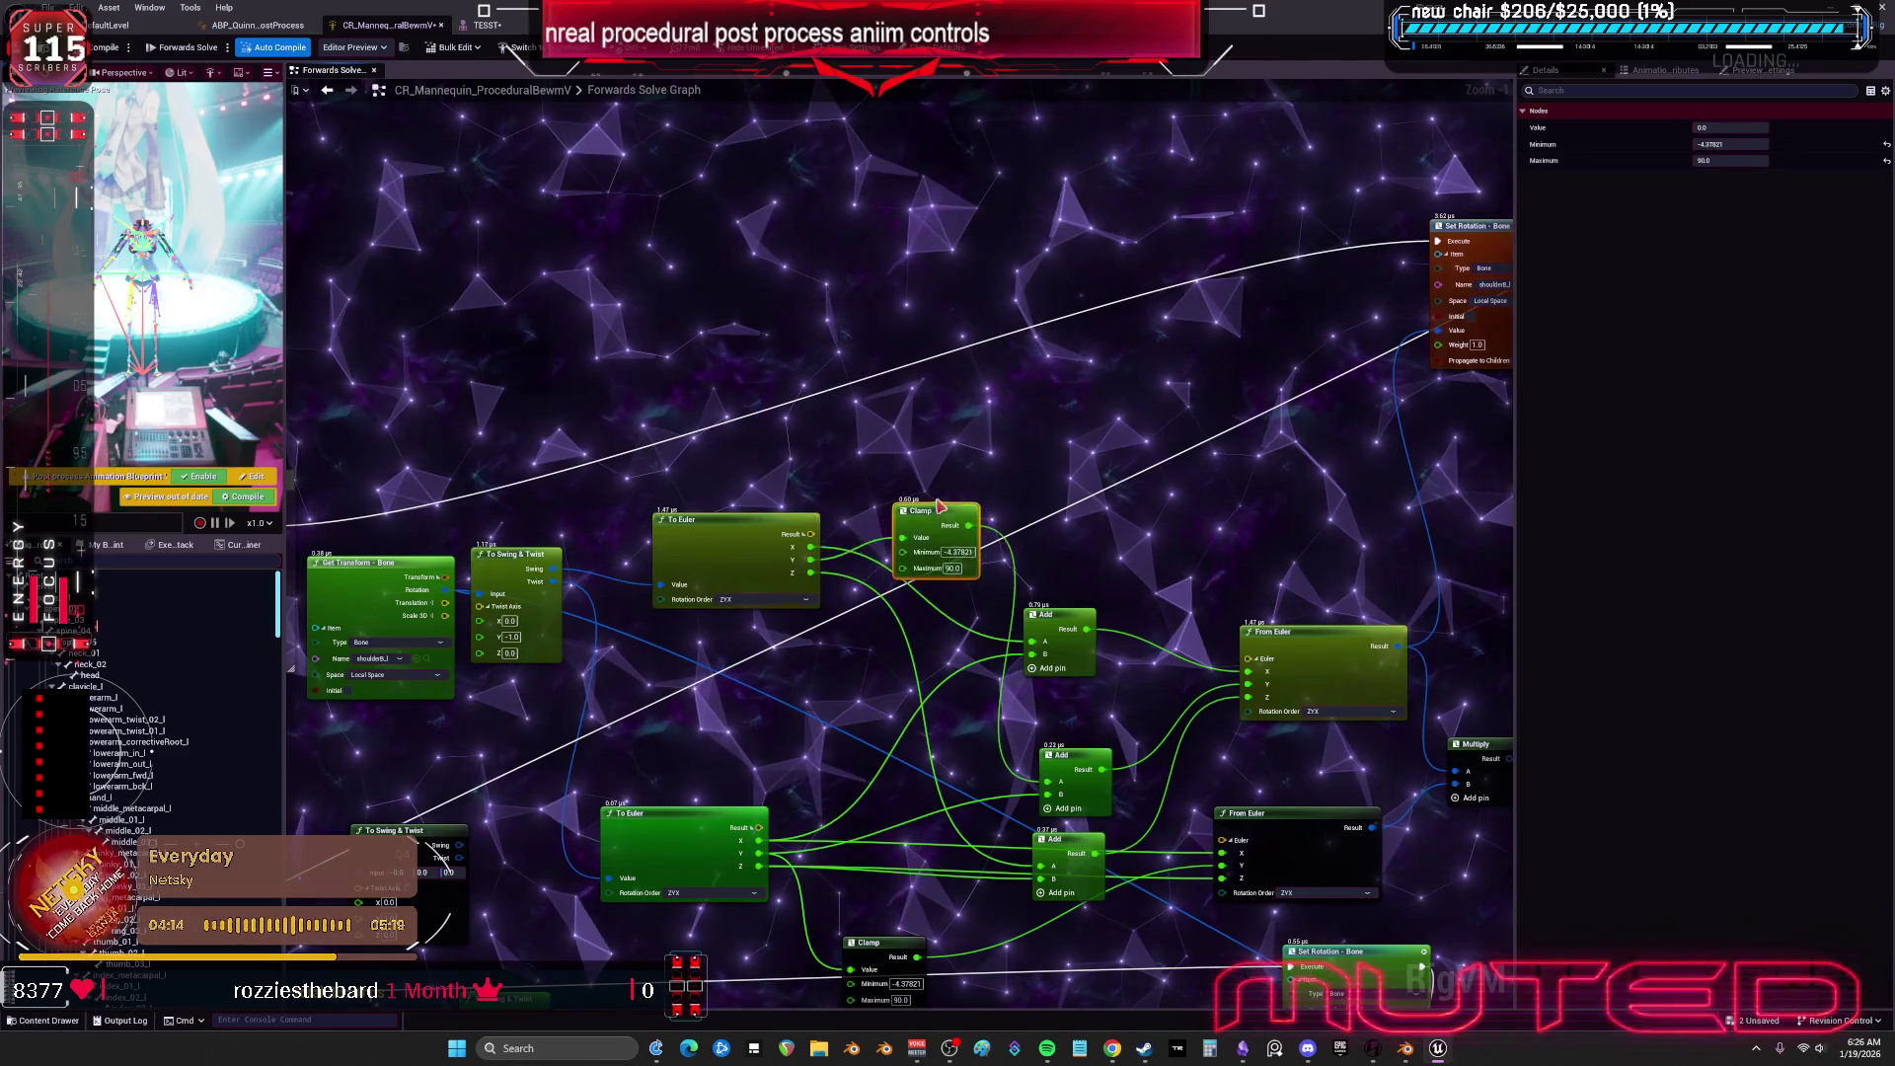
{"action": "left_click_drag", "start_coordinate": [1082, 491], "coordinate": [1065, 505]}
{"action": "left_click", "coordinate": [1318, 576]}
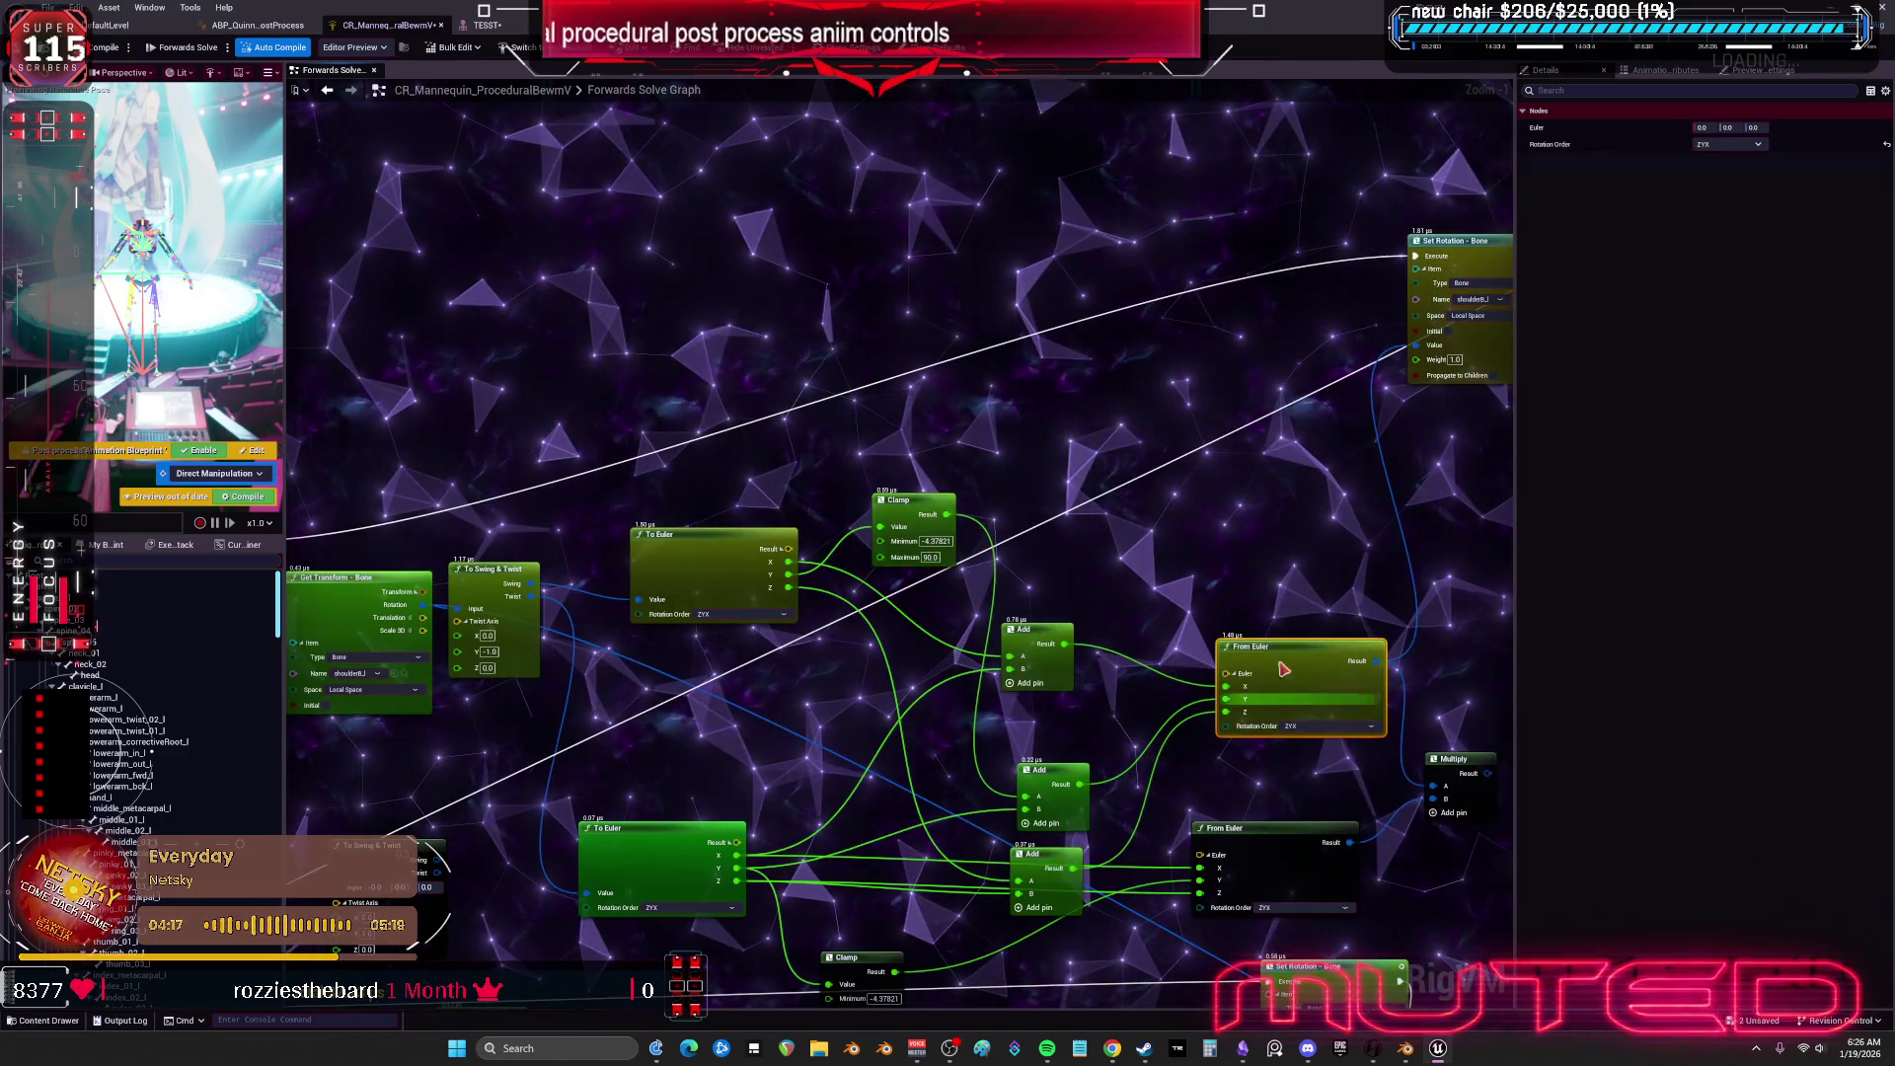
{"action": "key", "text": "ctrl+v"}
Feed the Clamp result into From Euler's Y and Z, wire its Result to Set Rotation's Value, and preview on TESST.
{"action": "scroll", "coordinate": [1109, 401], "scroll_direction": "up", "scroll_amount": 1}
{"action": "left_click_drag", "start_coordinate": [942, 492], "coordinate": [913, 516]}
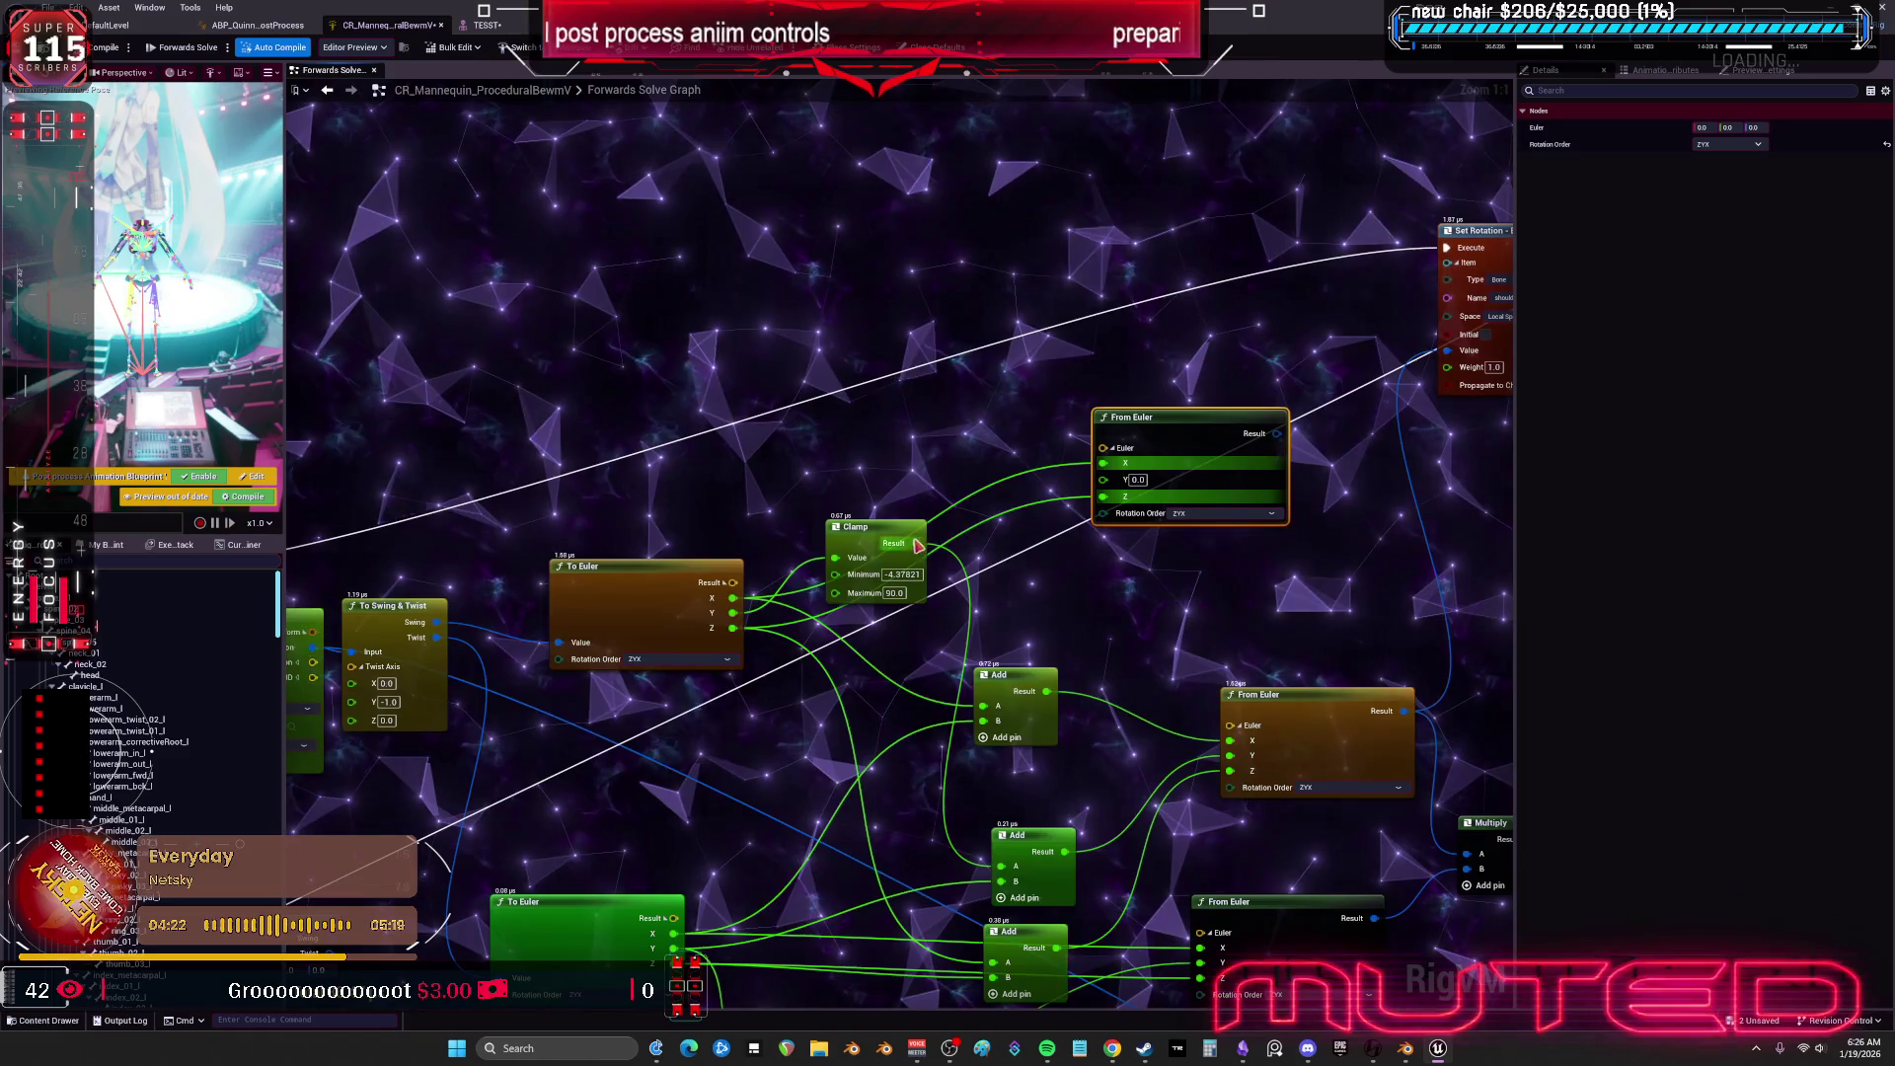
{"action": "left_click_drag", "start_coordinate": [1113, 485], "coordinate": [1103, 480]}
{"action": "mouse_move", "coordinate": [1242, 394]}
{"action": "left_mouse_down"}
{"action": "mouse_move", "coordinate": [1254, 372]}
{"action": "mouse_move", "coordinate": [1473, 320]}
{"action": "left_mouse_up"}
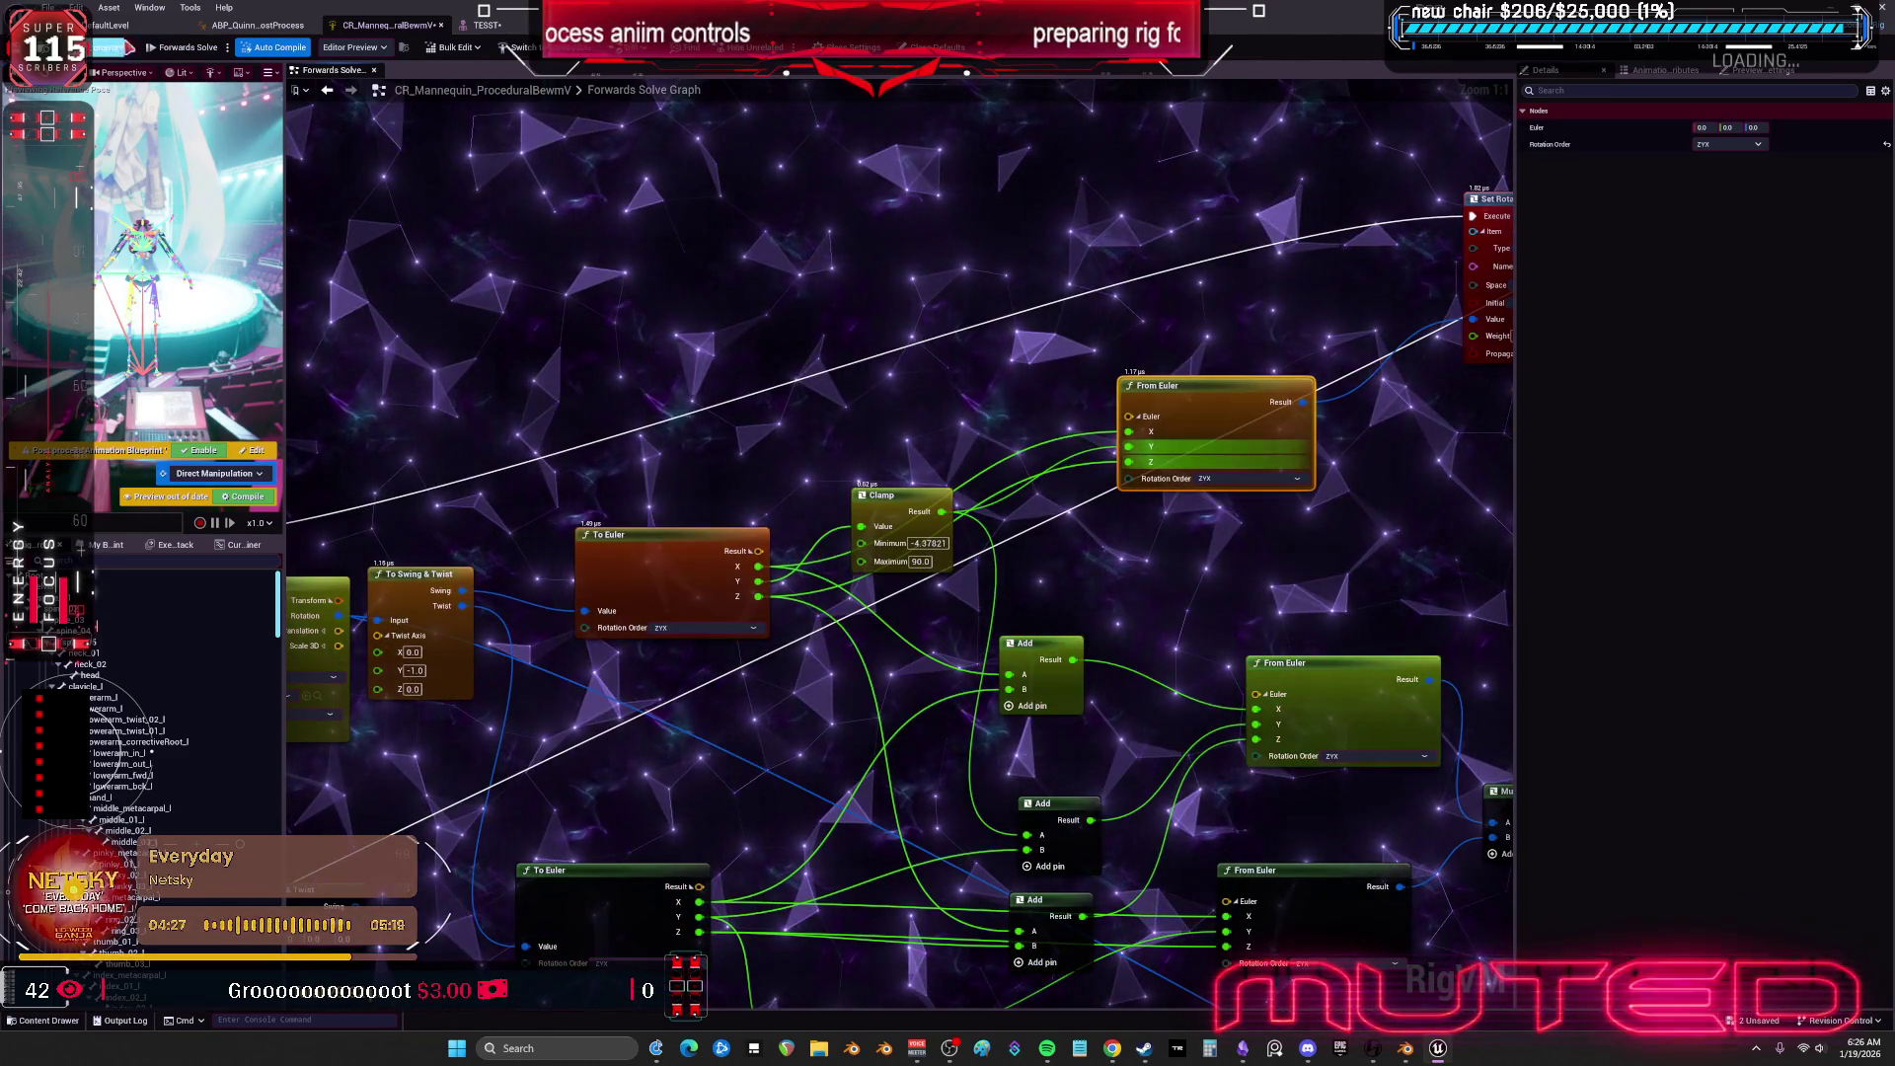
{"action": "left_click", "coordinate": [487, 25]}
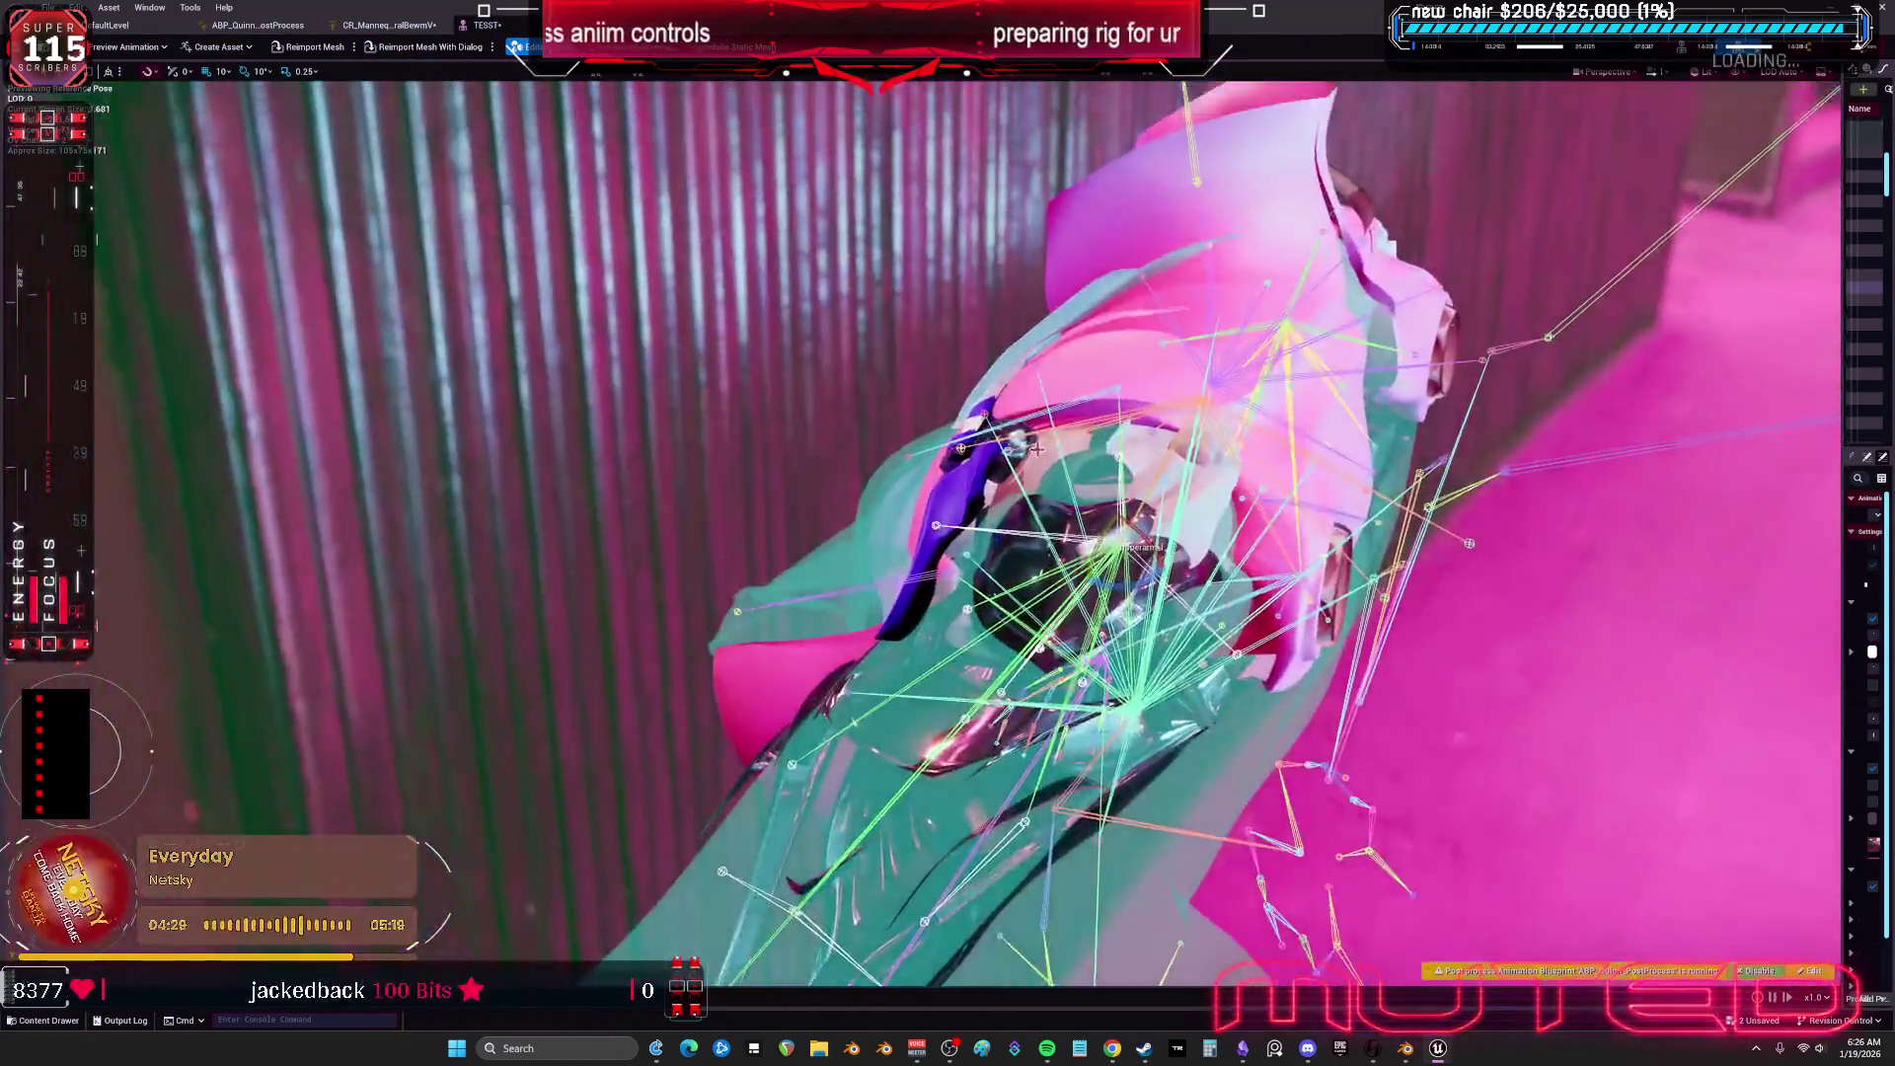
Orbit around the character's shoulders to check the pose, then go back to the Forwards Solve graph.
{"action": "left_click_drag", "start_coordinate": [1035, 448], "coordinate": [873, 587]}
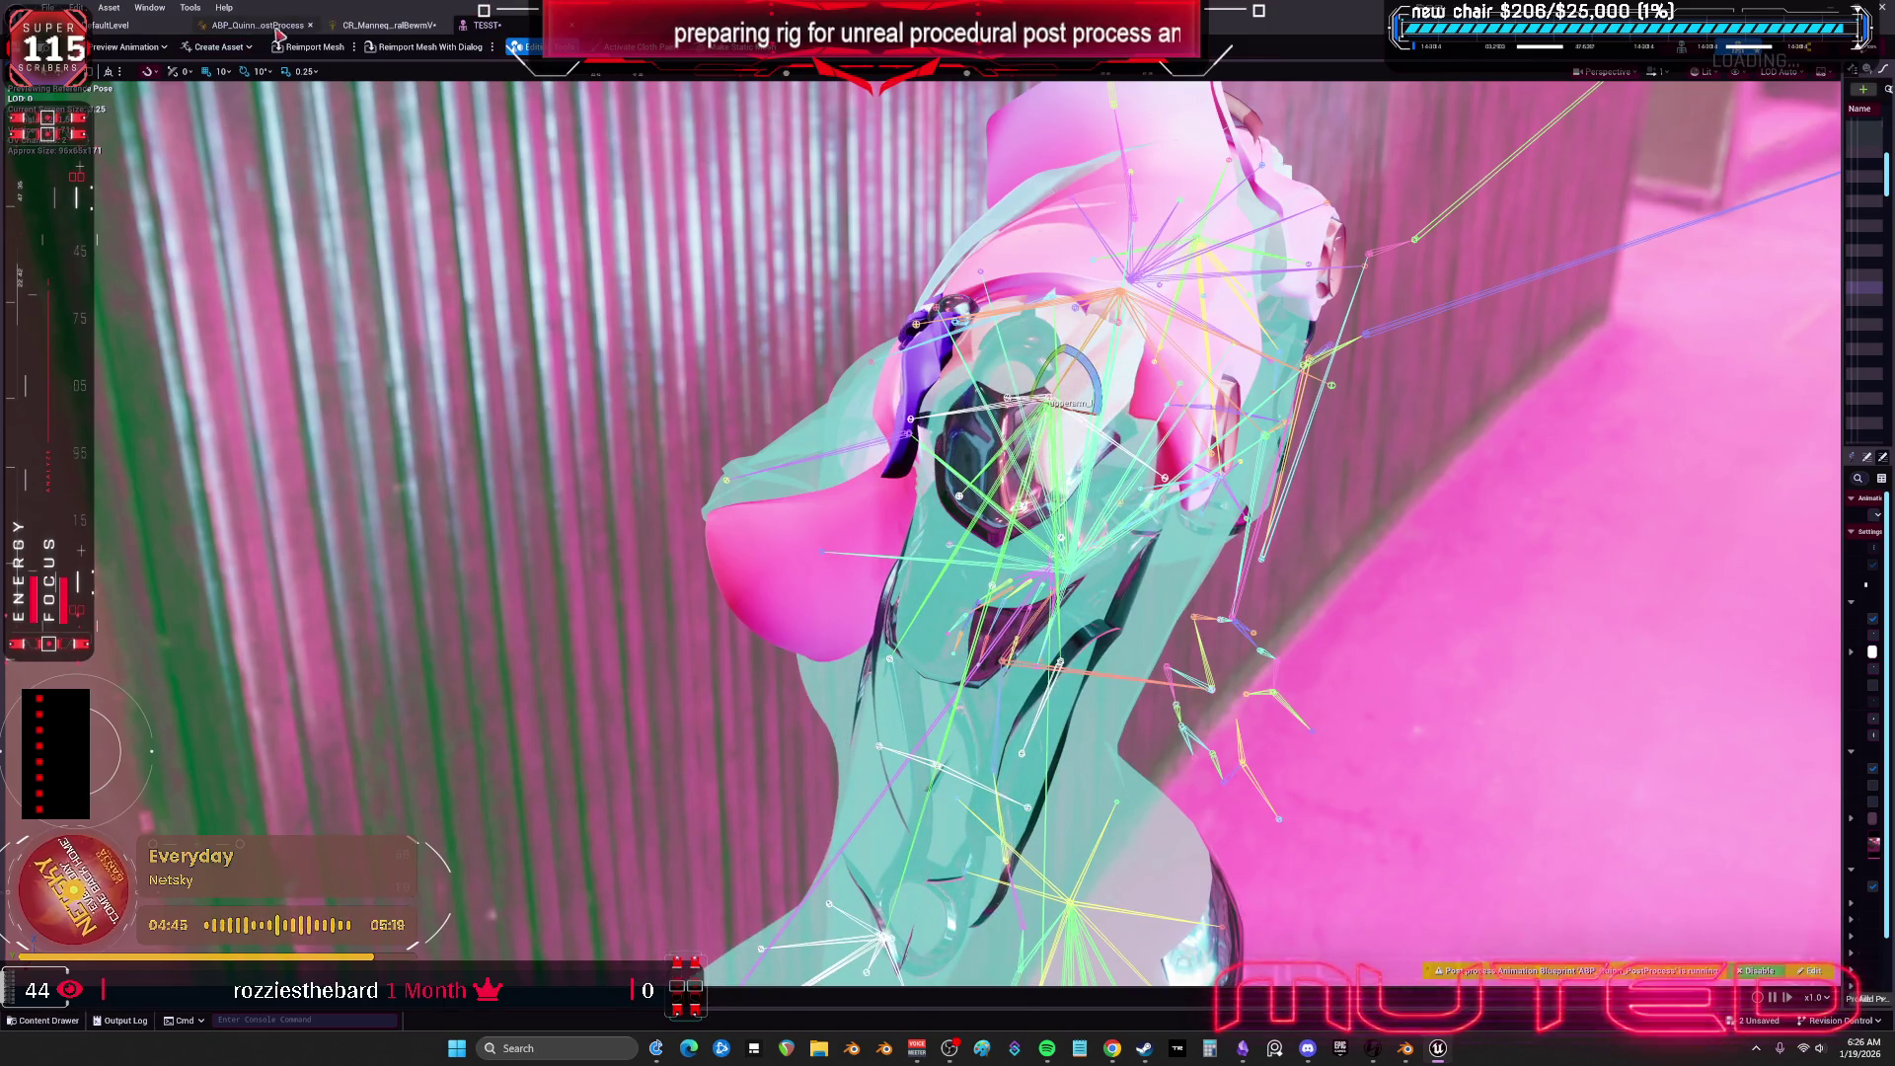
{"action": "left_click", "coordinate": [387, 25]}
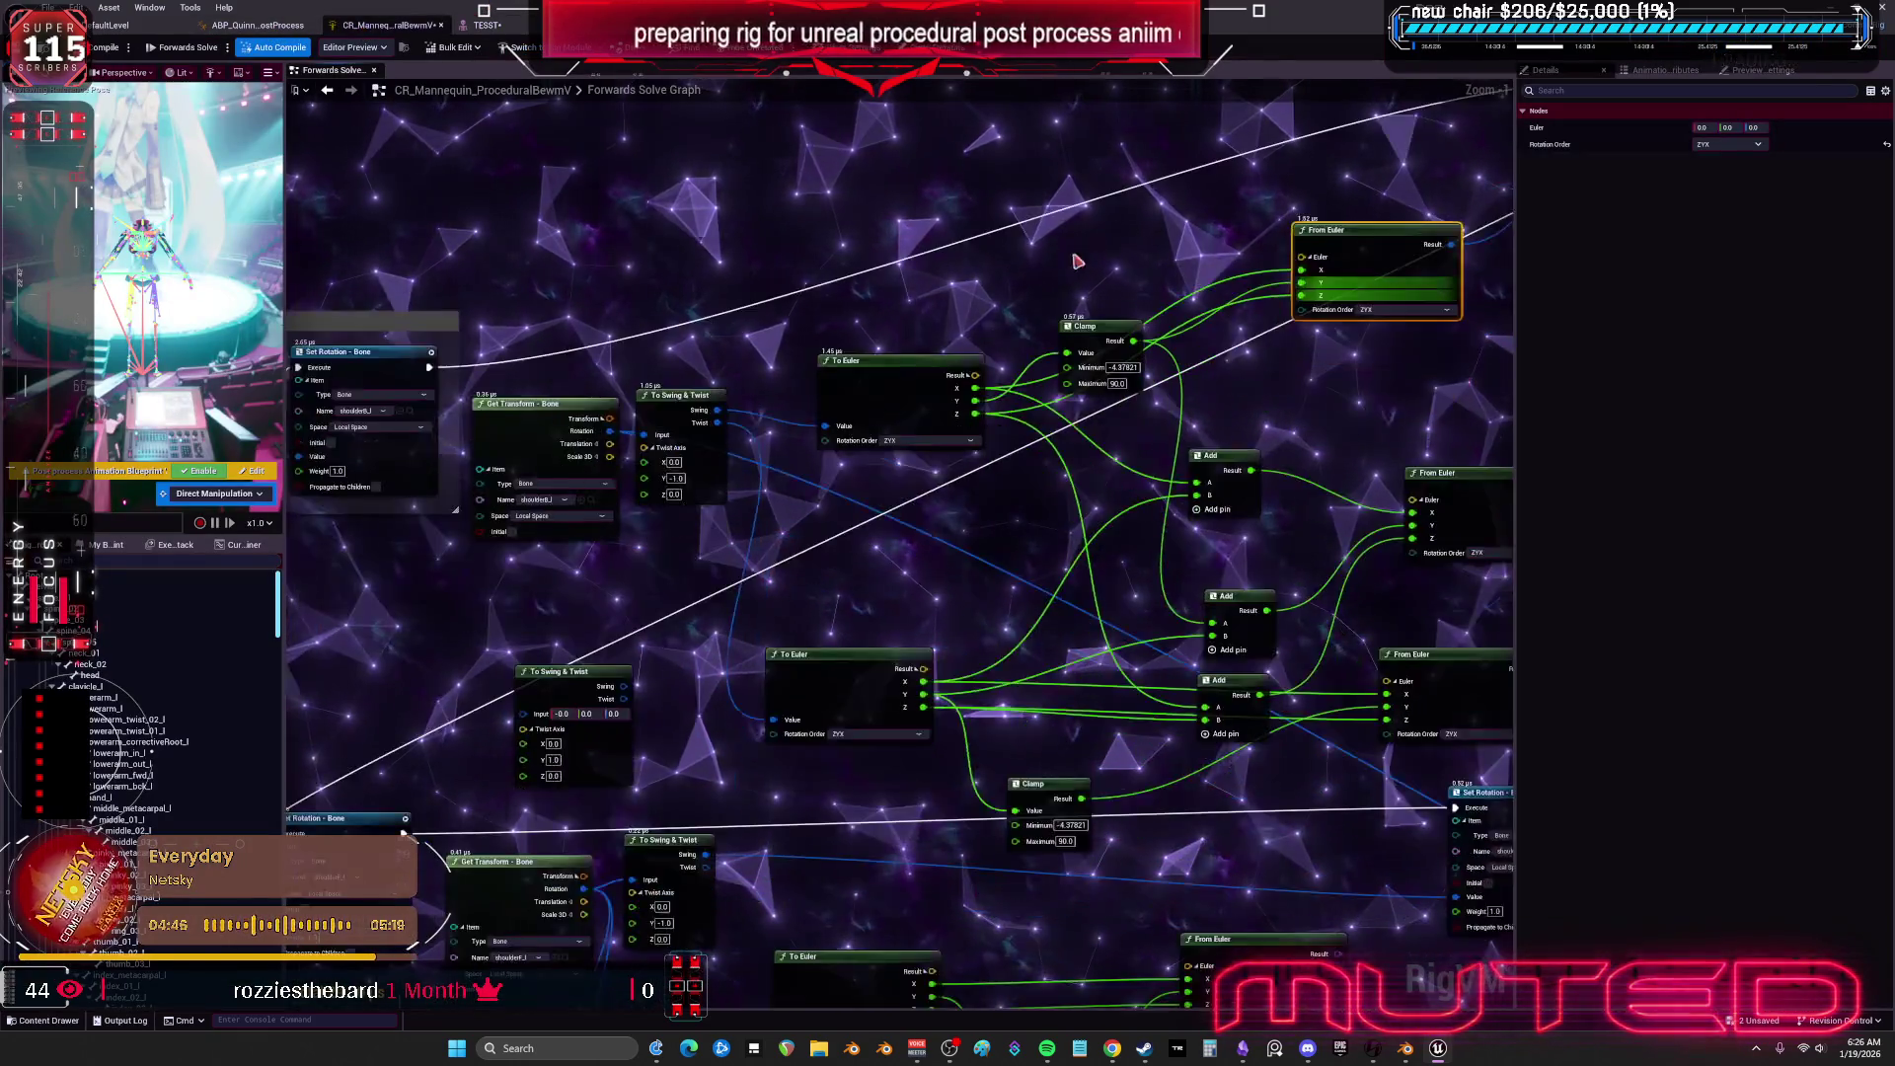
Bring the middle chain's To Euler and Clamp nodes into view and drag a wire from the Twist Axis X input.
{"action": "scroll", "coordinate": [816, 329], "scroll_direction": "down", "scroll_amount": 1}
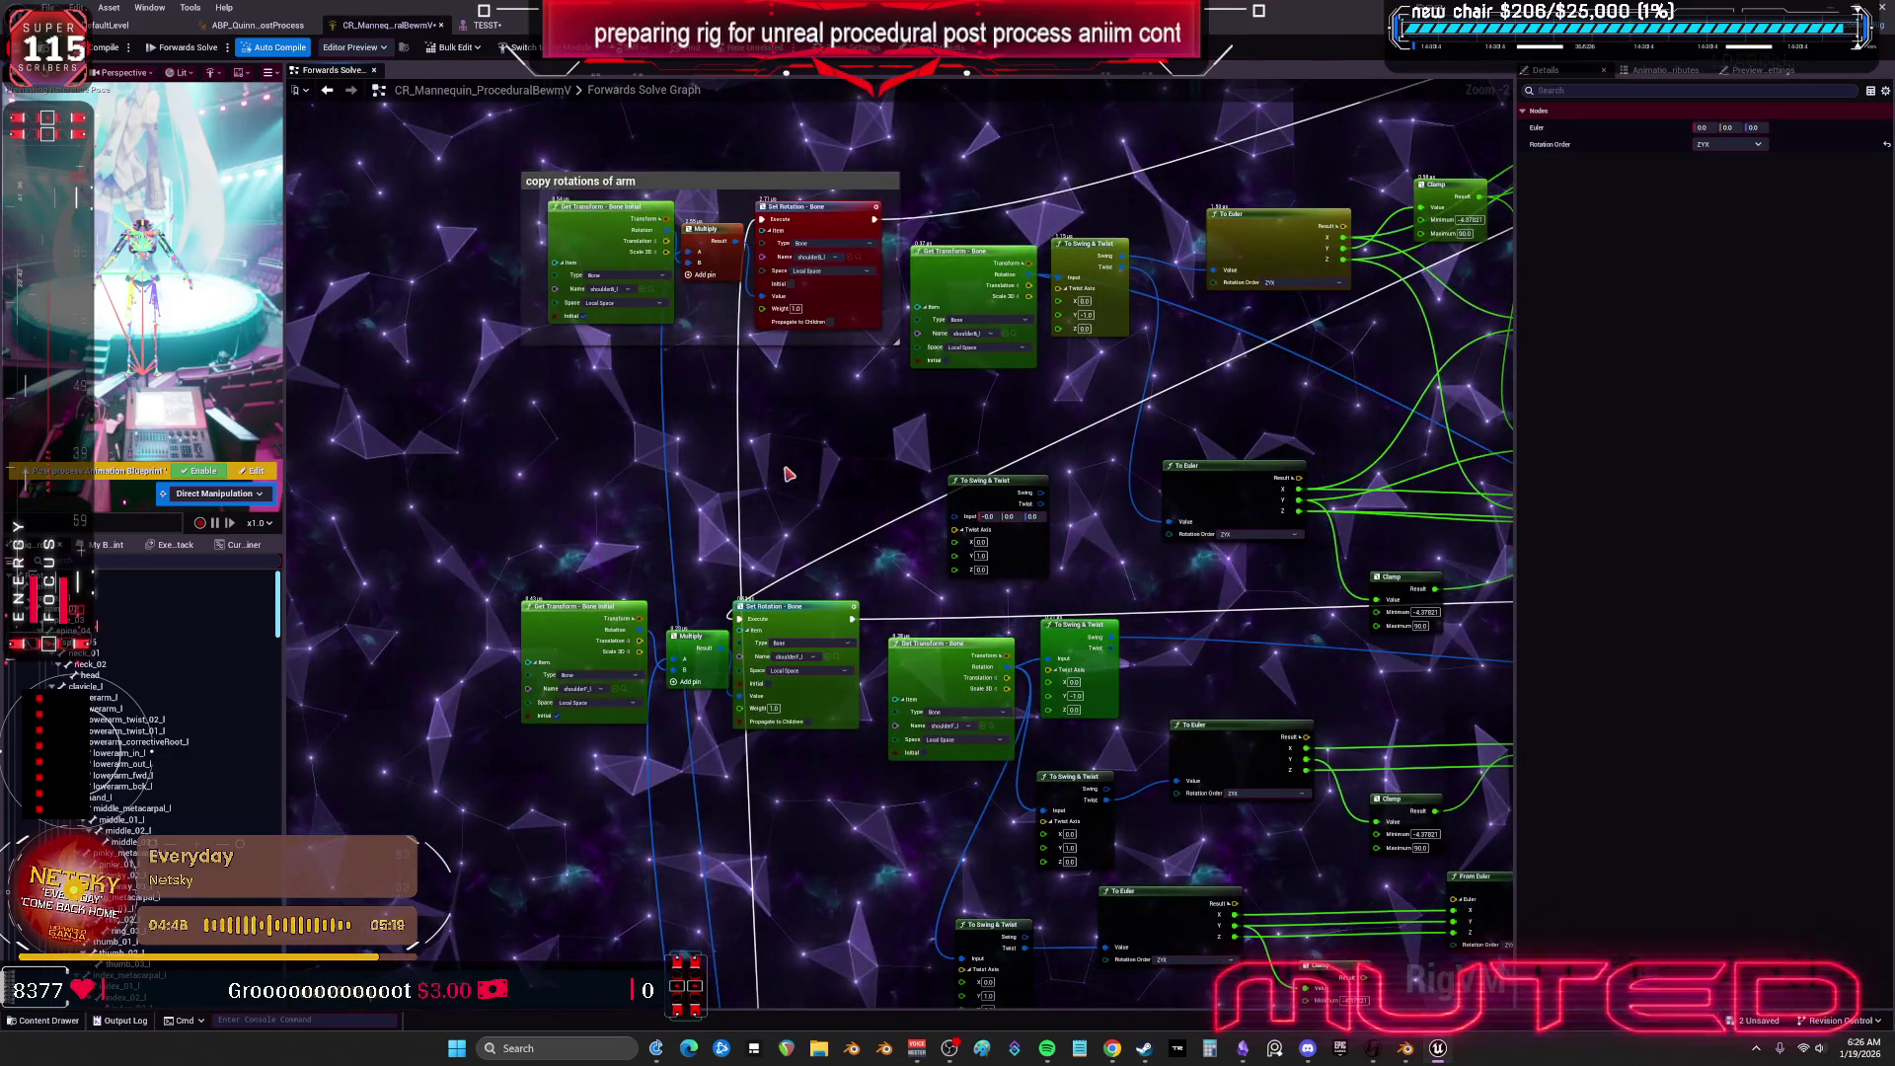
{"action": "scroll", "coordinate": [784, 453], "scroll_direction": "up", "scroll_amount": 1}
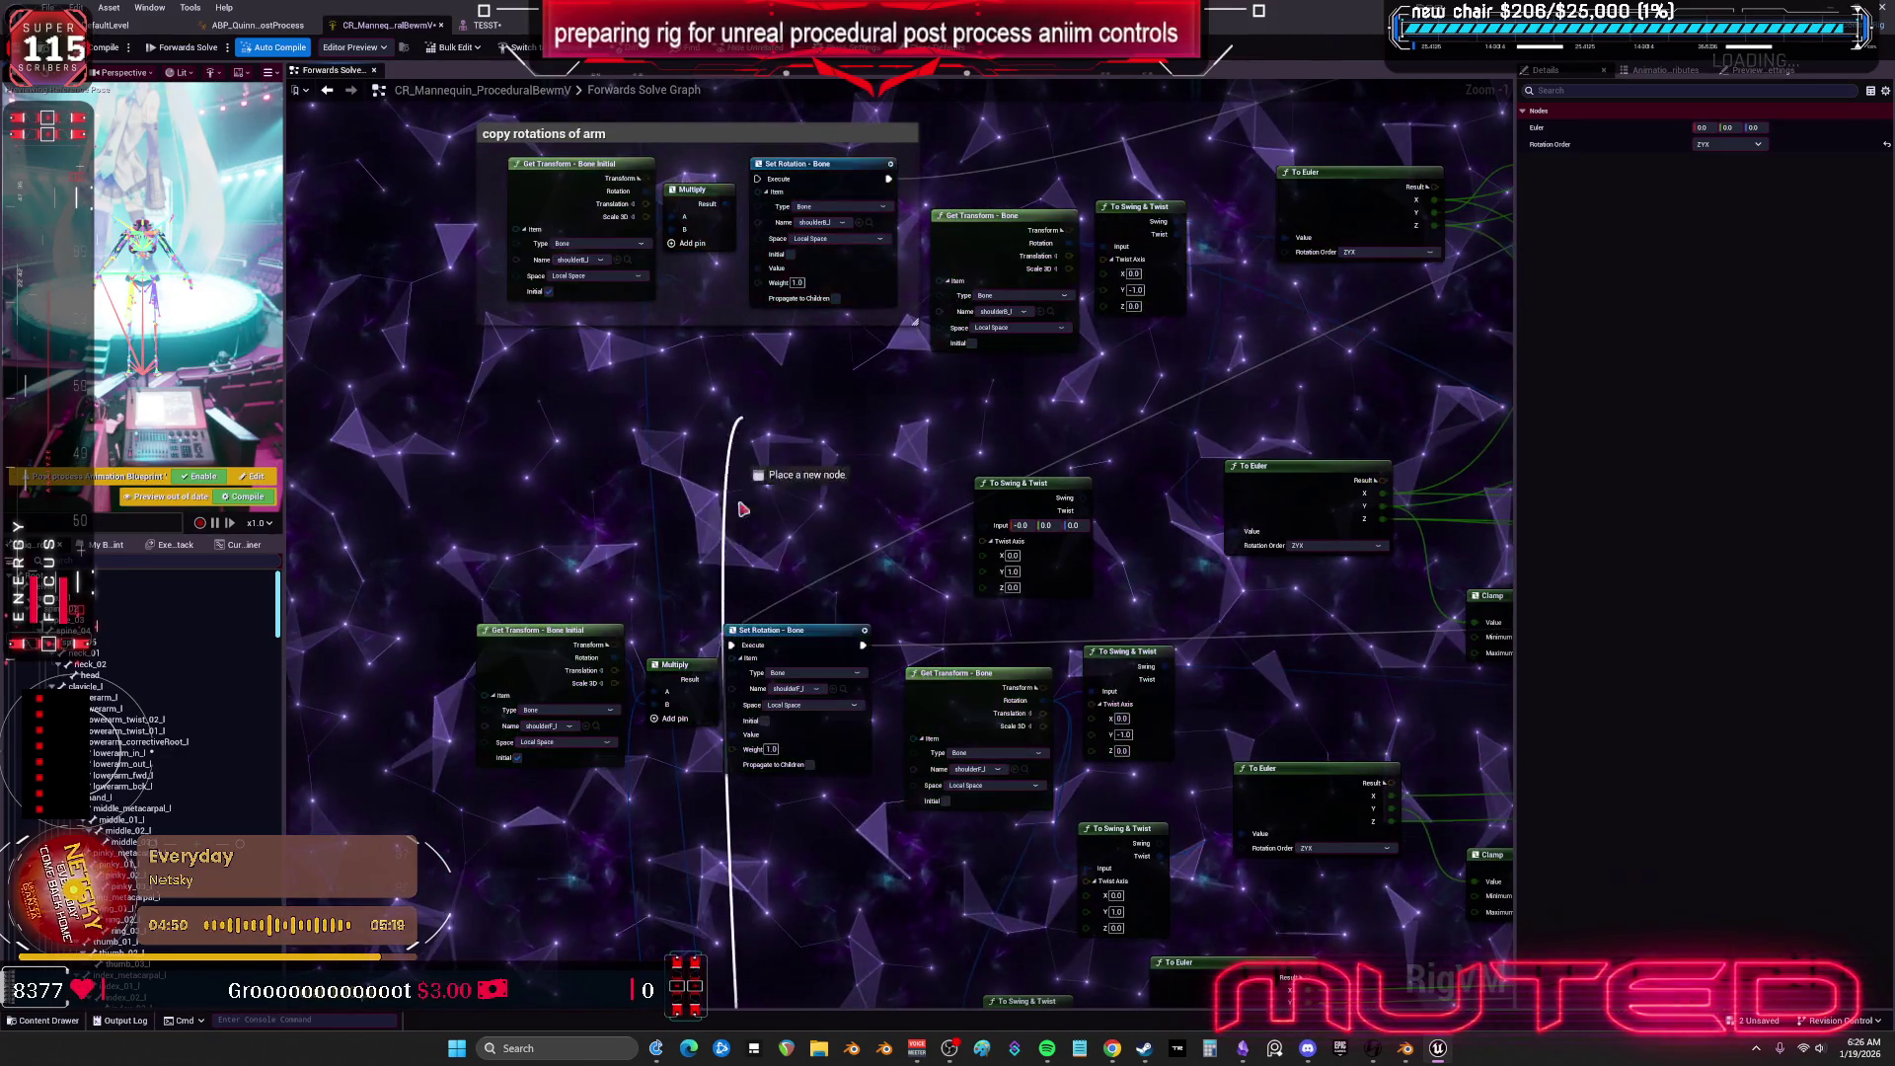
{"action": "left_click_drag", "start_coordinate": [900, 555], "coordinate": [609, 435]}
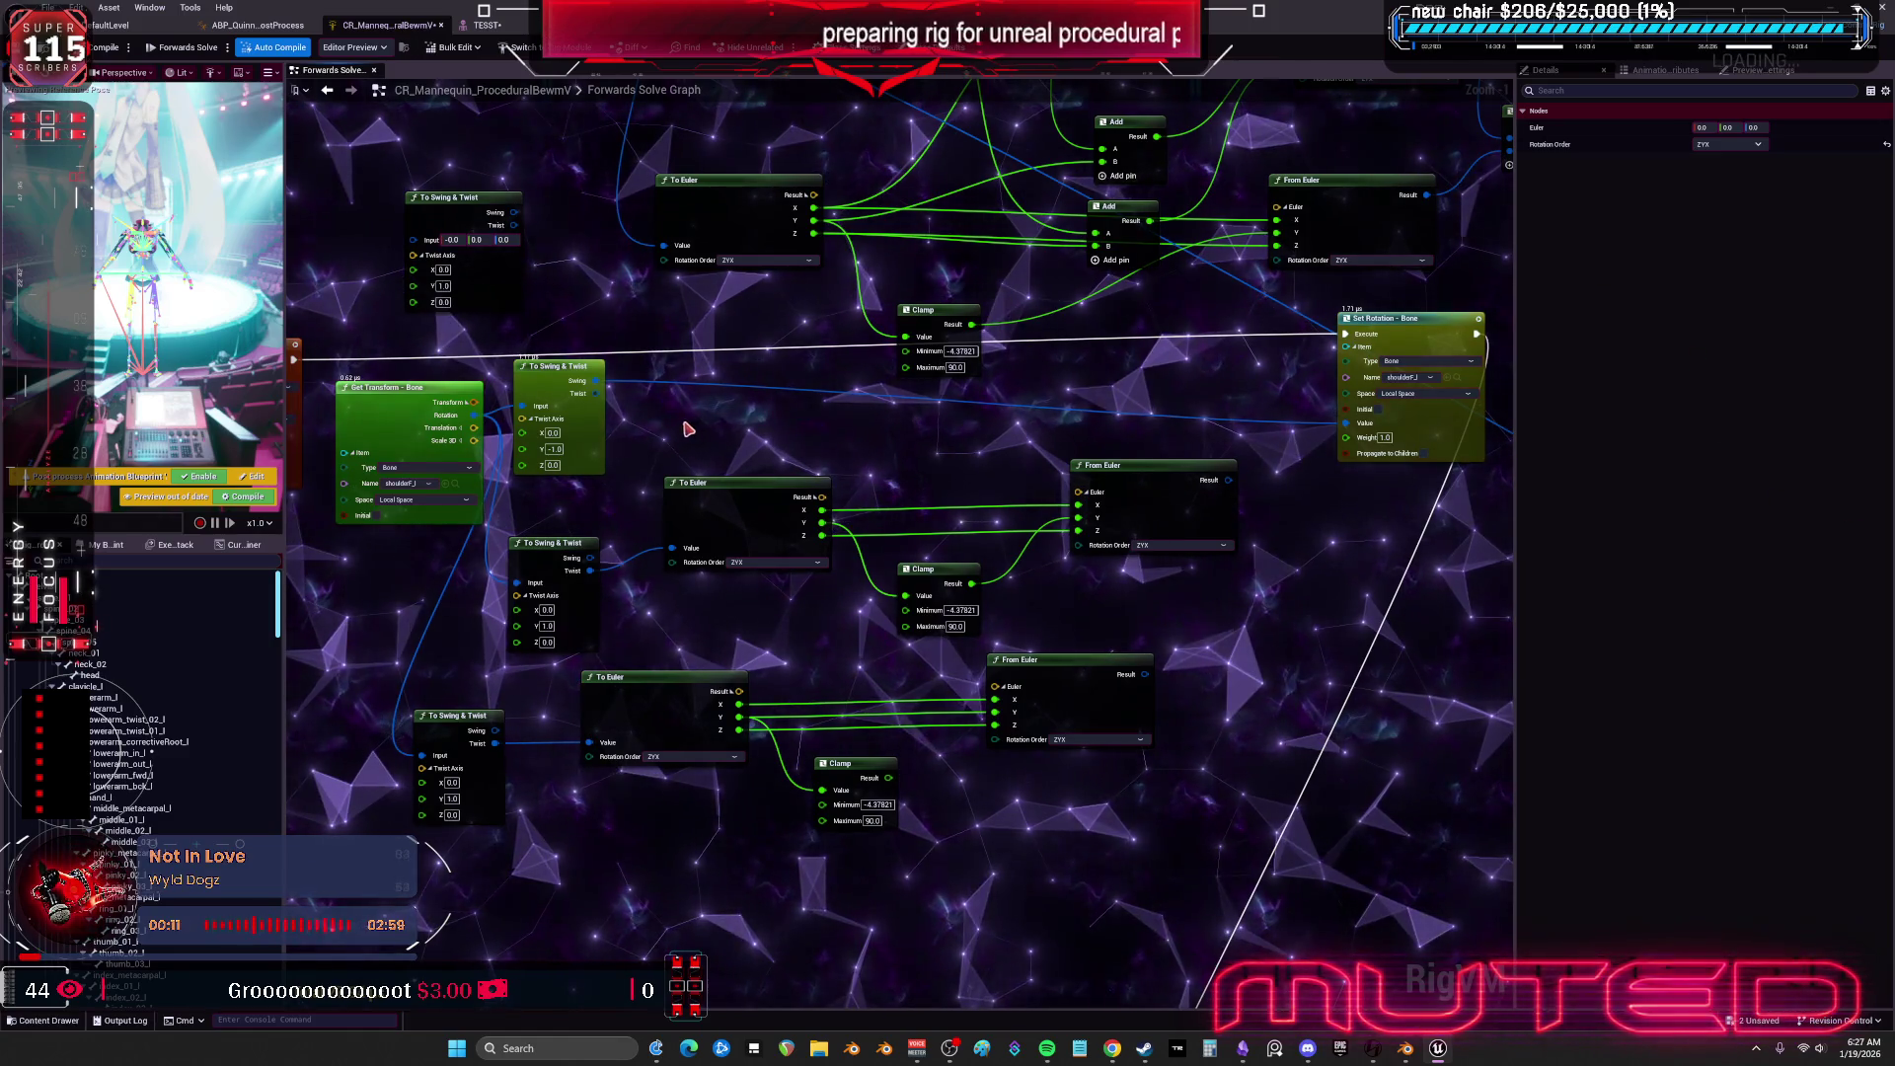
{"action": "left_click_drag", "start_coordinate": [522, 432], "coordinate": [606, 459]}
{"action": "left_click_drag", "start_coordinate": [764, 428], "coordinate": [773, 396]}
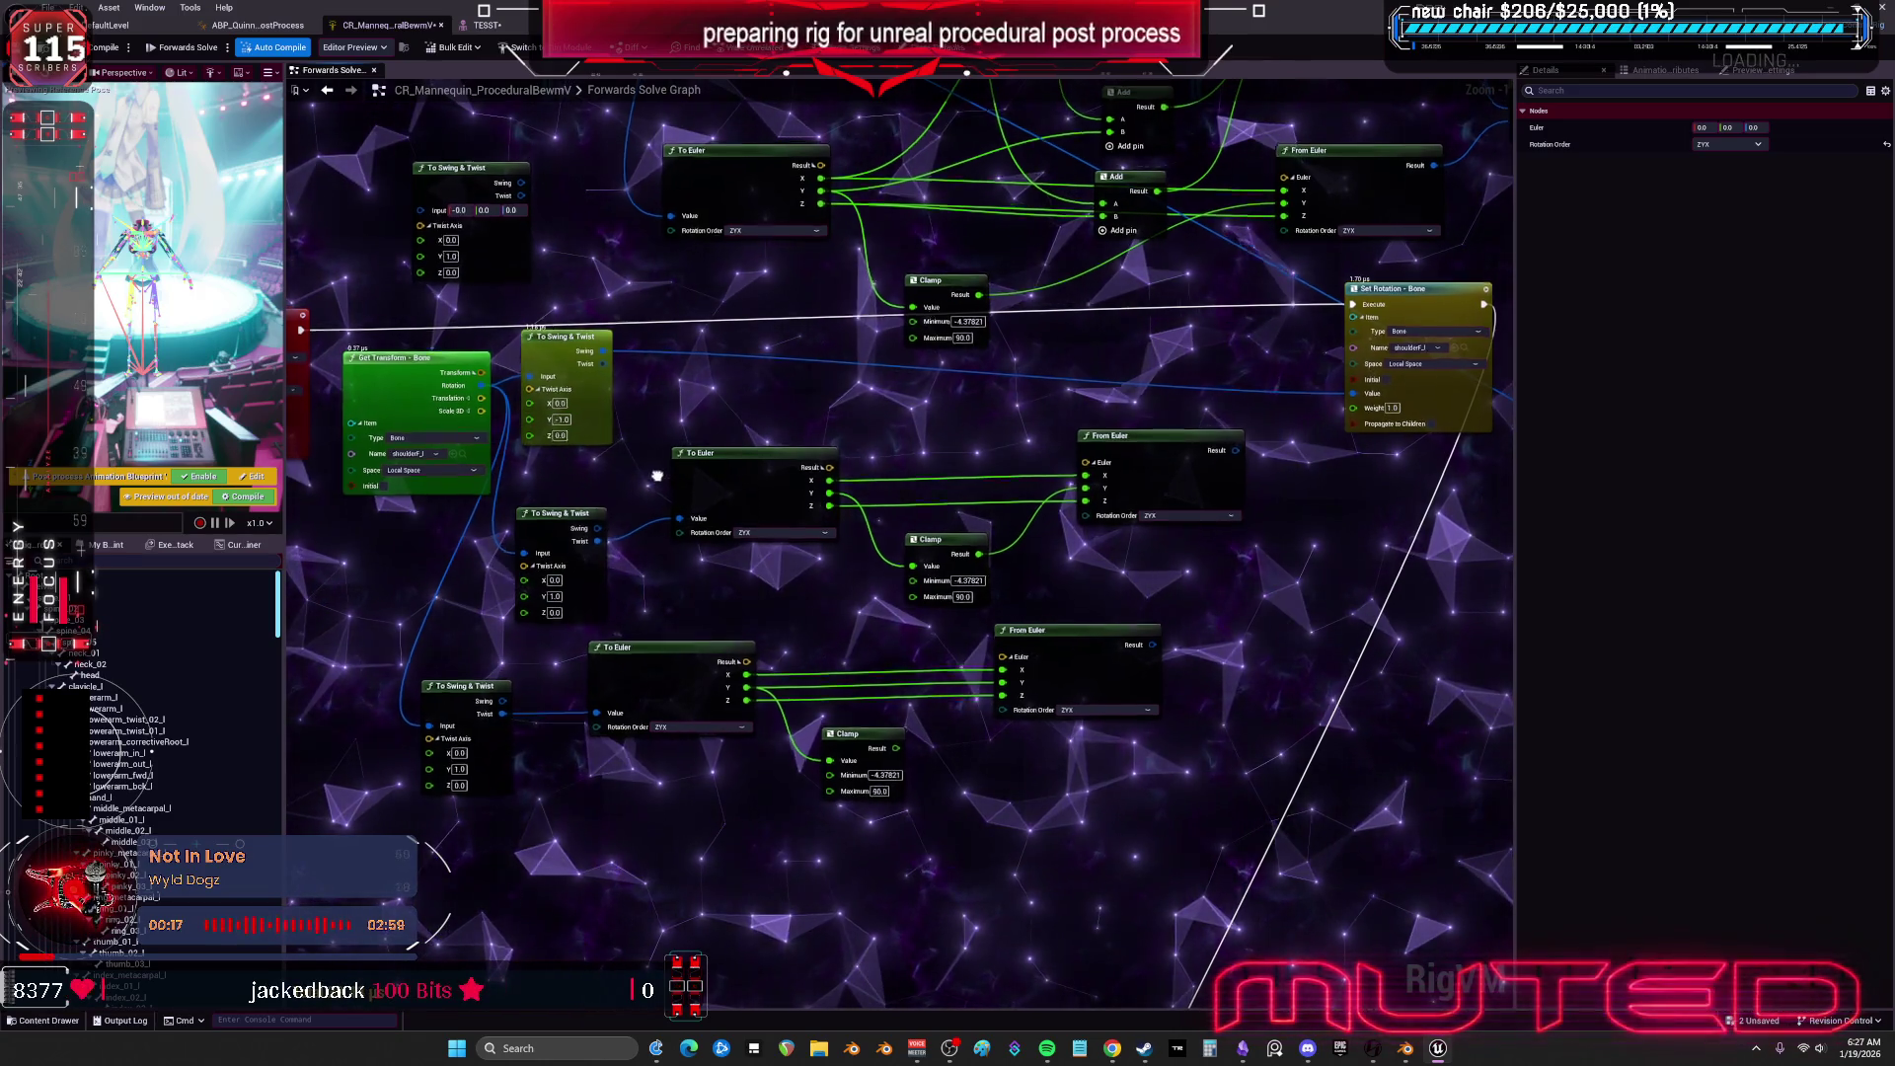
{"action": "left_click_drag", "start_coordinate": [598, 525], "coordinate": [588, 541]}
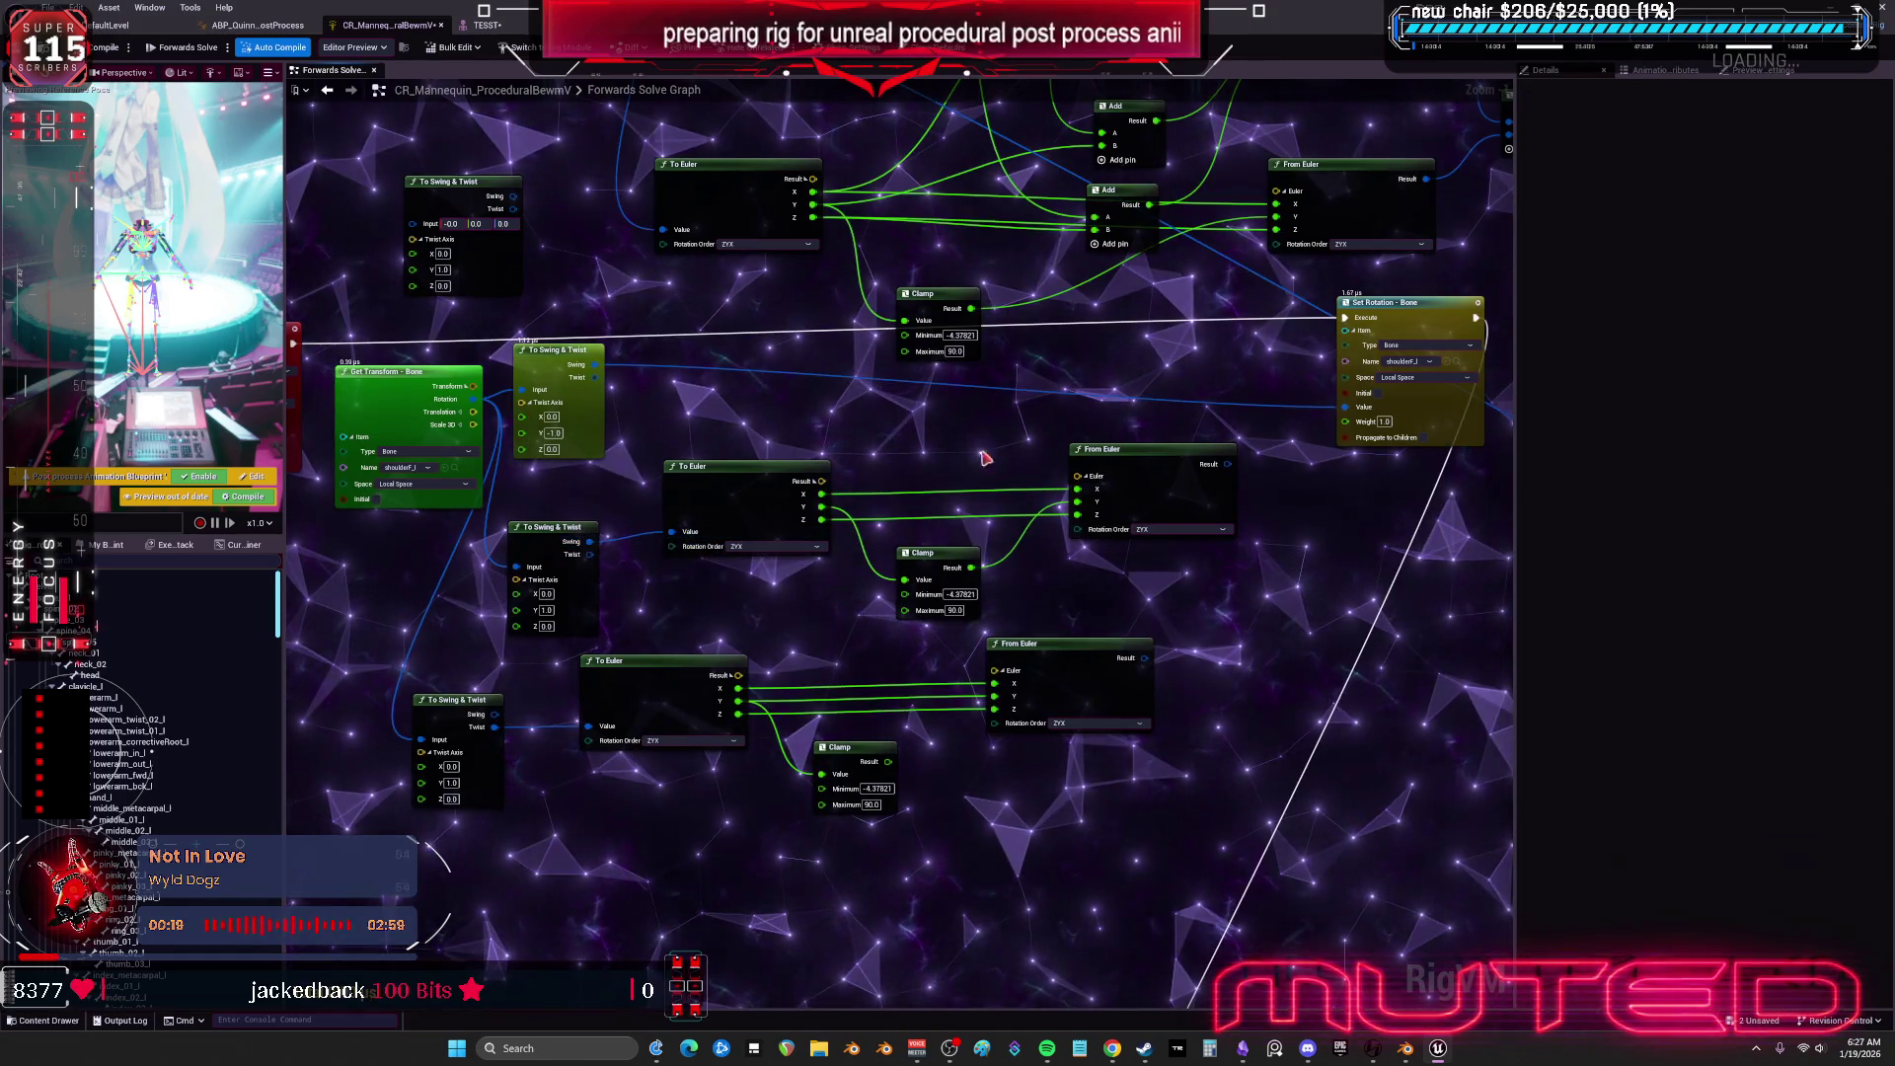
{"action": "left_click_drag", "start_coordinate": [1225, 471], "coordinate": [1098, 516]}
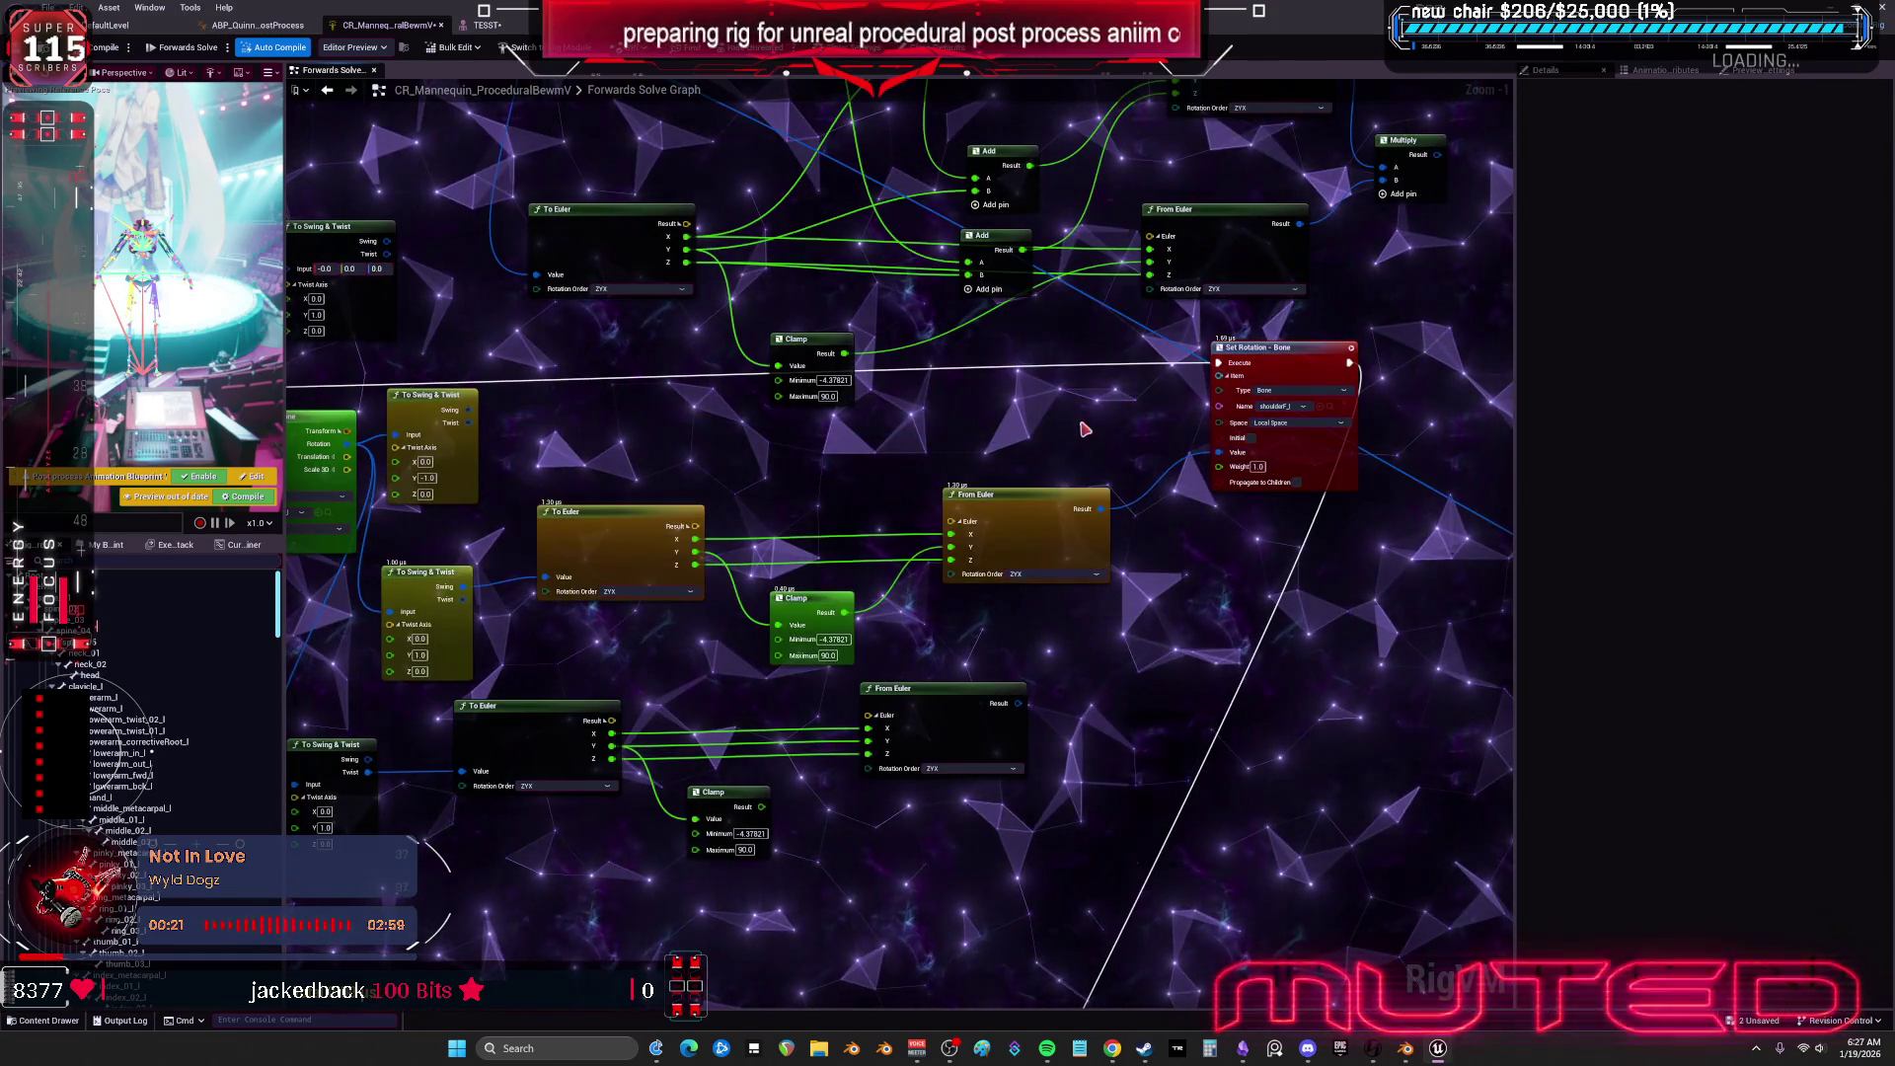
Compile the Control Rig, check the pose on TESST, and lower the Set Rotation - Bone node.
{"action": "left_click", "coordinate": [107, 48]}
{"action": "left_click", "coordinate": [484, 25]}
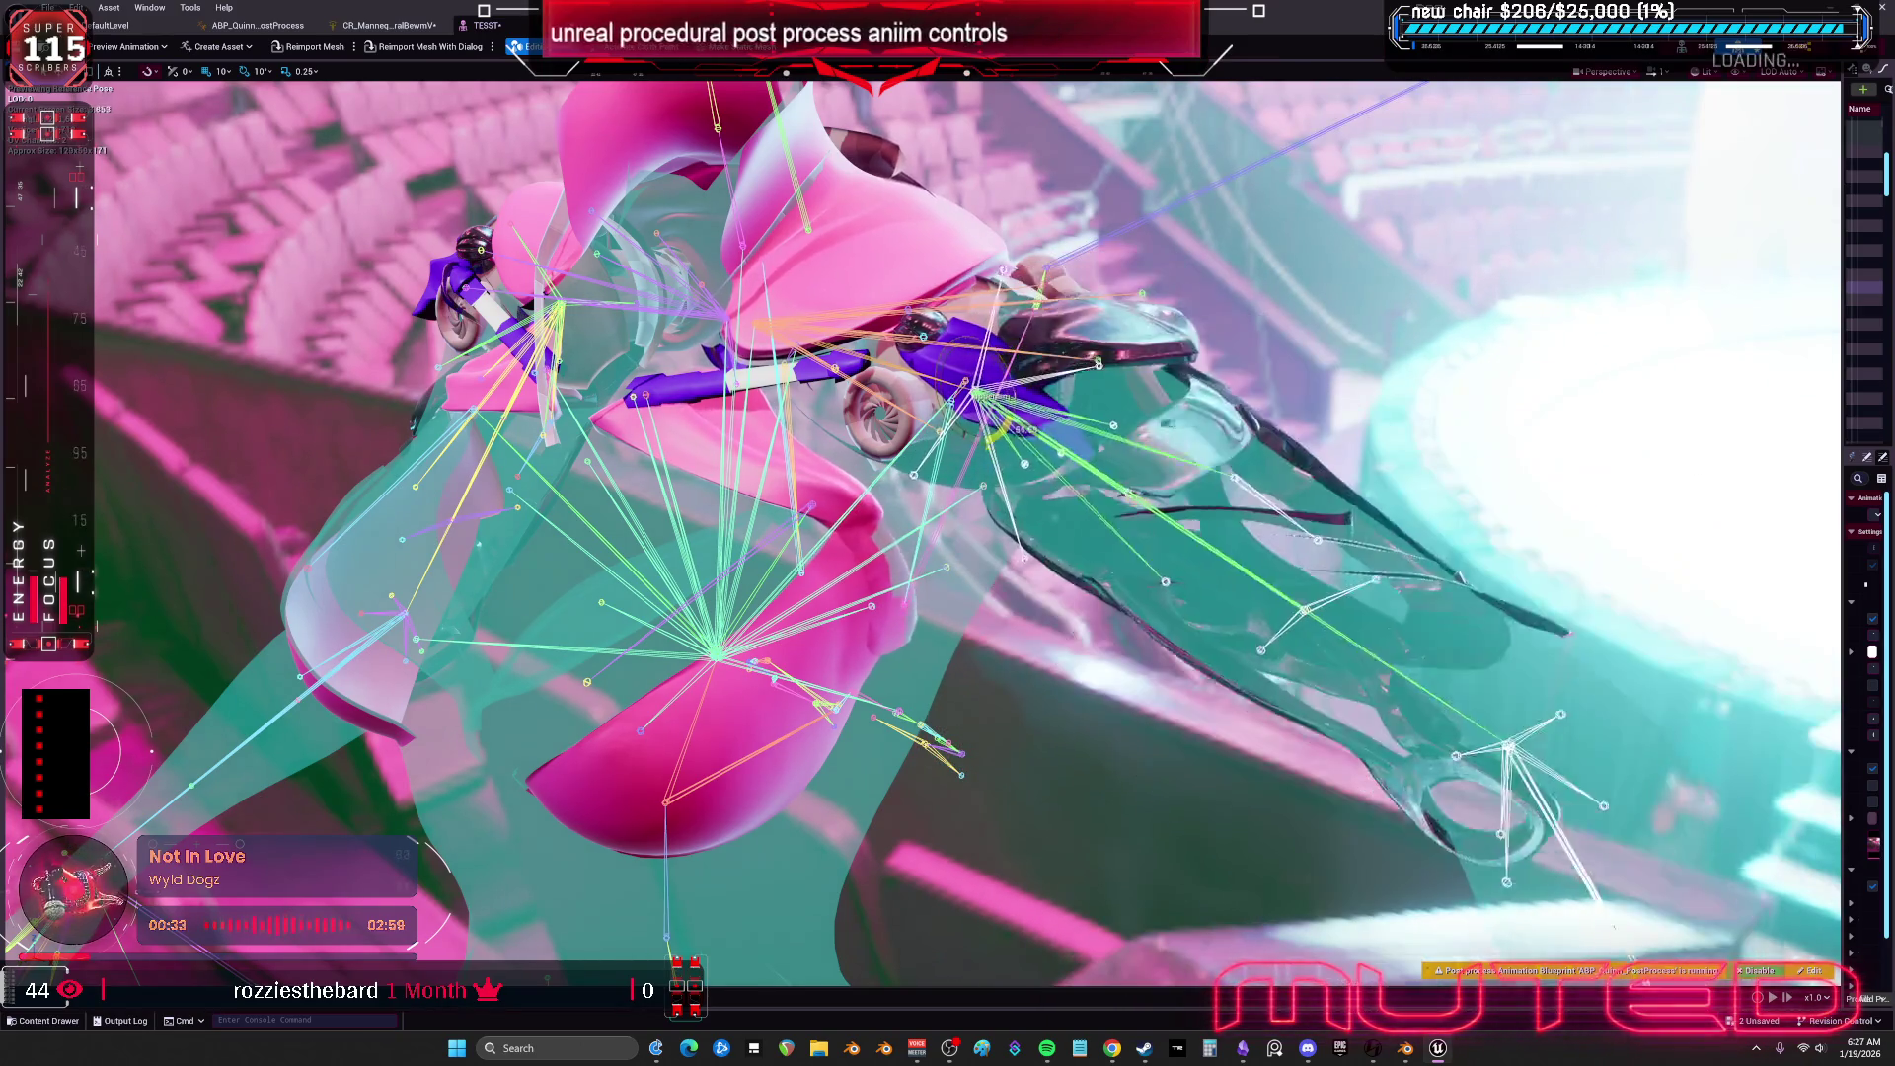
{"action": "left_click", "coordinate": [387, 25]}
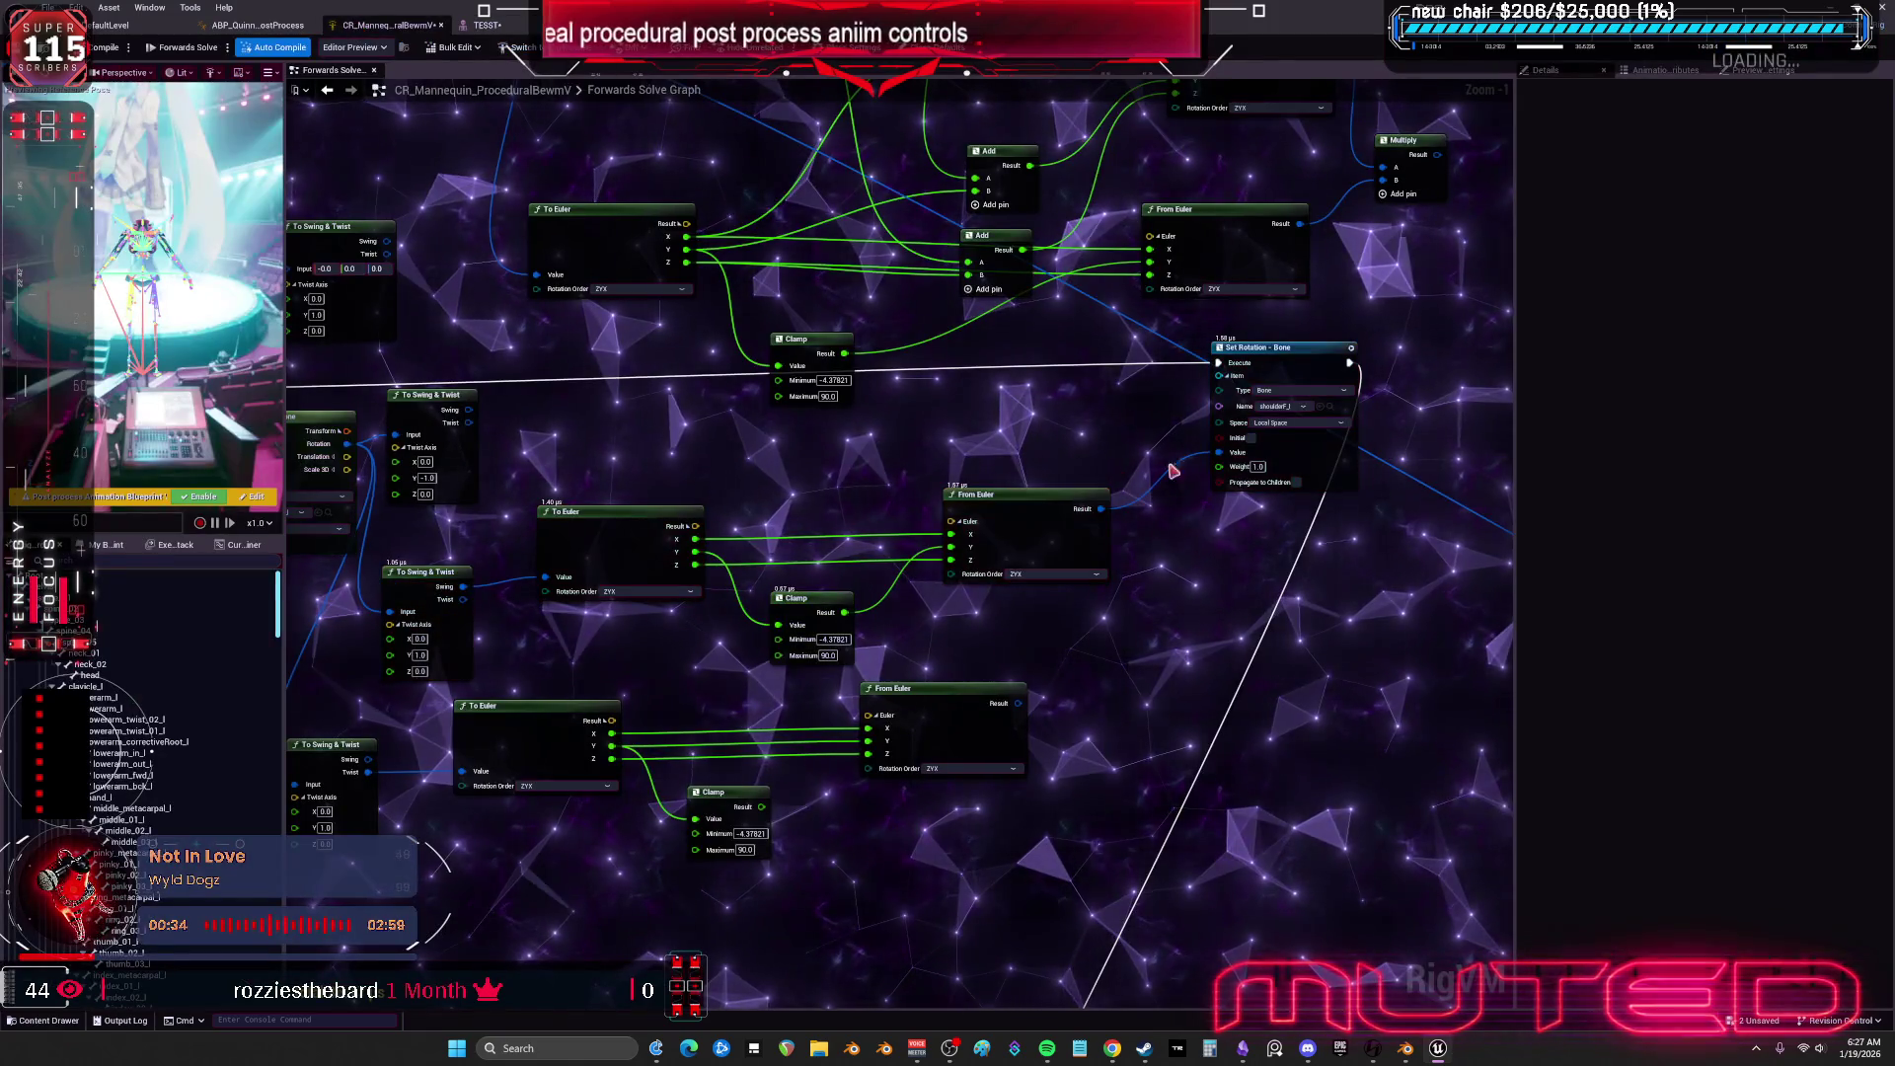
{"action": "left_click_drag", "start_coordinate": [1301, 350], "coordinate": [1307, 376]}
{"action": "mouse_move", "coordinate": [482, 631]}
{"action": "left_mouse_down"}
{"action": "mouse_move", "coordinate": [571, 624]}
{"action": "mouse_move", "coordinate": [637, 571]}
{"action": "left_mouse_up"}
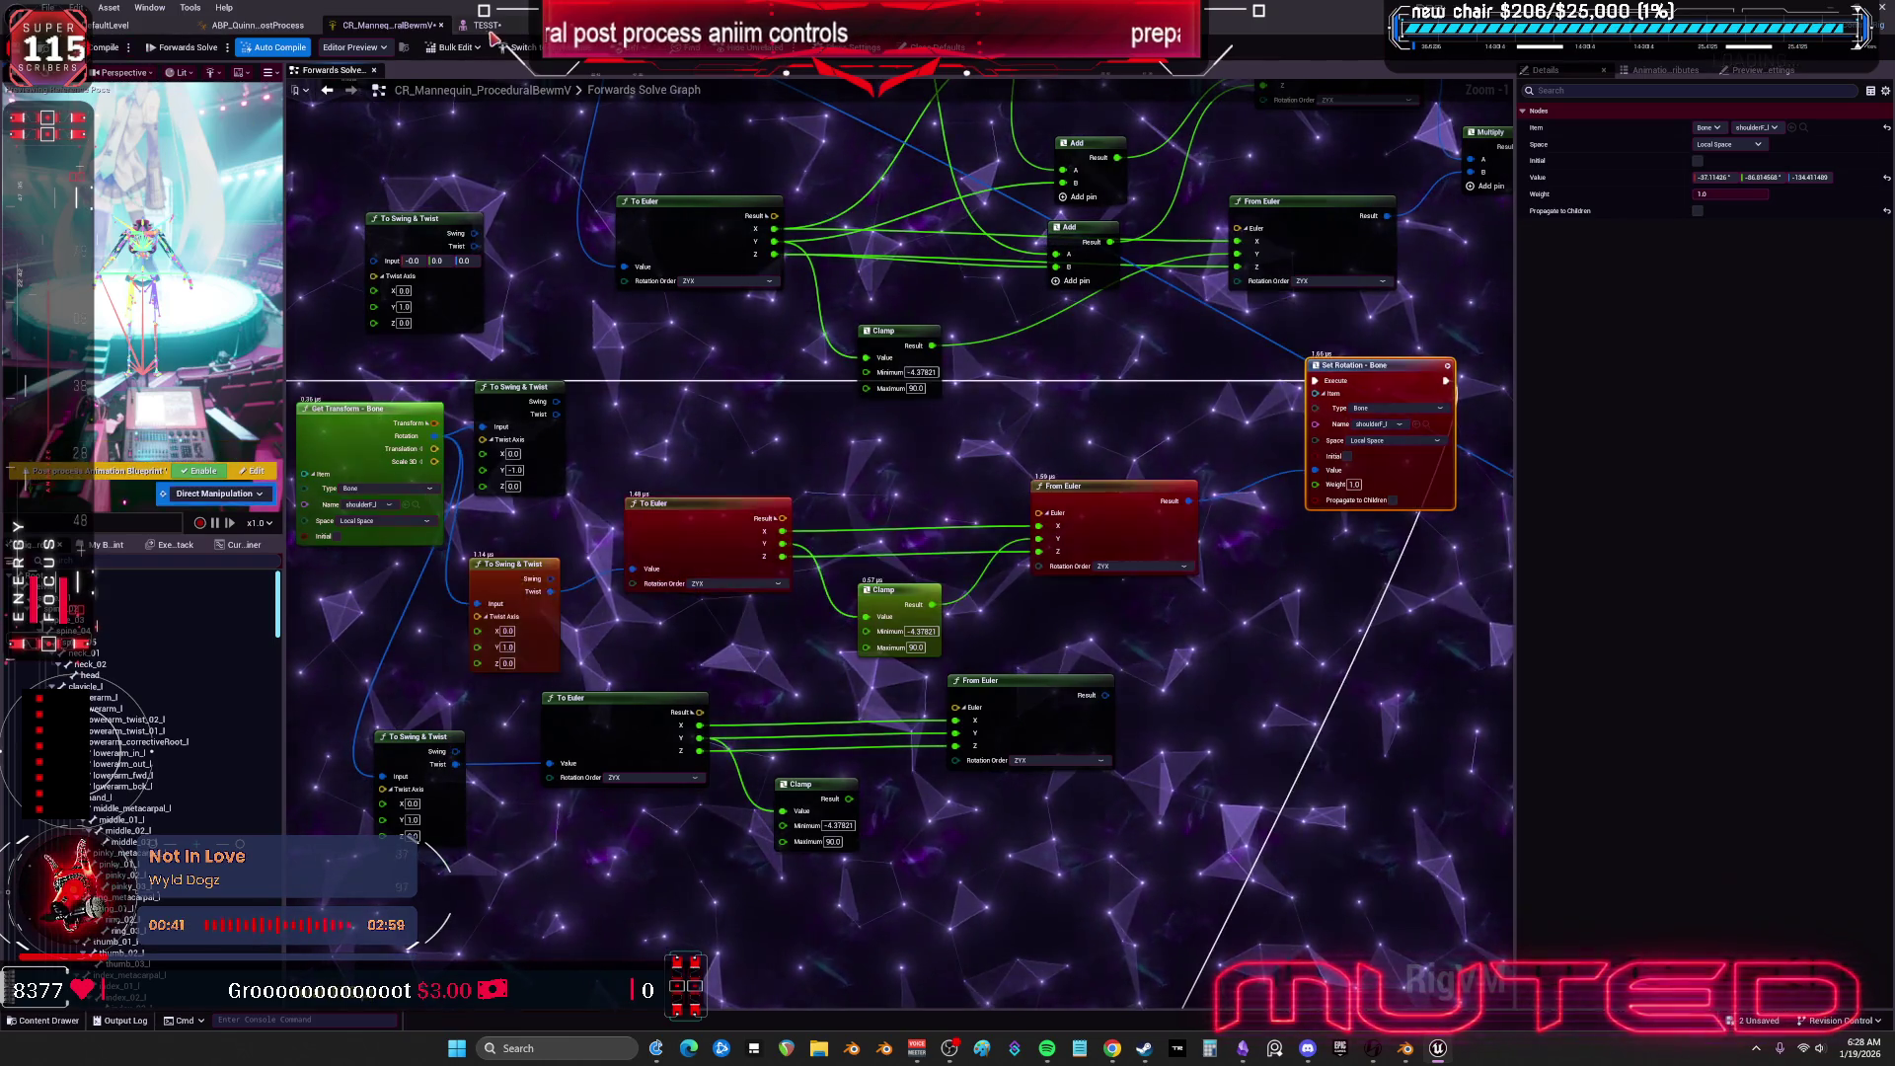
{"action": "left_click", "coordinate": [484, 24]}
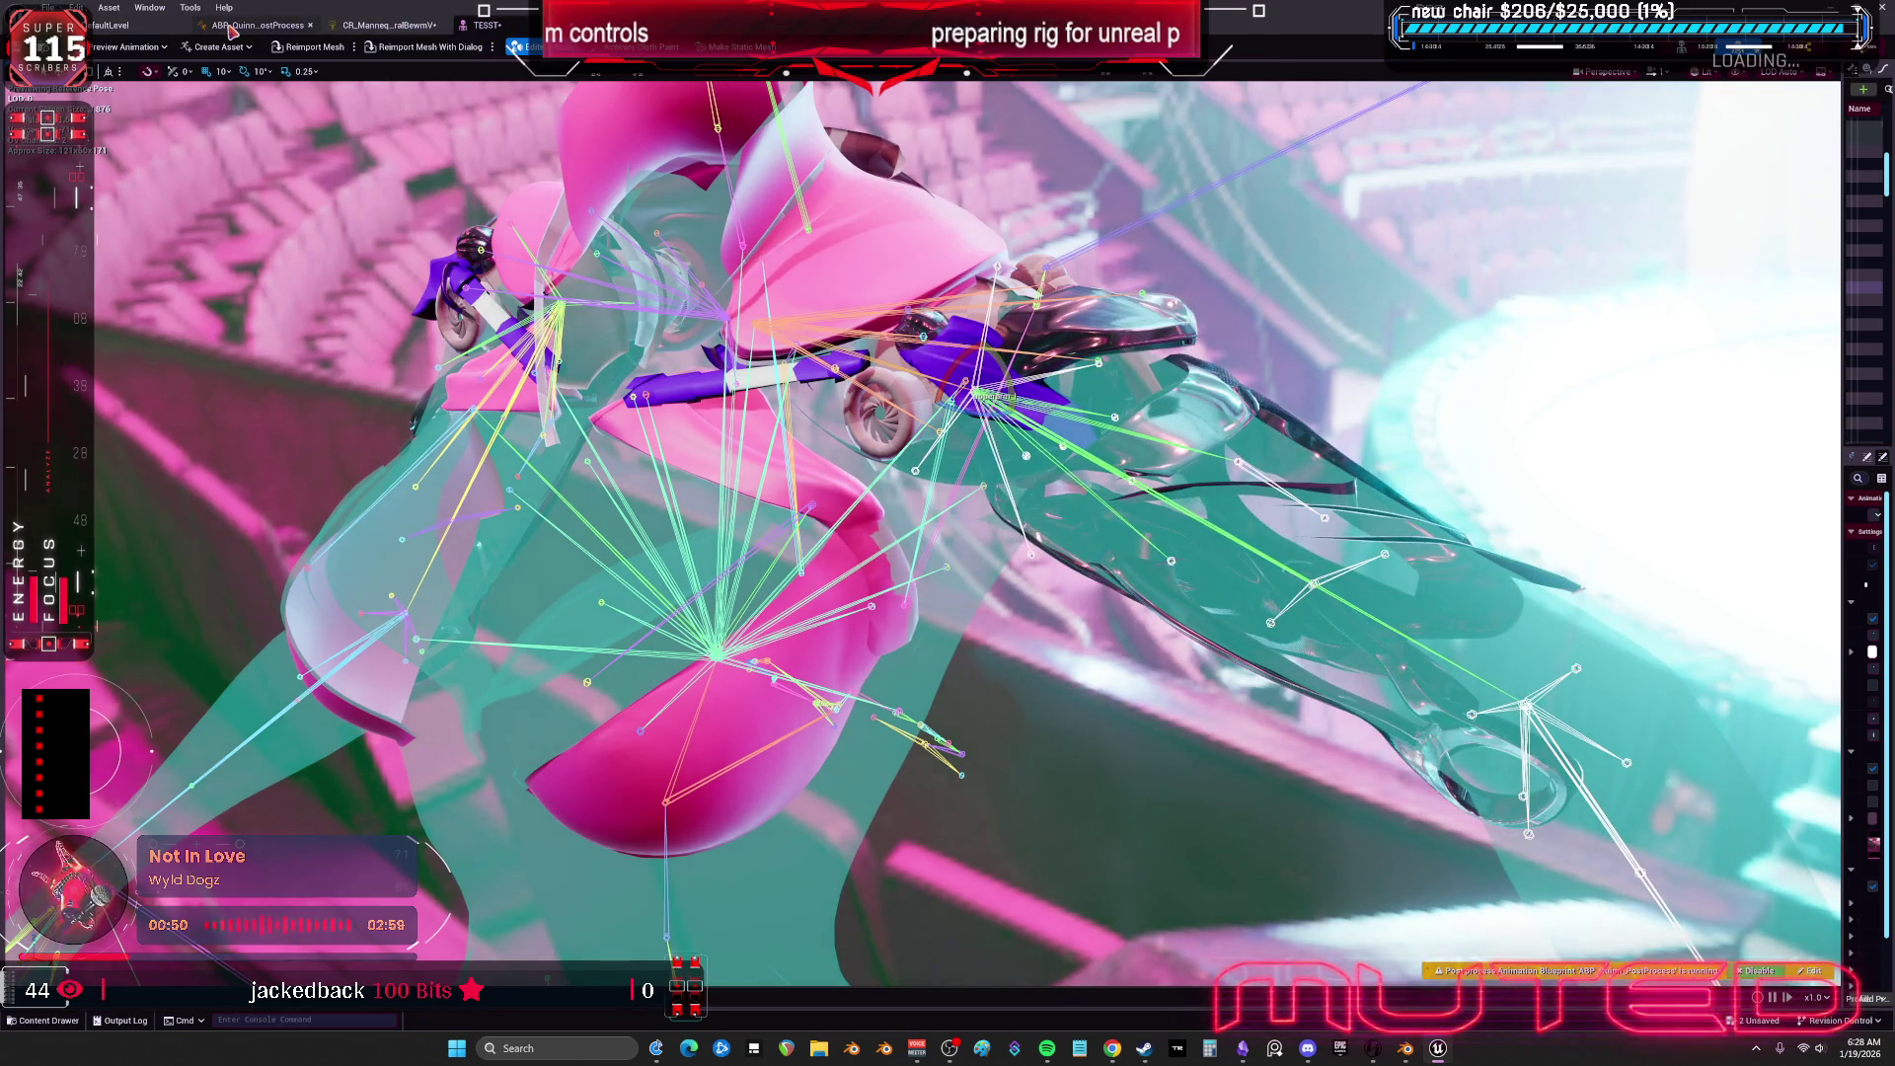
On the Forwards Solve graph, set the middle Clamp node's Minimum to -90 and Maximum to 60.
{"action": "left_click", "coordinate": [386, 24]}
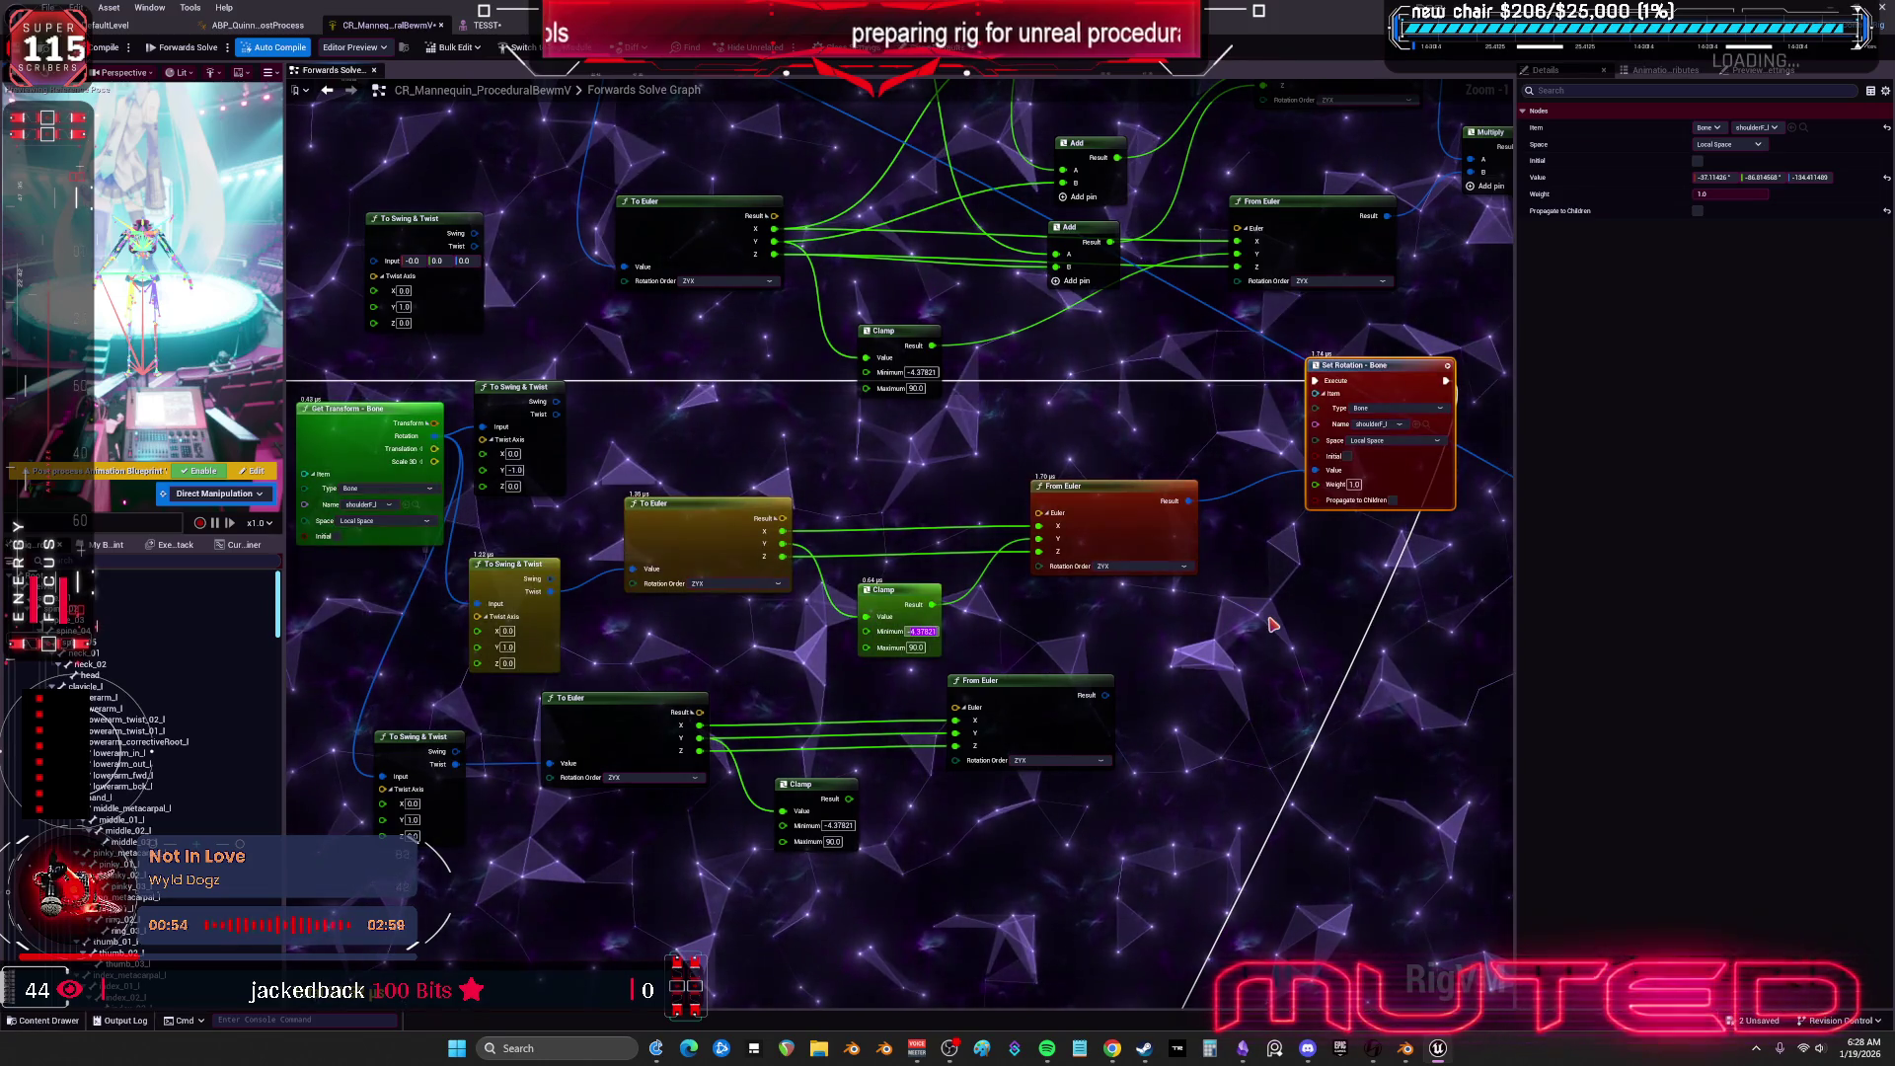
{"action": "type", "text": "-4"}
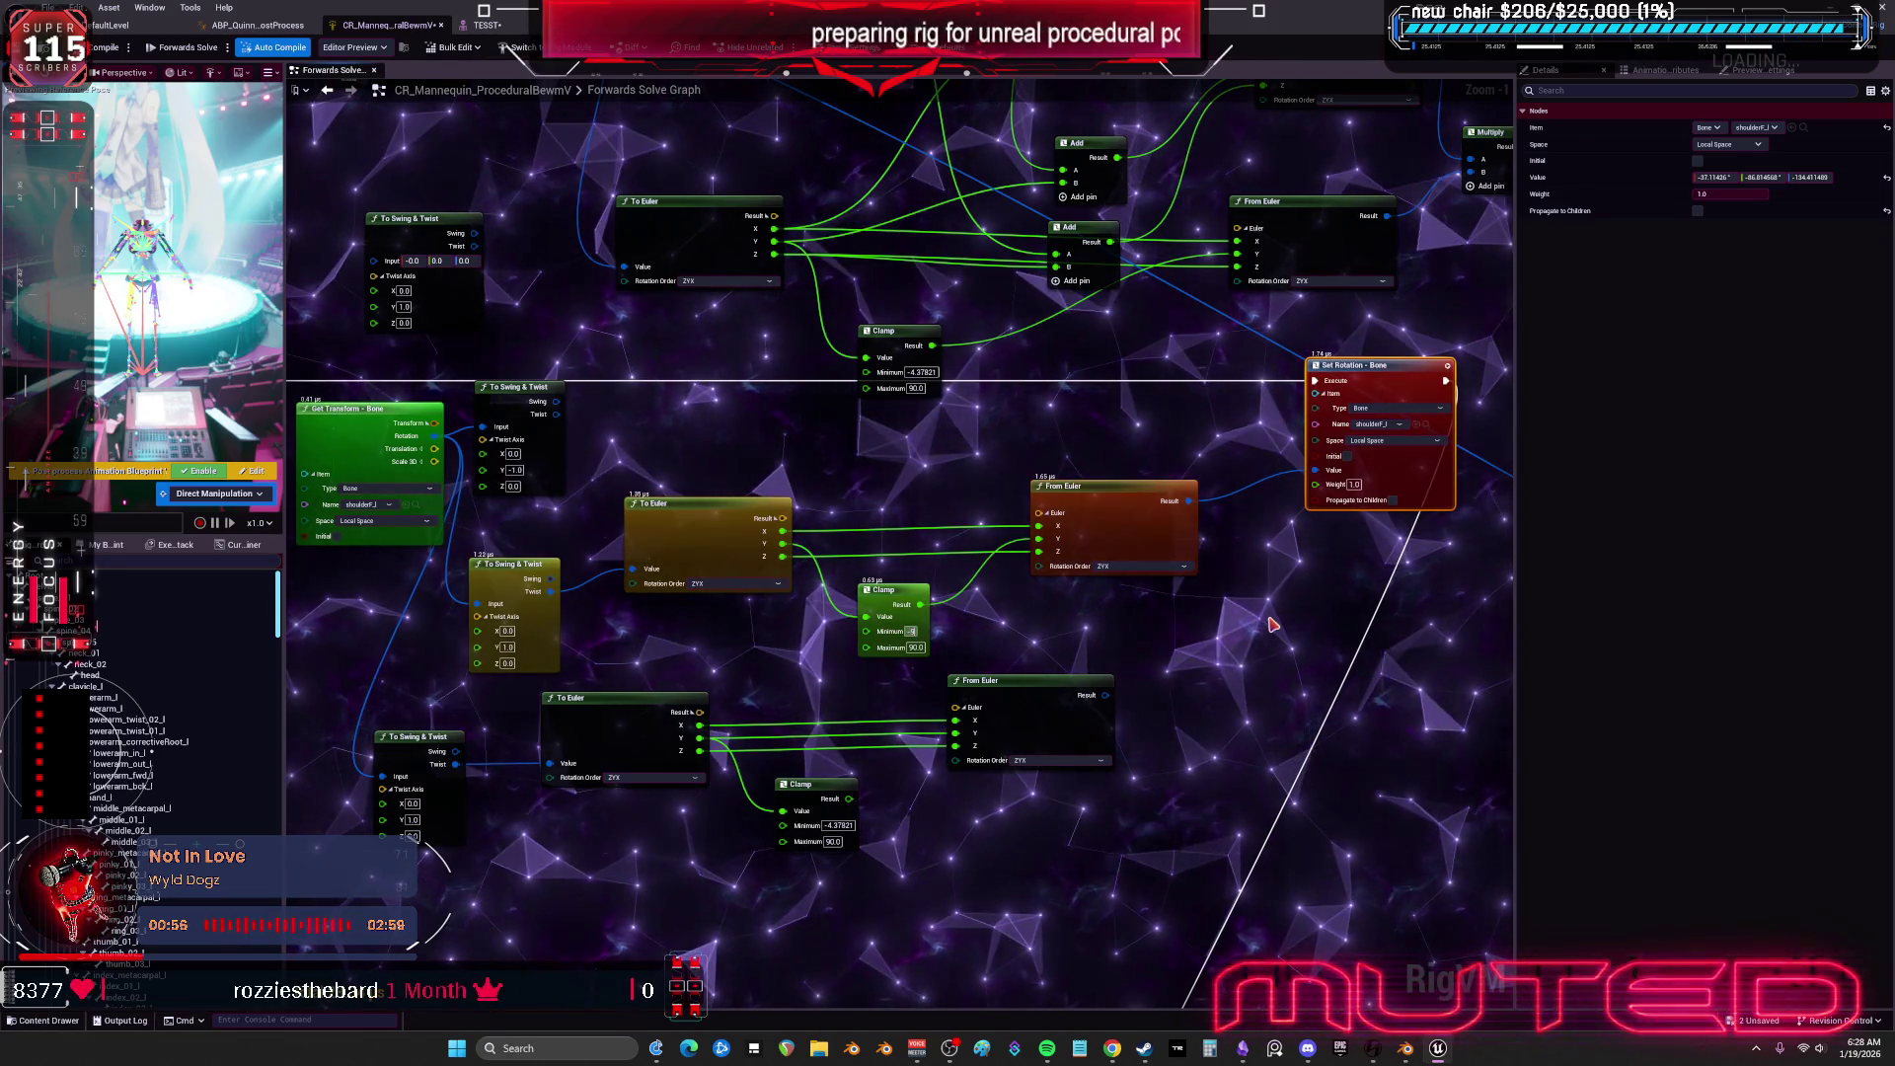
{"action": "key", "text": "BackSpace"}
{"action": "type", "text": "90"}
{"action": "key", "text": "Return"}
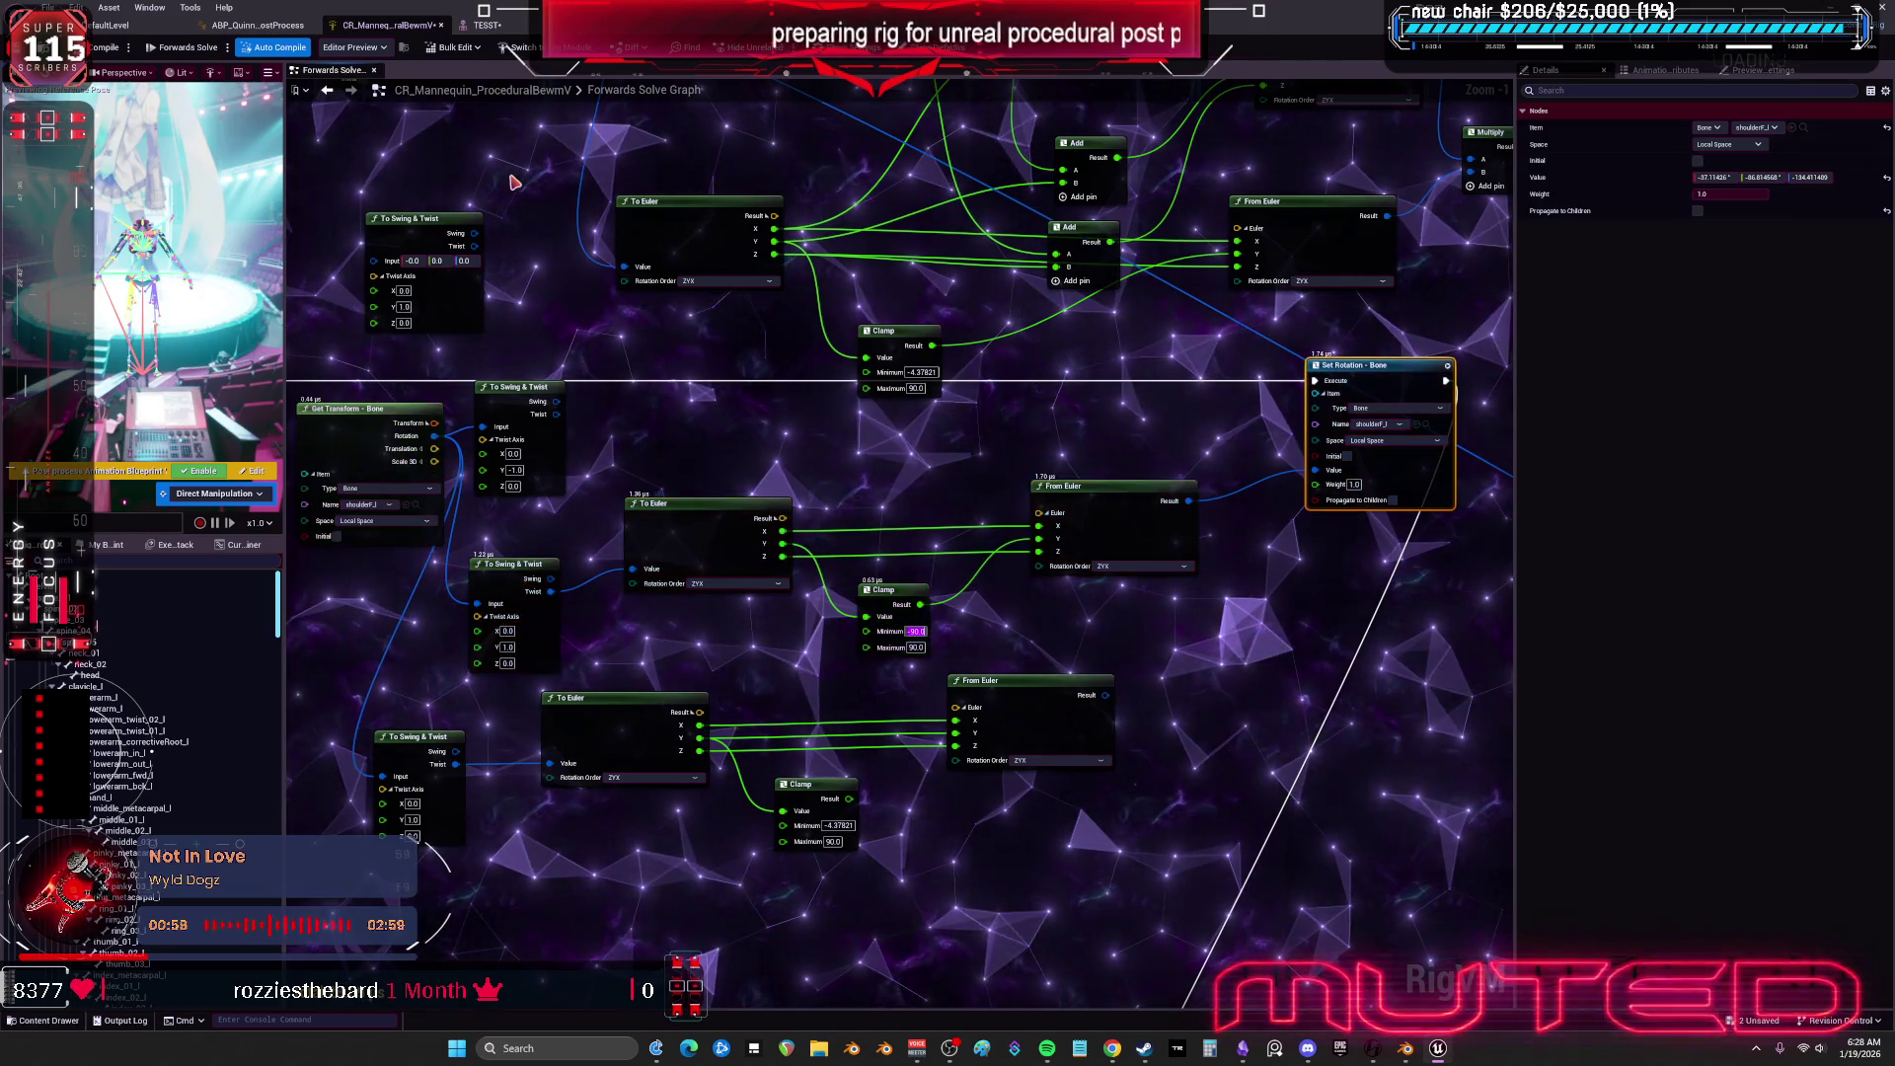
{"action": "key", "text": "Tab"}
{"action": "type", "text": "60"}
{"action": "key", "text": "Return"}
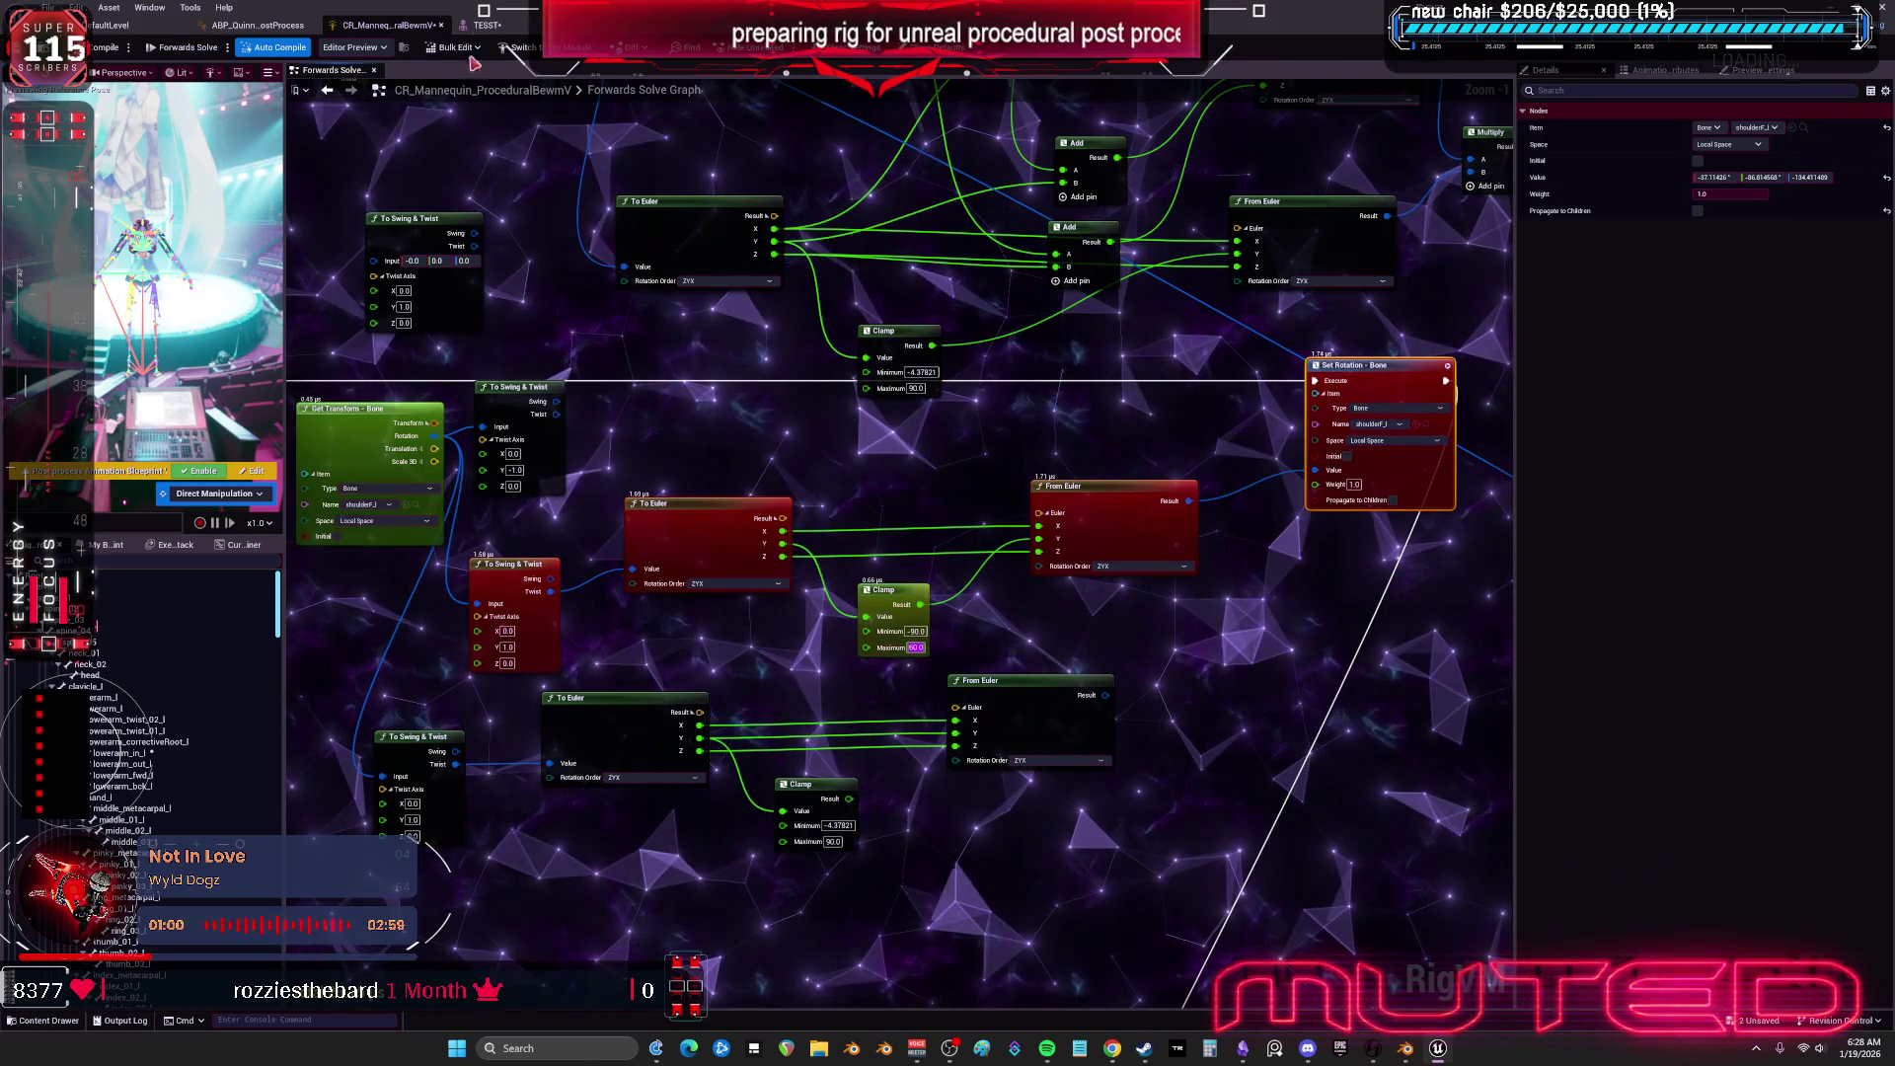
Check the clamped shoulder pose on the TESST character, then return to the Forwards Solve graph.
{"action": "left_click", "coordinate": [485, 27]}
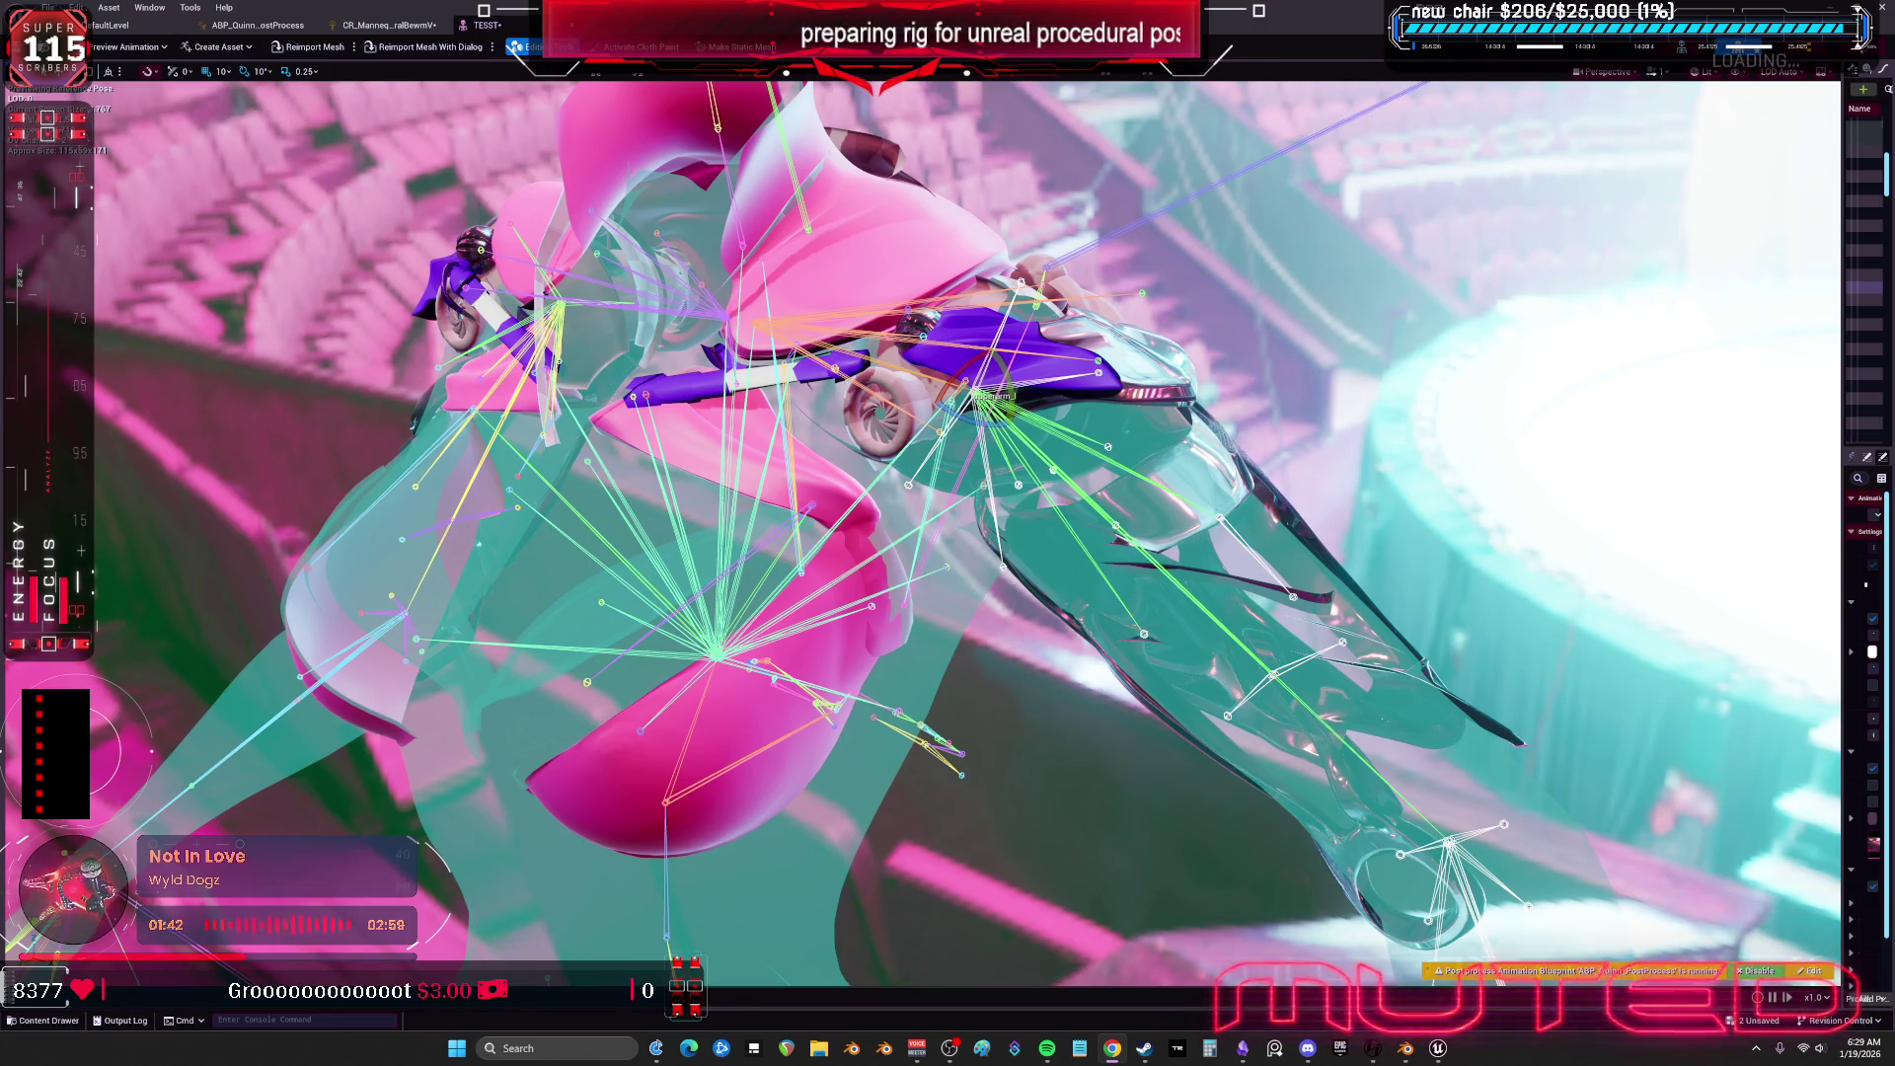
{"action": "left_click", "coordinate": [385, 30]}
{"action": "right_click", "coordinate": [965, 709]}
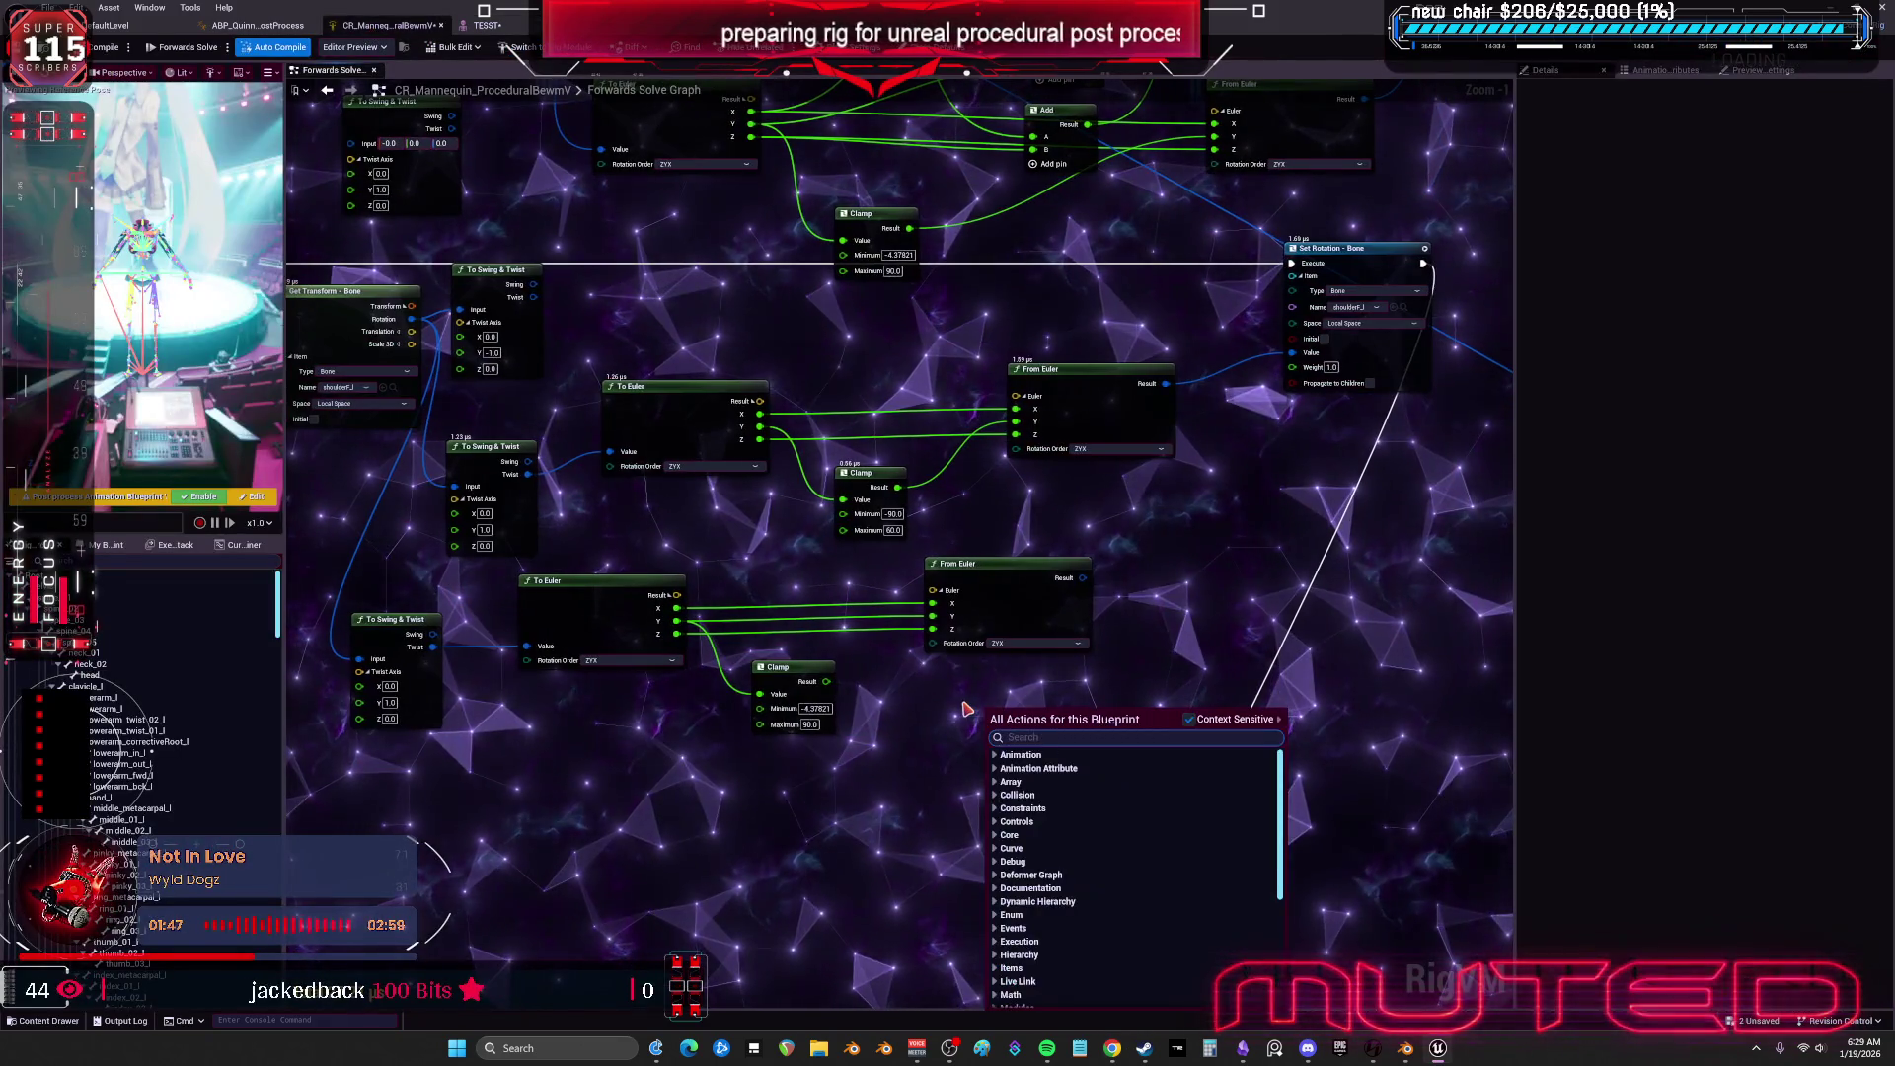
Add a Print node to the execution chain beside the middle From Euler, fed by To Euler's Y output.
{"action": "type", "text": "print"}
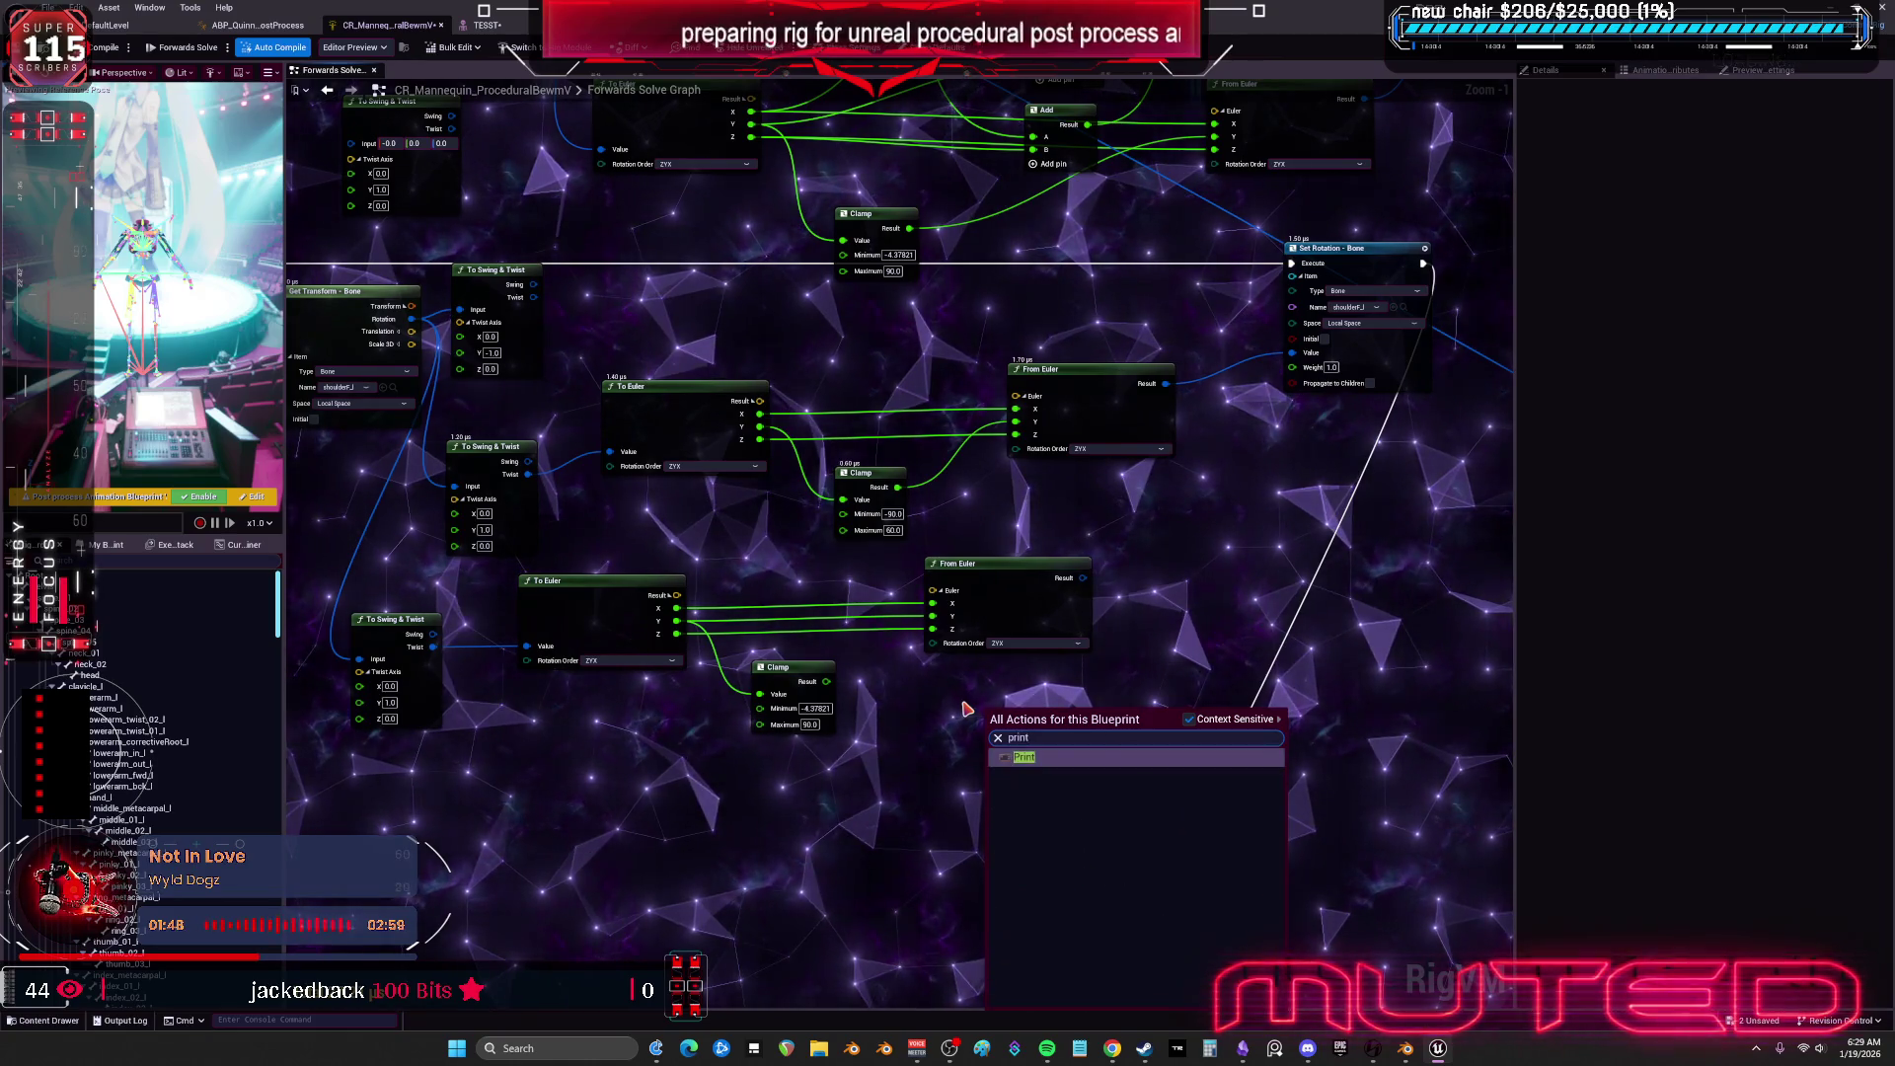
{"action": "key", "text": "Return"}
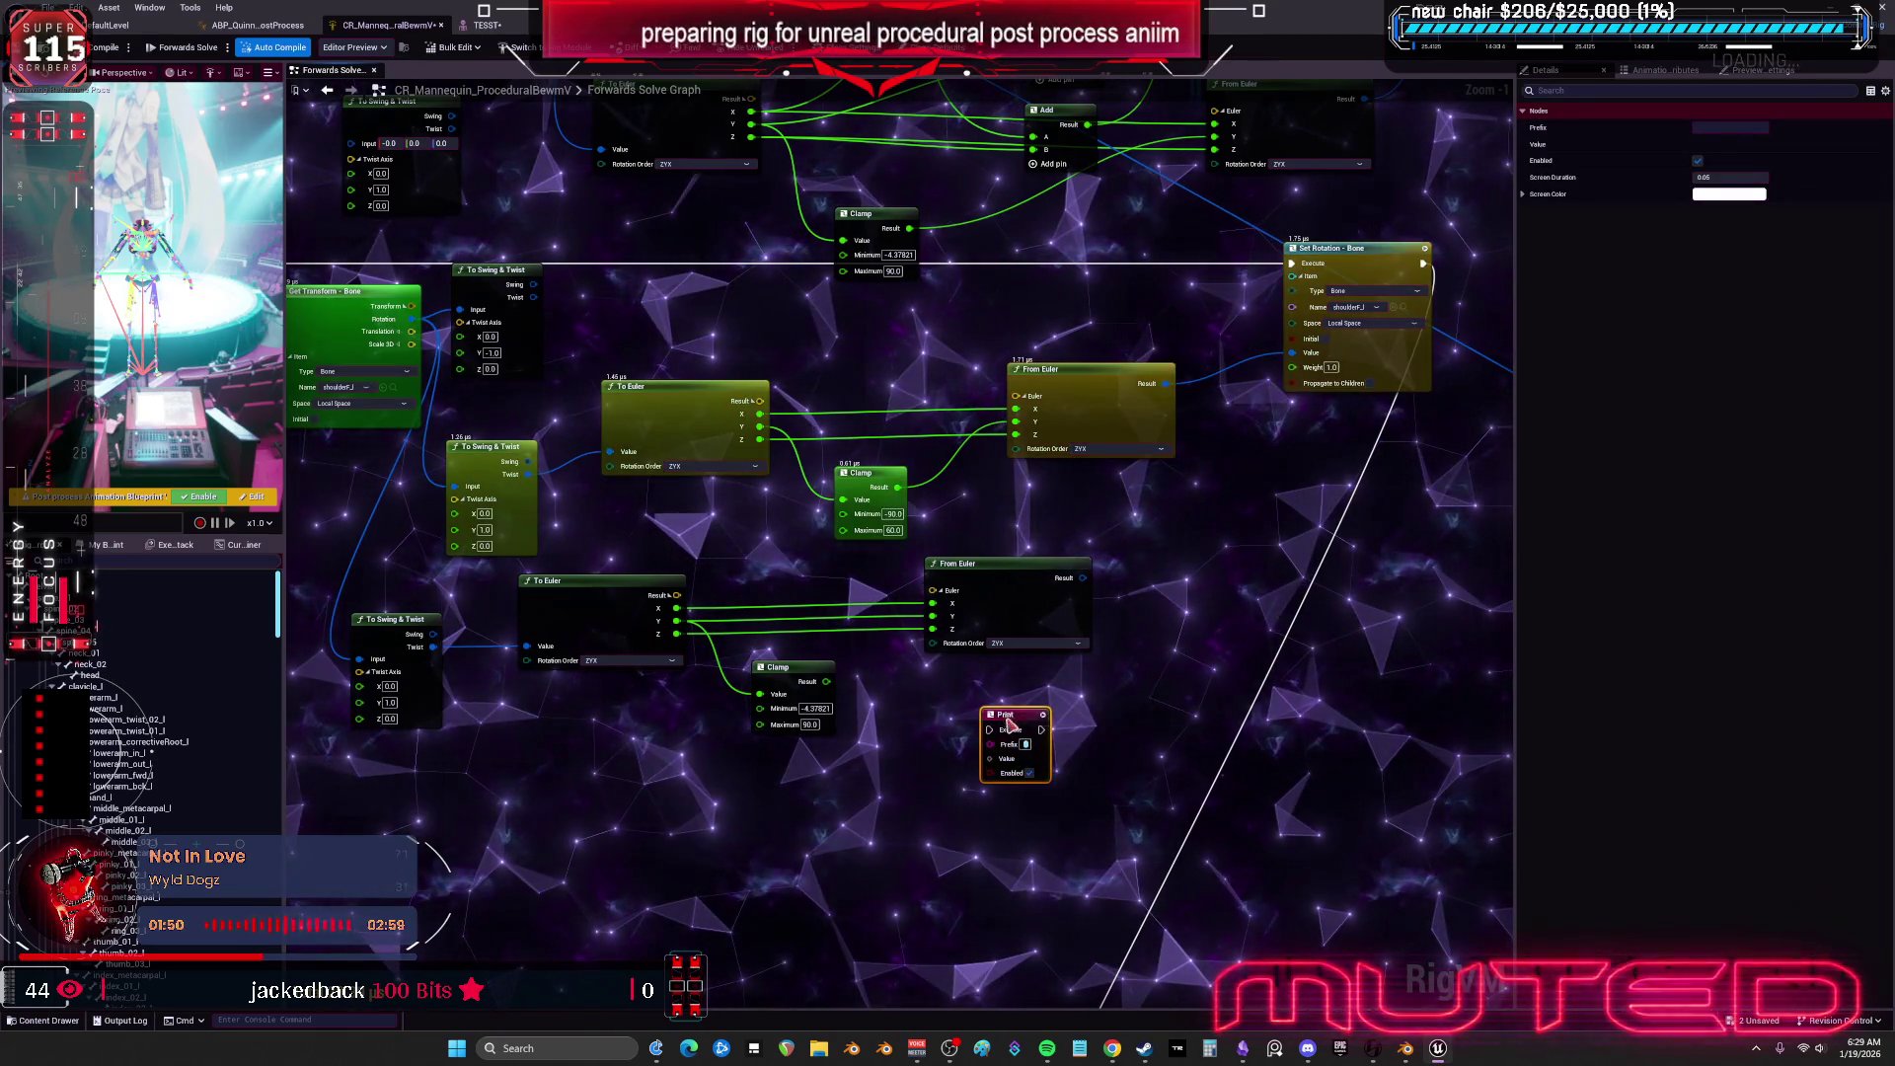
{"action": "left_click_drag", "start_coordinate": [1007, 719], "coordinate": [921, 353]}
{"action": "mouse_move", "coordinate": [1291, 263]}
{"action": "left_mouse_down"}
{"action": "mouse_move", "coordinate": [887, 316]}
{"action": "mouse_move", "coordinate": [1291, 263]}
{"action": "left_mouse_up"}
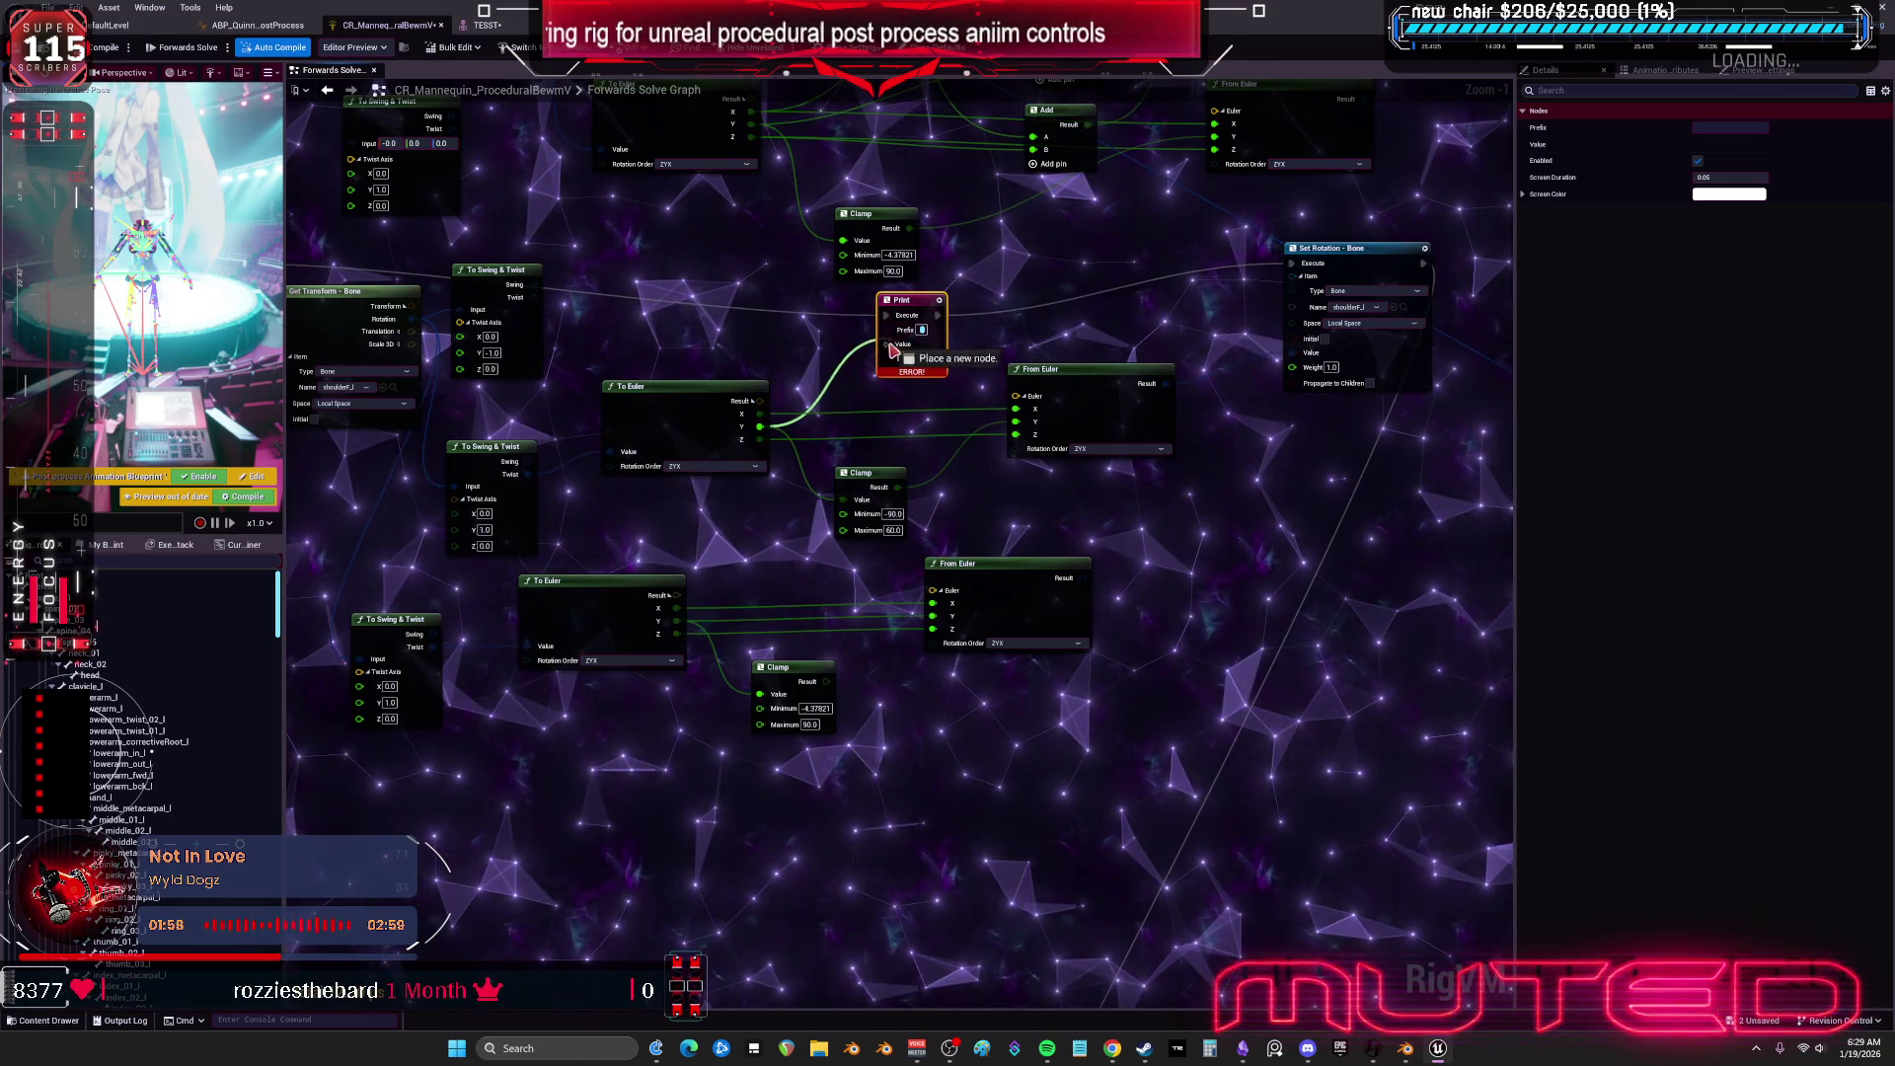
{"action": "left_click_drag", "start_coordinate": [893, 347], "coordinate": [886, 343]}
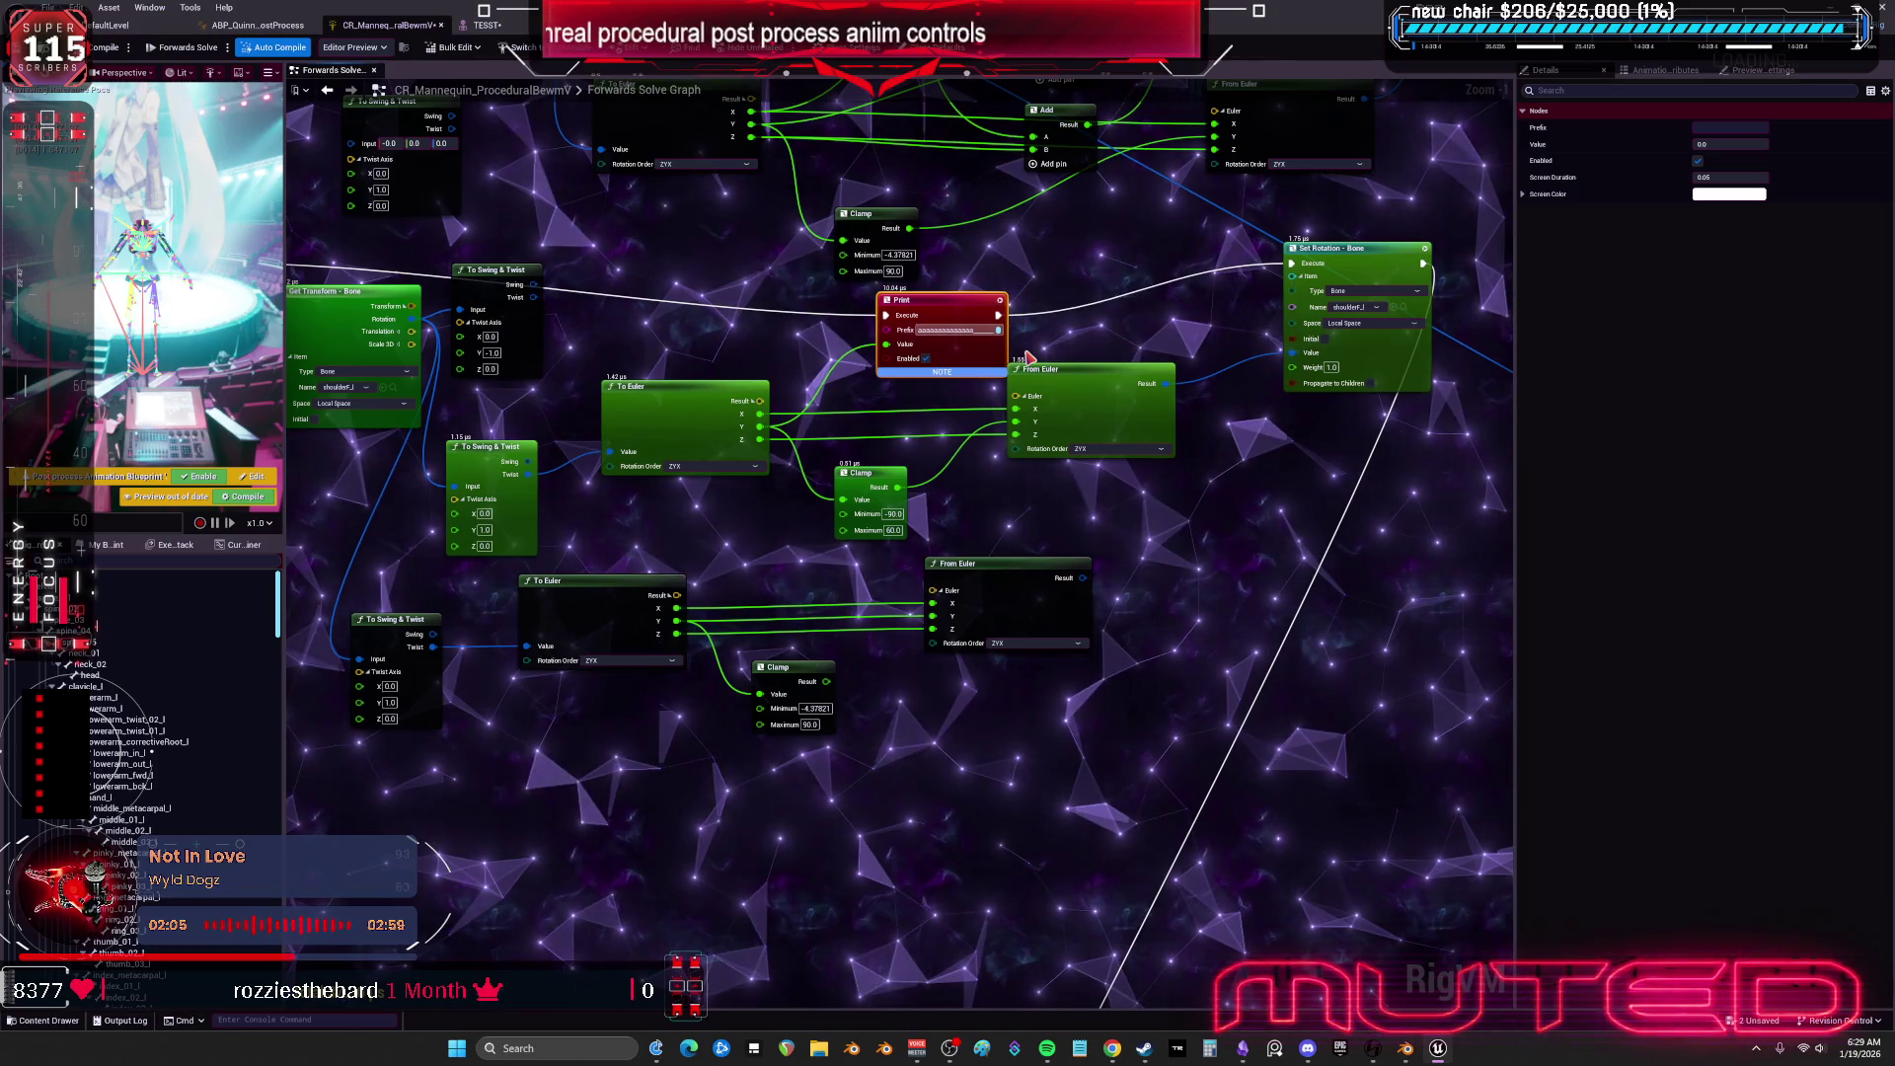
Give the Print node a 'testing' prefix and watch the logged rotations on the TESST character.
{"action": "type", "text": "ingy up do"}
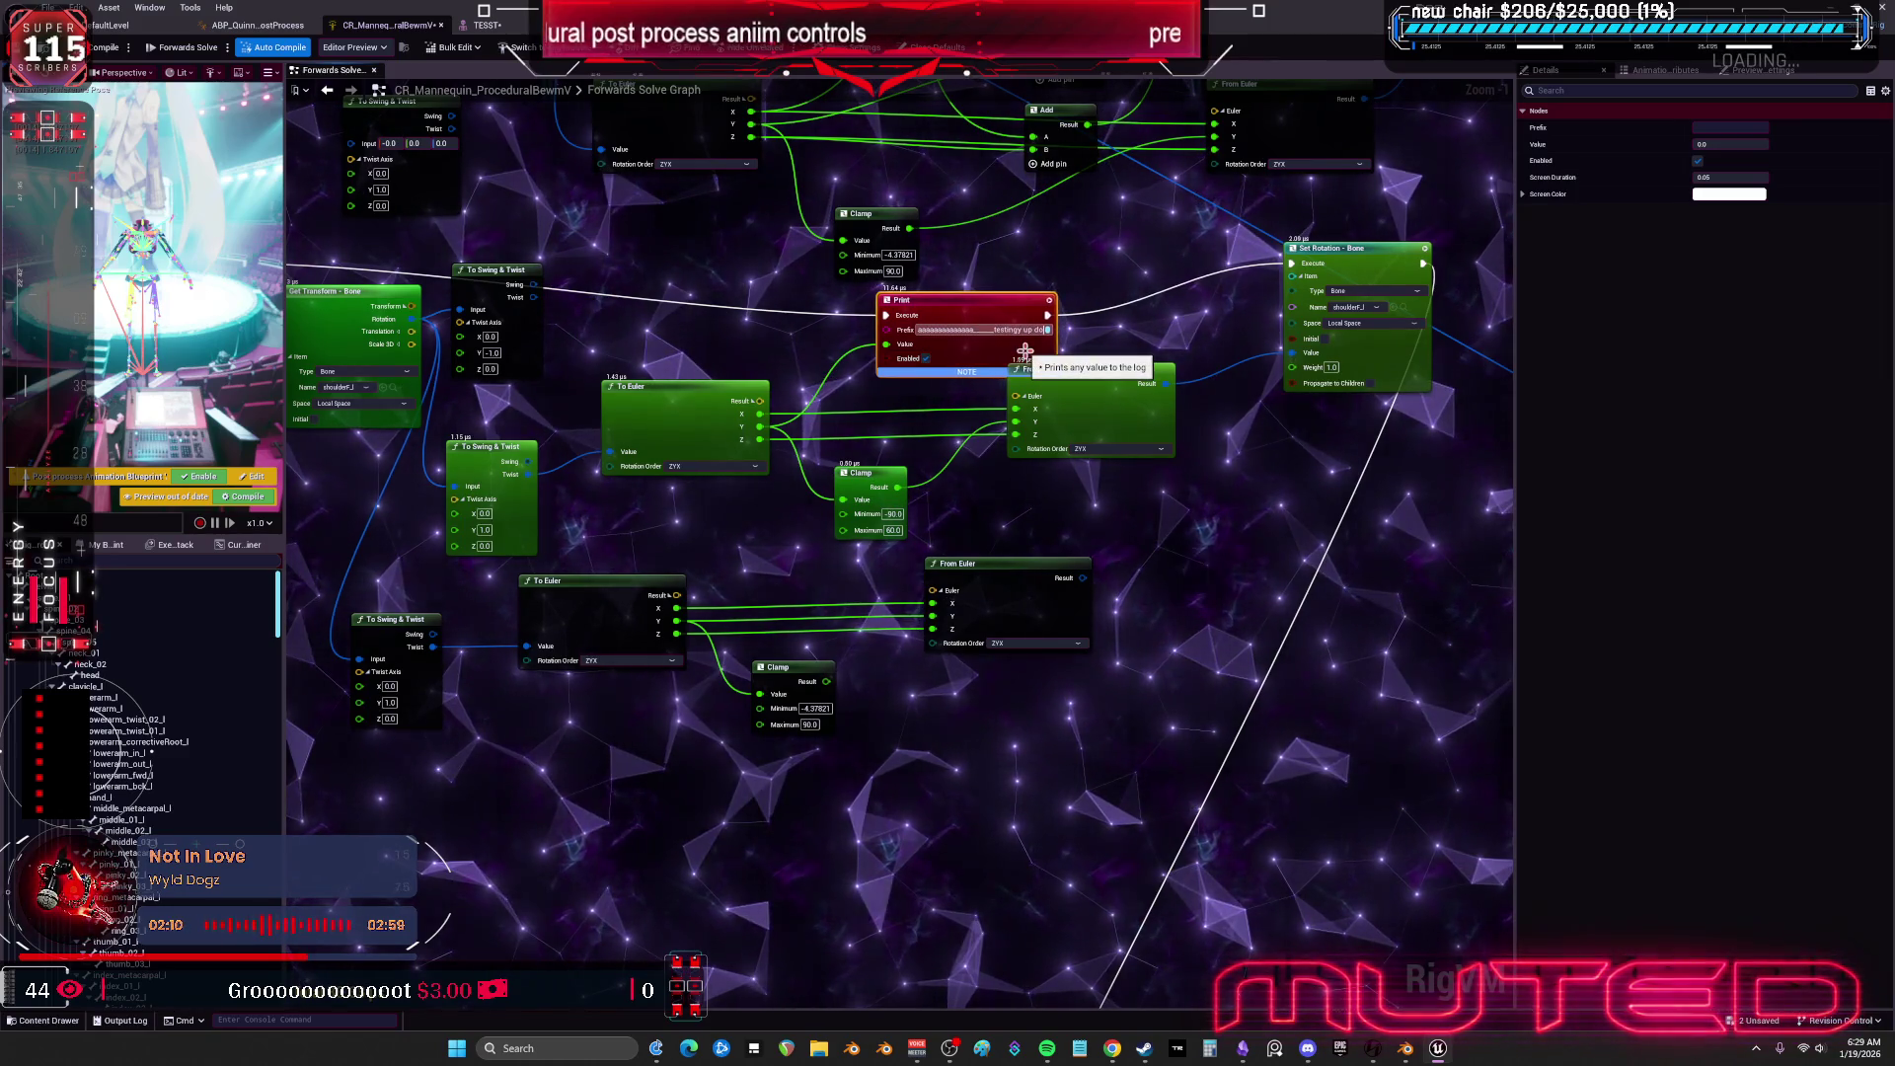
{"action": "type", "text": "wn"}
{"action": "key", "text": "Return"}
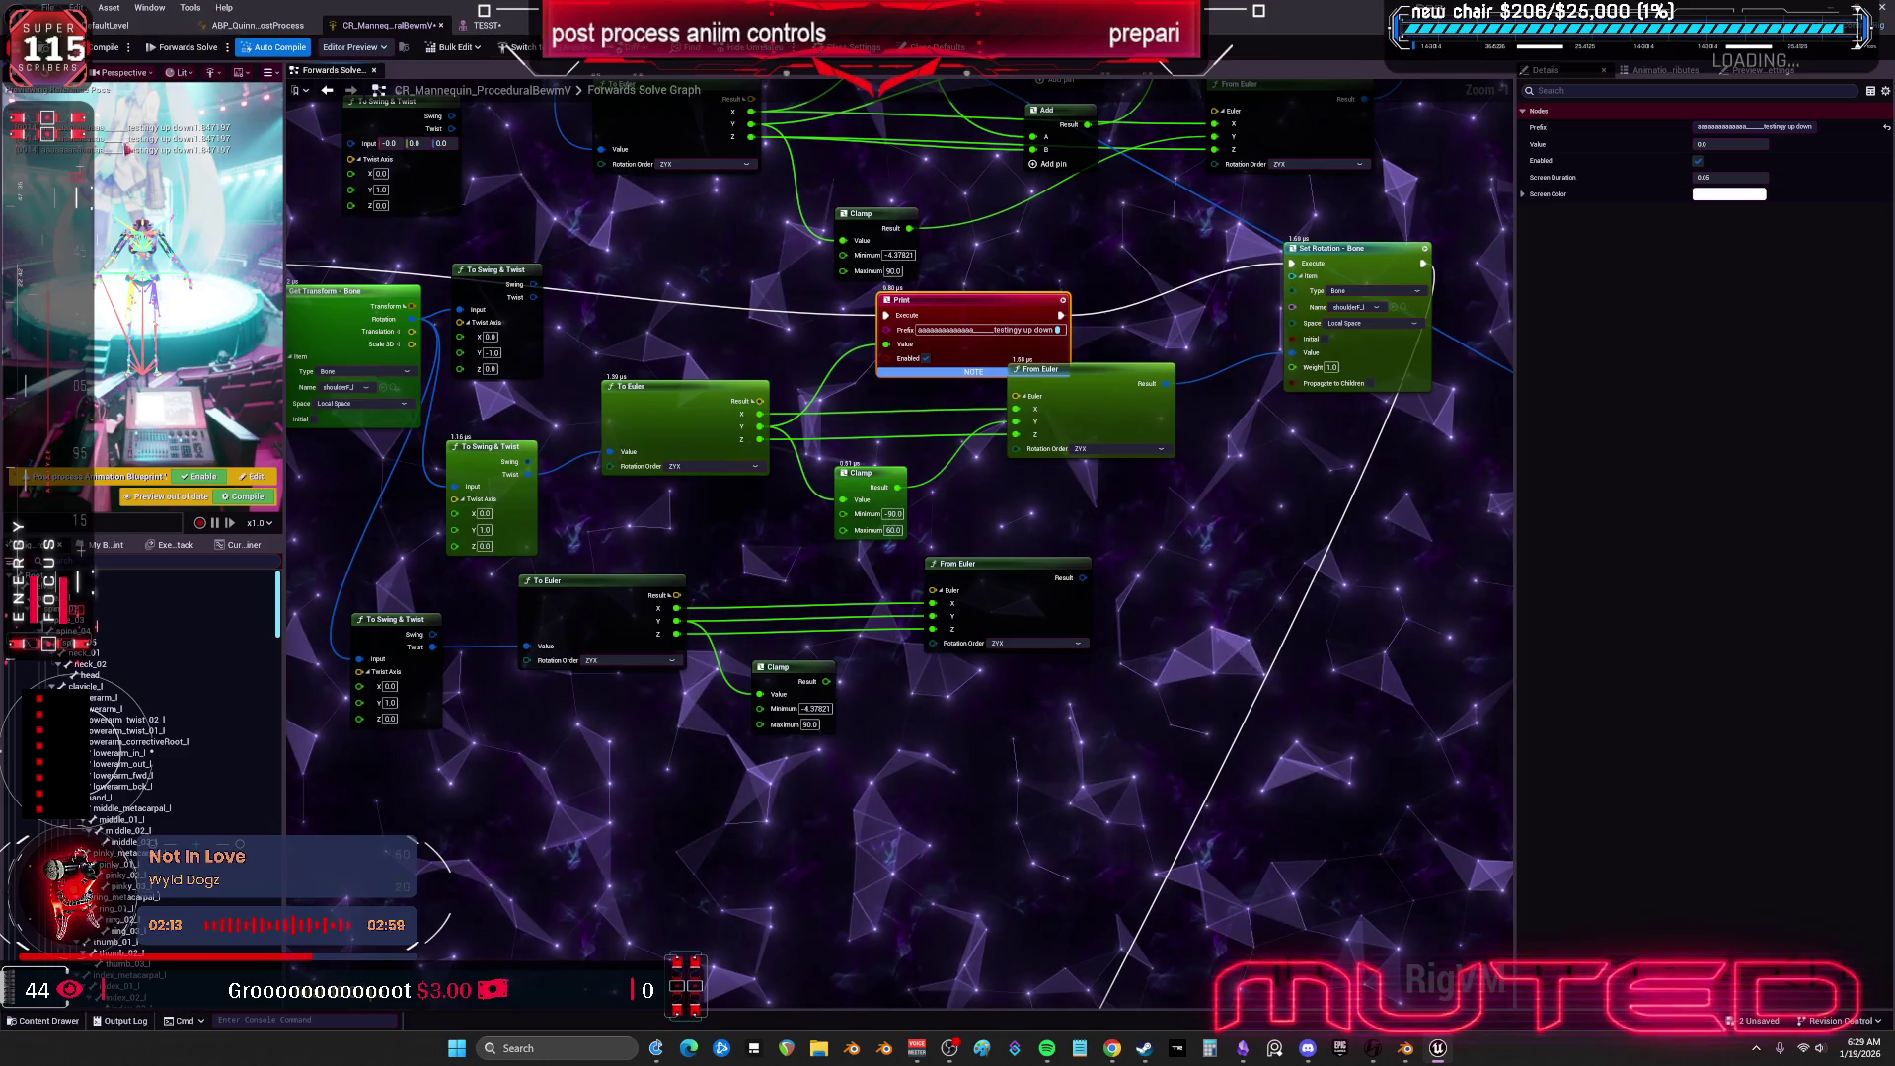
{"action": "left_click", "coordinate": [484, 24]}
{"action": "left_click_drag", "start_coordinate": [828, 211], "coordinate": [661, 306]}
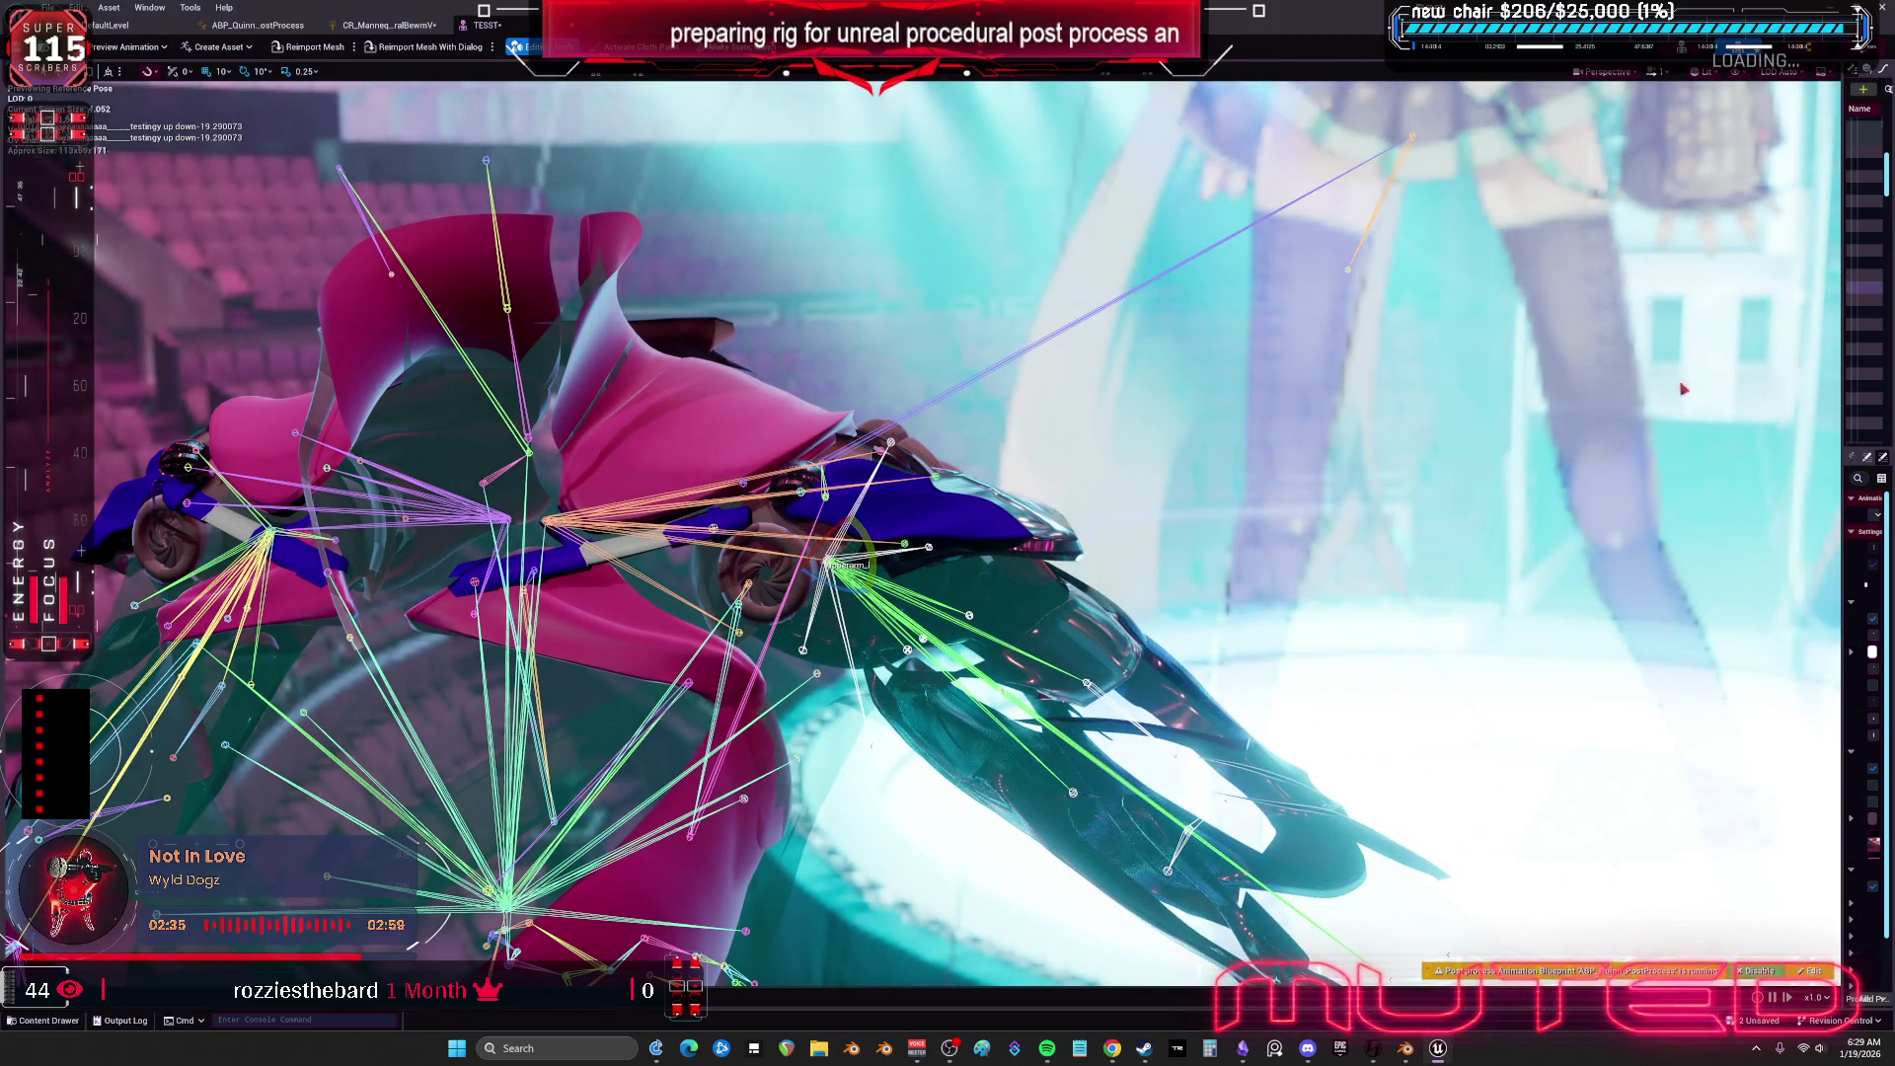
Inspect upperarm_l's transform, then cut the middle Clamp Maximum to 2 and recheck the arm on TESST.
{"action": "left_click_drag", "start_coordinate": [1840, 400], "coordinate": [1553, 425]}
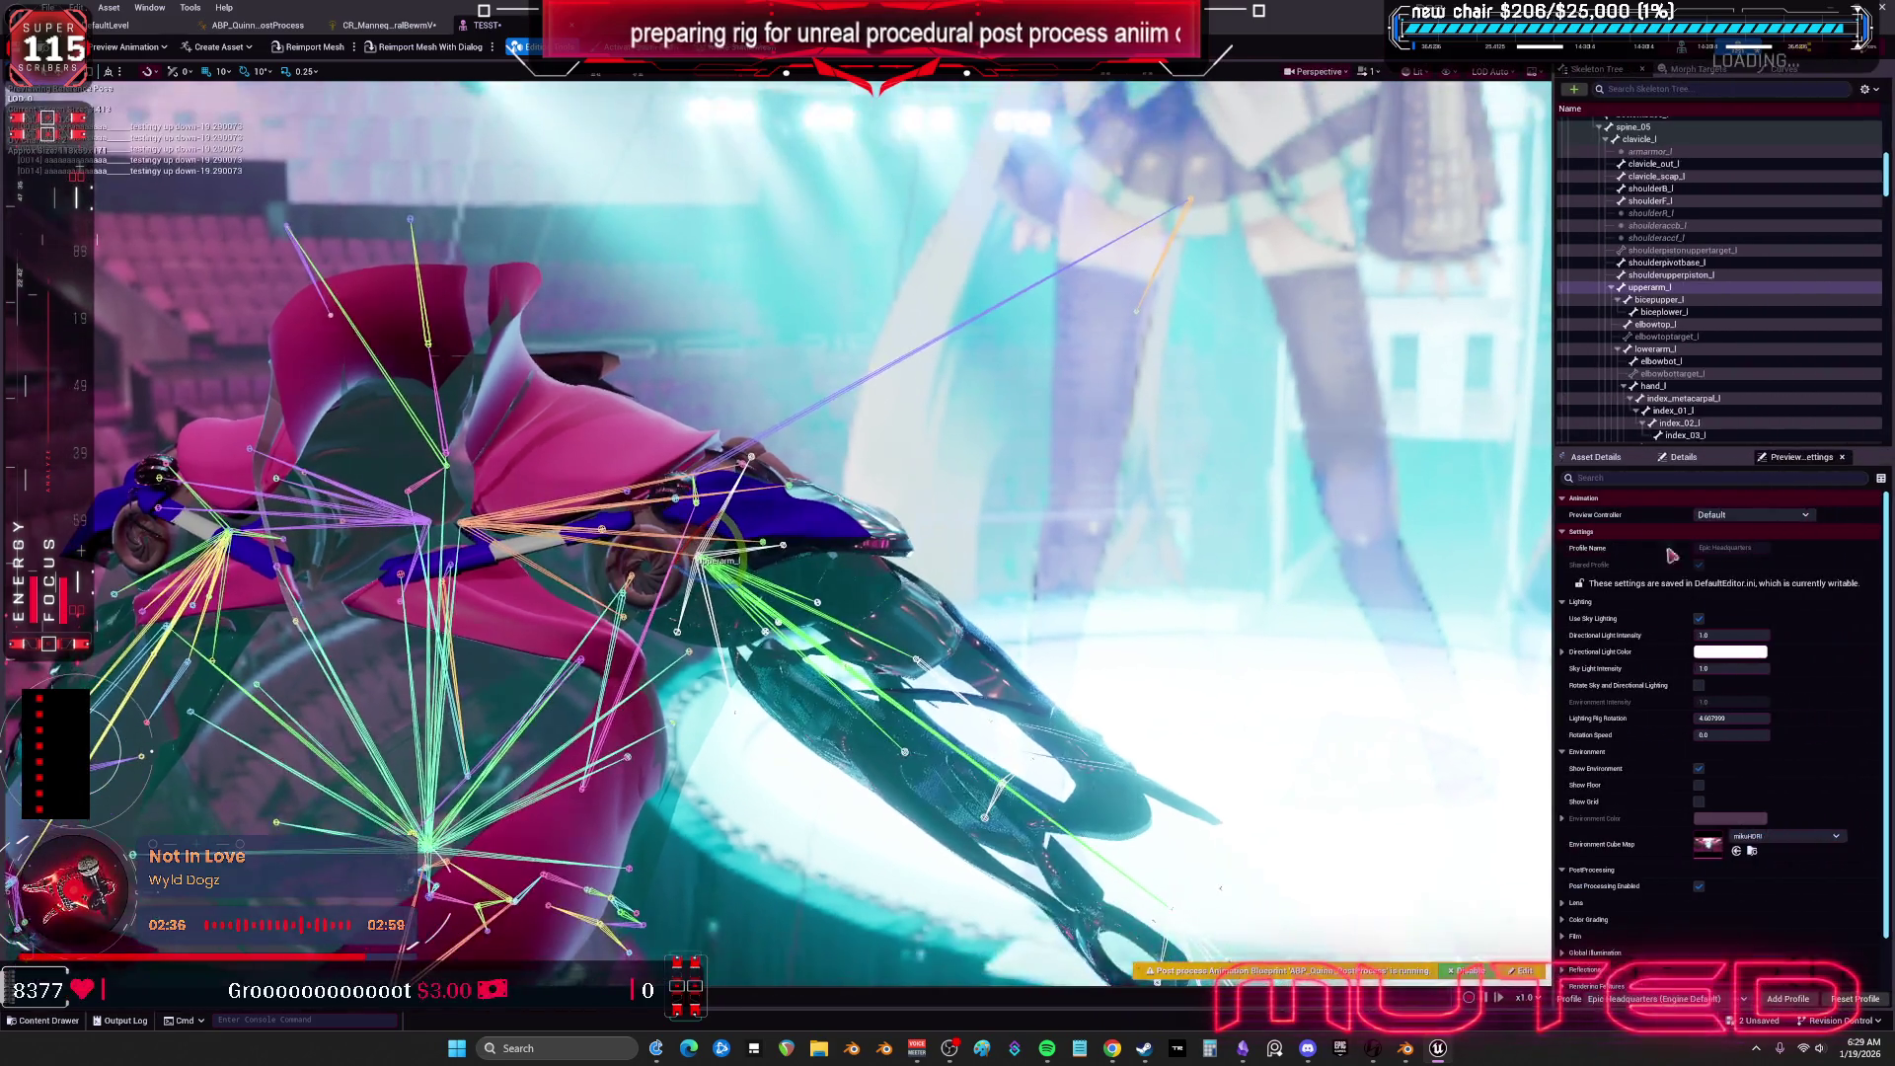
{"action": "left_click", "coordinate": [1683, 457]}
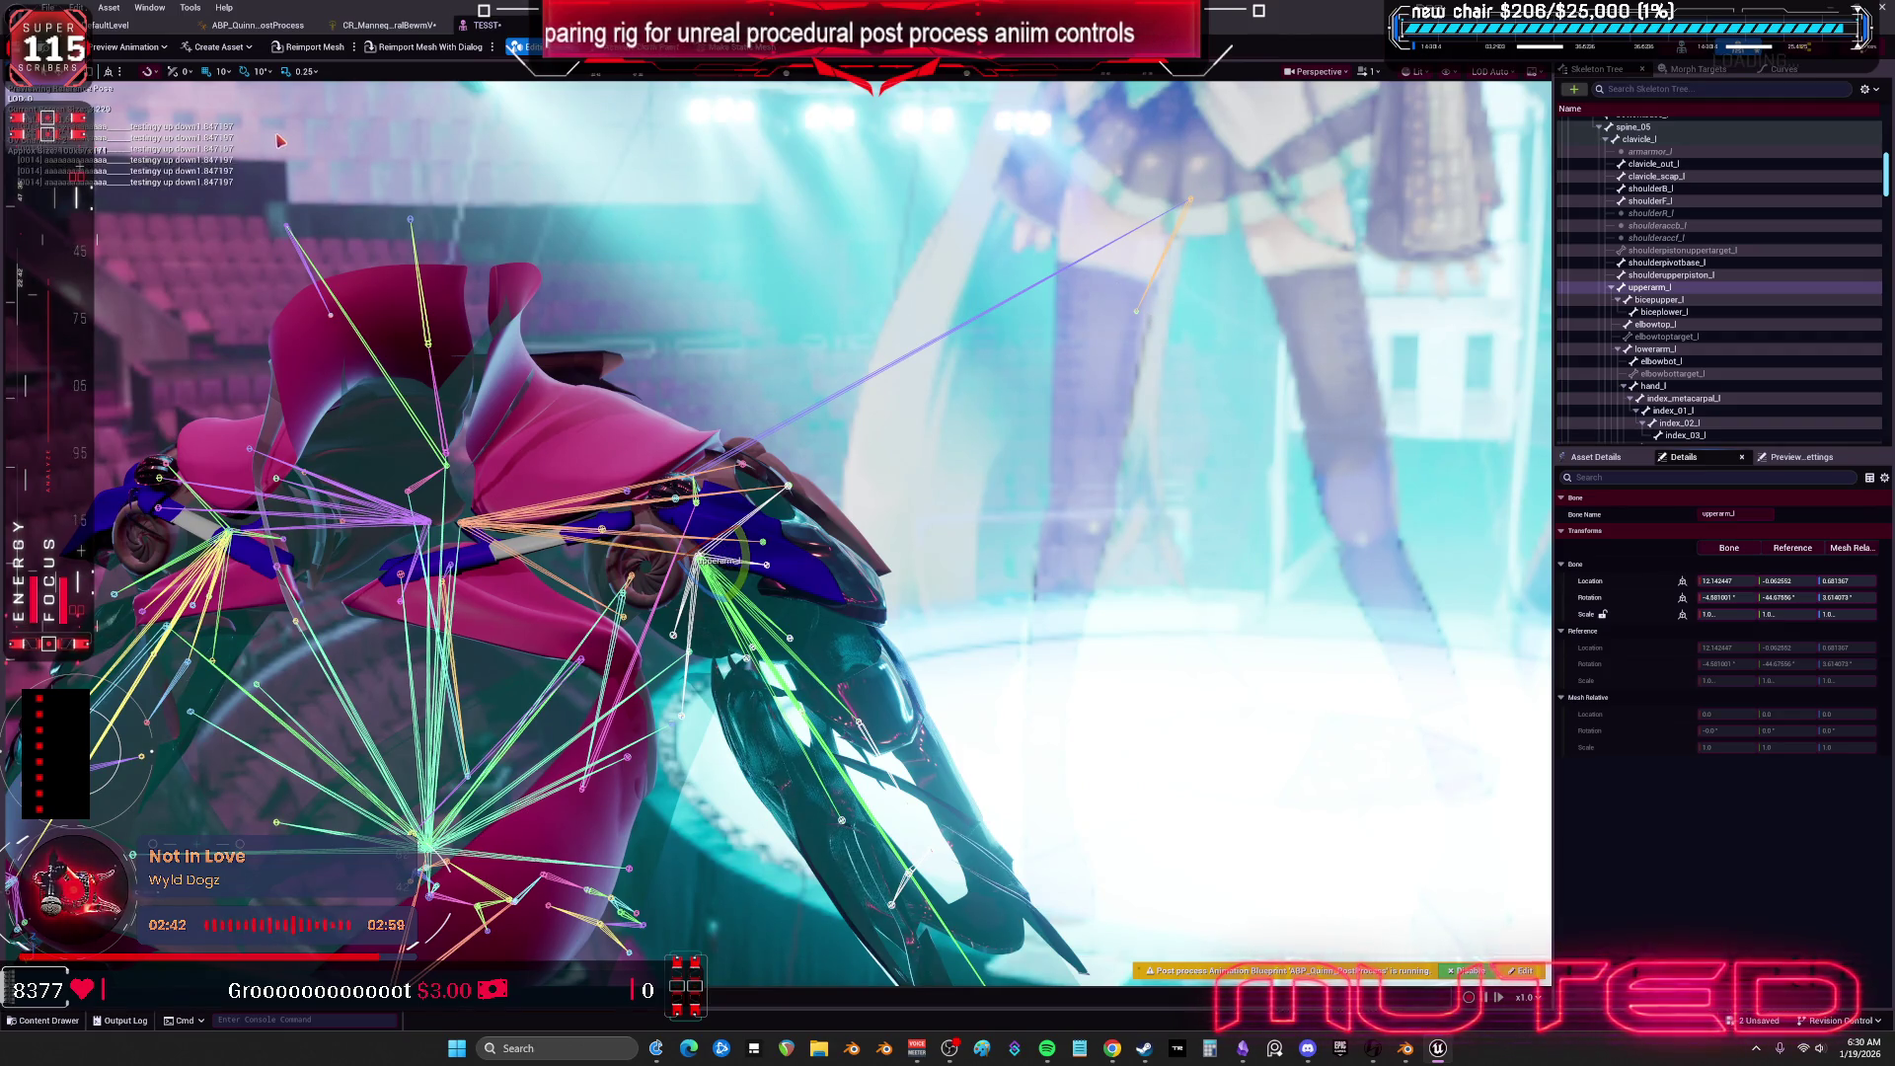
{"action": "left_click", "coordinate": [378, 26]}
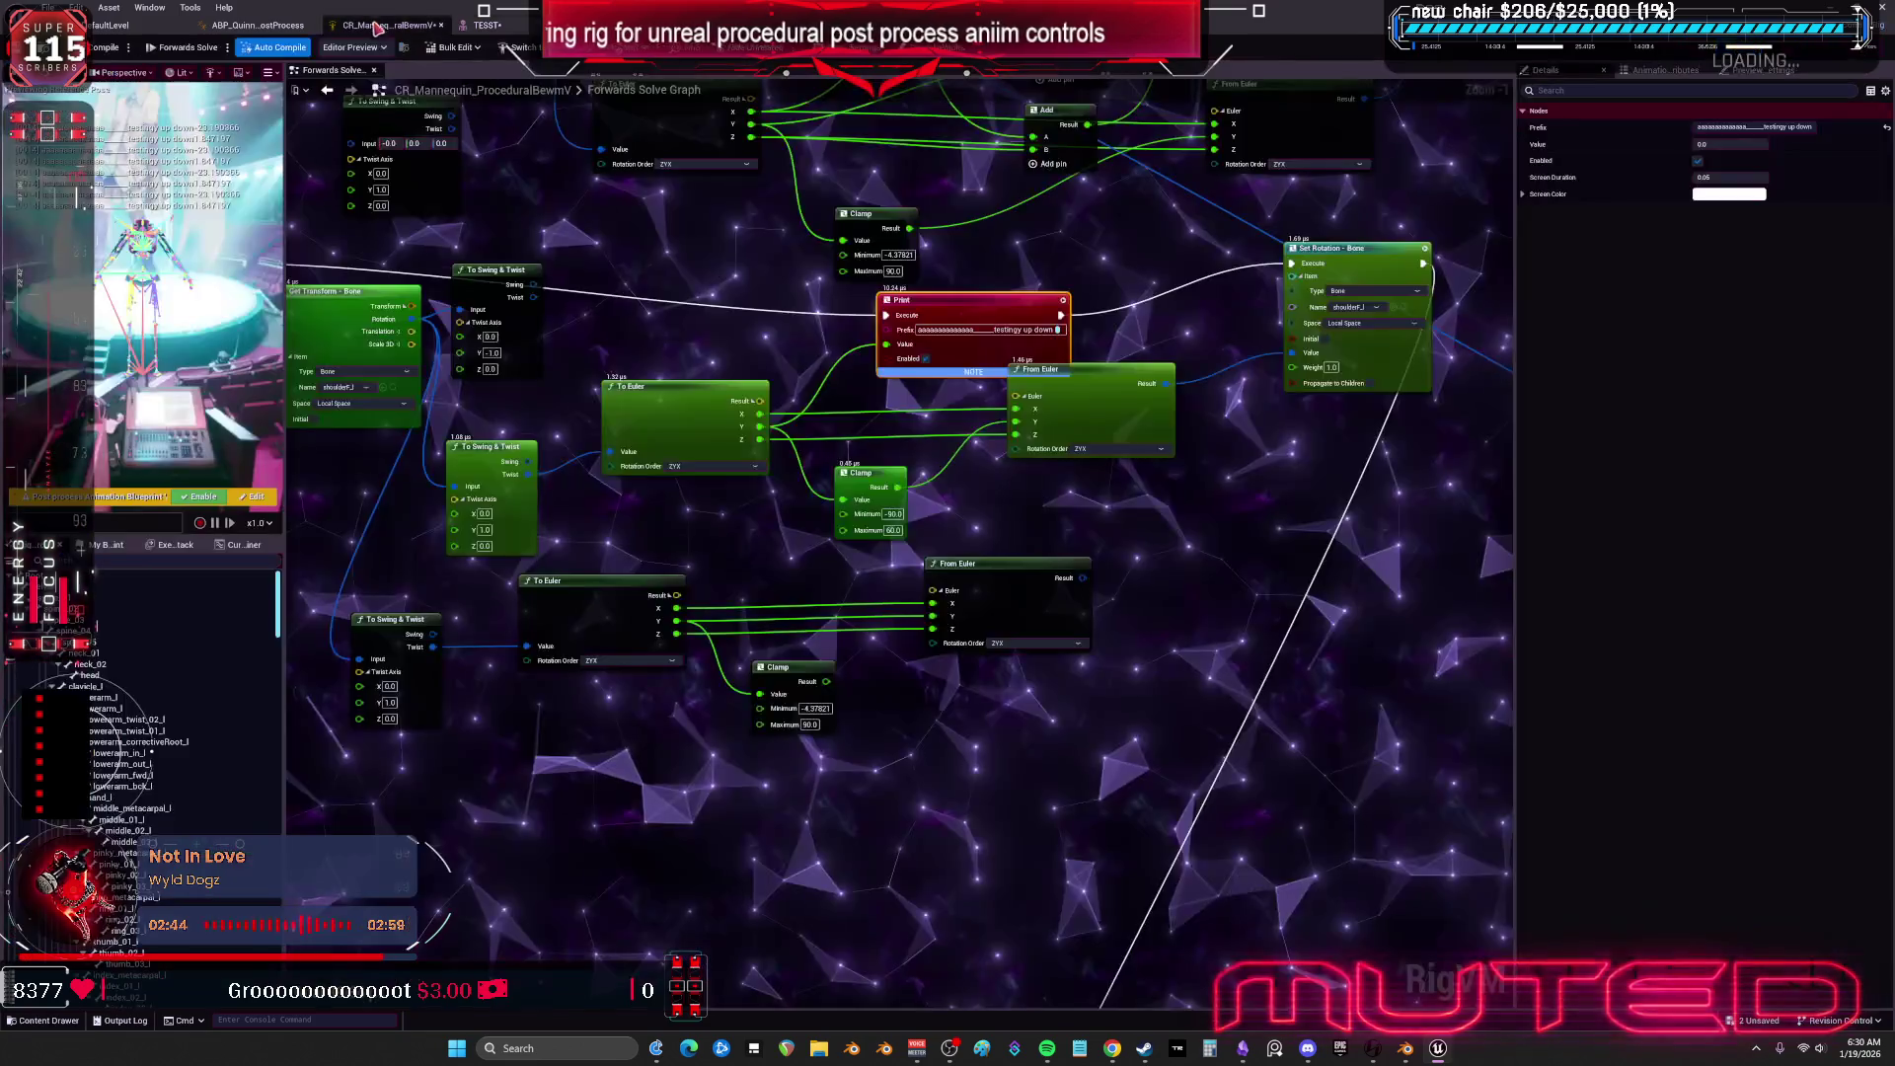
{"action": "left_click", "coordinate": [893, 530]}
{"action": "type", "text": "2"}
{"action": "key", "text": "Return"}
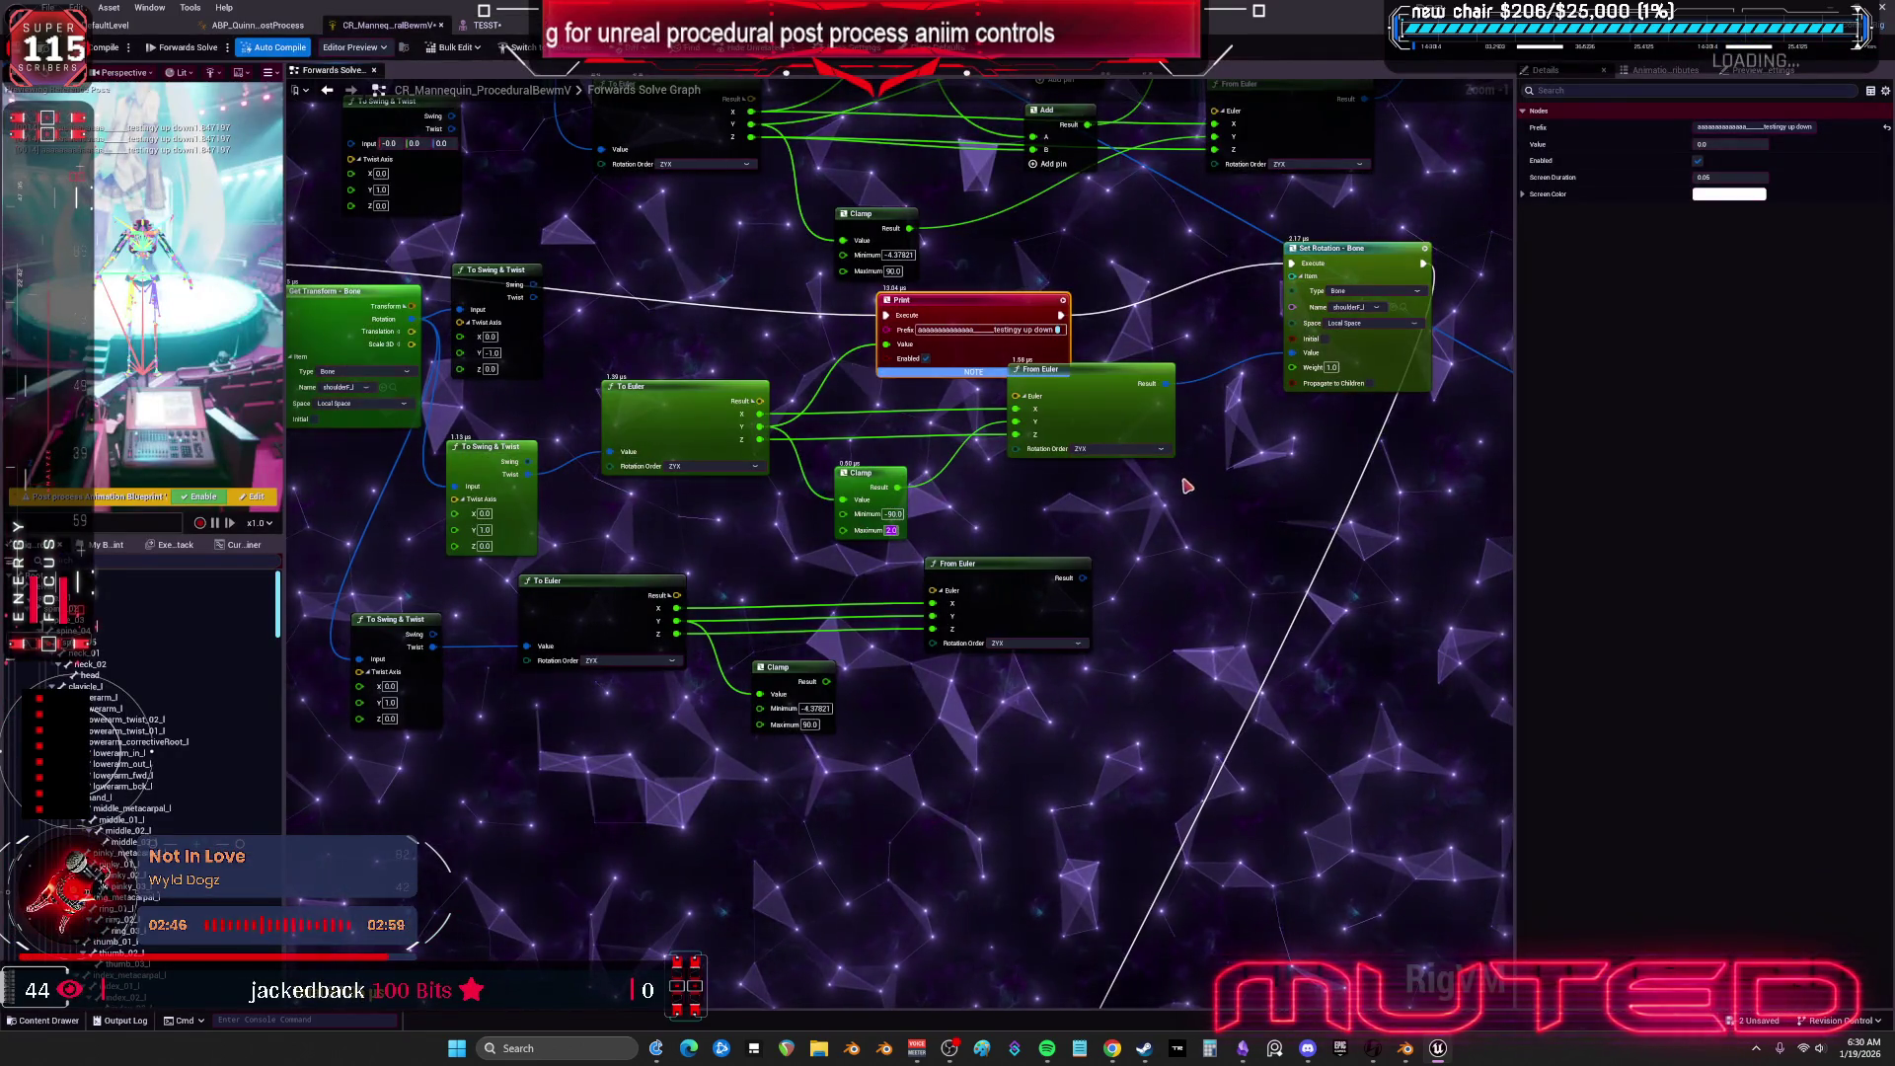
{"action": "left_click", "coordinate": [486, 25]}
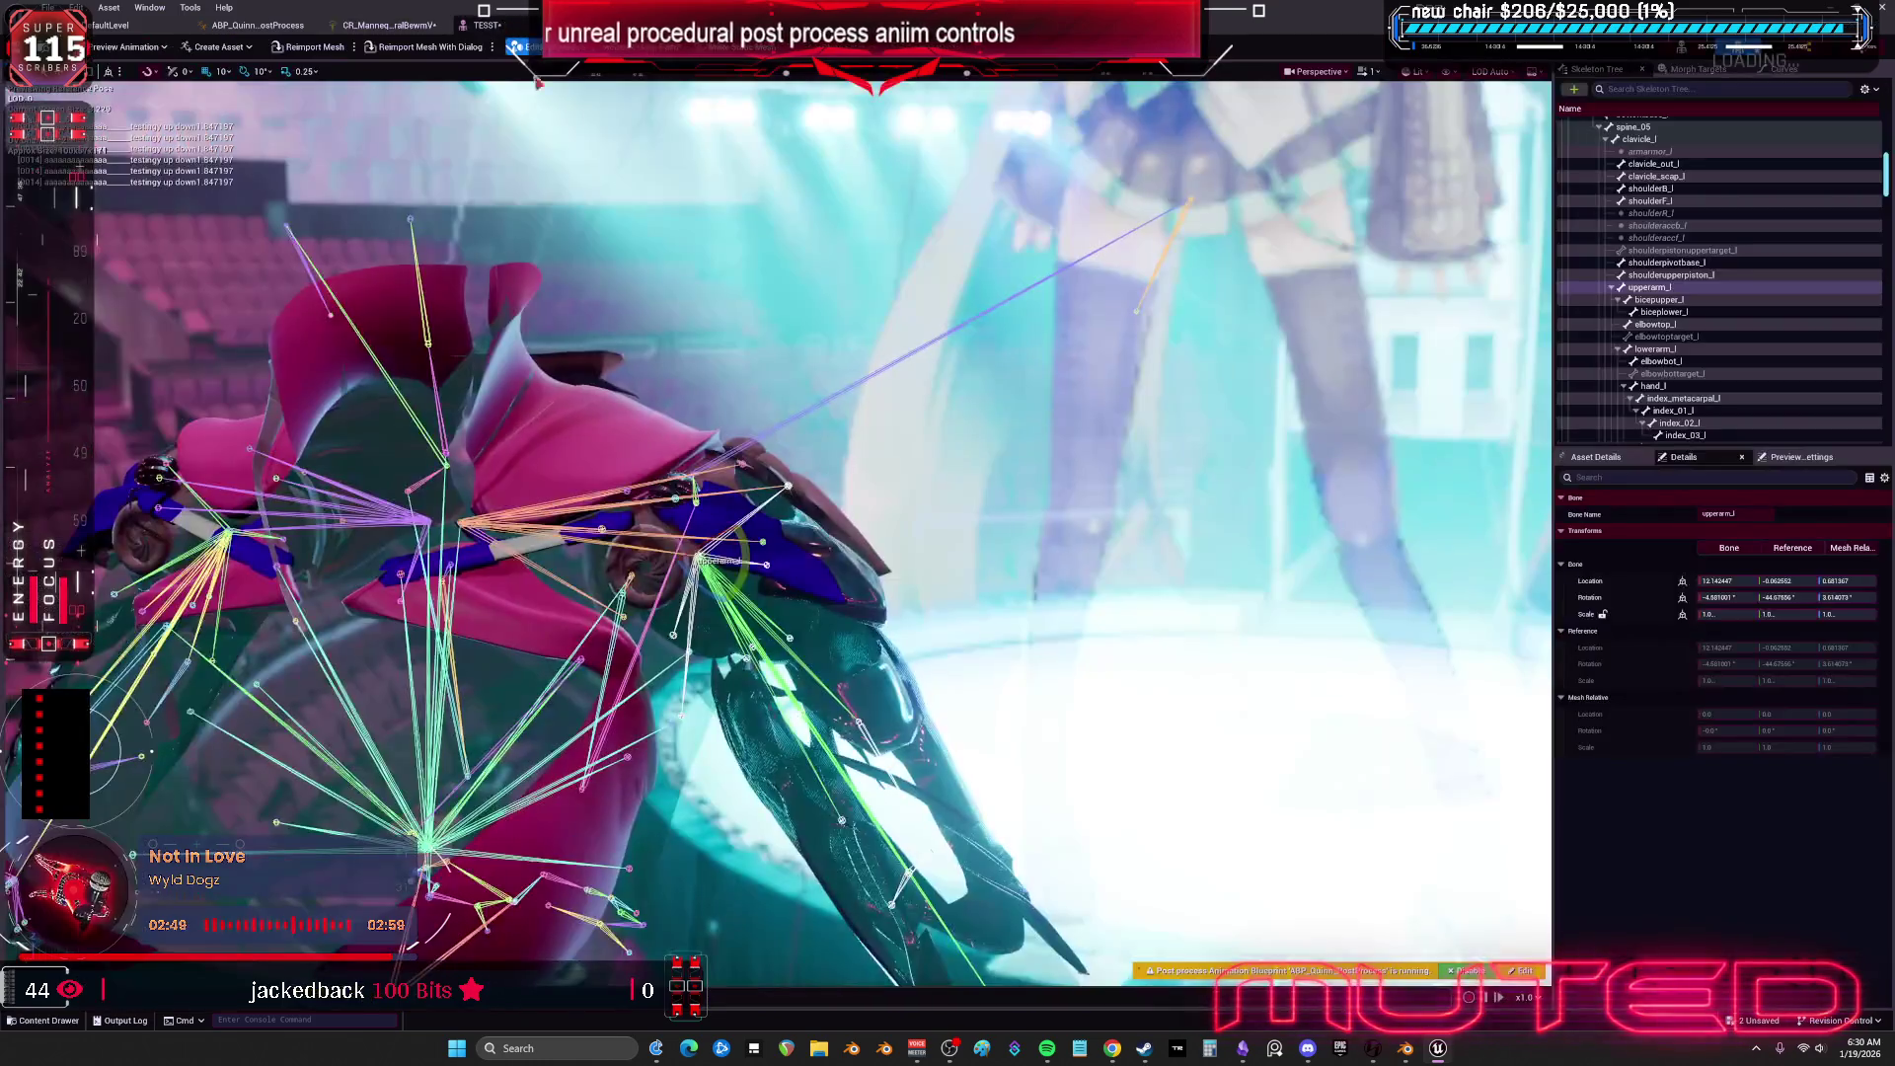